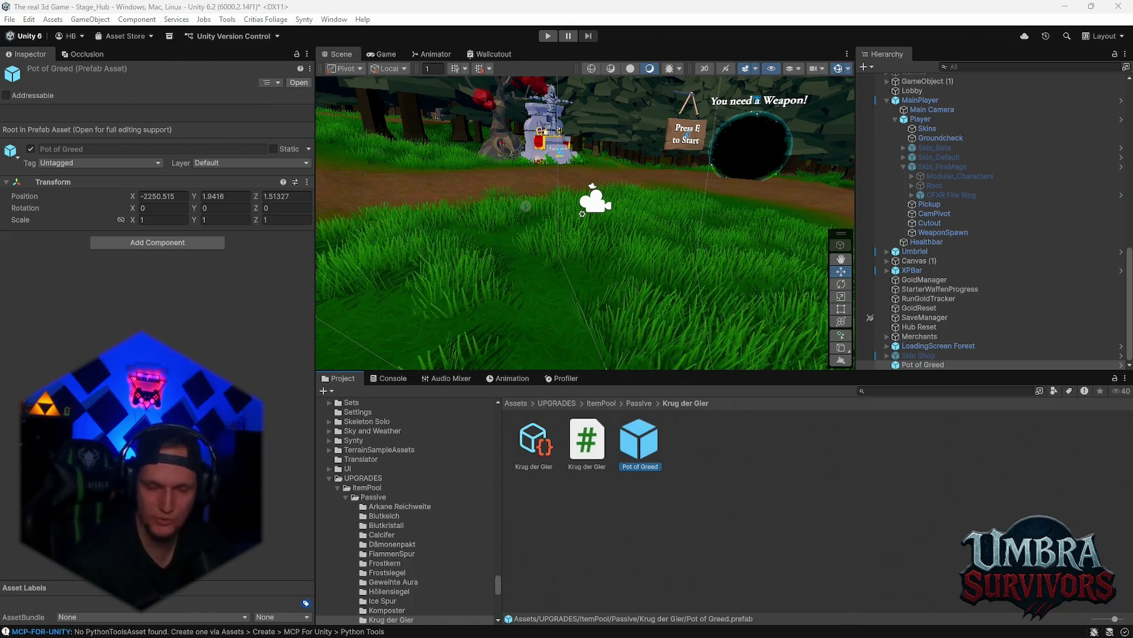
Step: Set Krug der Gier's Max Level to 999 and its Category to Passive
{"action": "scroll", "coordinate": [436, 525], "scroll_direction": "down", "scroll_amount": 4}
{"action": "scroll", "coordinate": [429, 528], "scroll_direction": "down", "scroll_amount": 1}
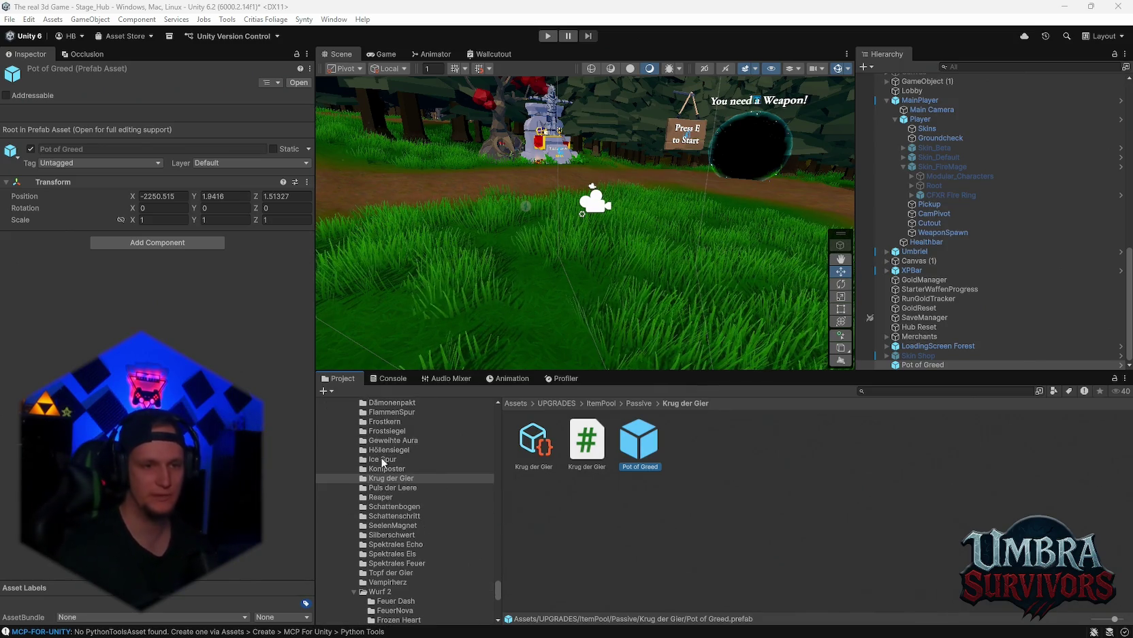
{"action": "left_click", "coordinate": [536, 446]}
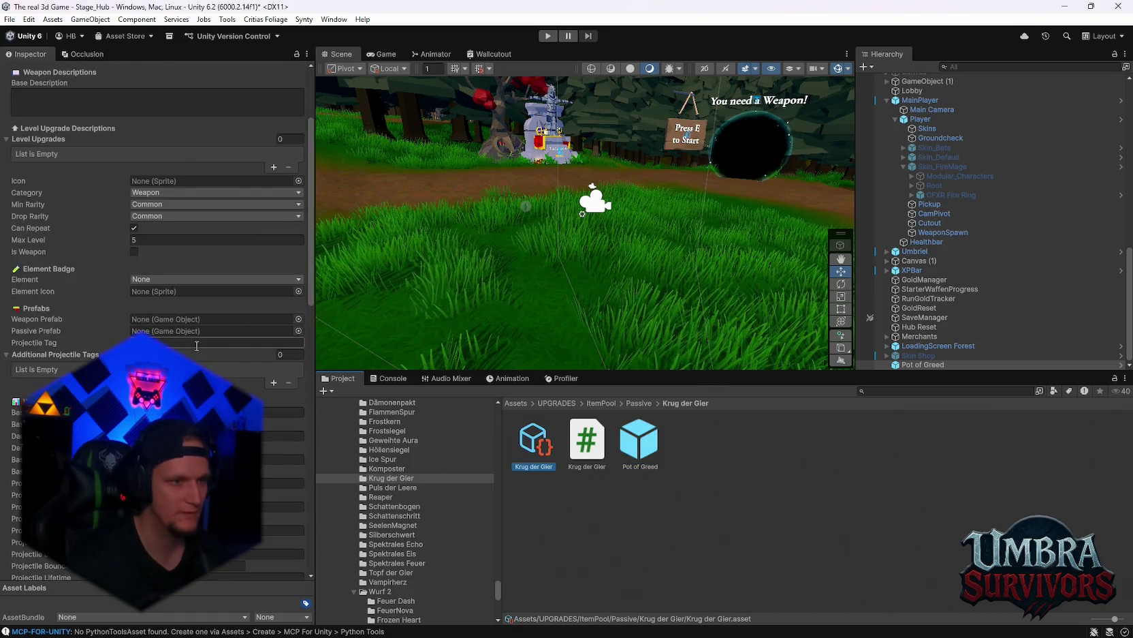
{"action": "double_click", "coordinate": [149, 240]}
{"action": "type", "text": "999"}
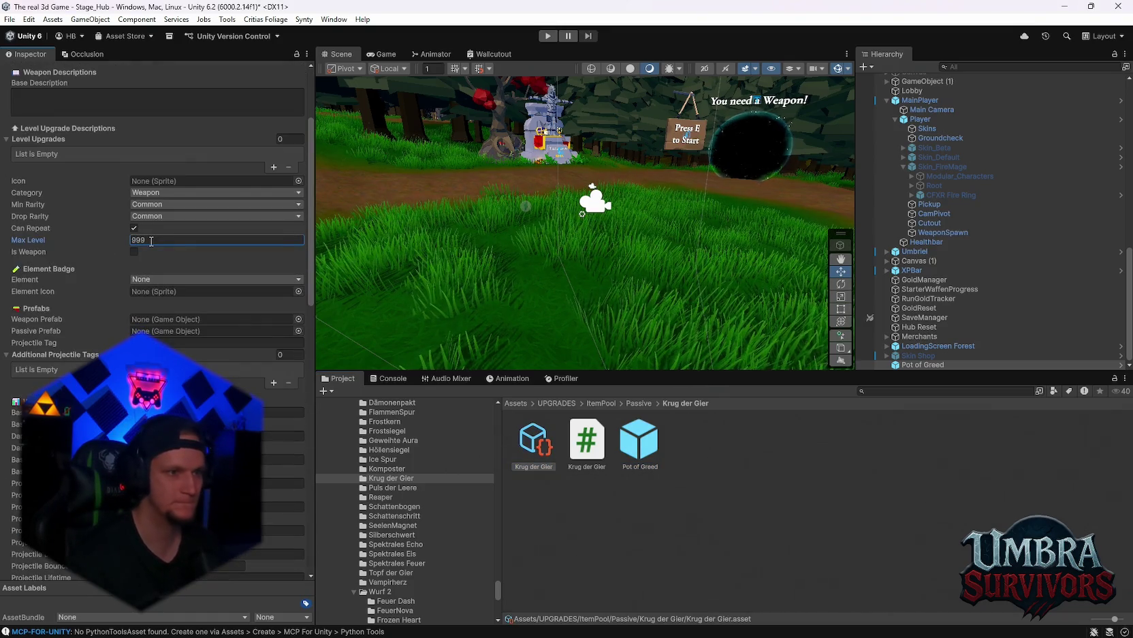
{"action": "left_click", "coordinate": [157, 192]}
{"action": "left_click", "coordinate": [154, 230]}
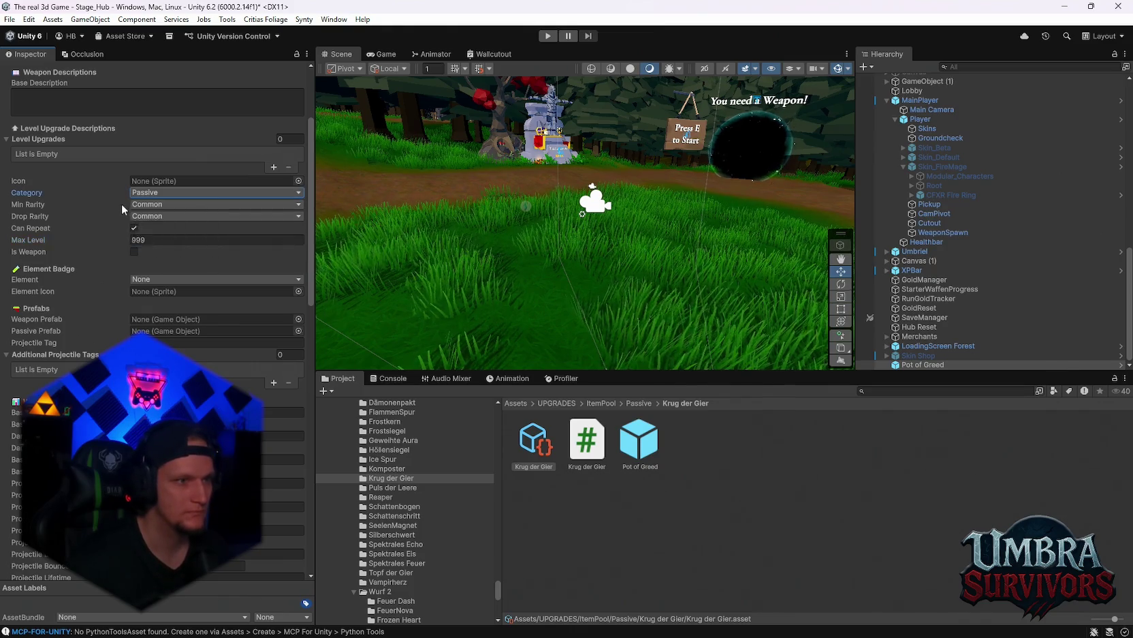
Step: Assign Pot of Greed as the Passive Prefab, attach the Krug der Gier script, and link its Upgrade Data
{"action": "scroll", "coordinate": [122, 204], "scroll_direction": "up", "scroll_amount": 3}
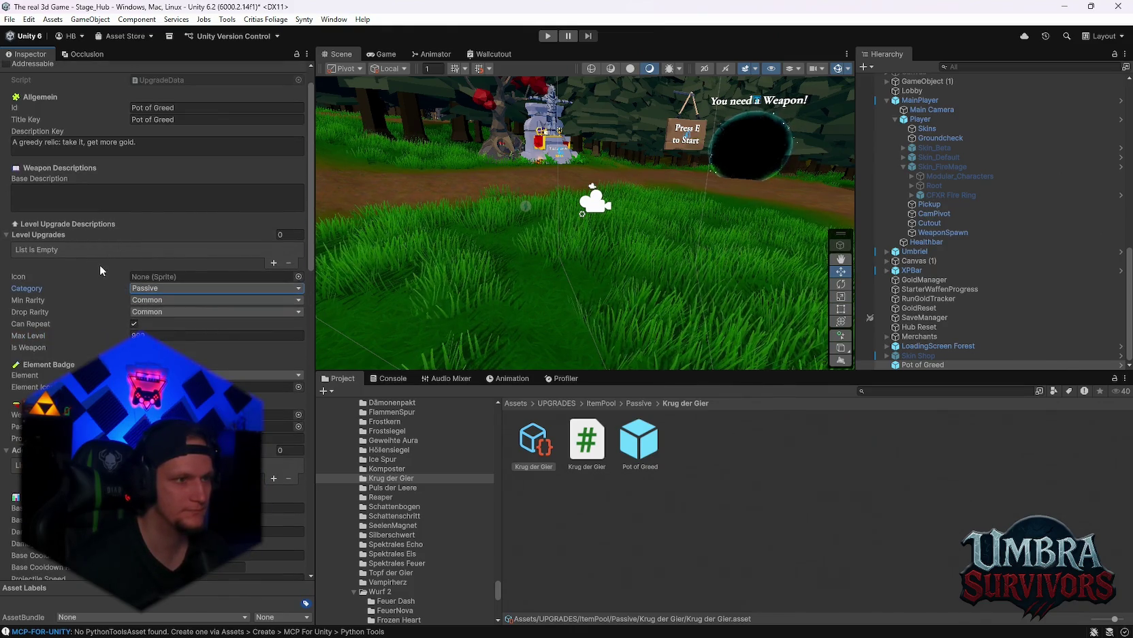
{"action": "scroll", "coordinate": [100, 270], "scroll_direction": "down", "scroll_amount": 2}
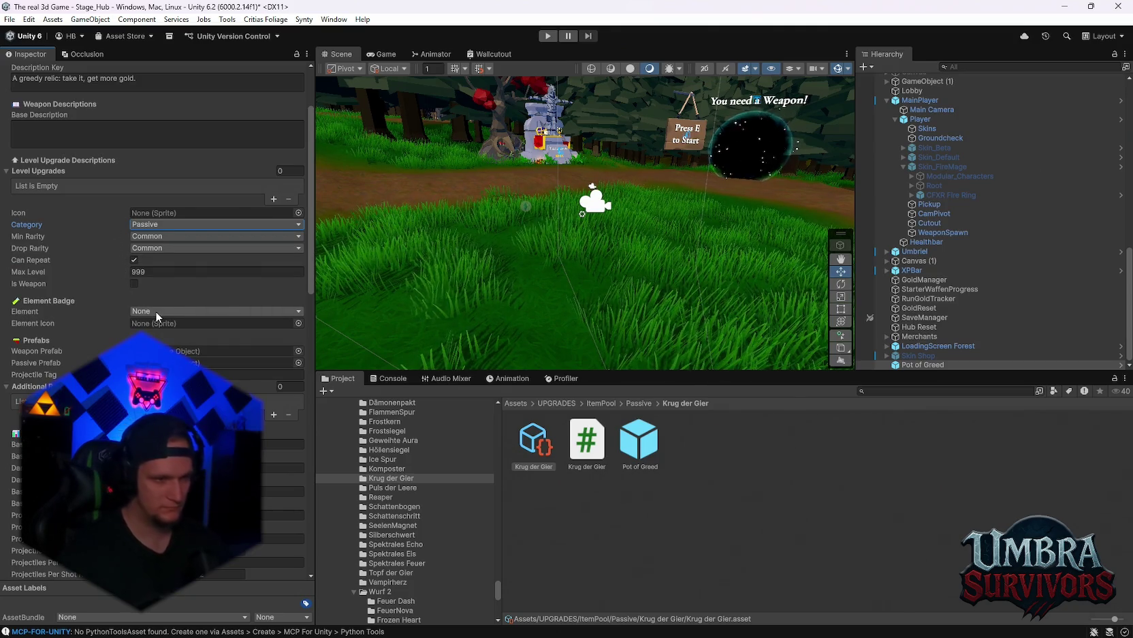
{"action": "scroll", "coordinate": [156, 311], "scroll_direction": "down", "scroll_amount": 3}
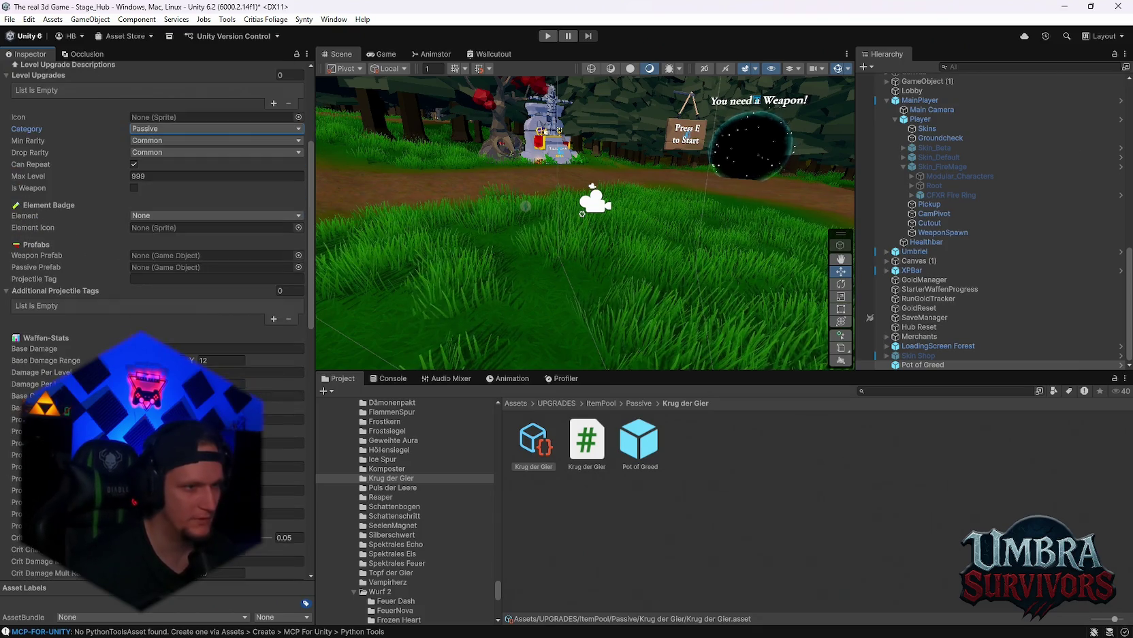
{"action": "mouse_move", "coordinate": [642, 454]}
{"action": "left_mouse_down"}
{"action": "mouse_move", "coordinate": [221, 325]}
{"action": "mouse_move", "coordinate": [151, 267]}
{"action": "left_mouse_up"}
{"action": "left_click_drag", "start_coordinate": [591, 450], "coordinate": [124, 231]}
{"action": "mouse_move", "coordinate": [533, 442]}
{"action": "left_mouse_down"}
{"action": "mouse_move", "coordinate": [507, 440]}
{"action": "mouse_move", "coordinate": [158, 281]}
{"action": "left_mouse_up"}
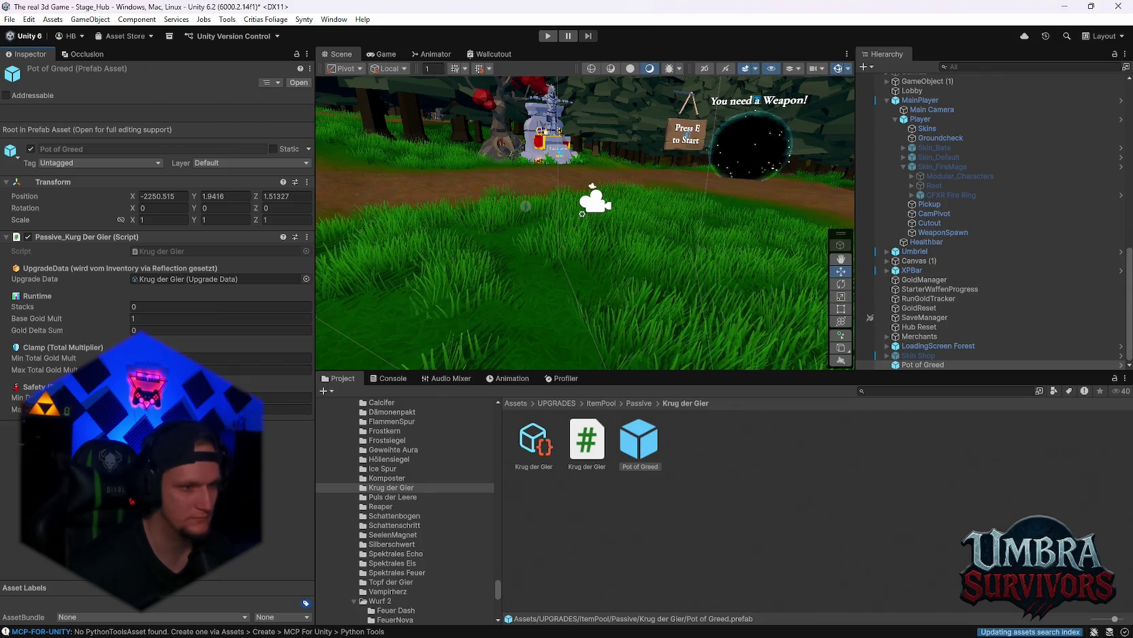
Step: Add a new stat entry to Krug der Gier's stats list, choose its stat type, and colour it yellow
{"action": "left_click", "coordinate": [587, 441]}
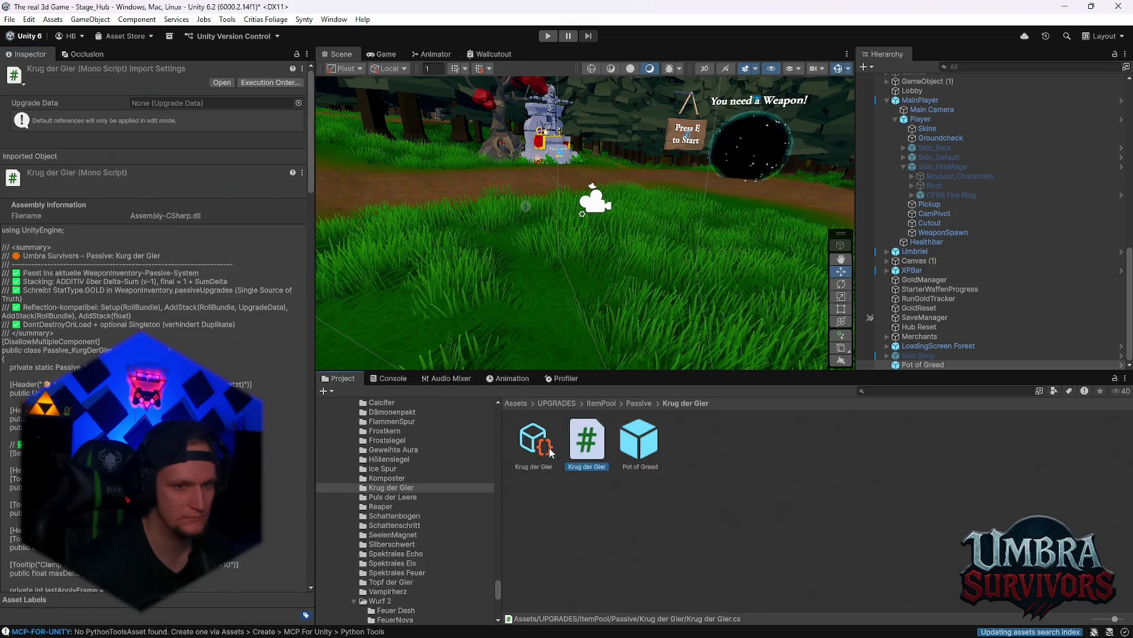
{"action": "left_click", "coordinate": [523, 453]}
{"action": "scroll", "coordinate": [156, 272], "scroll_direction": "down", "scroll_amount": 10}
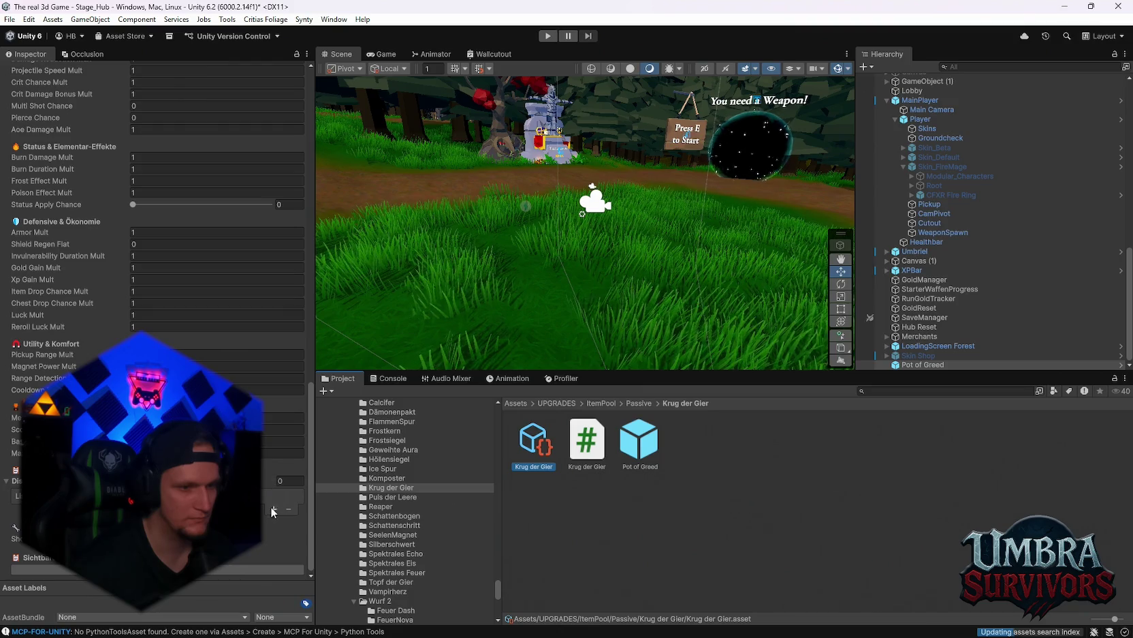
{"action": "left_click", "coordinate": [274, 508]}
{"action": "left_click", "coordinate": [270, 507]}
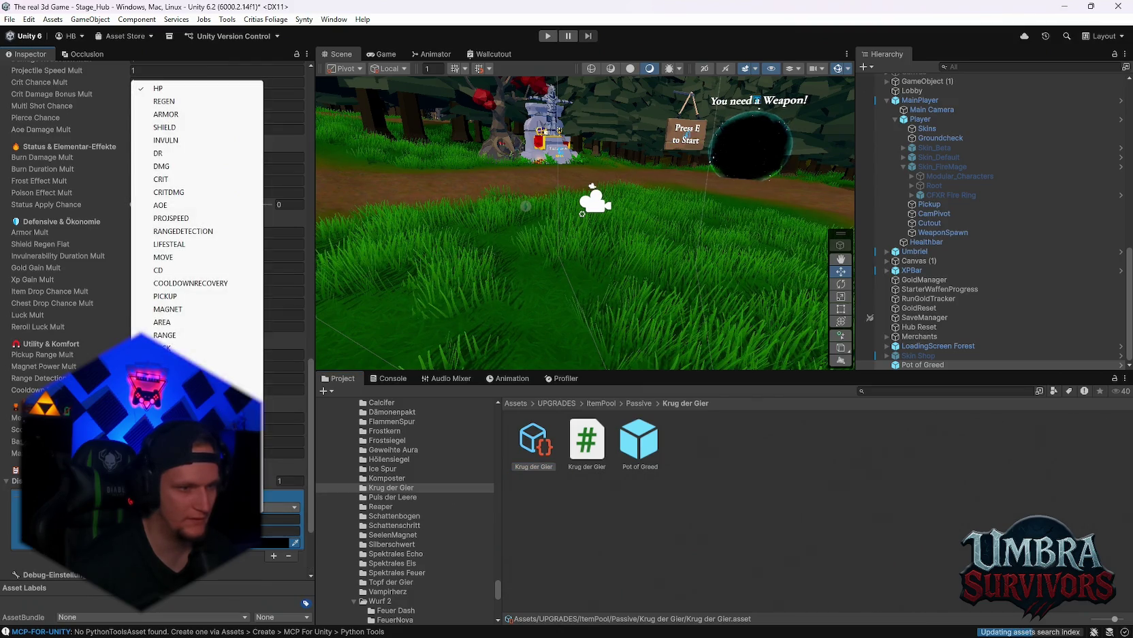
{"action": "left_click", "coordinate": [231, 373]}
{"action": "left_click", "coordinate": [278, 543]}
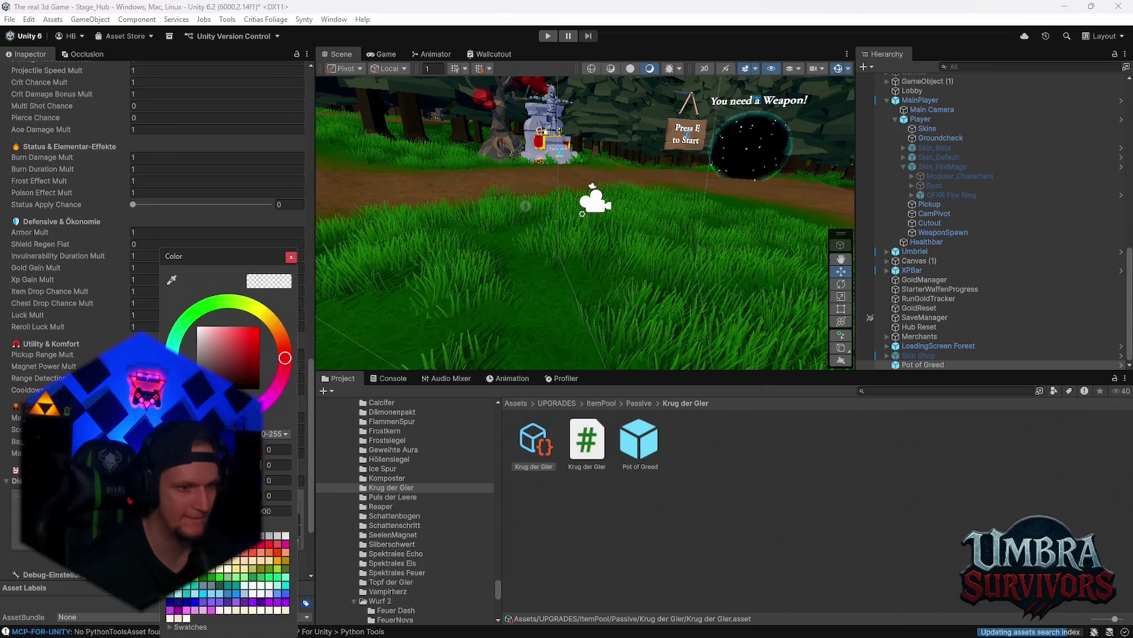
{"action": "left_click_drag", "start_coordinate": [258, 317], "coordinate": [269, 318]}
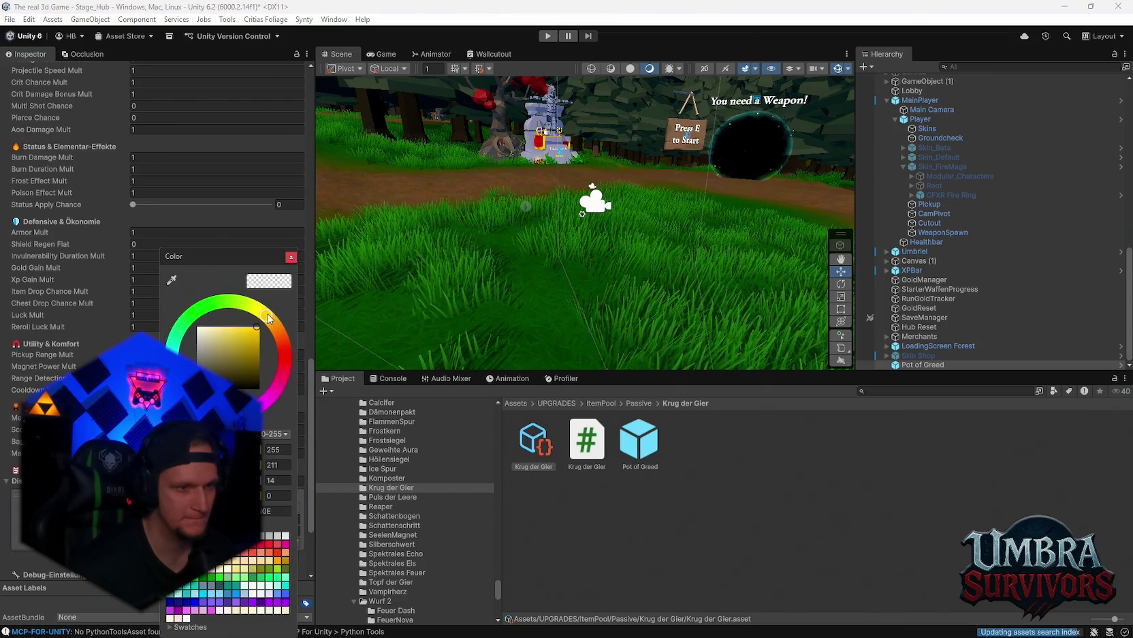
{"action": "left_click", "coordinate": [291, 256]}
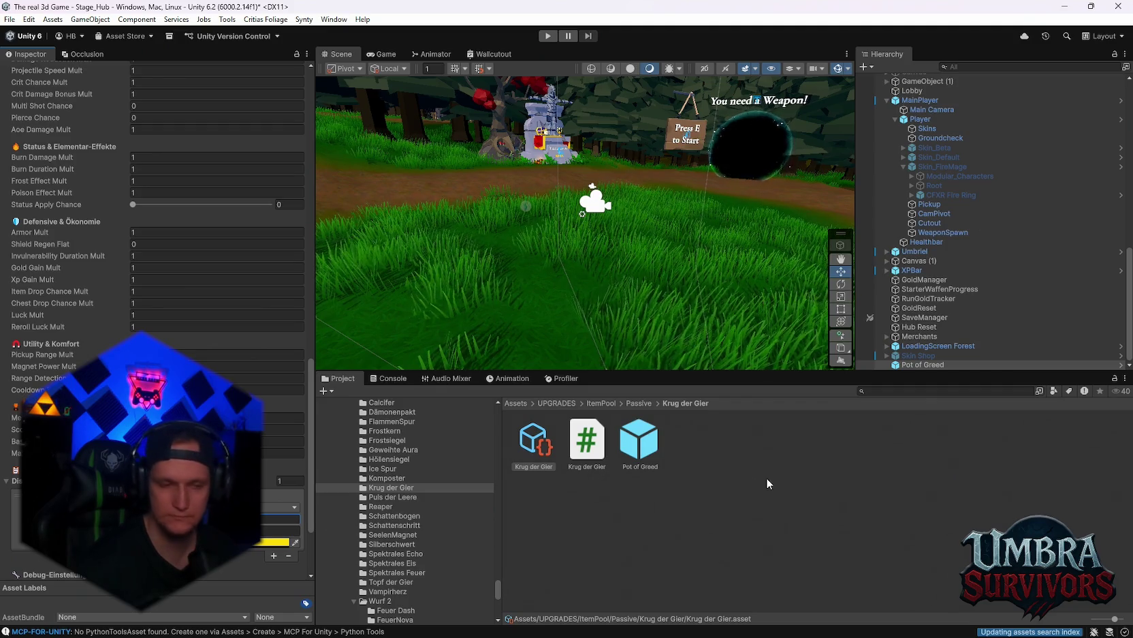
{"action": "left_click", "coordinate": [617, 502]}
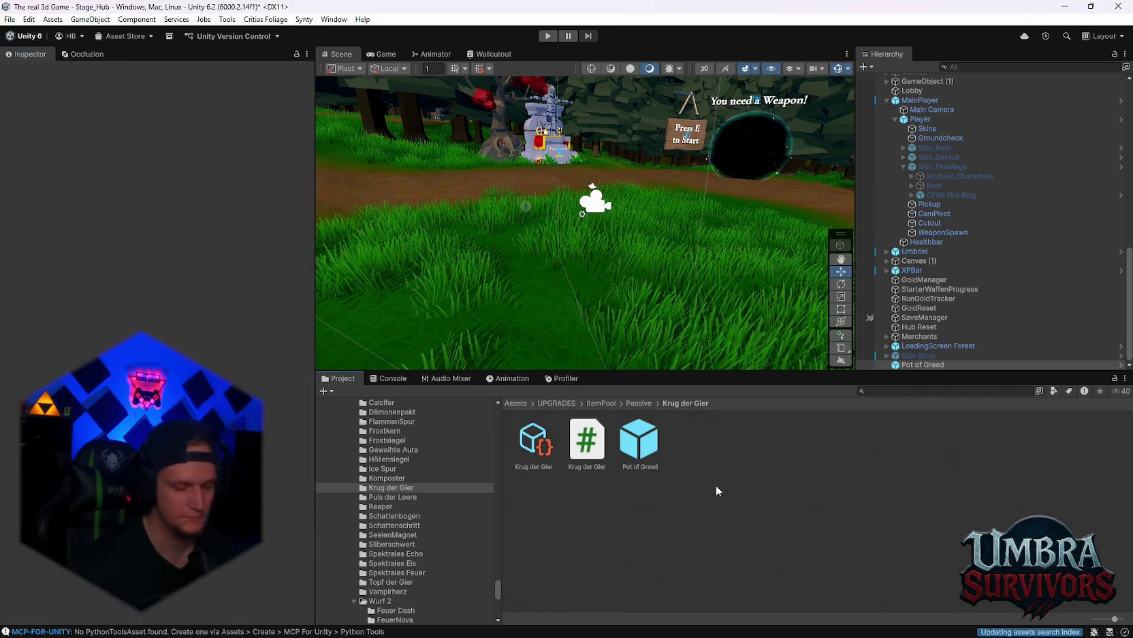
Step: Search the project for 'pool' and add an upgrade slot to Chest Pool, bringing it to 24
{"action": "left_click", "coordinate": [534, 443]}
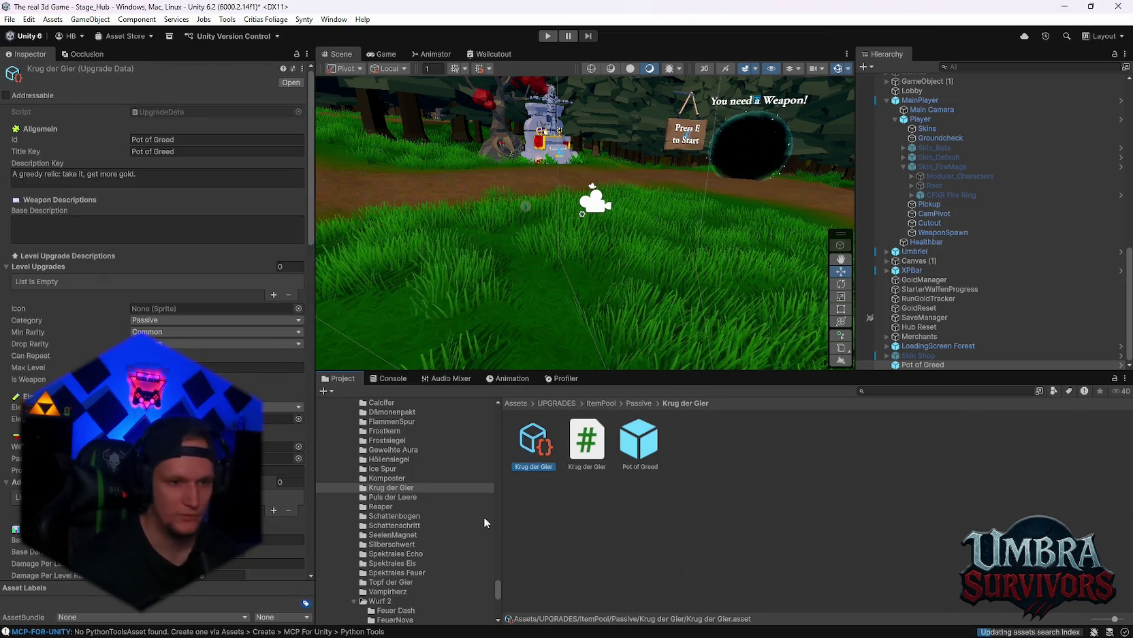
{"action": "scroll", "coordinate": [484, 517], "scroll_direction": "up", "scroll_amount": 3}
{"action": "left_click", "coordinate": [918, 392]}
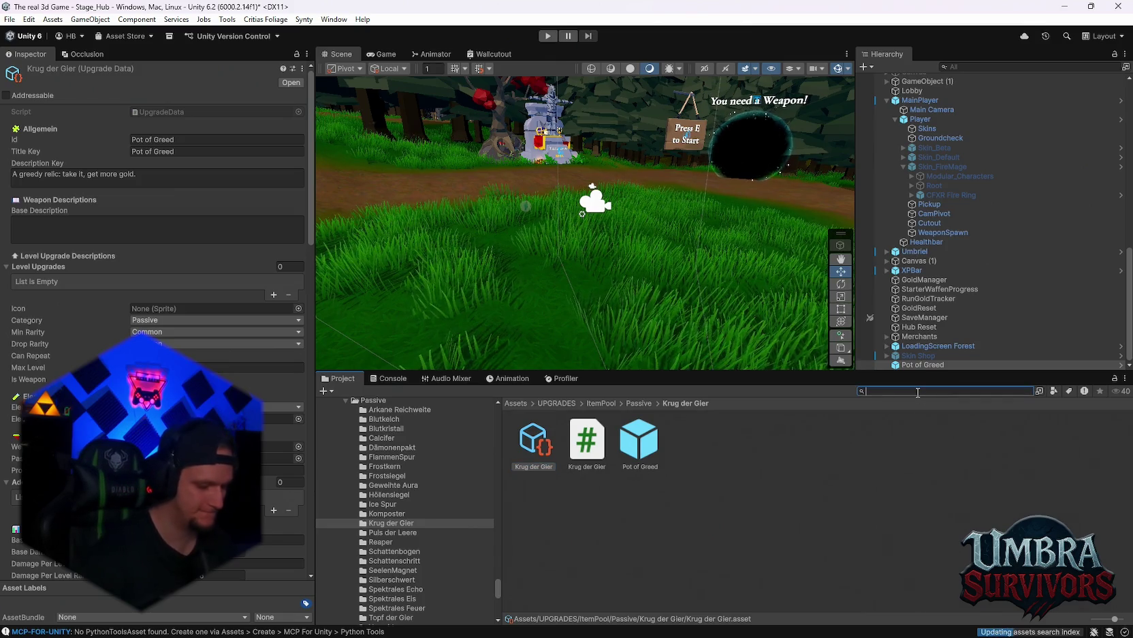
{"action": "type", "text": "pool"}
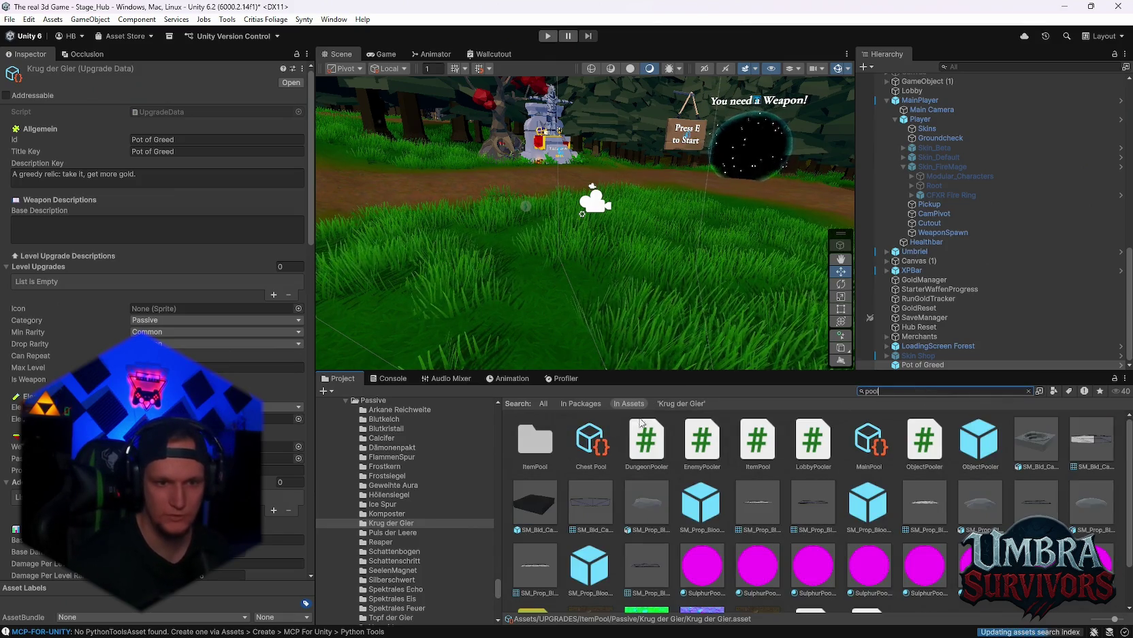
{"action": "left_click", "coordinate": [591, 440]}
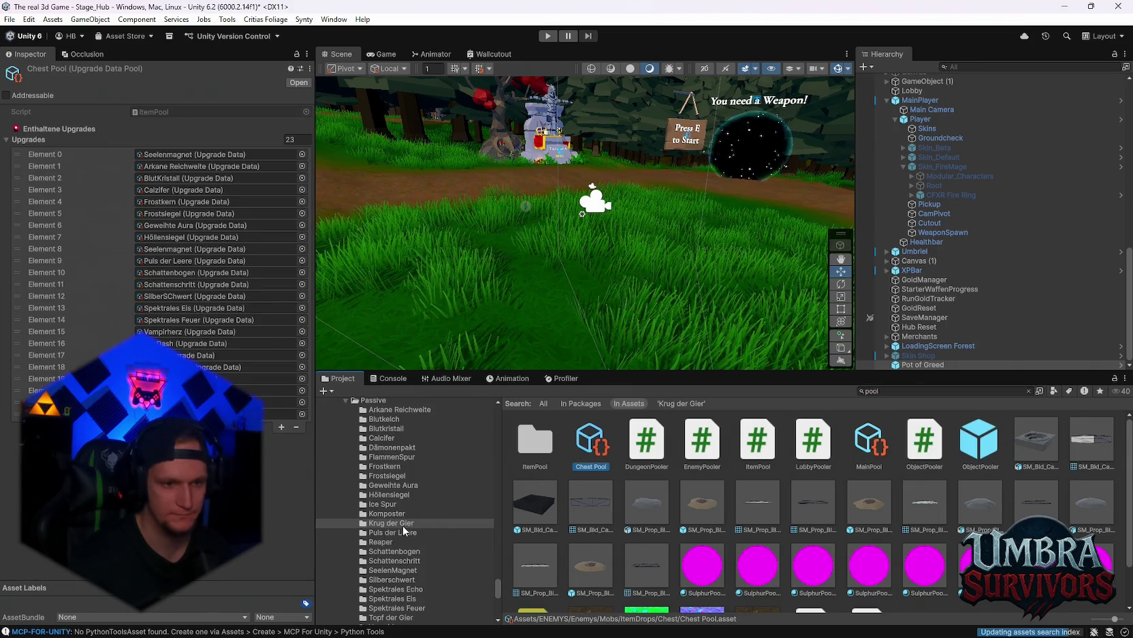
{"action": "left_click", "coordinate": [399, 522]}
{"action": "left_click", "coordinate": [281, 427]}
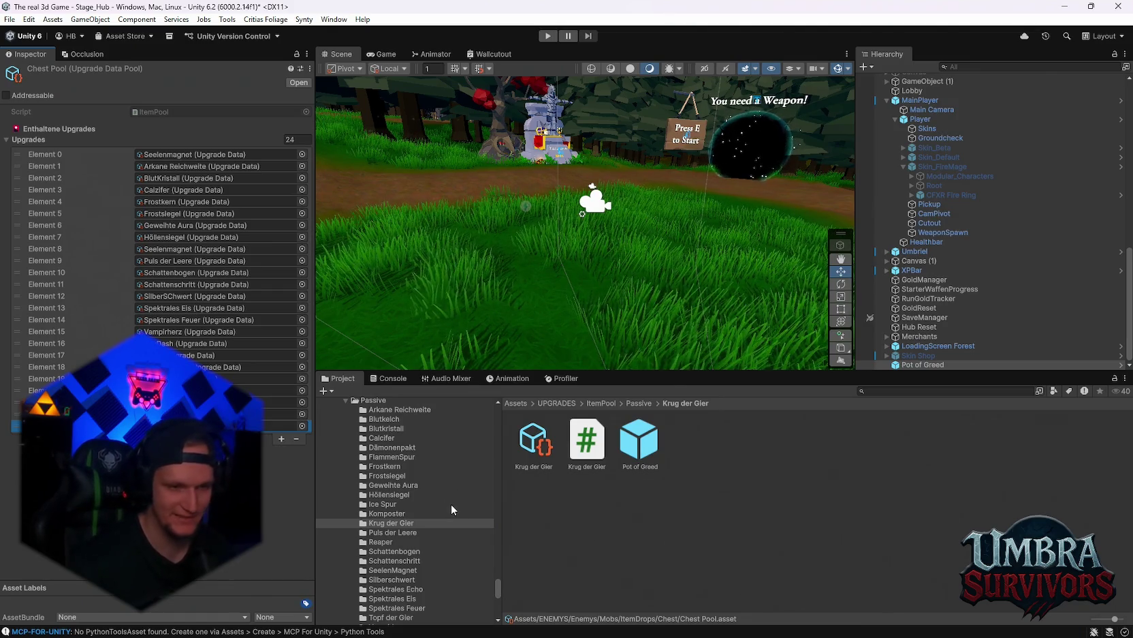
Step: Search 'pool' again and show the Main Pool's list of 34 upgrades
{"action": "key", "text": "ctrl+f"}
{"action": "type", "text": "pool"}
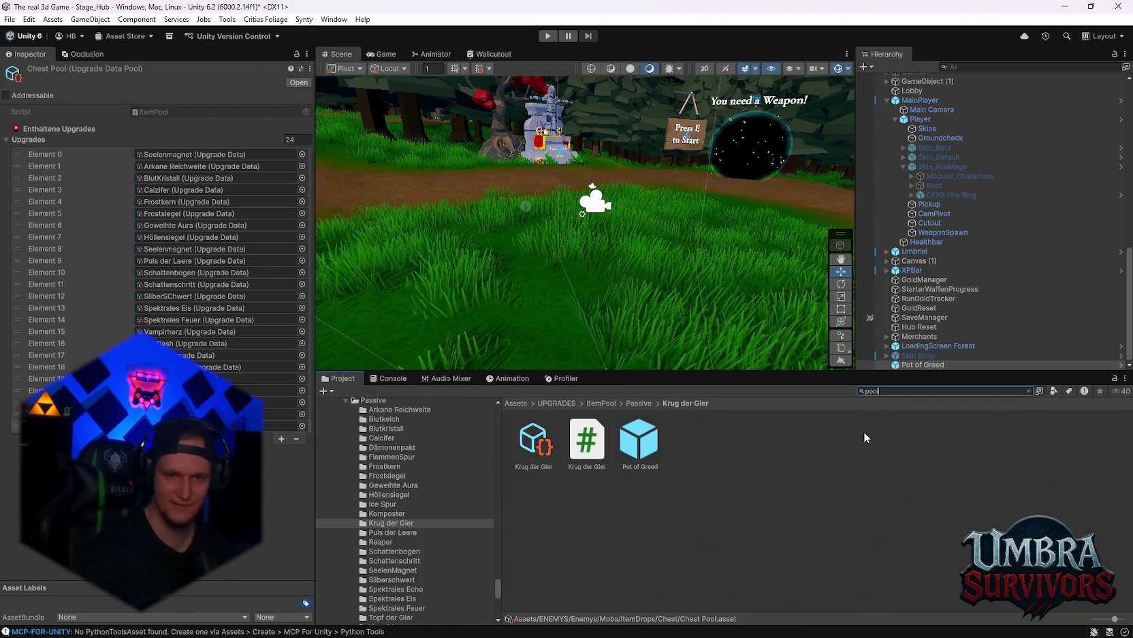
{"action": "left_click", "coordinate": [861, 450]}
{"action": "left_click", "coordinate": [926, 392]}
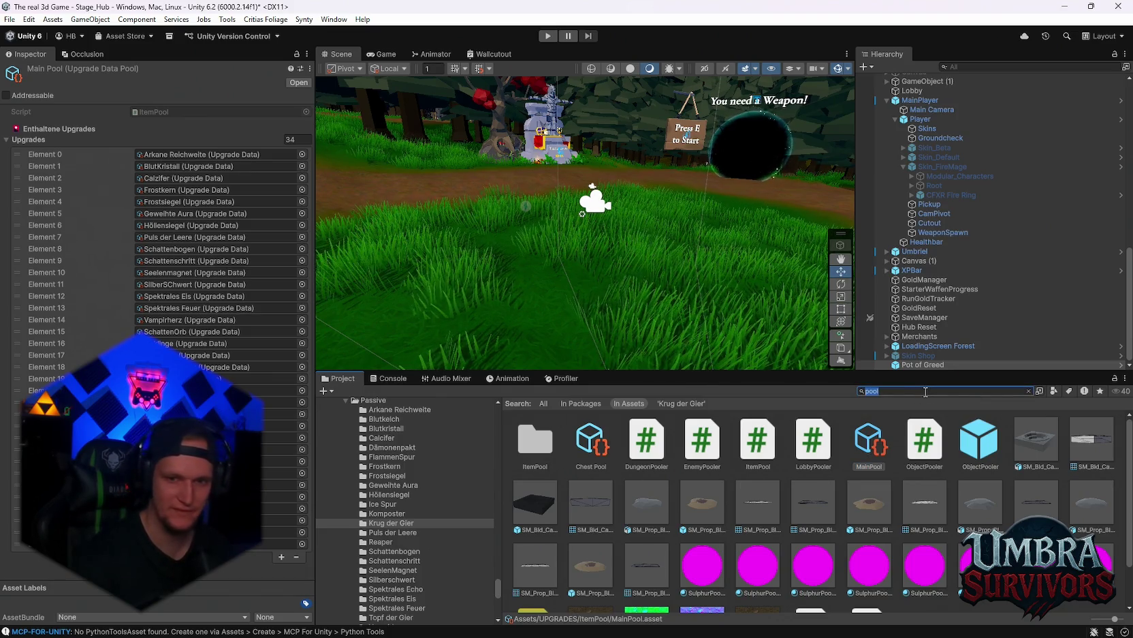
Step: Clear the search, add a 35th upgrade slot to Main Pool, and reopen the Krug der Gier folder
{"action": "key", "text": "BackSpace"}
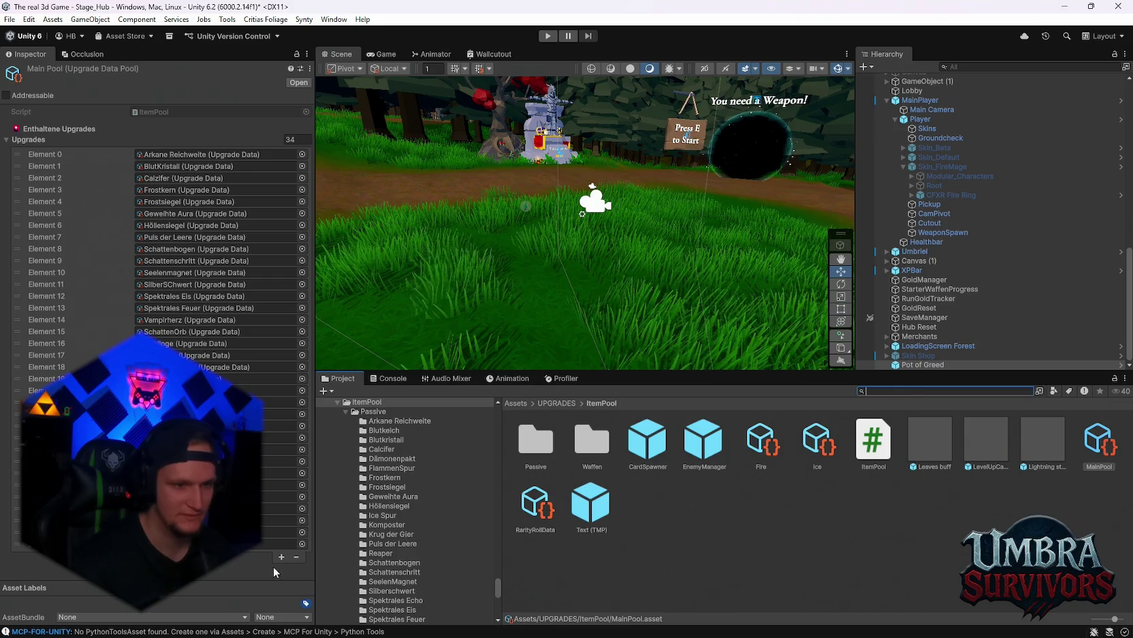
{"action": "left_click", "coordinate": [281, 557]}
{"action": "scroll", "coordinate": [413, 573], "scroll_direction": "down", "scroll_amount": 3}
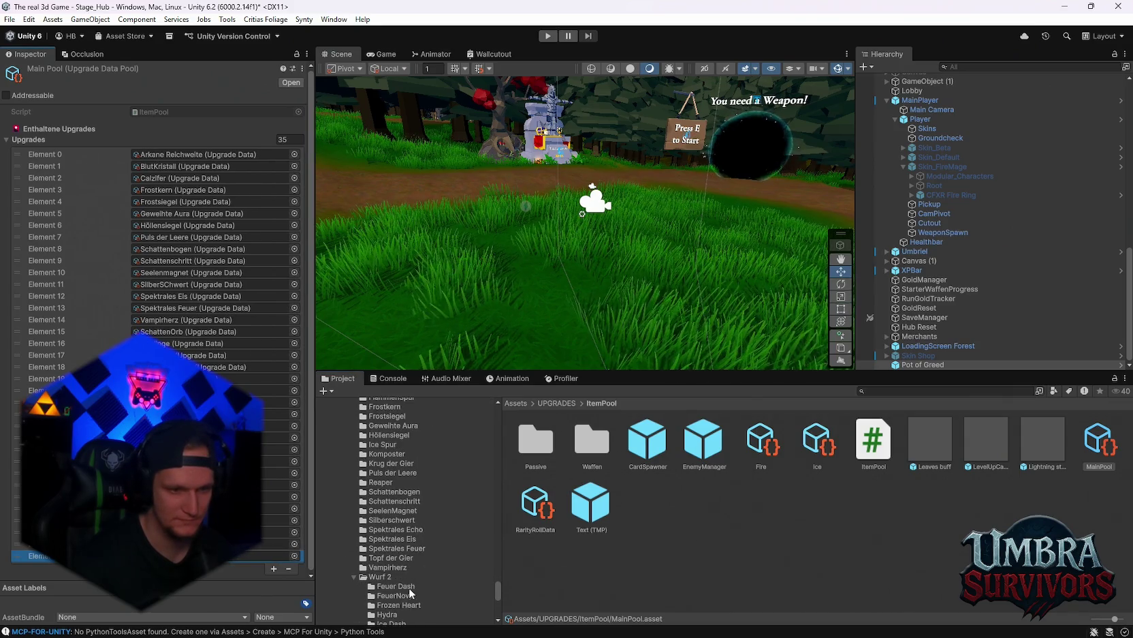
{"action": "scroll", "coordinate": [406, 538], "scroll_direction": "up", "scroll_amount": 5}
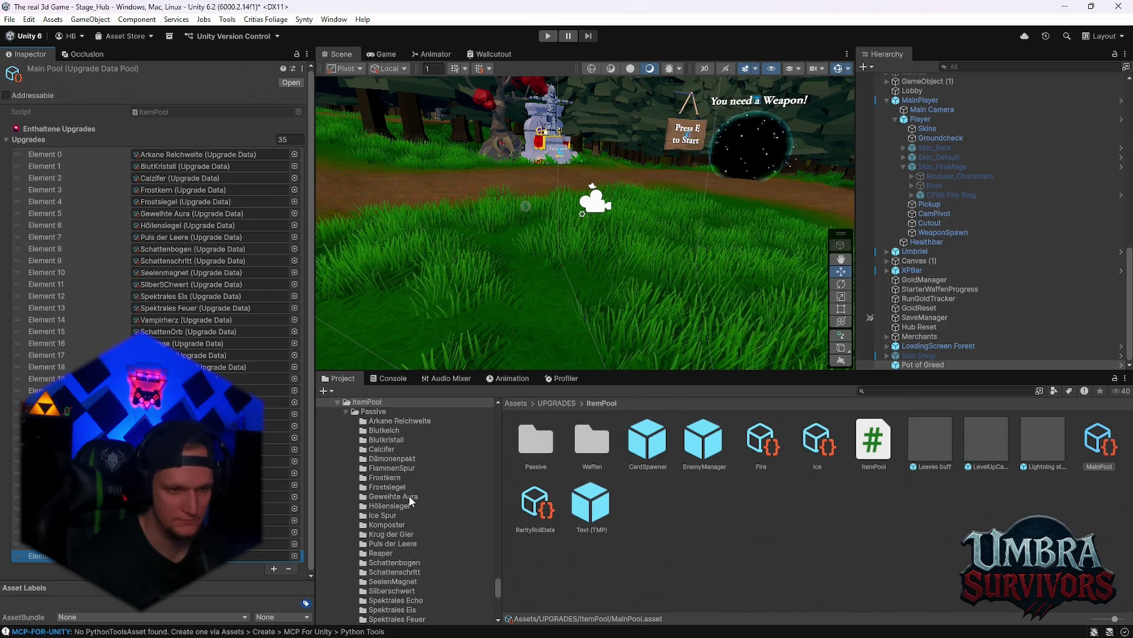
{"action": "scroll", "coordinate": [402, 500], "scroll_direction": "down", "scroll_amount": 6}
{"action": "scroll", "coordinate": [403, 510], "scroll_direction": "down", "scroll_amount": 6}
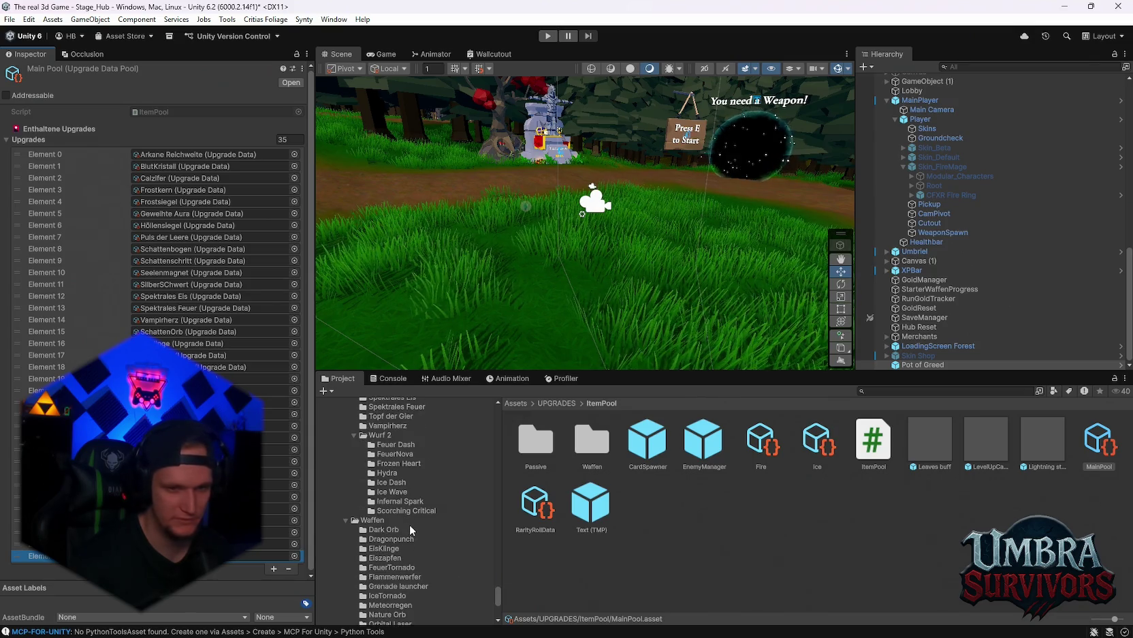
{"action": "scroll", "coordinate": [409, 524], "scroll_direction": "up", "scroll_amount": 3}
{"action": "scroll", "coordinate": [409, 531], "scroll_direction": "up", "scroll_amount": 3}
{"action": "scroll", "coordinate": [411, 531], "scroll_direction": "up", "scroll_amount": 2}
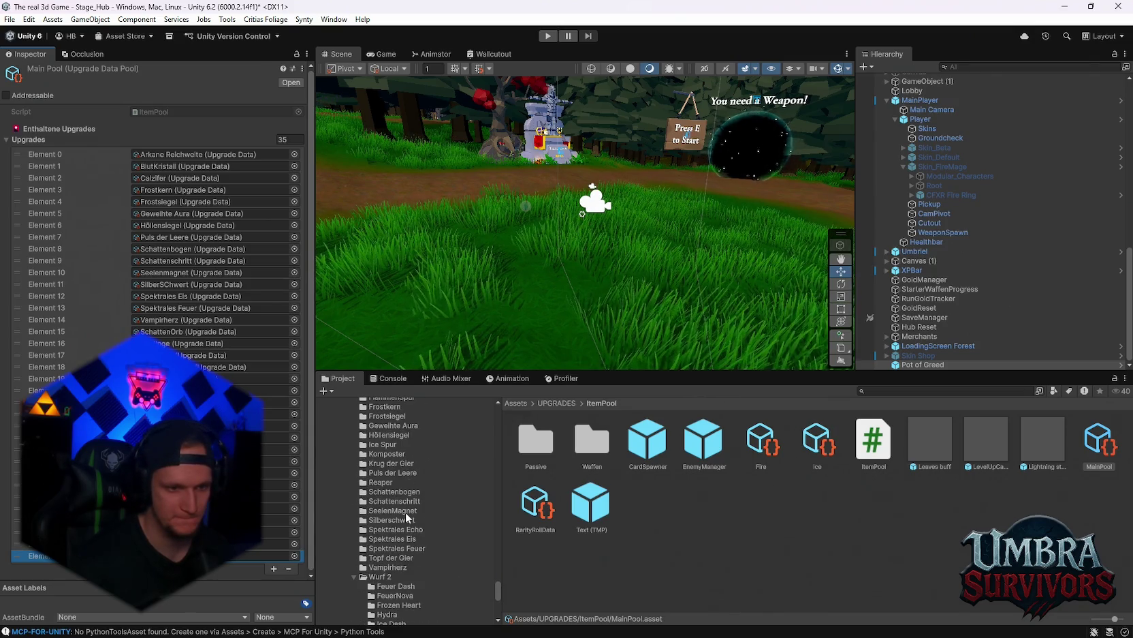
{"action": "left_click", "coordinate": [393, 463]}
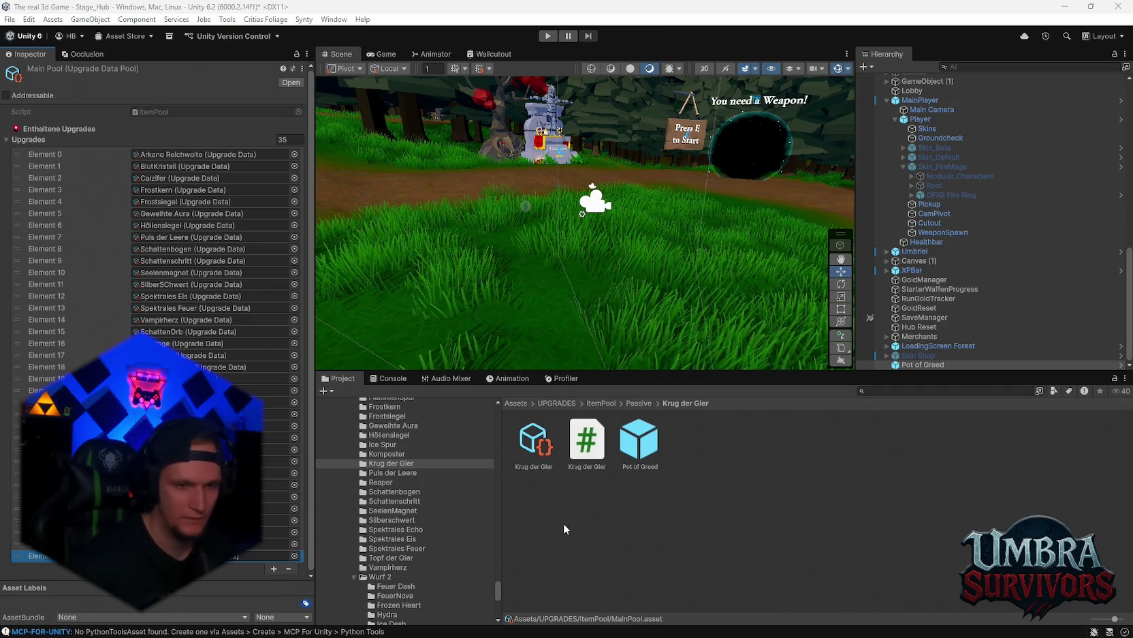
Step: Select the Pot of Greed prefab in the Krug der Gier folder to view it in the Inspector
{"action": "left_click", "coordinate": [533, 442]}
{"action": "scroll", "coordinate": [170, 442], "scroll_direction": "down", "scroll_amount": 10}
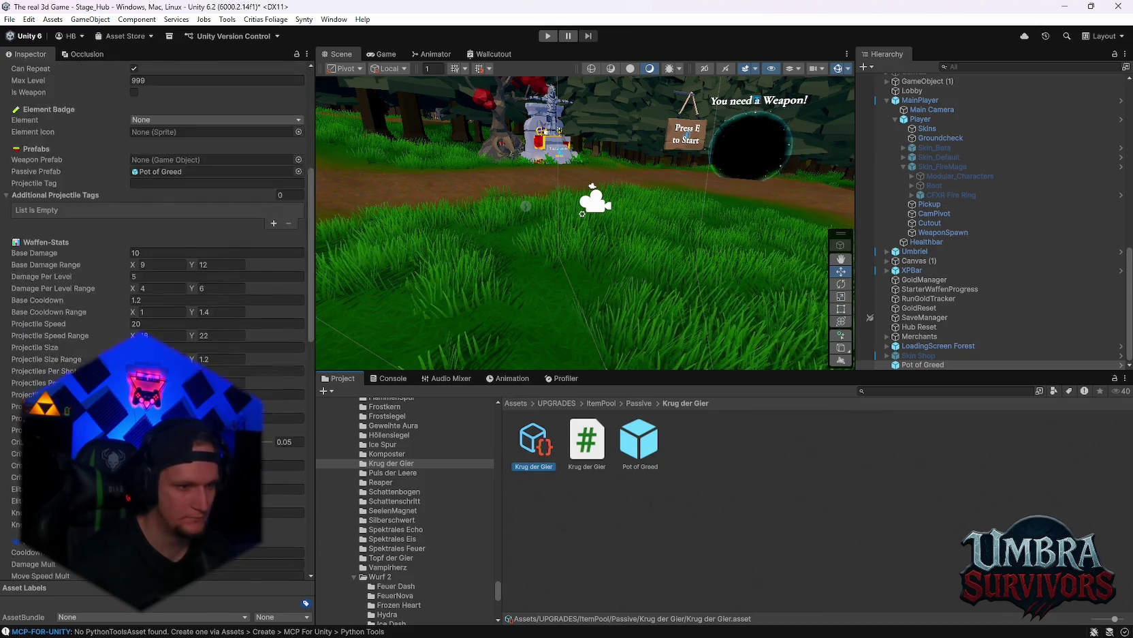
{"action": "scroll", "coordinate": [157, 320], "scroll_direction": "down", "scroll_amount": 10}
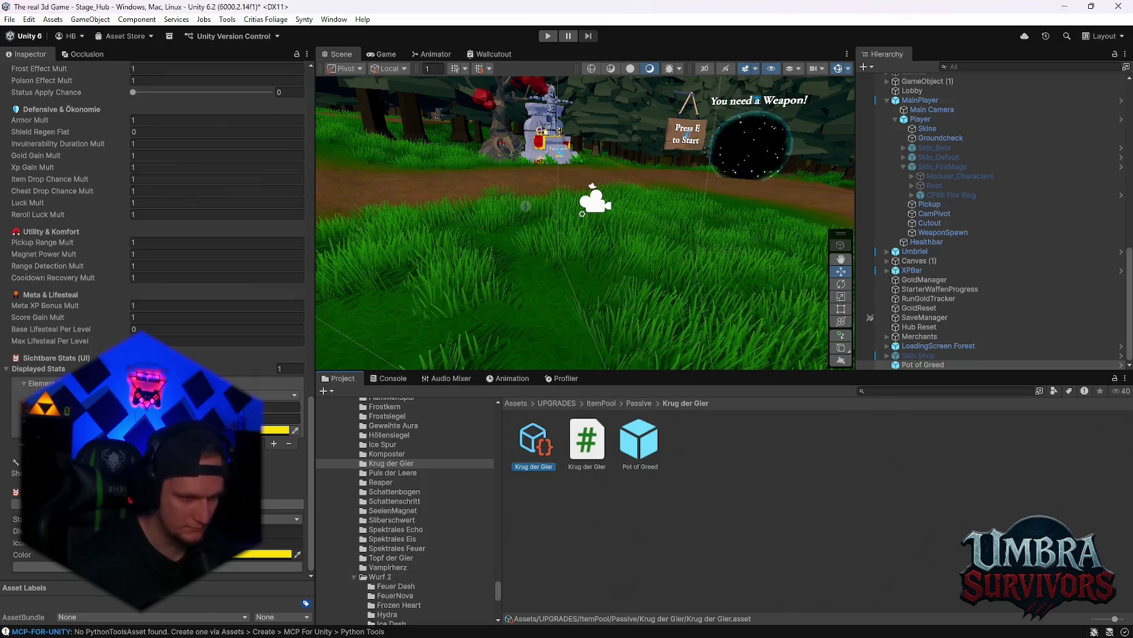
{"action": "scroll", "coordinate": [156, 204], "scroll_direction": "up", "scroll_amount": 10}
{"action": "left_click", "coordinate": [622, 457]}
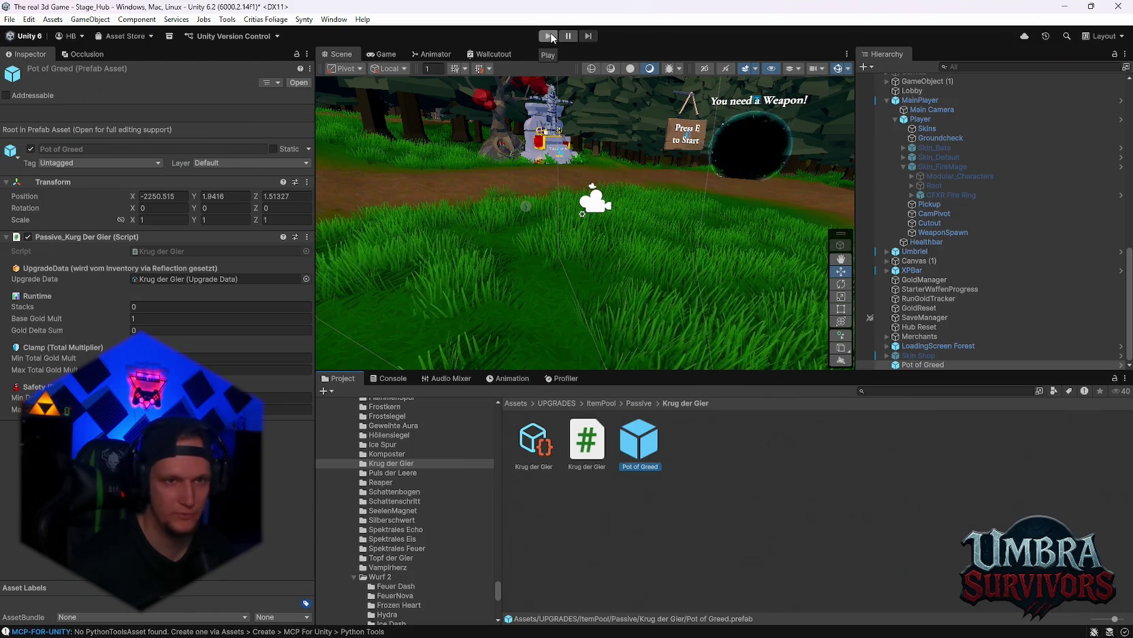
{"action": "left_click", "coordinate": [913, 391]}
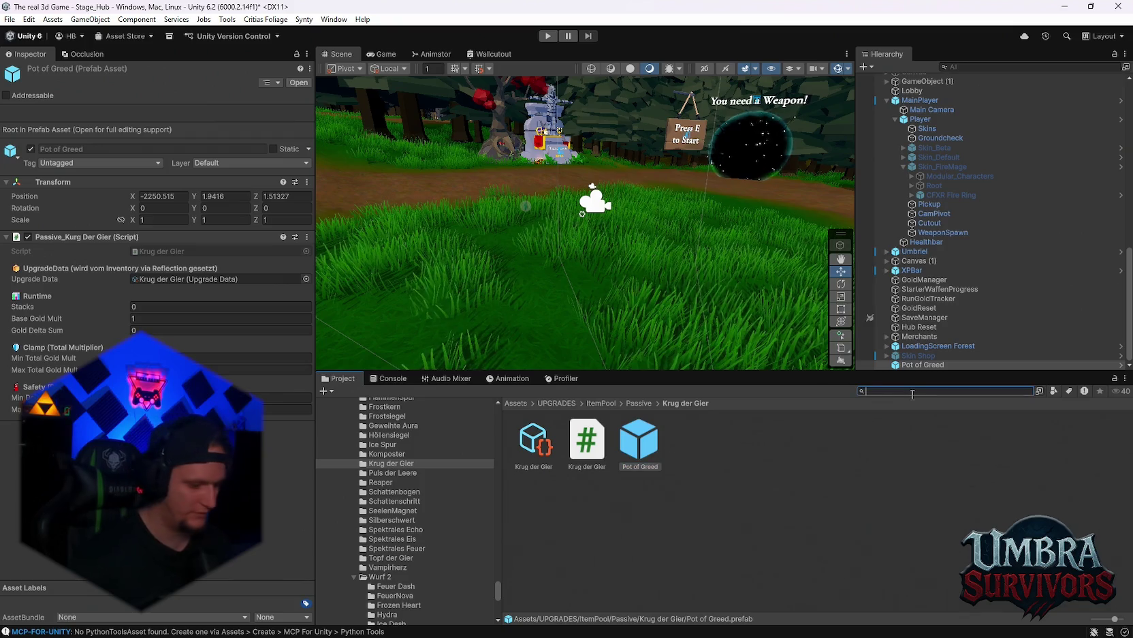
Step: Search the project for 'gold' and browse the matching folders, including the SlashSmallGold effect
{"action": "type", "text": "gold"}
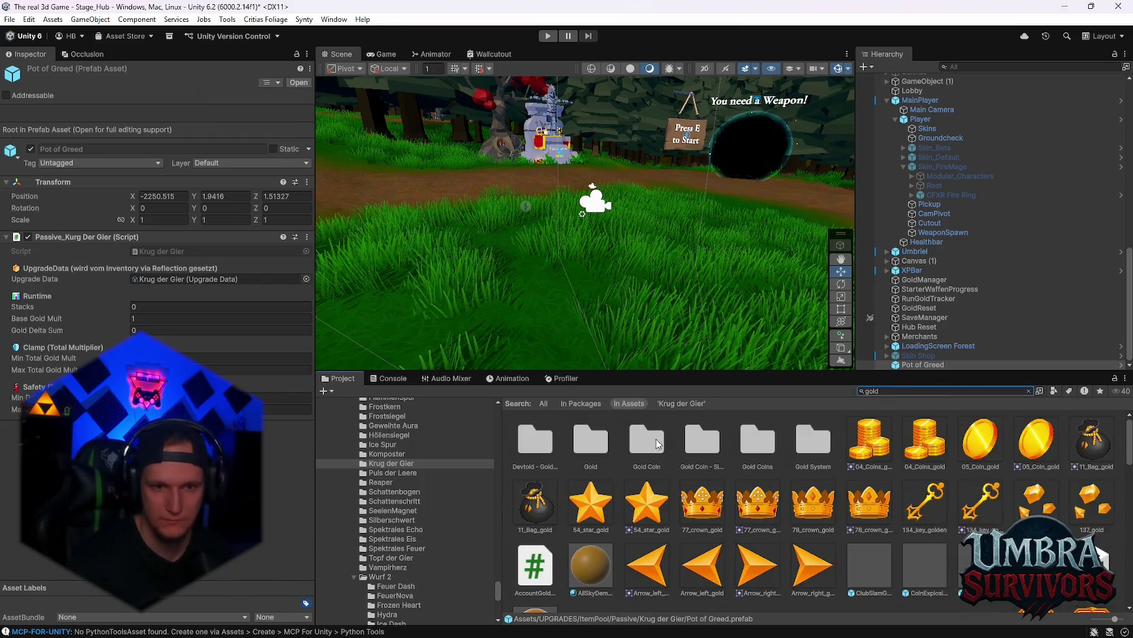
{"action": "double_click", "coordinate": [760, 455]}
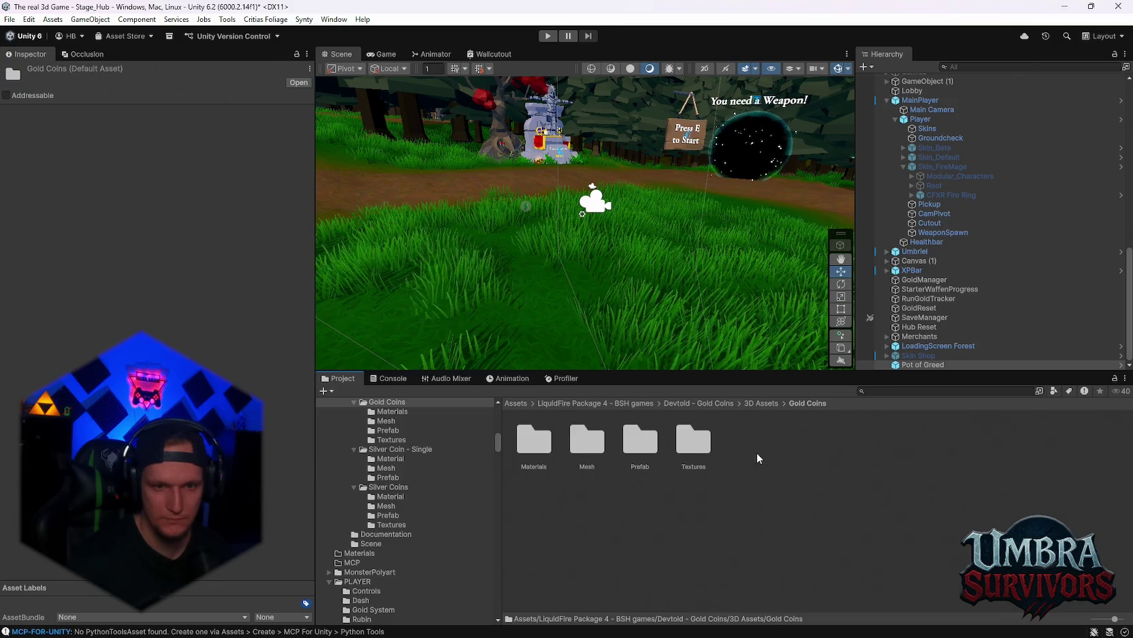
{"action": "scroll", "coordinate": [450, 498], "scroll_direction": "up", "scroll_amount": 3}
{"action": "left_click", "coordinate": [886, 391]}
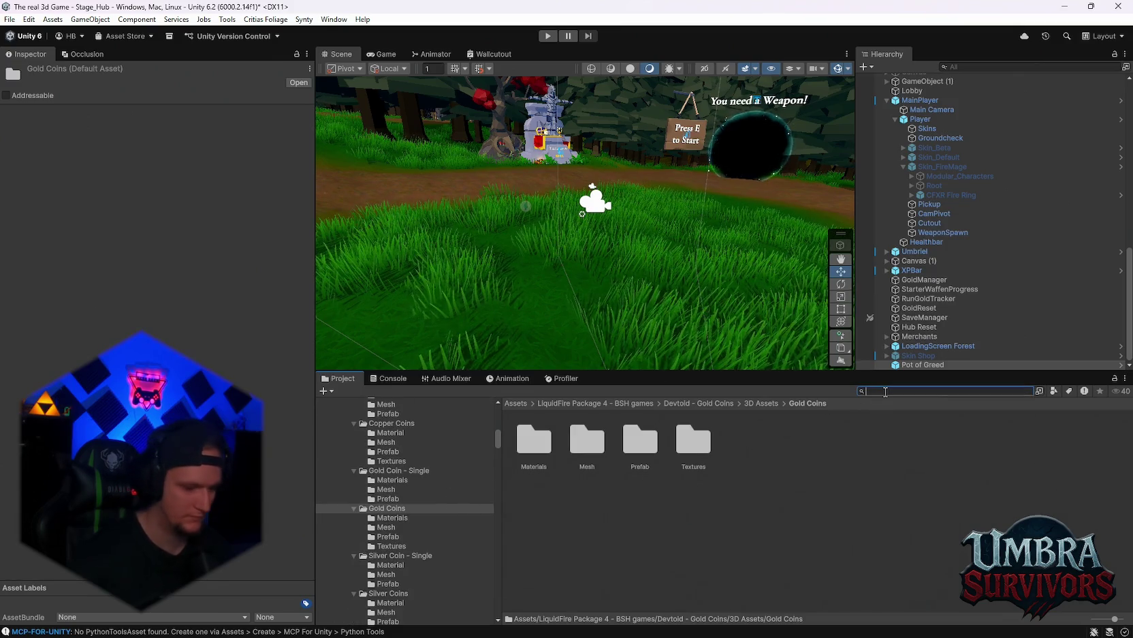
{"action": "type", "text": "gold"}
{"action": "double_click", "coordinate": [585, 442]}
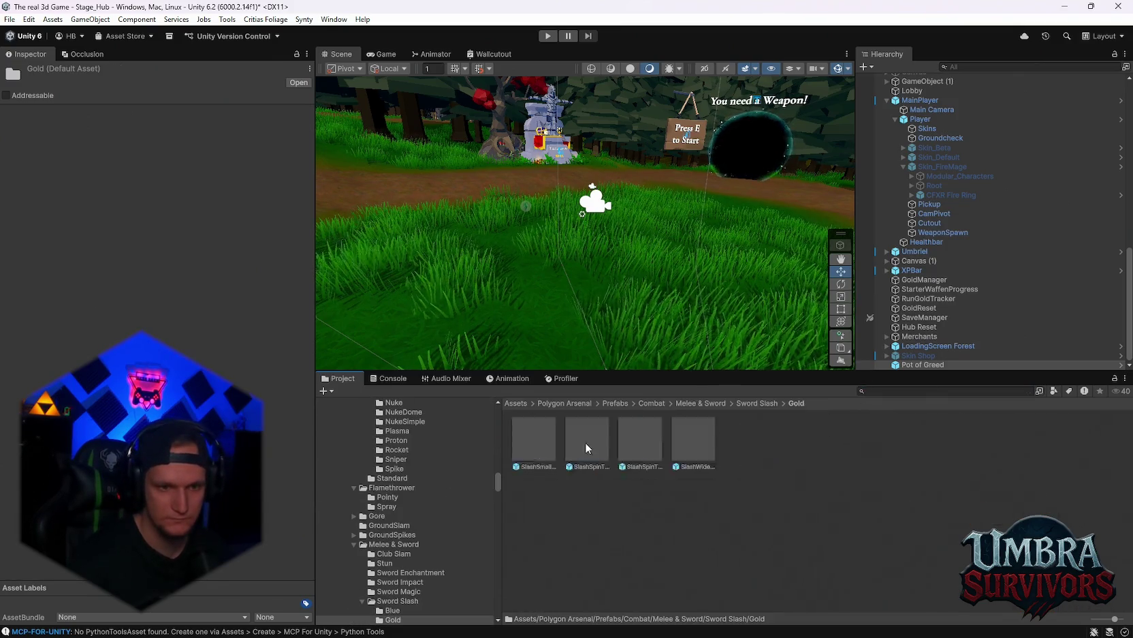
{"action": "left_click", "coordinate": [531, 449]}
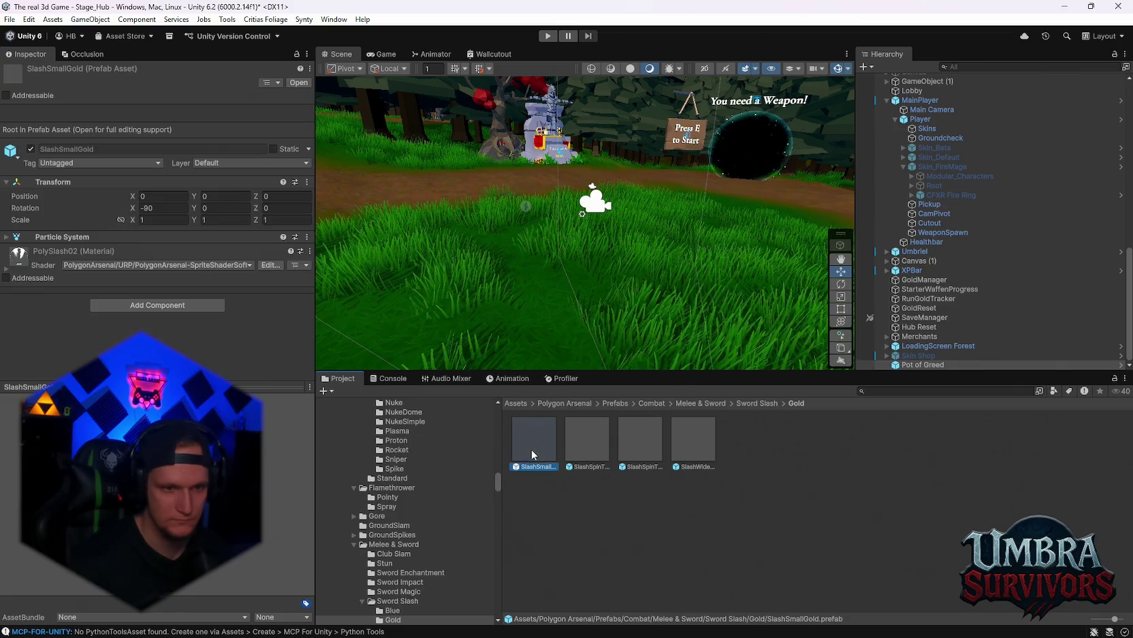
{"action": "scroll", "coordinate": [458, 448], "scroll_direction": "up", "scroll_amount": 10}
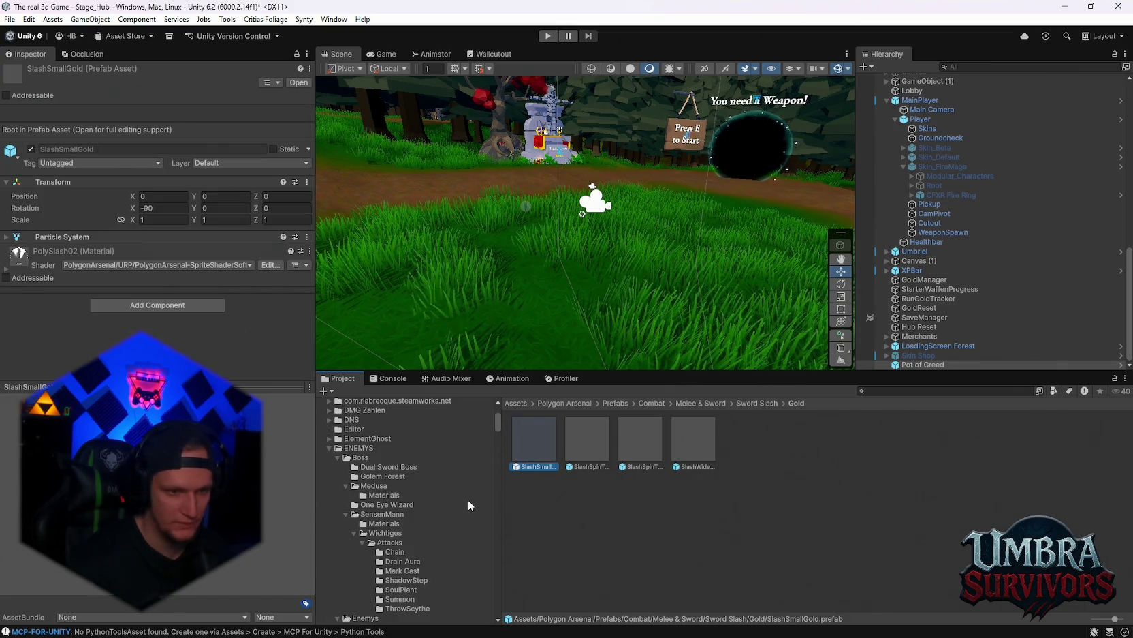
{"action": "scroll", "coordinate": [423, 538], "scroll_direction": "down", "scroll_amount": 5}
Step: Place the GoldCoins prefab from the ItemDrops Gold Coin folder into the scene beside the house
{"action": "left_click", "coordinate": [394, 552]}
{"action": "scroll", "coordinate": [616, 277], "scroll_direction": "down", "scroll_amount": 3}
{"action": "mouse_move", "coordinate": [616, 277]}
{"action": "left_mouse_down"}
{"action": "mouse_move", "coordinate": [751, 324]}
{"action": "mouse_move", "coordinate": [776, 319]}
{"action": "left_mouse_up"}
{"action": "left_click", "coordinate": [817, 449]}
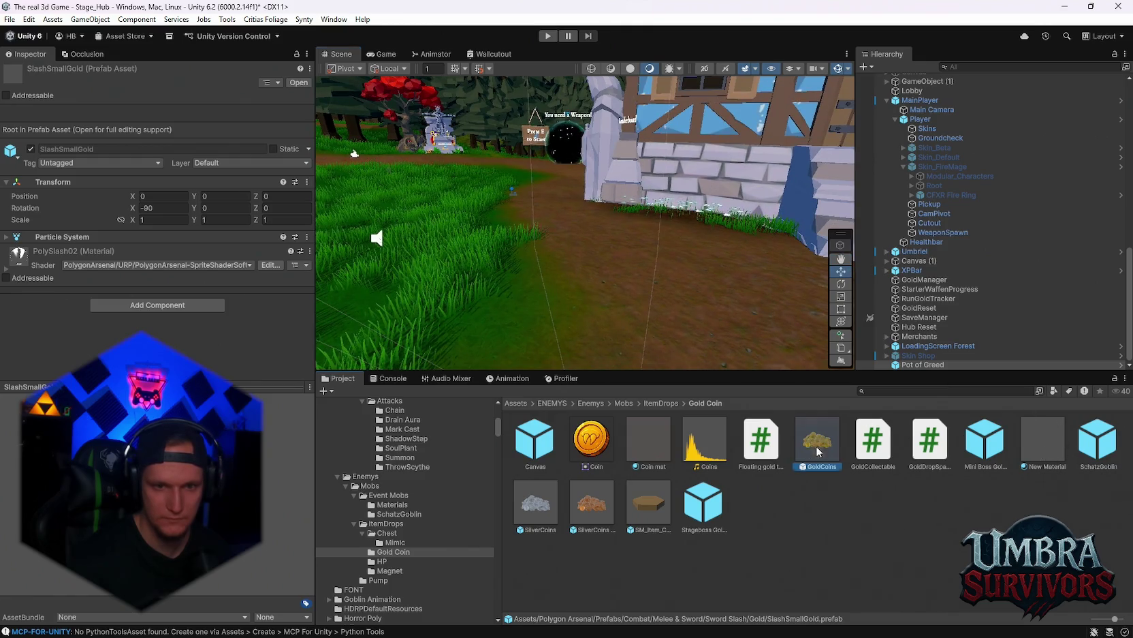
{"action": "left_click_drag", "start_coordinate": [817, 448], "coordinate": [675, 293]}
{"action": "scroll", "coordinate": [216, 329], "scroll_direction": "down", "scroll_amount": 10}
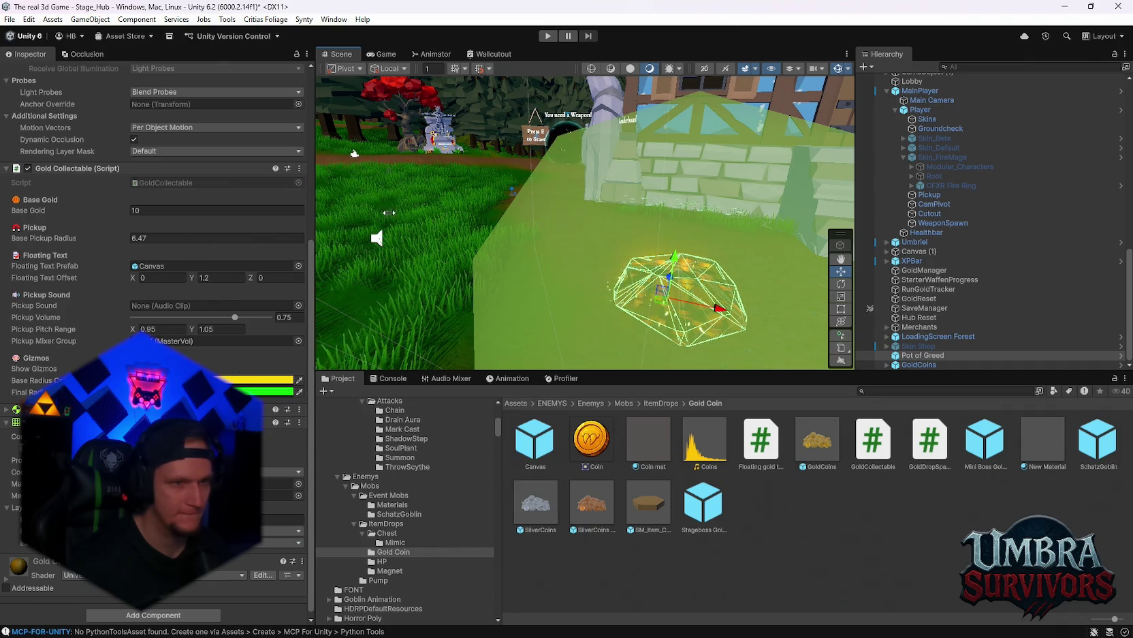
Step: Duplicate the GoldCoins pile with Ctrl+D and spread the copies along the path
{"action": "scroll", "coordinate": [697, 289], "scroll_direction": "down", "scroll_amount": 3}
{"action": "scroll", "coordinate": [697, 289], "scroll_direction": "up", "scroll_amount": 1}
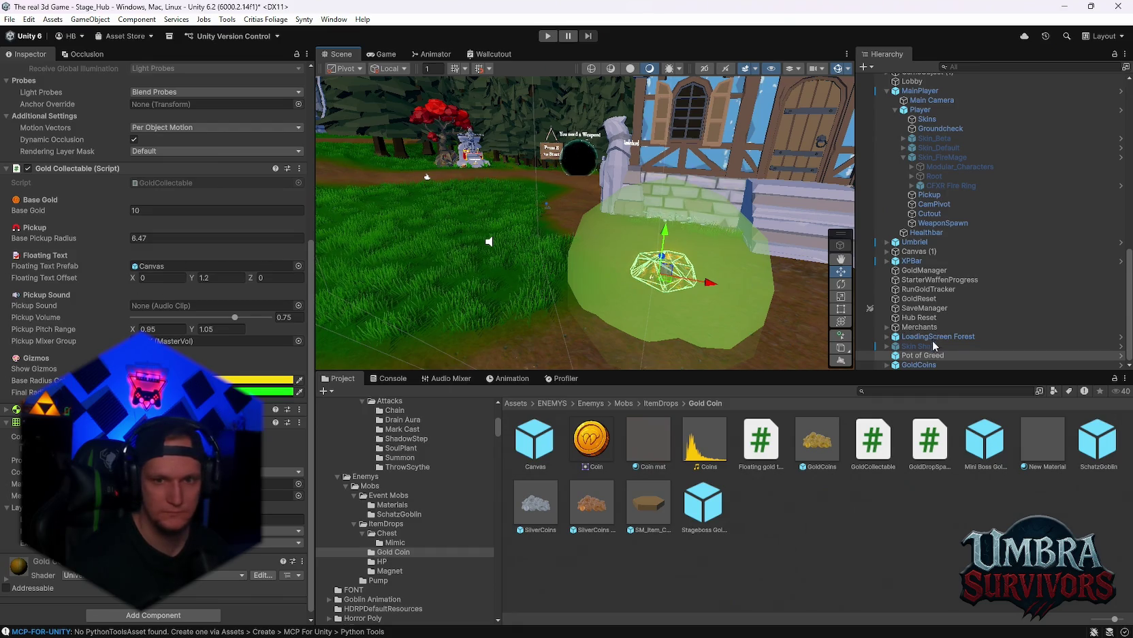
{"action": "left_click", "coordinate": [912, 366]}
{"action": "key", "text": "ctrl+d"}
{"action": "left_click_drag", "start_coordinate": [713, 265], "coordinate": [570, 285]}
{"action": "mouse_move", "coordinate": [602, 240]}
{"action": "left_mouse_down"}
{"action": "mouse_move", "coordinate": [598, 347]}
{"action": "mouse_move", "coordinate": [630, 263]}
{"action": "mouse_move", "coordinate": [732, 327]}
{"action": "left_mouse_up"}
{"action": "key", "text": "ctrl+d"}
{"action": "key", "text": "ctrl+d"}
{"action": "key", "text": "ctrl+d"}
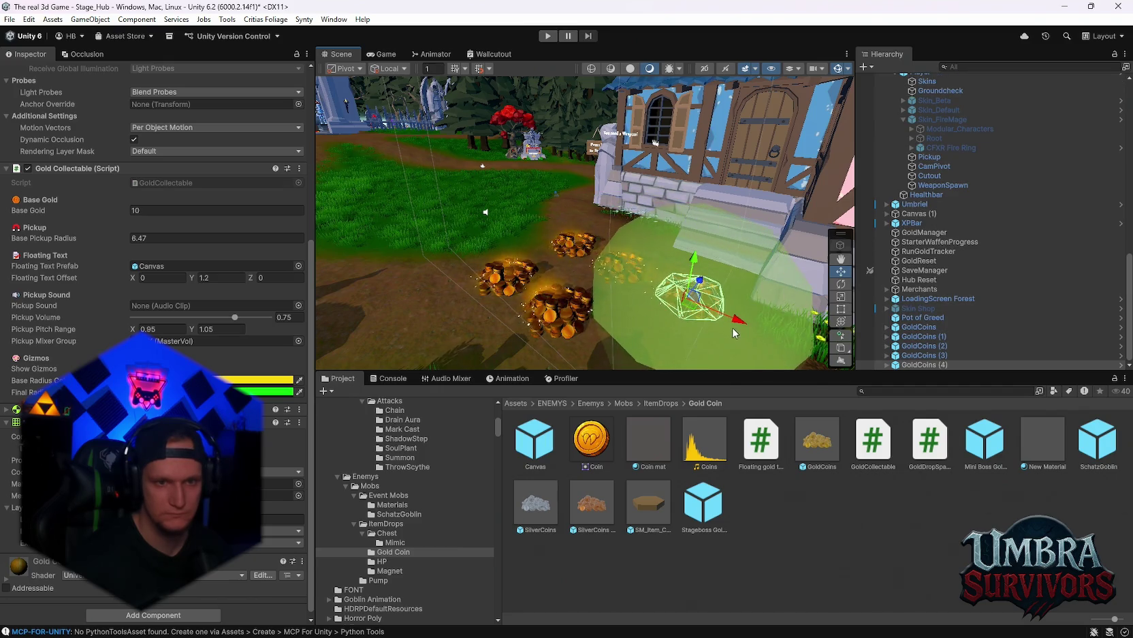
{"action": "key", "text": "ctrl+d"}
{"action": "mouse_move", "coordinate": [620, 251]}
{"action": "left_mouse_down"}
{"action": "mouse_move", "coordinate": [632, 257]}
{"action": "mouse_move", "coordinate": [599, 273]}
{"action": "mouse_move", "coordinate": [611, 279]}
{"action": "left_mouse_up"}
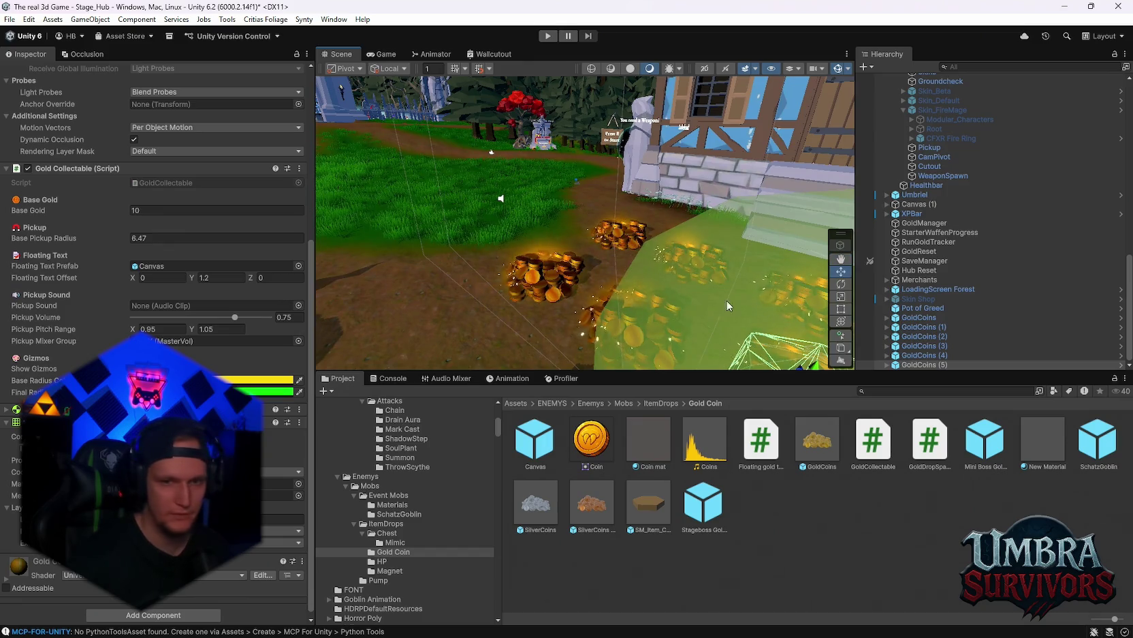
Step: Set Base Gold to 100 on all six GoldCoins piles and enter Play mode
{"action": "left_click", "coordinate": [914, 319], "text": "shift"}
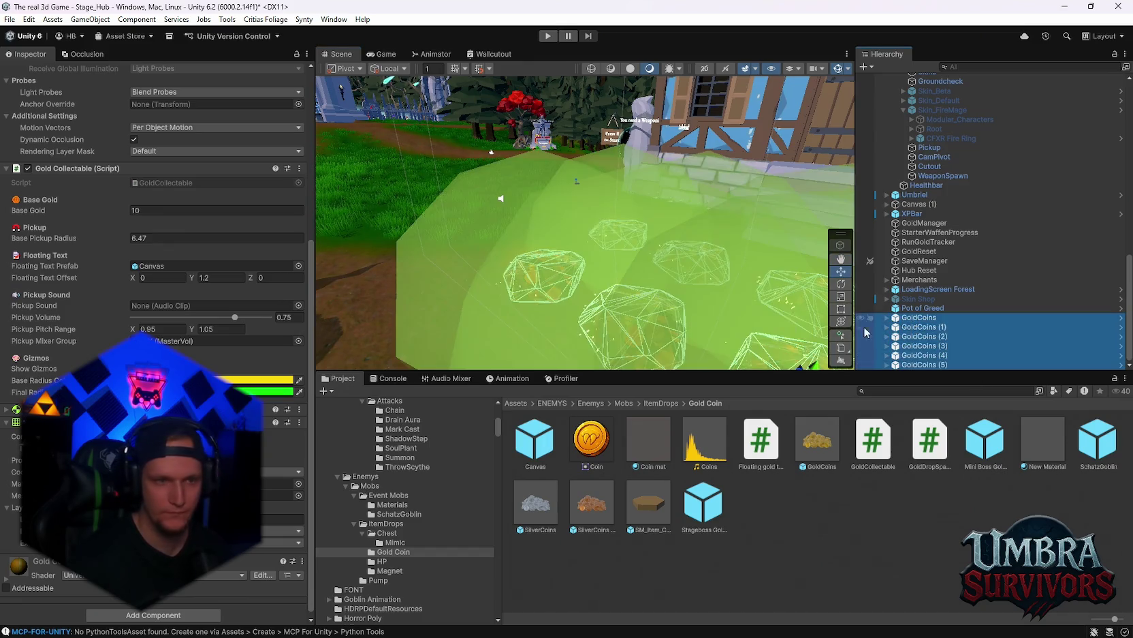
{"action": "left_click", "coordinate": [154, 210]}
{"action": "type", "text": "100"}
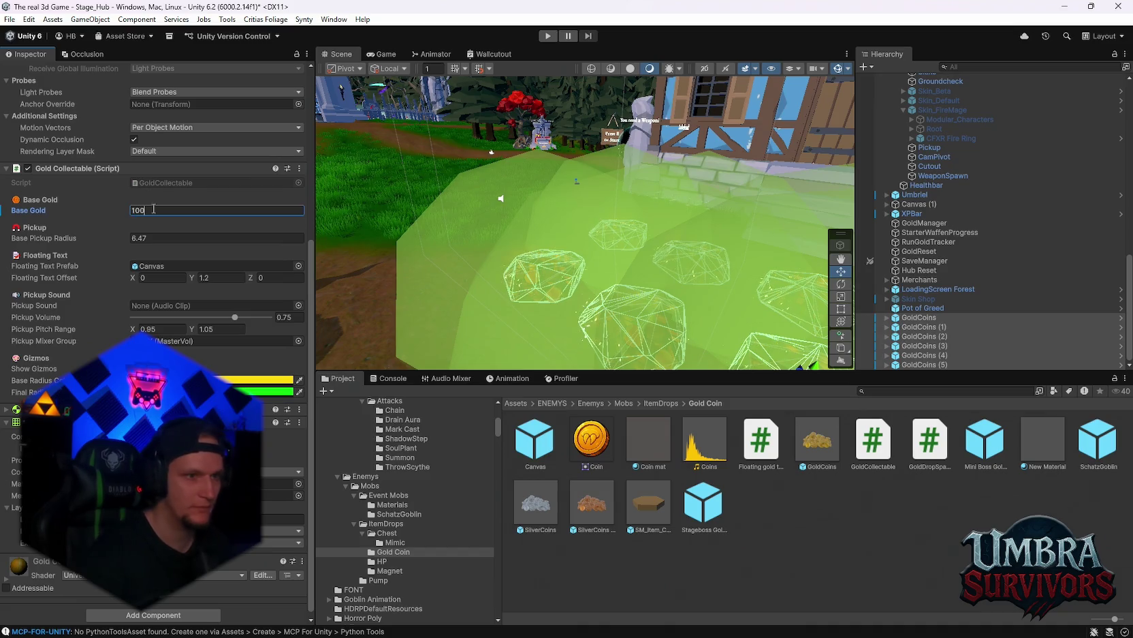
{"action": "mouse_move", "coordinate": [434, 231]}
{"action": "left_mouse_down"}
{"action": "mouse_move", "coordinate": [465, 204]}
{"action": "mouse_move", "coordinate": [502, 200]}
{"action": "mouse_move", "coordinate": [553, 221]}
{"action": "left_mouse_up"}
{"action": "left_click", "coordinate": [548, 36]}
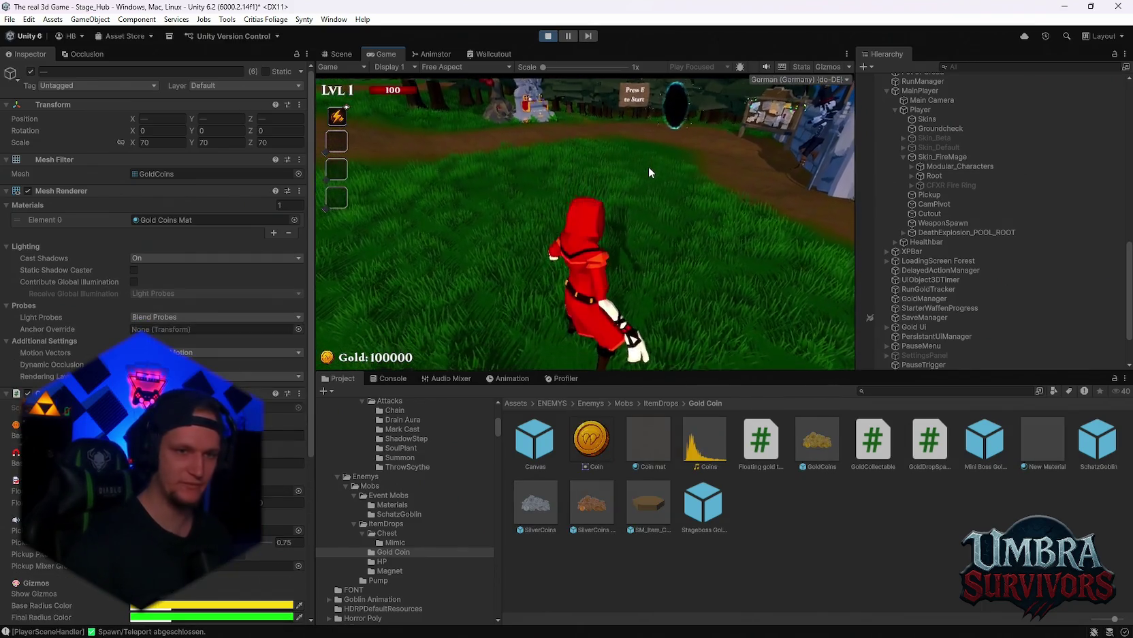
Step: Run the character forward and reroll the upgrade cards until Pot of Greed appears, leaving 93650 gold
{"action": "key", "text": "w"}
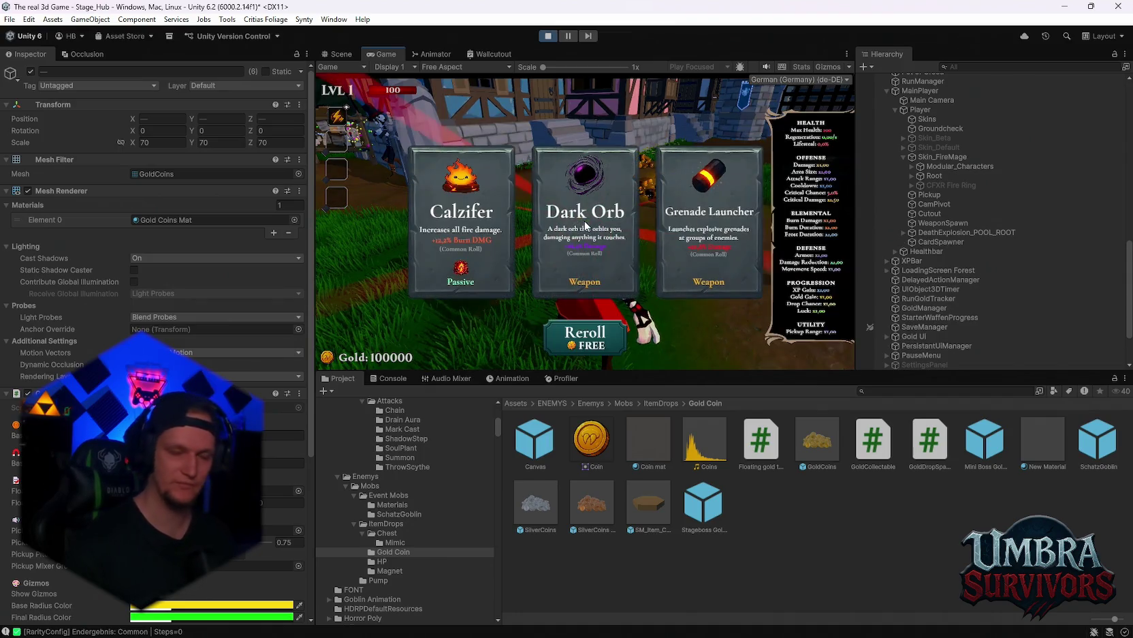
{"action": "left_click", "coordinate": [600, 331]}
{"action": "left_click", "coordinate": [601, 332]}
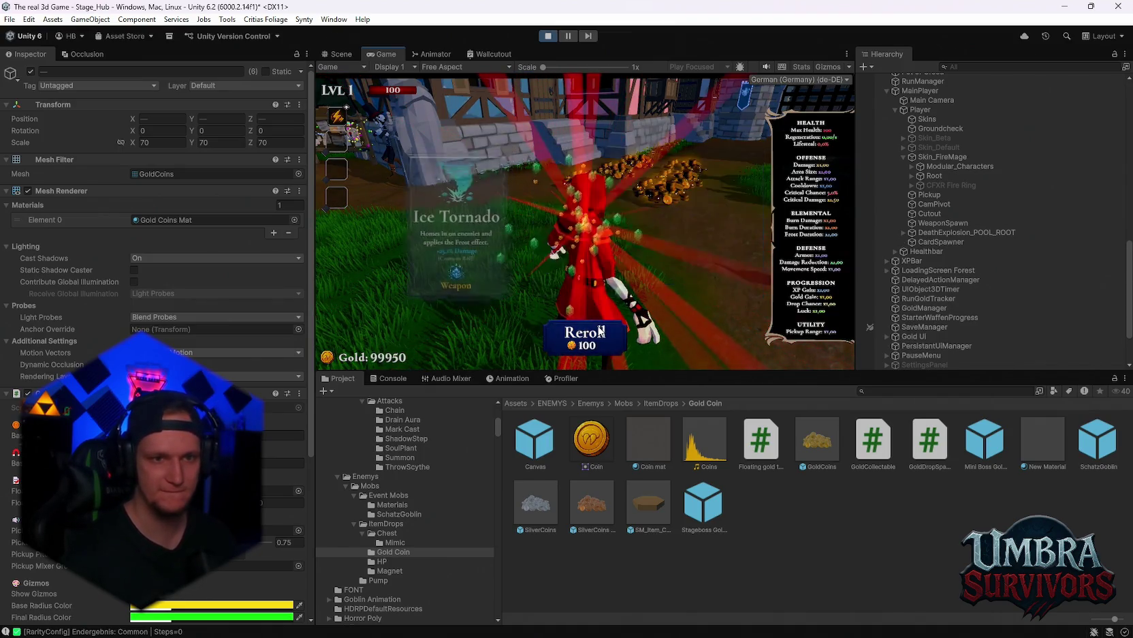
{"action": "left_click", "coordinate": [601, 332]}
{"action": "left_click", "coordinate": [600, 331]}
{"action": "left_click", "coordinate": [601, 331]}
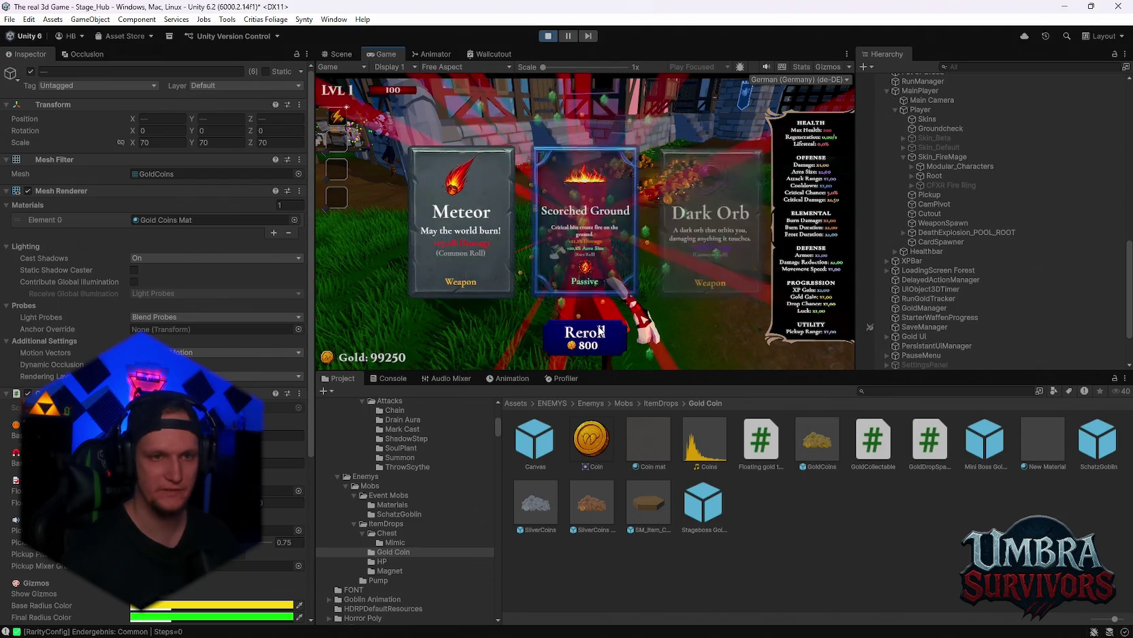
{"action": "left_click", "coordinate": [600, 331]}
{"action": "left_click", "coordinate": [601, 332]}
{"action": "left_click", "coordinate": [601, 332]}
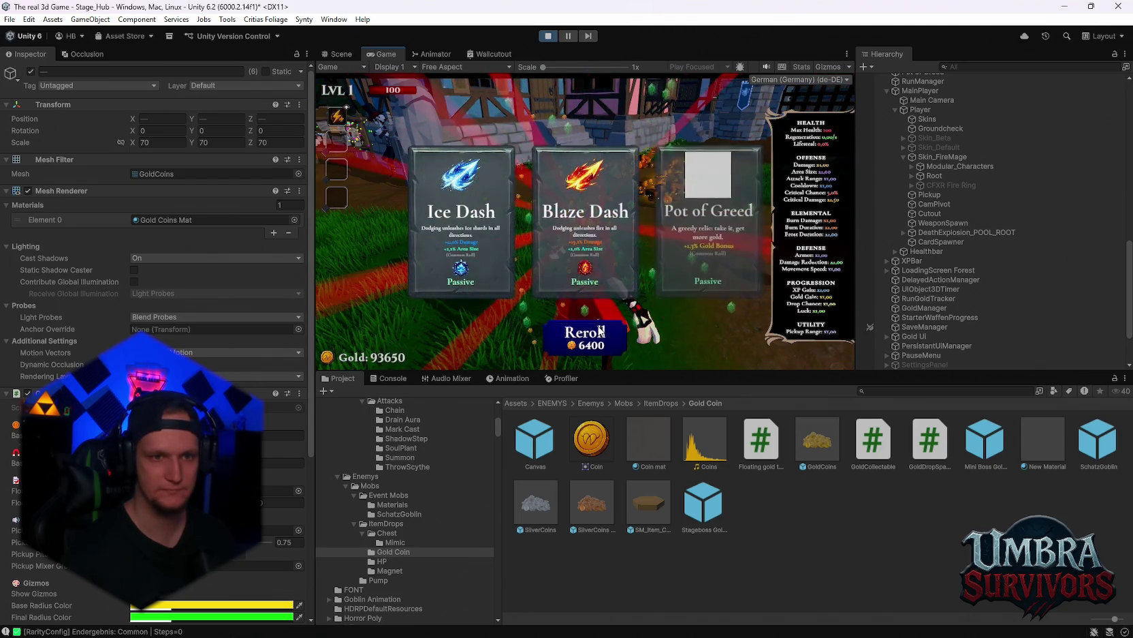
Step: Maximize the Game view, take Pot of Greed, collect a gold pile to reach 93850, then pause
{"action": "double_click", "coordinate": [393, 51]}
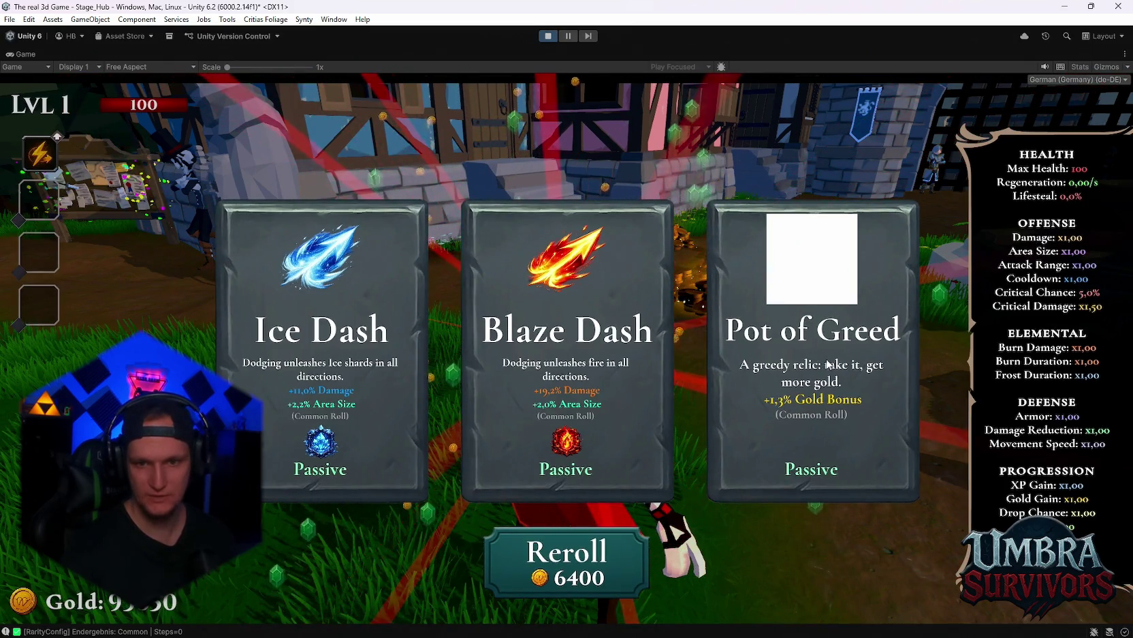
{"action": "left_click", "coordinate": [896, 386]}
{"action": "key", "text": "Escape"}
{"action": "key", "text": "Escape"}
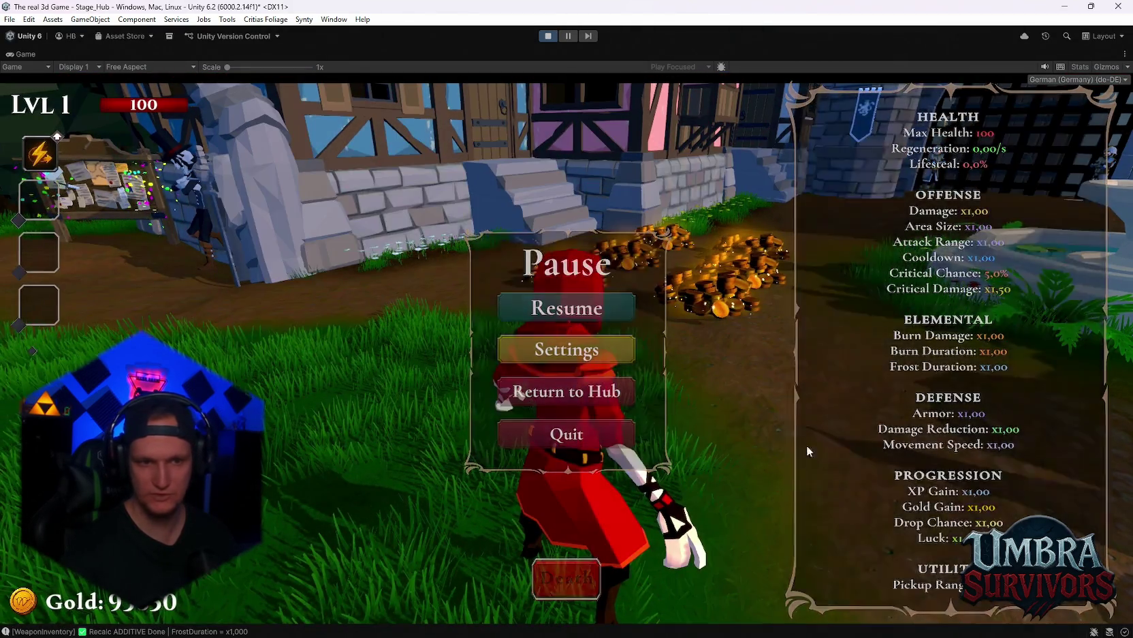
{"action": "key", "text": "Escape"}
{"action": "key", "text": "Escape"}
{"action": "key", "text": "w"}
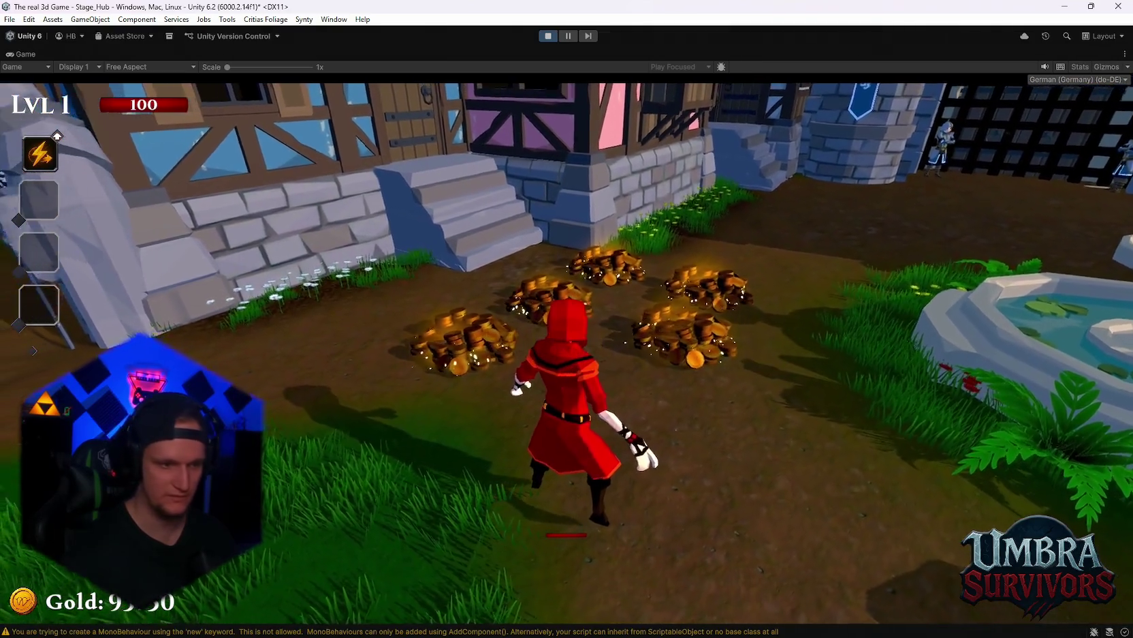
{"action": "key", "text": "a"}
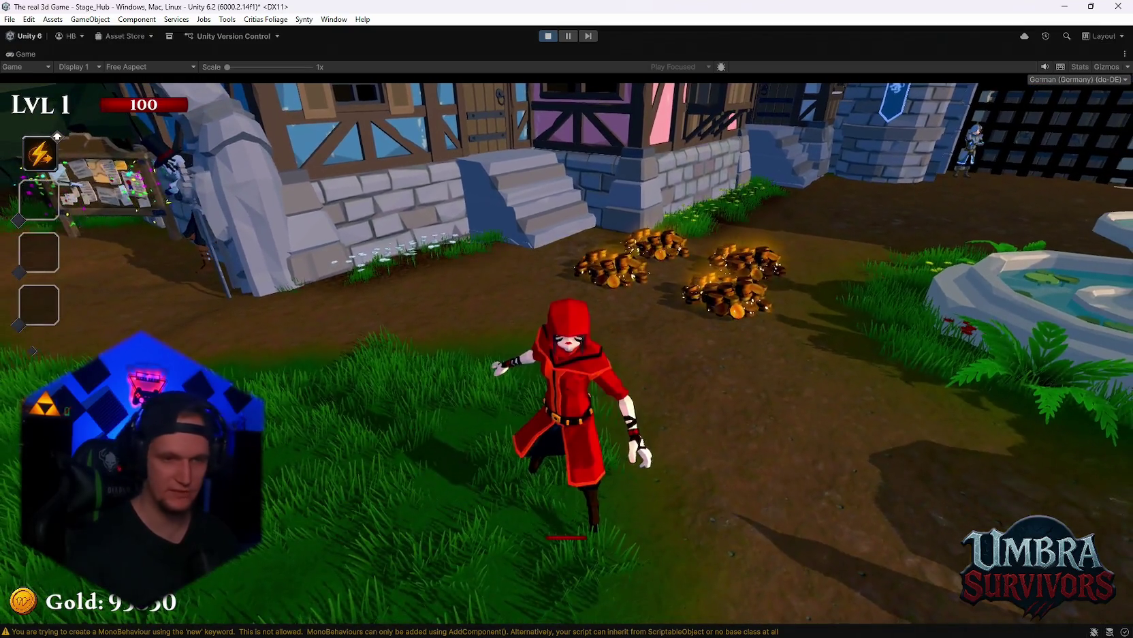
{"action": "key", "text": "Escape"}
{"action": "key", "text": "shift+space"}
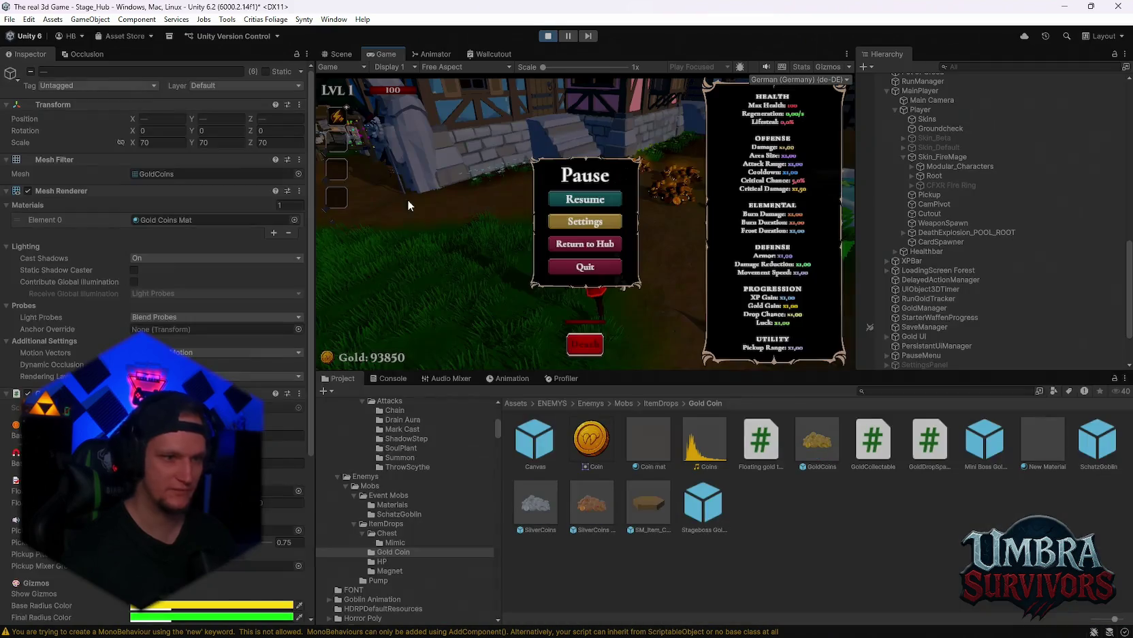
Step: Show the Console and read the full MonoBehaviour warning message
{"action": "left_click", "coordinate": [376, 377]}
{"action": "scroll", "coordinate": [484, 487], "scroll_direction": "up", "scroll_amount": 2}
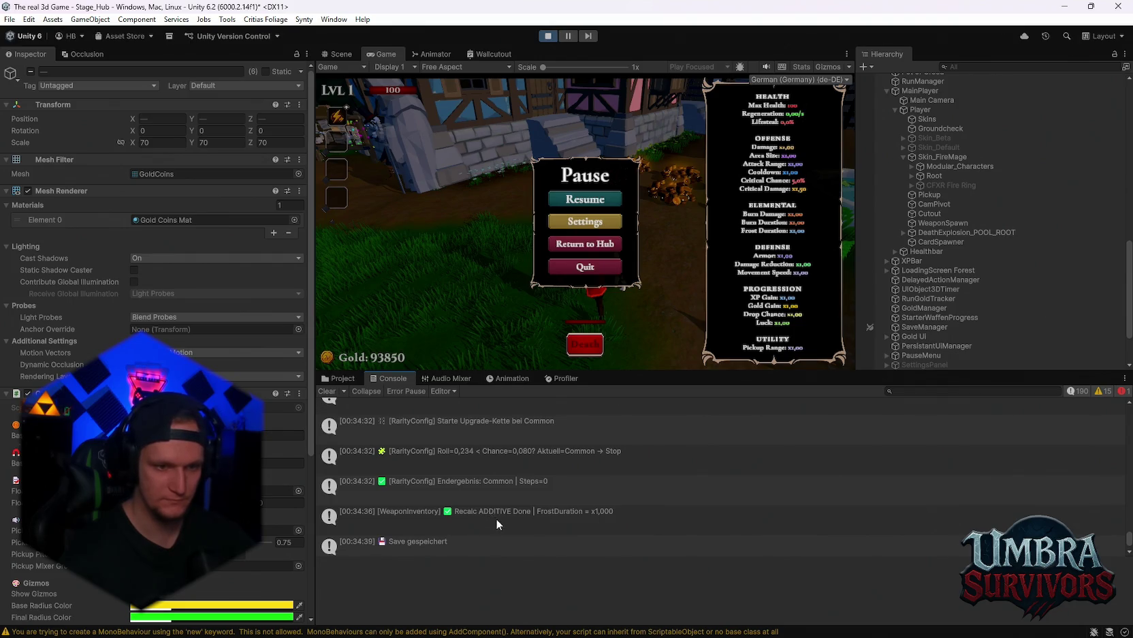
{"action": "scroll", "coordinate": [505, 517], "scroll_direction": "up", "scroll_amount": 3}
{"action": "scroll", "coordinate": [505, 516], "scroll_direction": "up", "scroll_amount": 5}
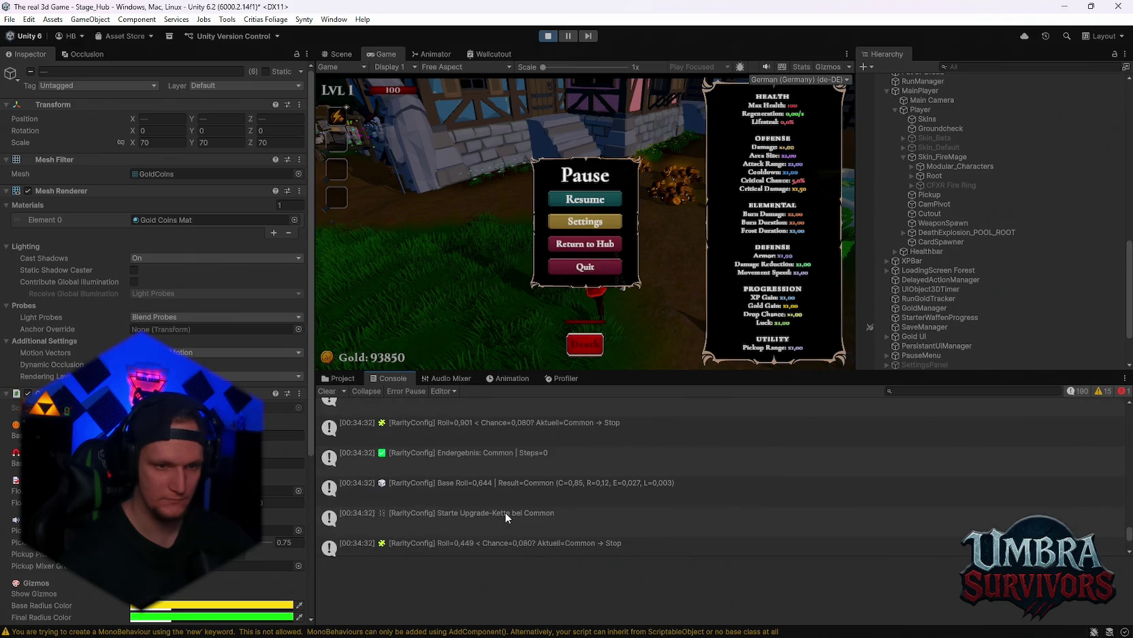
{"action": "scroll", "coordinate": [505, 512], "scroll_direction": "up", "scroll_amount": 4}
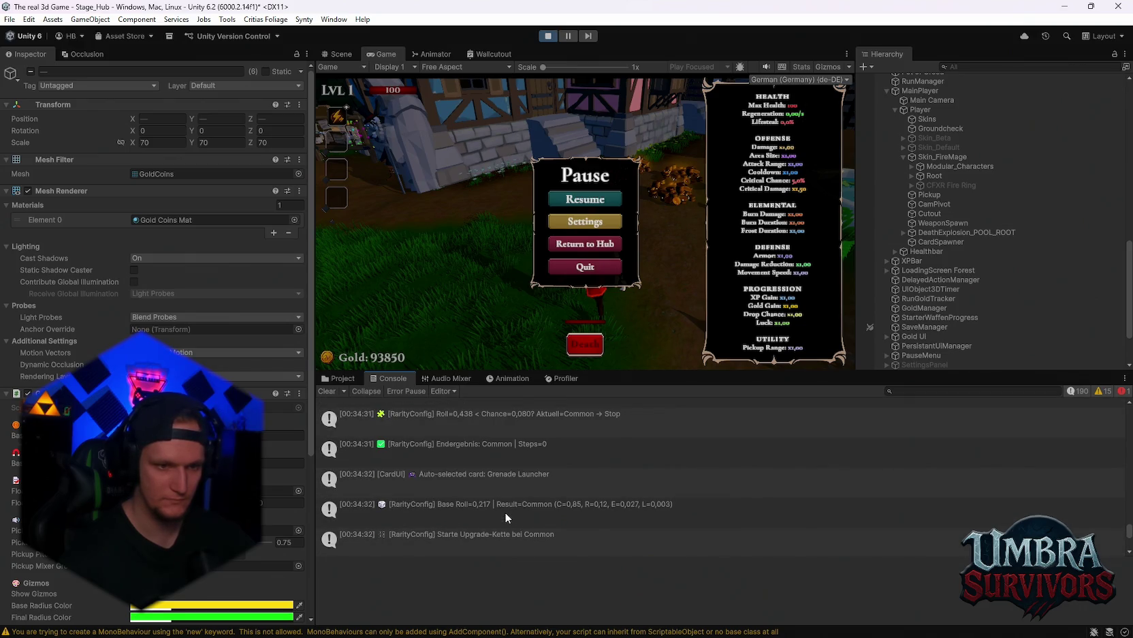
{"action": "scroll", "coordinate": [505, 512], "scroll_direction": "down", "scroll_amount": 4}
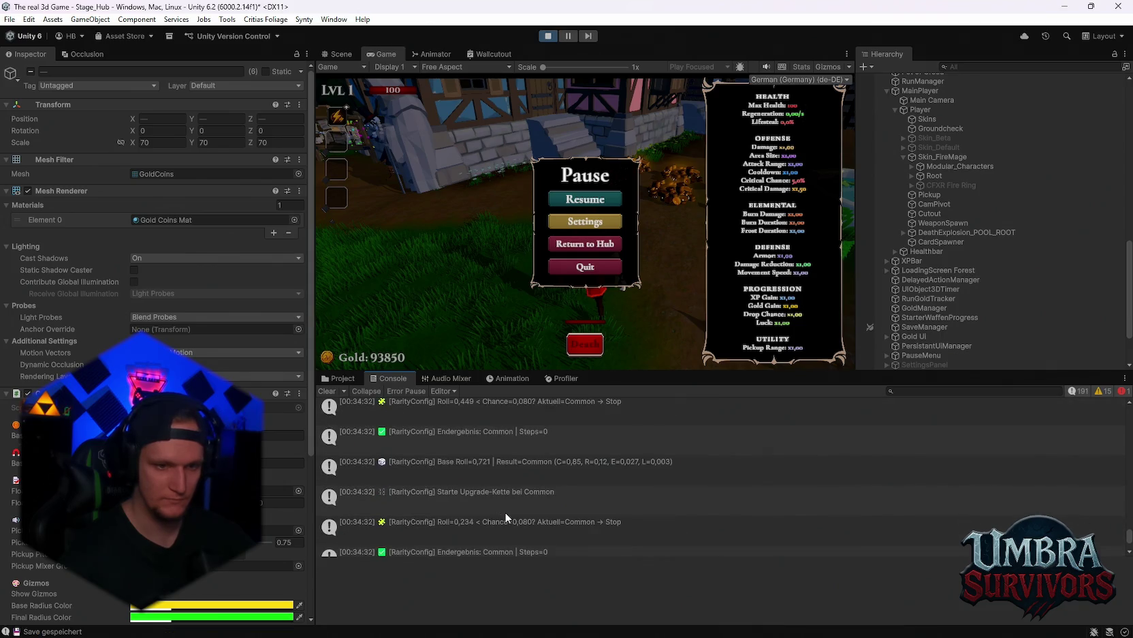
{"action": "scroll", "coordinate": [506, 510], "scroll_direction": "down", "scroll_amount": 3}
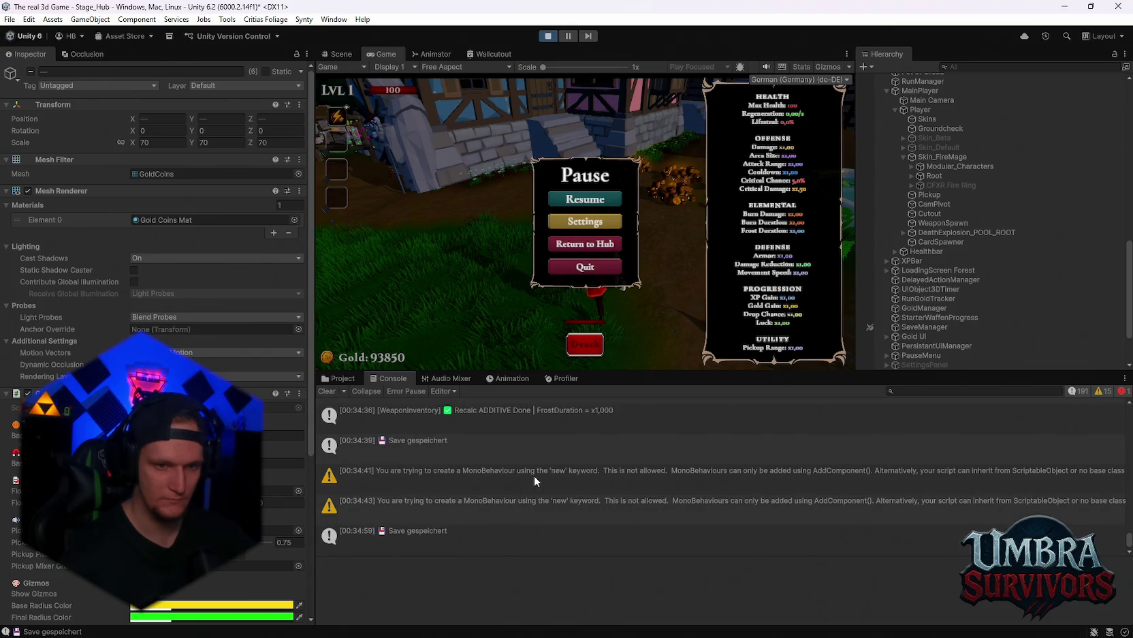
{"action": "left_click", "coordinate": [547, 480]}
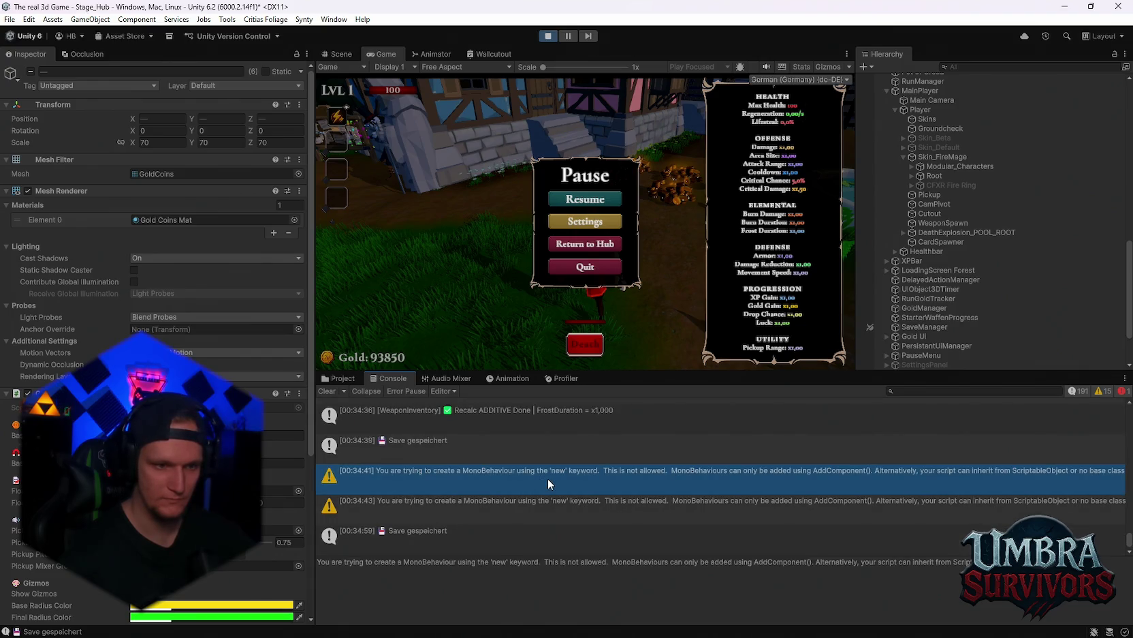
Step: Switch to the Project tab to show the Gold Coin item-drop assets
{"action": "left_click", "coordinate": [336, 378]}
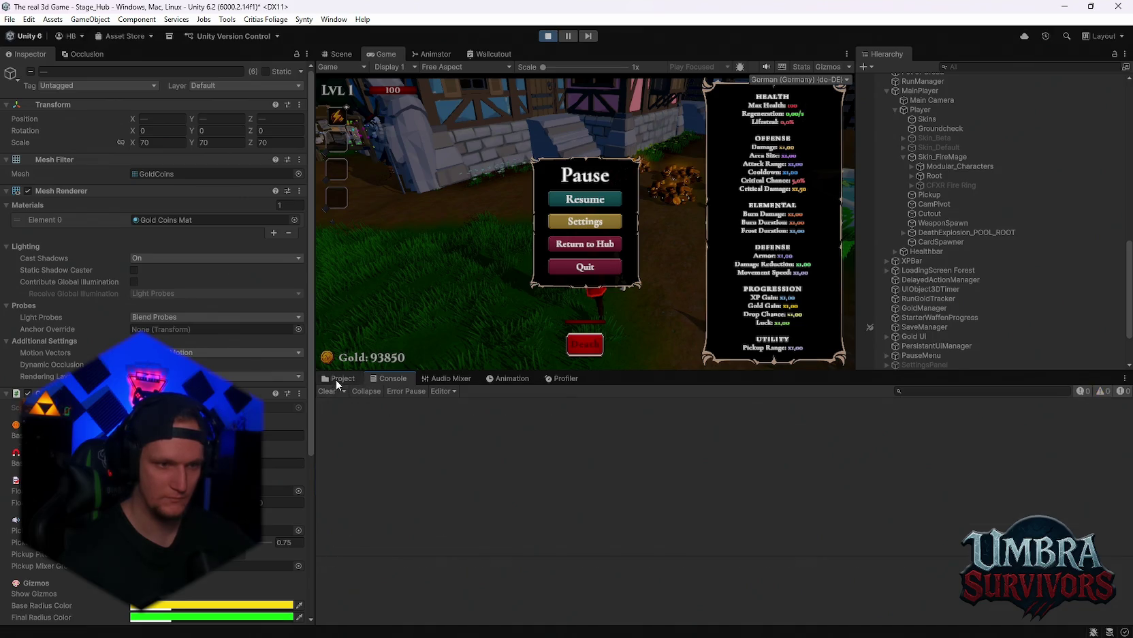
{"action": "scroll", "coordinate": [451, 542], "scroll_direction": "down", "scroll_amount": 2}
{"action": "scroll", "coordinate": [406, 547], "scroll_direction": "down", "scroll_amount": 10}
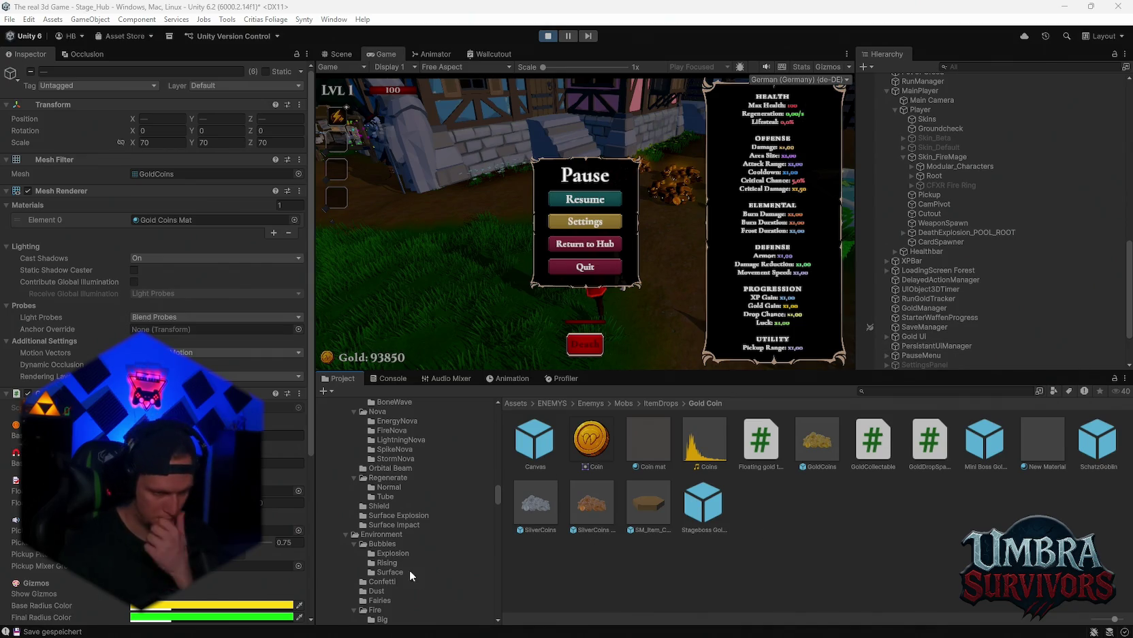
{"action": "scroll", "coordinate": [457, 534], "scroll_direction": "down", "scroll_amount": 10}
{"action": "left_click_drag", "start_coordinate": [496, 511], "coordinate": [497, 573]}
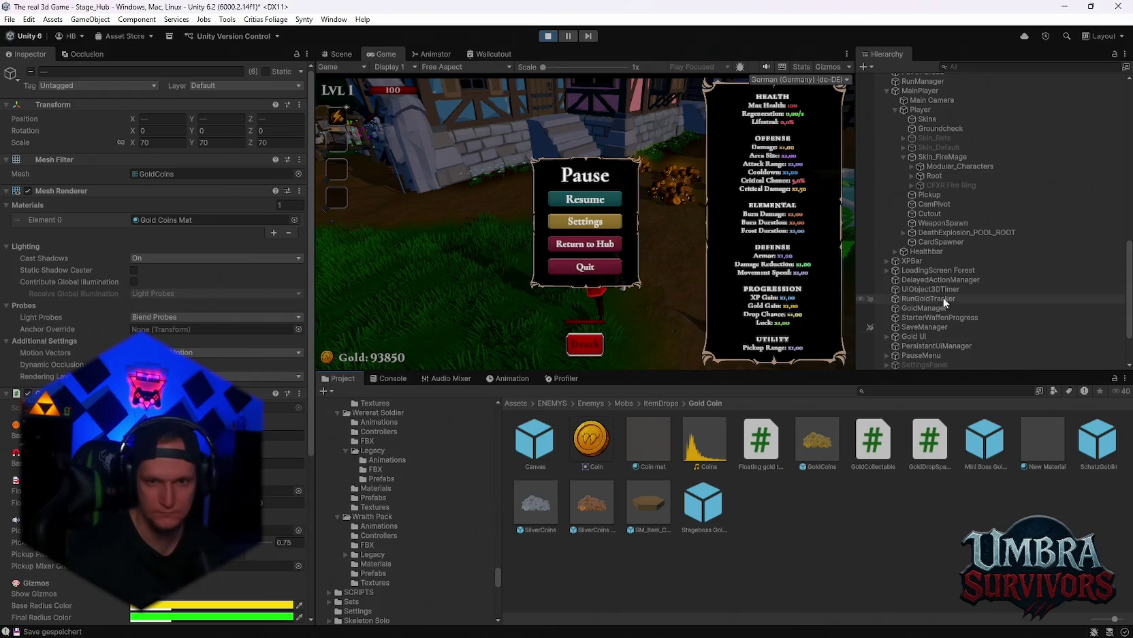
{"action": "scroll", "coordinate": [944, 300], "scroll_direction": "down", "scroll_amount": 3}
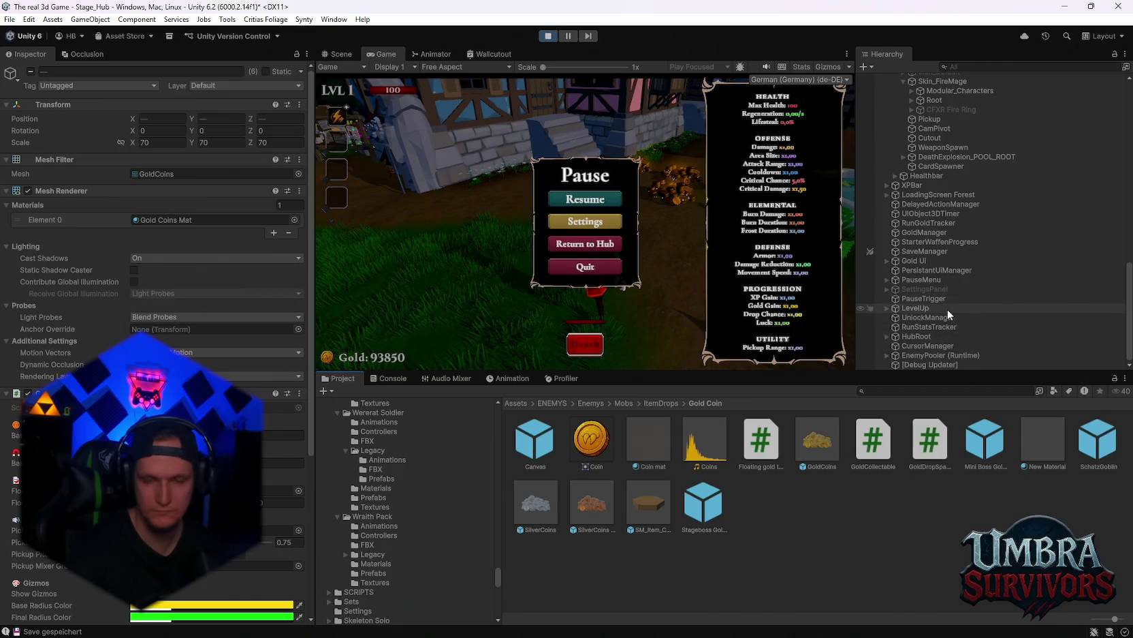
{"action": "scroll", "coordinate": [951, 317], "scroll_direction": "up", "scroll_amount": 10}
Step: Inspect the Groundcheck object and start a Hierarchy search for 'pdt'
{"action": "left_click", "coordinate": [965, 302]}
{"action": "scroll", "coordinate": [974, 305], "scroll_direction": "down", "scroll_amount": 8}
{"action": "scroll", "coordinate": [978, 308], "scroll_direction": "down", "scroll_amount": 2}
{"action": "left_click", "coordinate": [960, 65]}
{"action": "type", "text": "pd"}
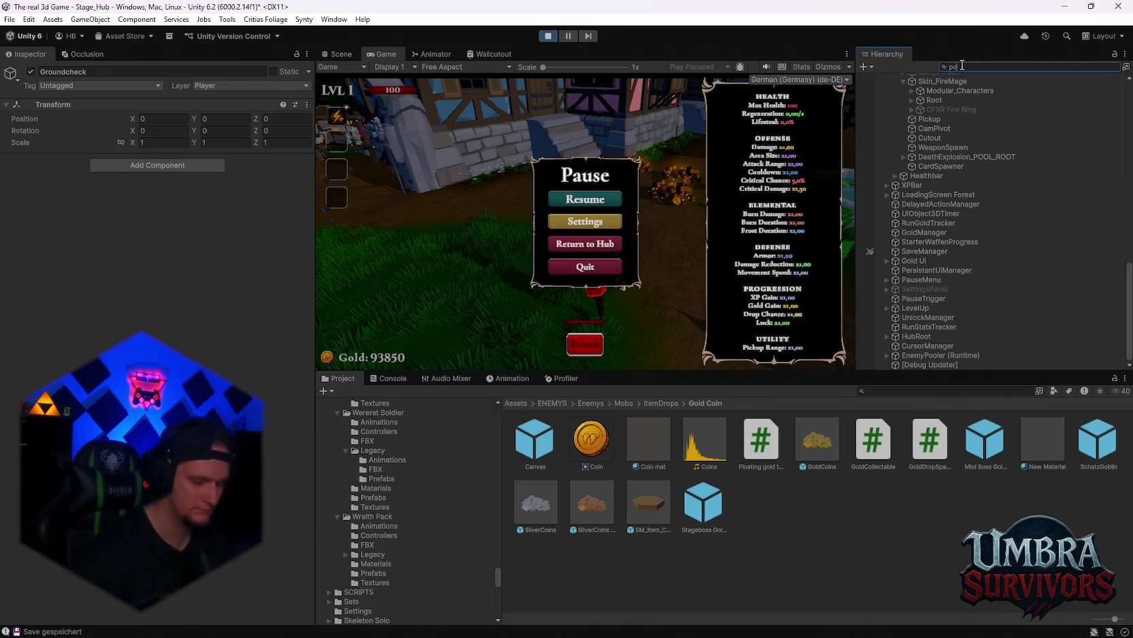
{"action": "type", "text": "t"}
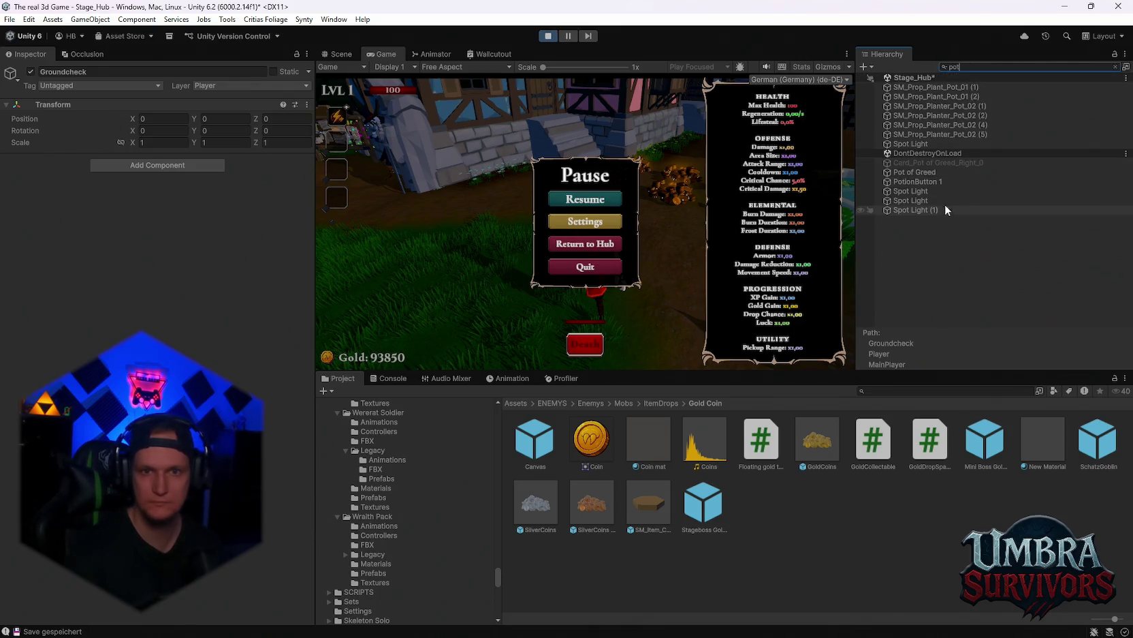
Step: Inspect Pot of Greed in the filtered Hierarchy, exit Play mode, then select PotionButton 1
{"action": "left_click", "coordinate": [933, 173]}
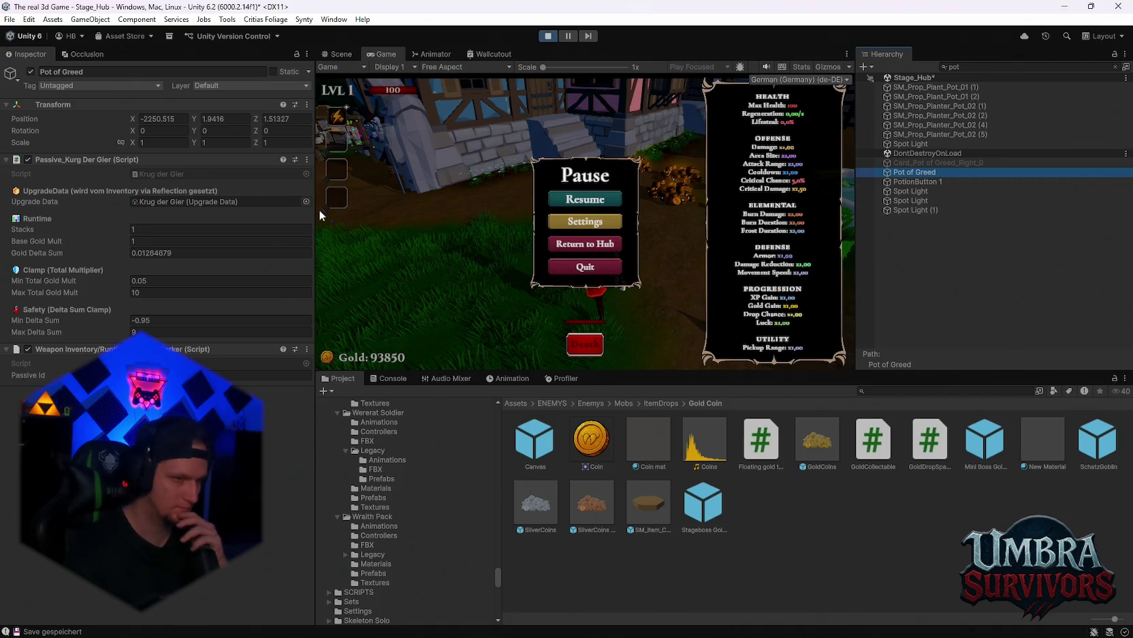
{"action": "left_click", "coordinate": [549, 36]}
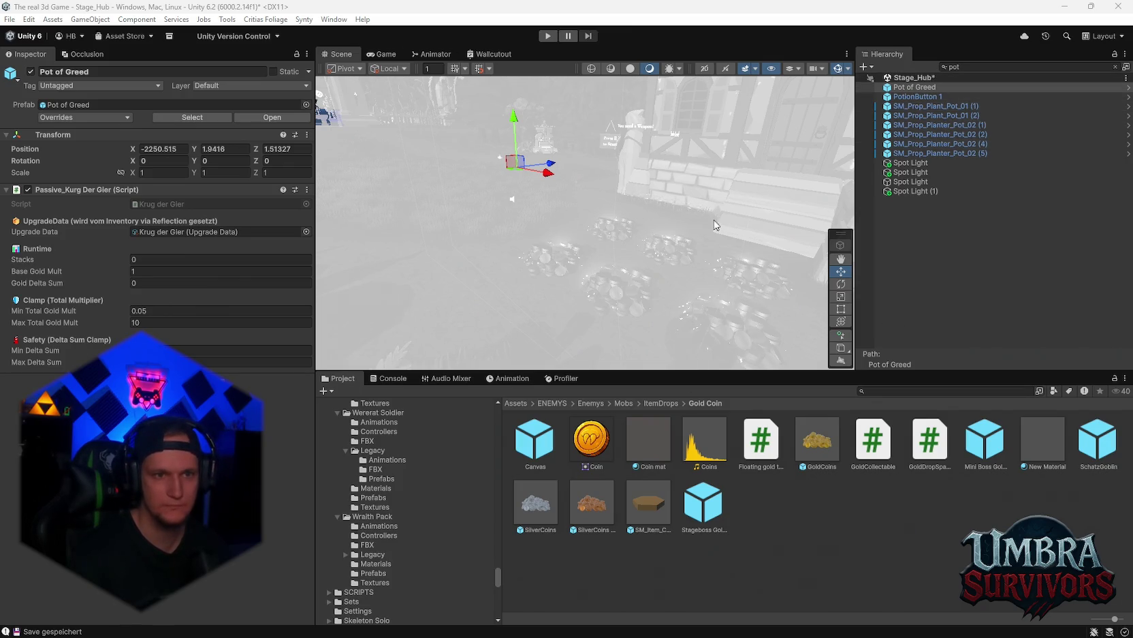
{"action": "left_click", "coordinate": [912, 96]}
Step: Ping Pot of Greed's Krug der Gier upgrade data in the Passive pool, then select GoldManager
{"action": "key", "text": "Down"}
{"action": "left_click", "coordinate": [914, 87]}
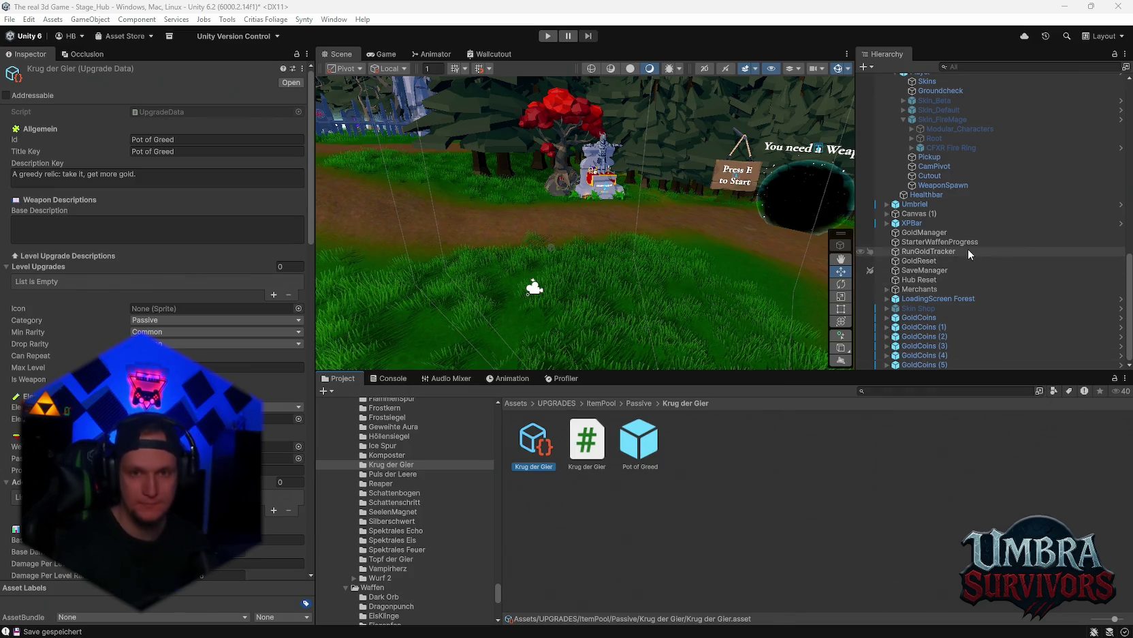
{"action": "left_click", "coordinate": [925, 233]}
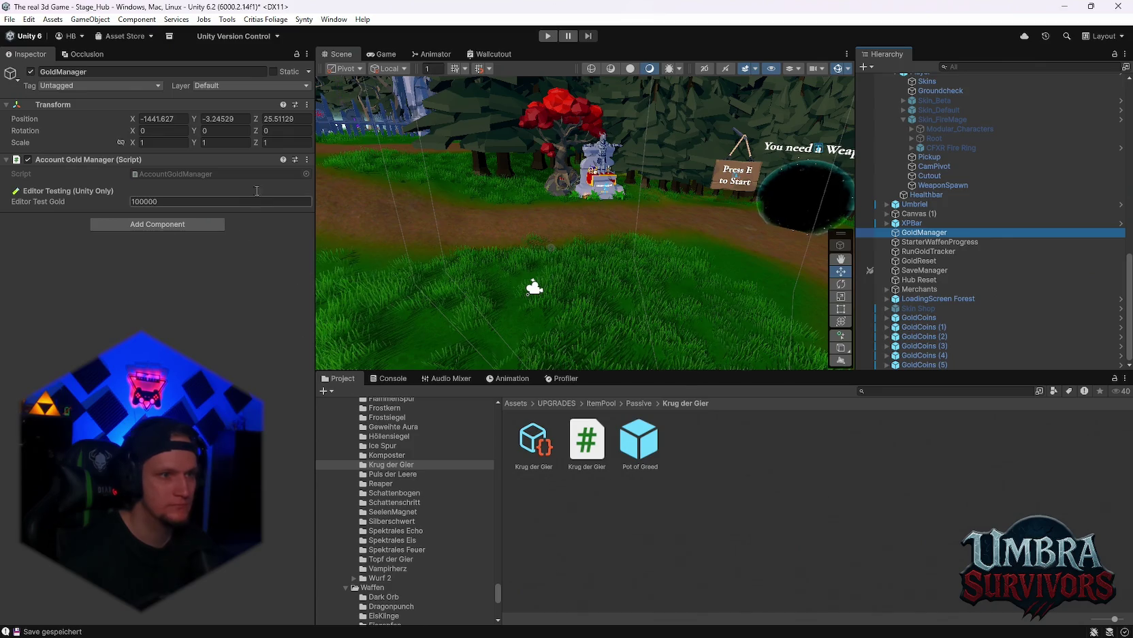
Step: Jump to the Account Gold Manager script's folder and view the AccountGoldManager source code
{"action": "left_click", "coordinate": [307, 159]}
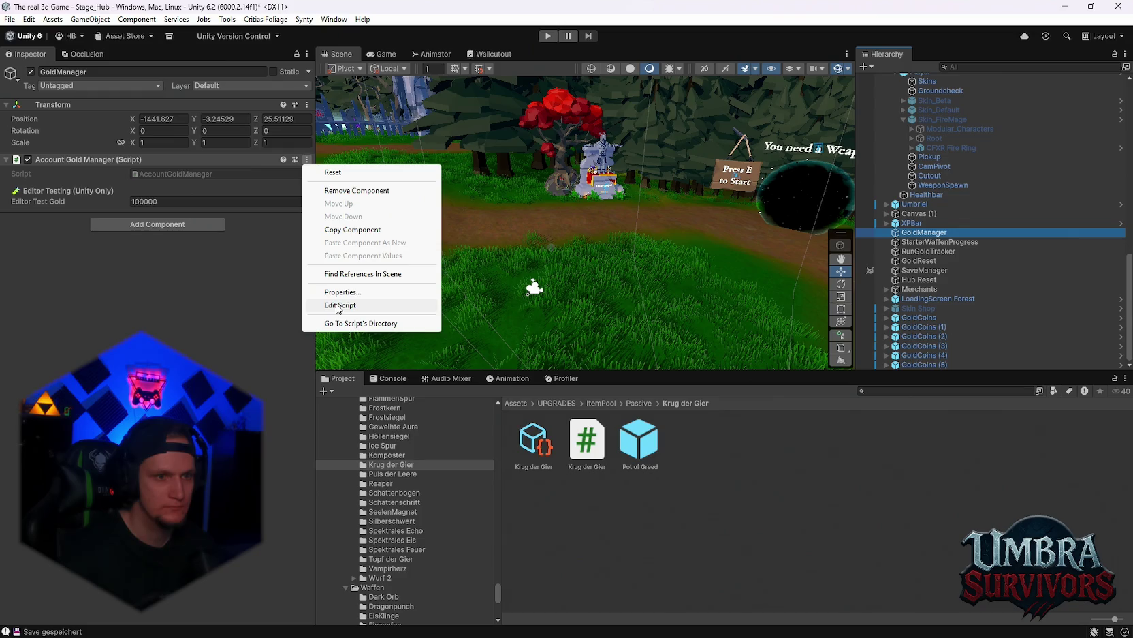
{"action": "left_click", "coordinate": [327, 323]}
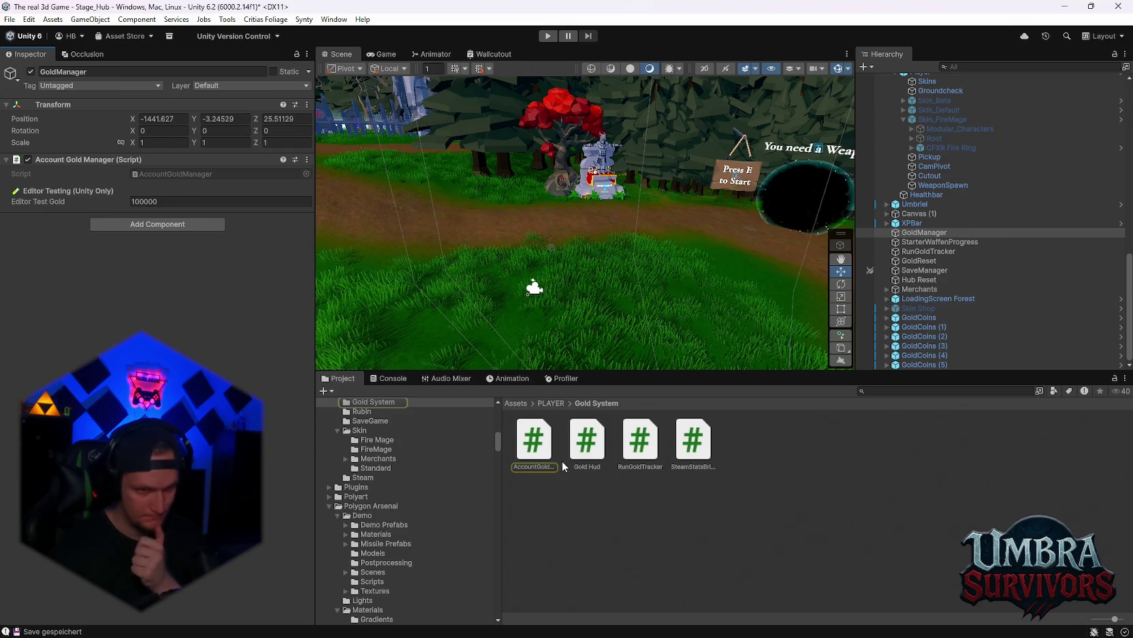
{"action": "left_click", "coordinate": [534, 443]}
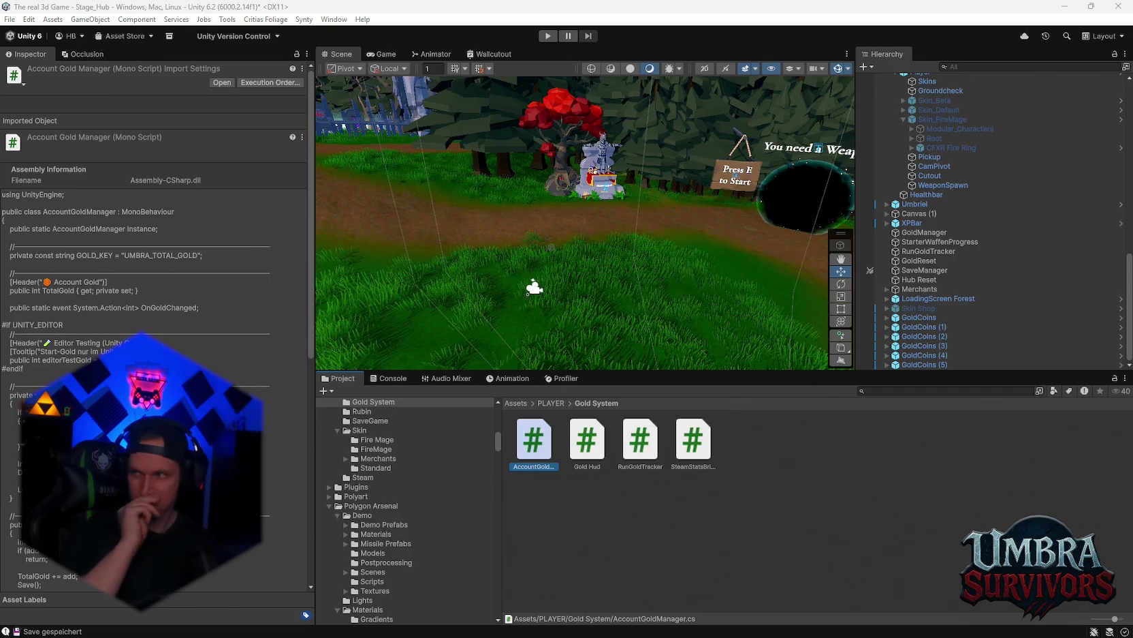
{"action": "left_click", "coordinate": [827, 529]}
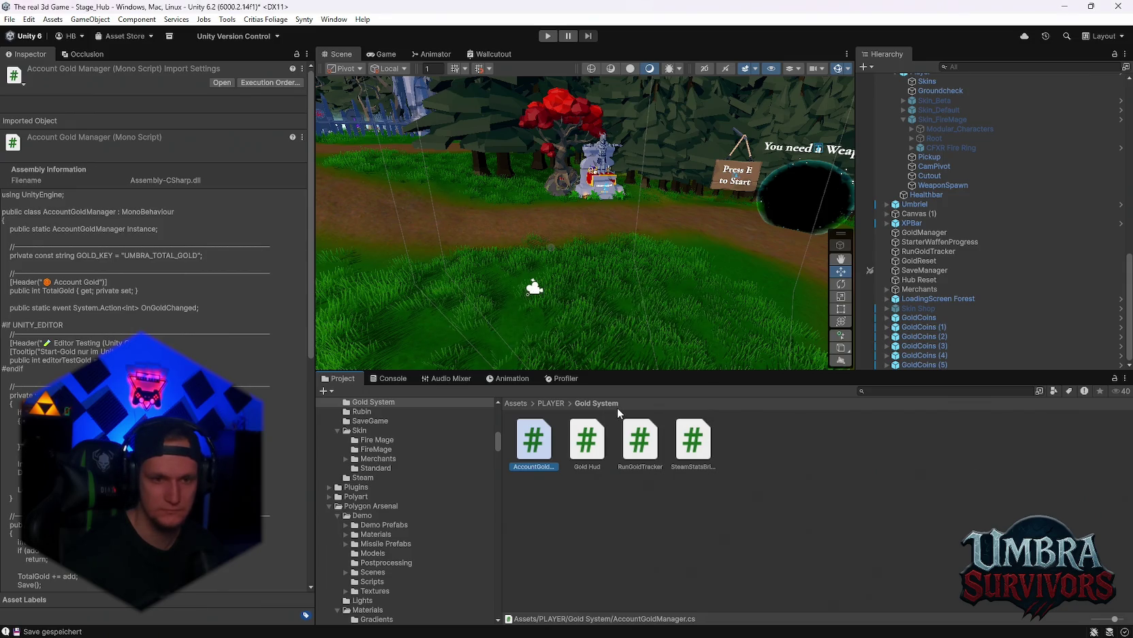
Step: Search the project for 'gold', open the Gold Coin folder and view the GoldCollectable script
{"action": "left_click", "coordinate": [899, 390]}
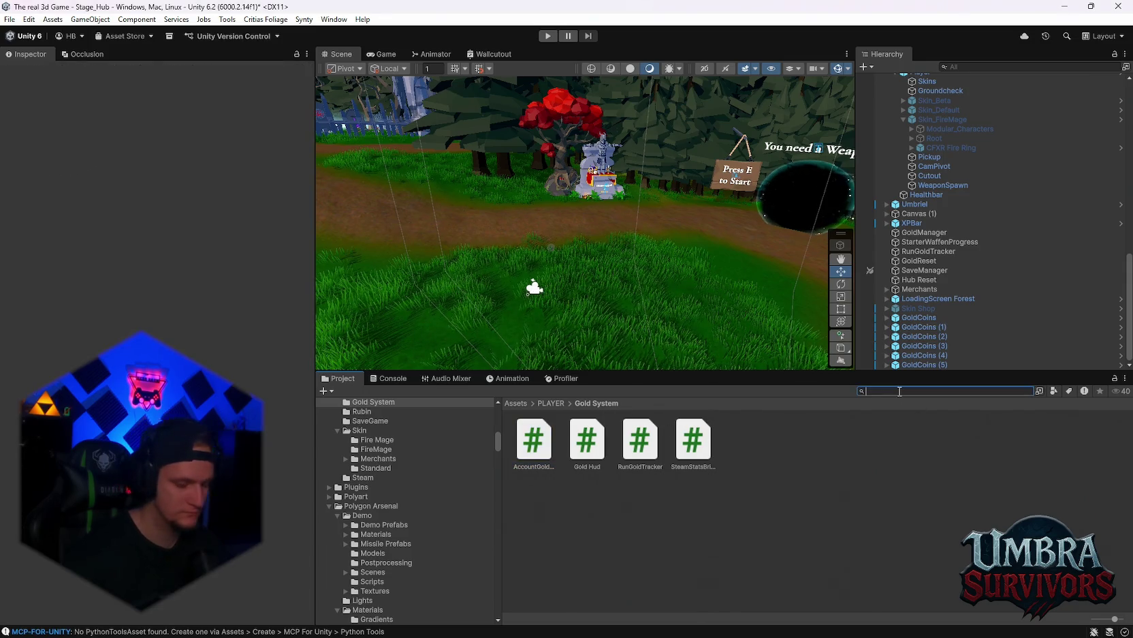
{"action": "type", "text": "gold"}
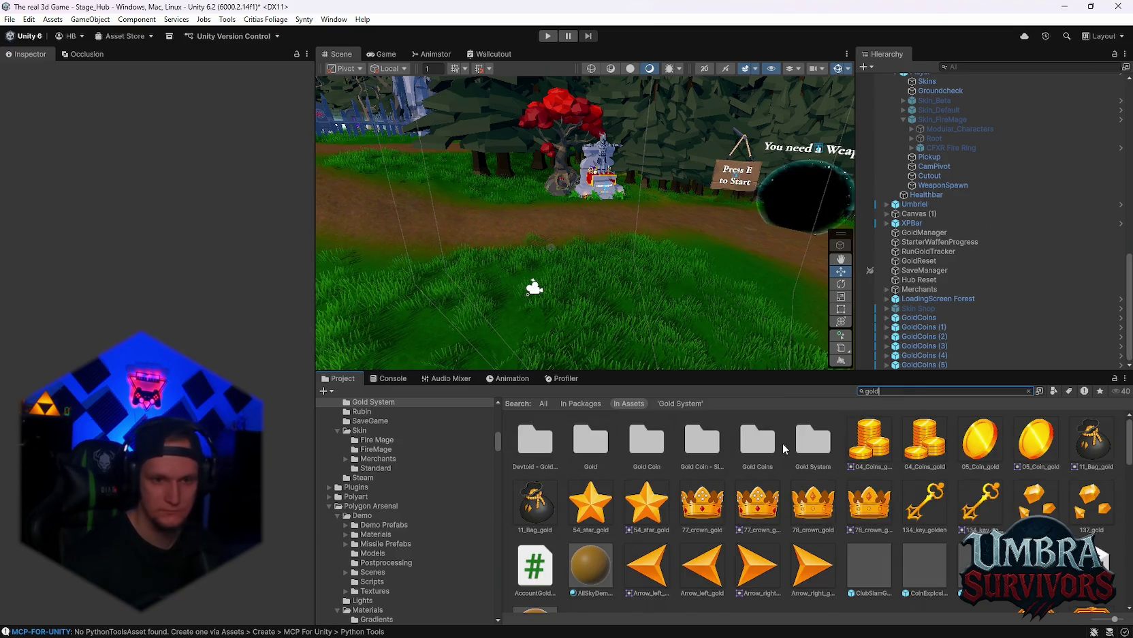
{"action": "left_click", "coordinate": [645, 444]}
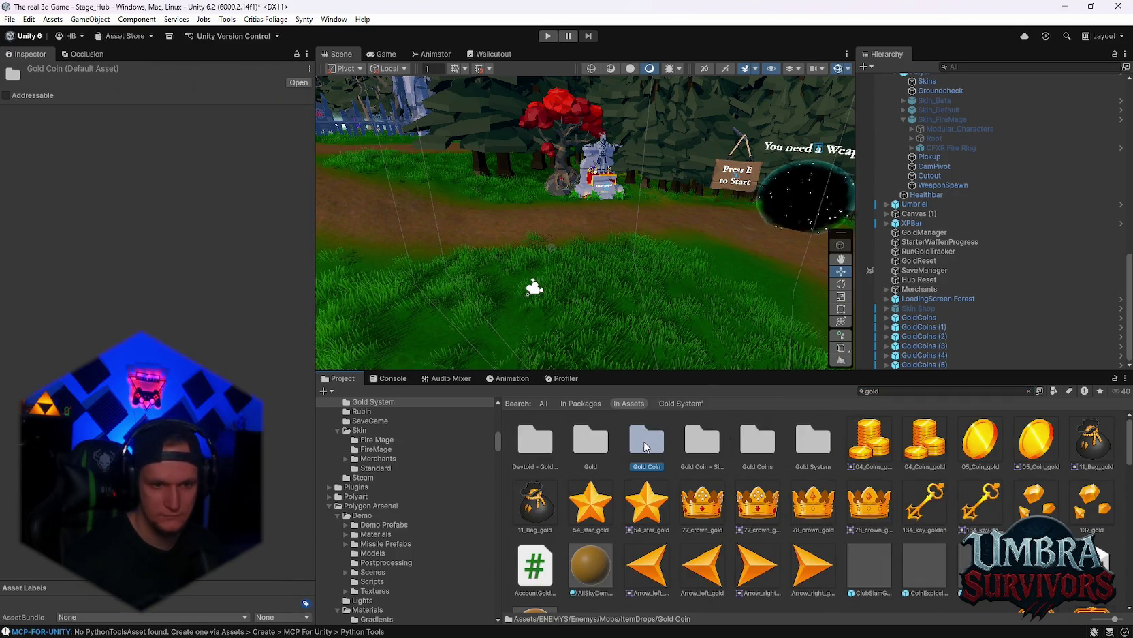
{"action": "double_click", "coordinate": [645, 444]}
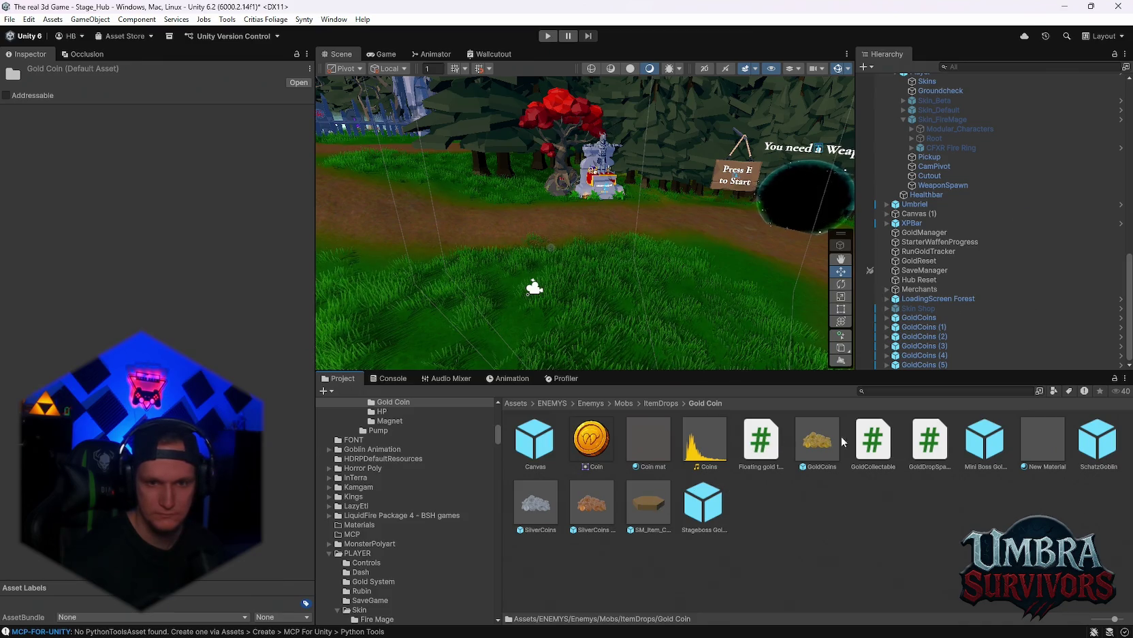
{"action": "left_click", "coordinate": [875, 442]}
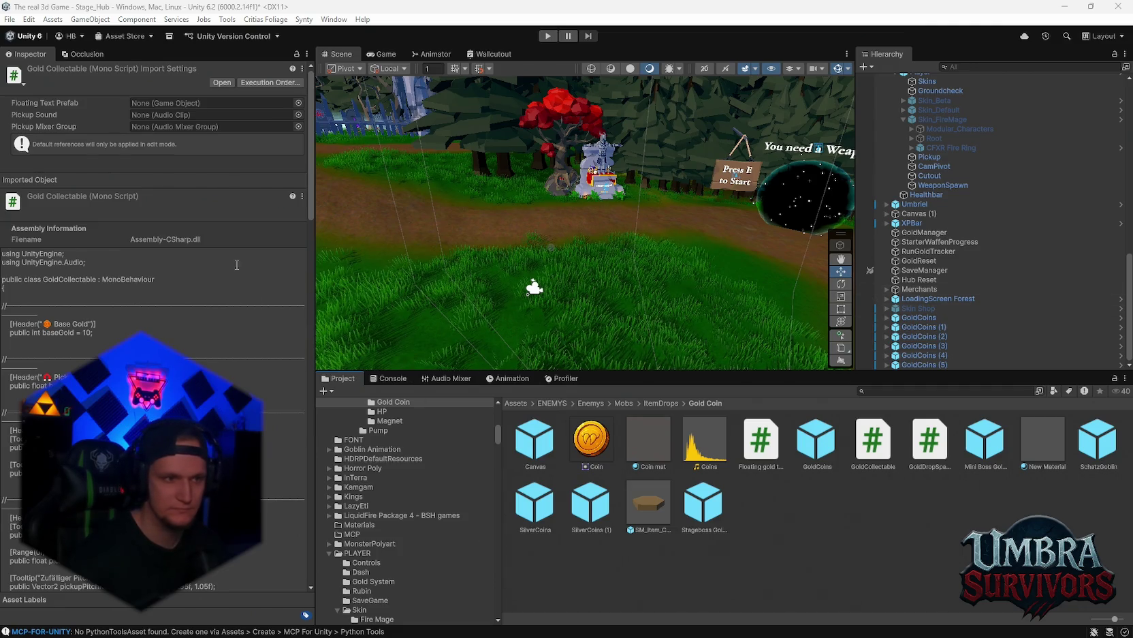
Step: Scroll through the GoldCollectable script and the Gold Coin item-drop assets
{"action": "scroll", "coordinate": [153, 204], "scroll_direction": "down", "scroll_amount": 3}
{"action": "scroll", "coordinate": [153, 204], "scroll_direction": "down", "scroll_amount": 3}
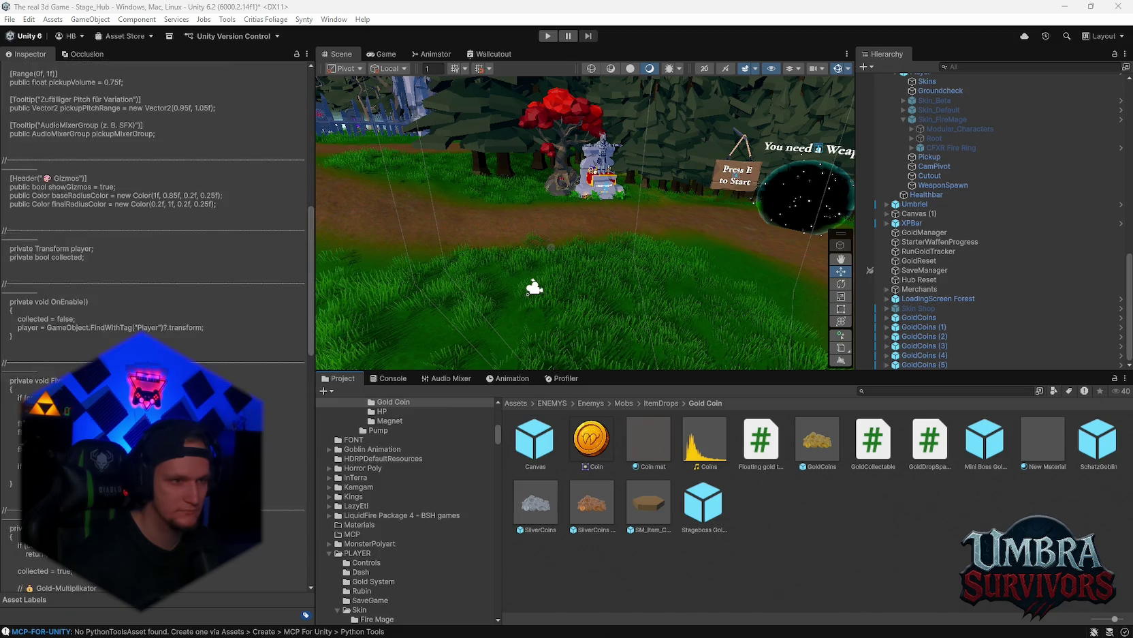
{"action": "scroll", "coordinate": [153, 204], "scroll_direction": "up", "scroll_amount": 6}
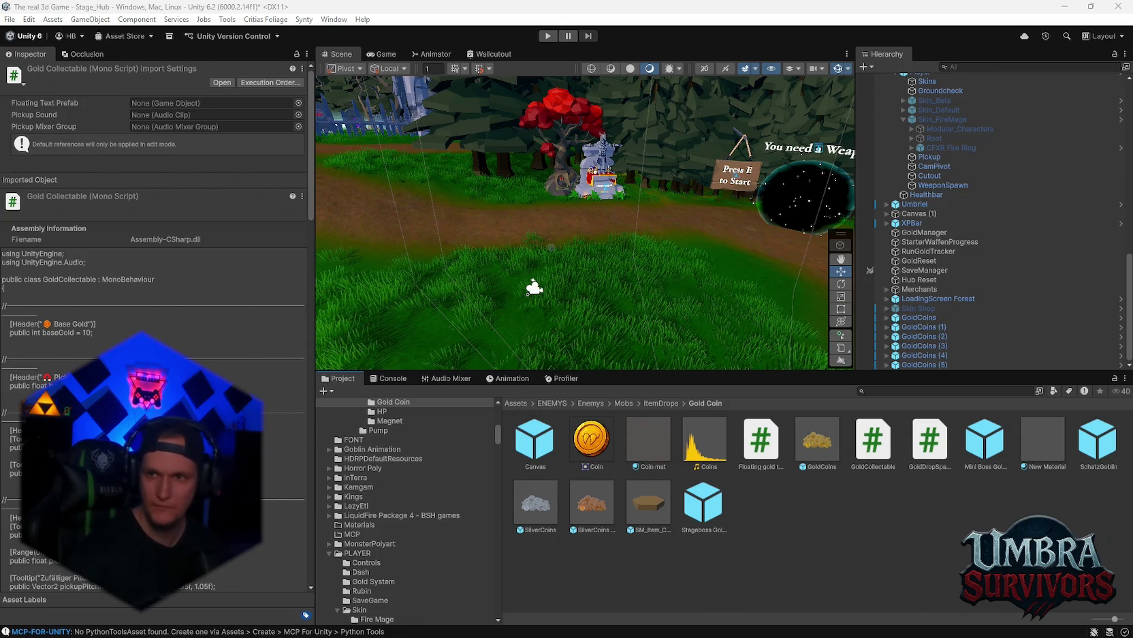
{"action": "scroll", "coordinate": [1006, 299], "scroll_direction": "up", "scroll_amount": 5}
{"action": "scroll", "coordinate": [1005, 299], "scroll_direction": "down", "scroll_amount": 5}
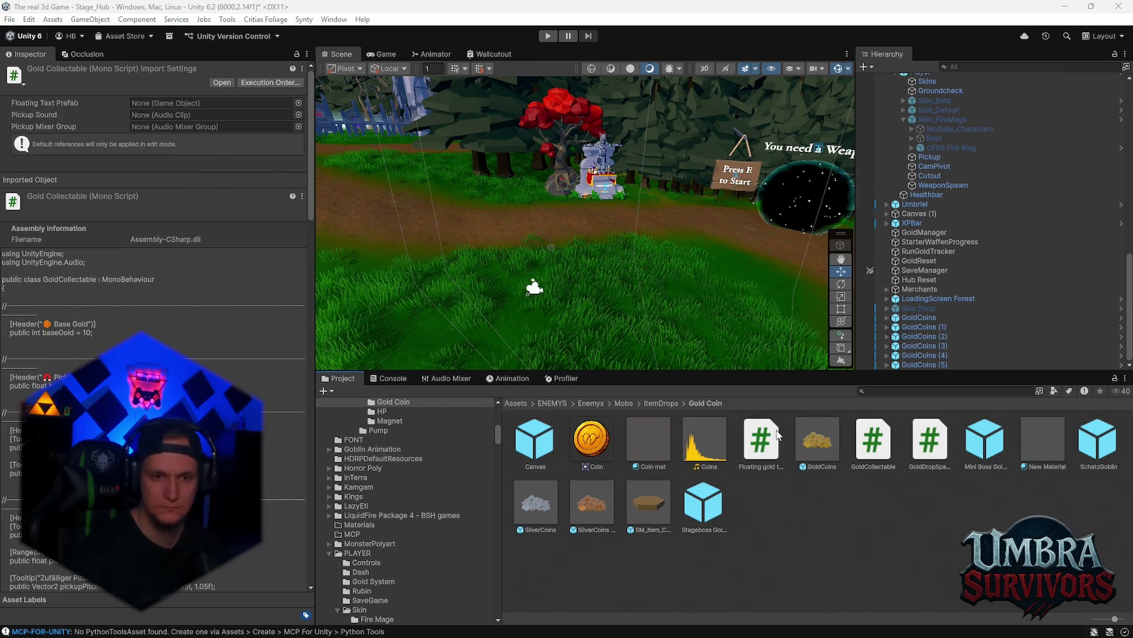
{"action": "scroll", "coordinate": [394, 506], "scroll_direction": "down", "scroll_amount": 5}
Step: Open the Krug der Gier upgrade folder and open the Krug der Gier script for editing
{"action": "left_click", "coordinate": [502, 537]}
{"action": "scroll", "coordinate": [434, 547], "scroll_direction": "down", "scroll_amount": 15}
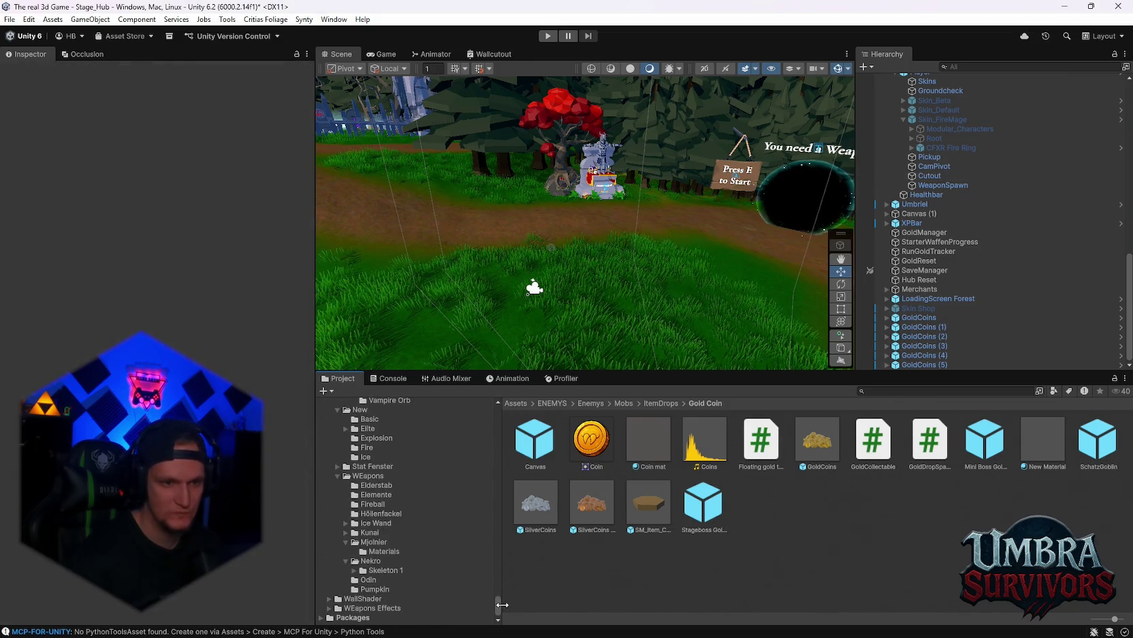
{"action": "scroll", "coordinate": [434, 547], "scroll_direction": "up", "scroll_amount": 3}
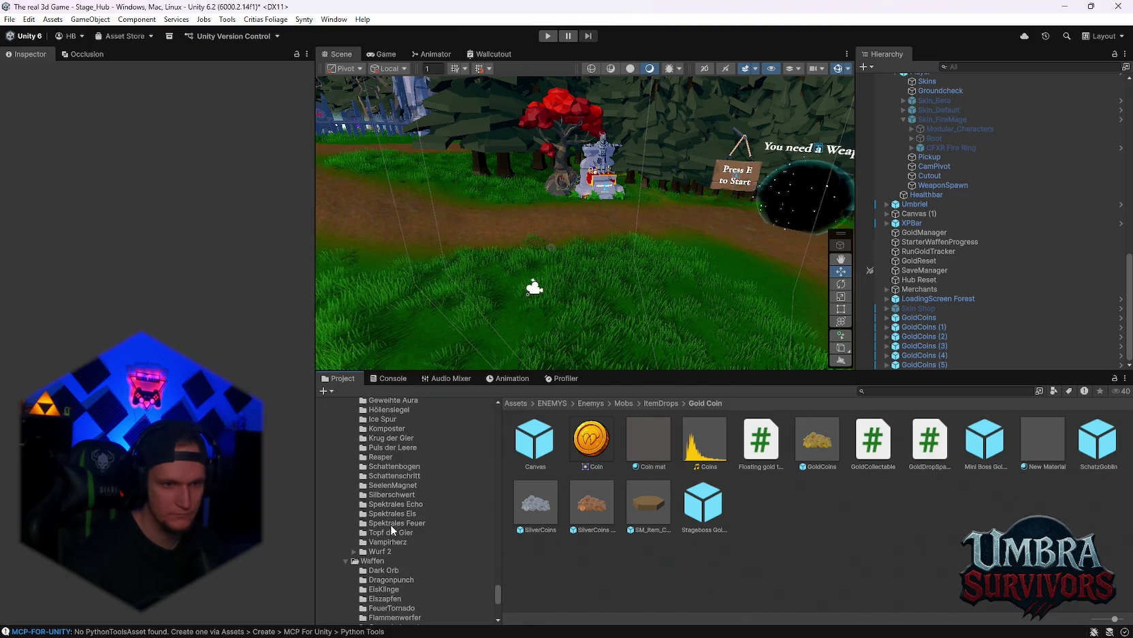
{"action": "scroll", "coordinate": [391, 504], "scroll_direction": "up", "scroll_amount": 2}
{"action": "left_click", "coordinate": [393, 474]}
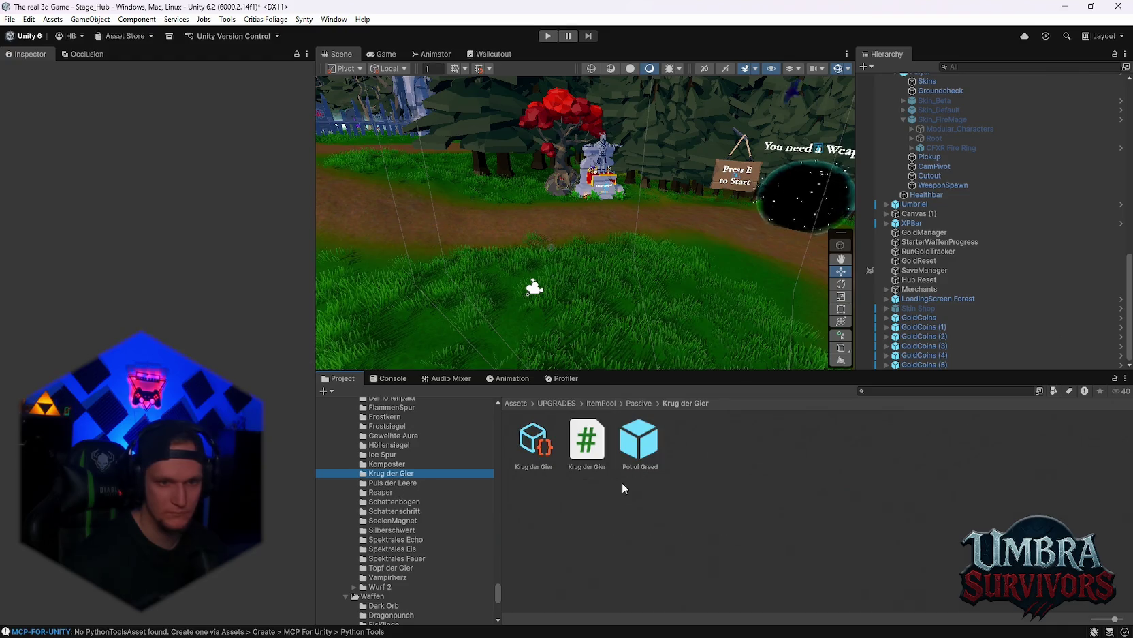
{"action": "left_click", "coordinate": [591, 444]}
{"action": "double_click", "coordinate": [592, 448]}
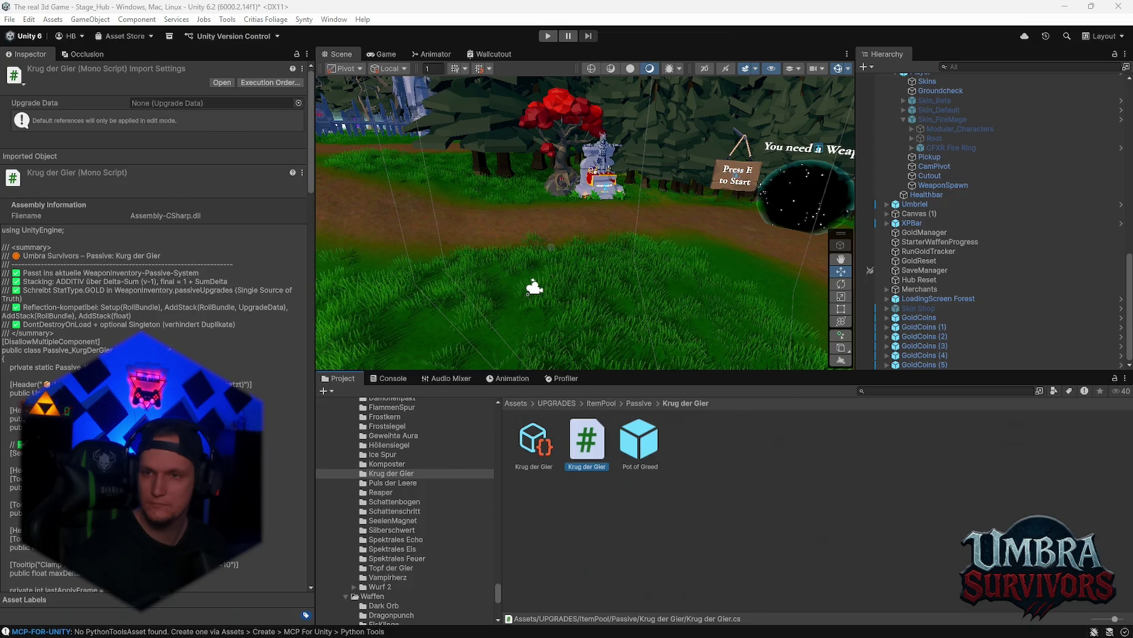
{"action": "left_click", "coordinate": [680, 475]}
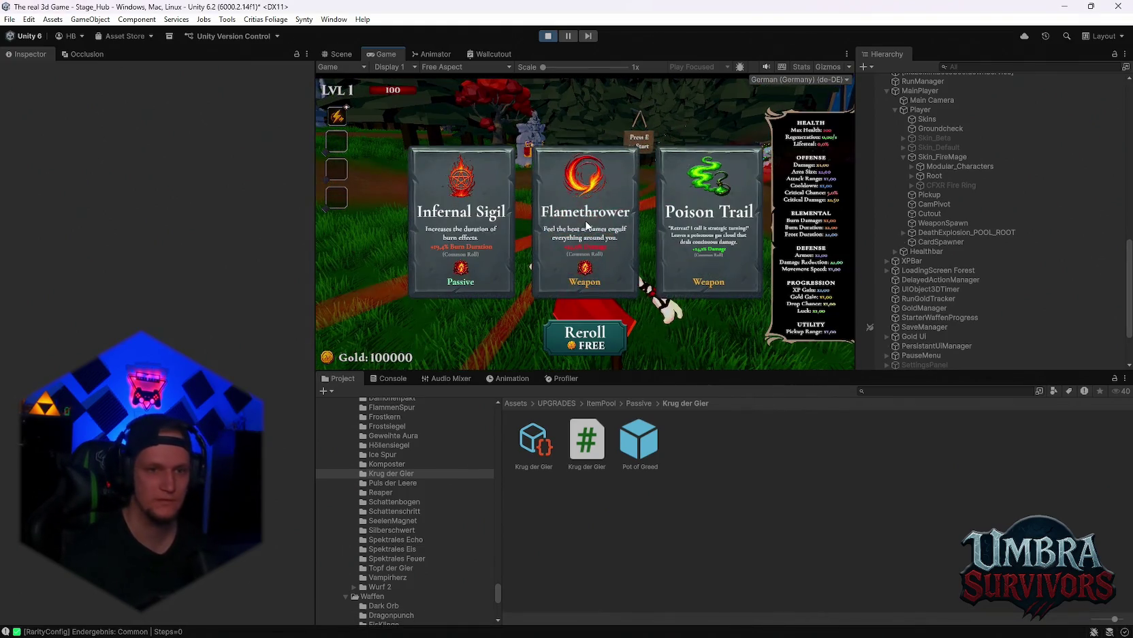
Step: Reroll the upgrade cards, maximize the Game view and run the character toward the start portal
{"action": "left_click", "coordinate": [592, 343]}
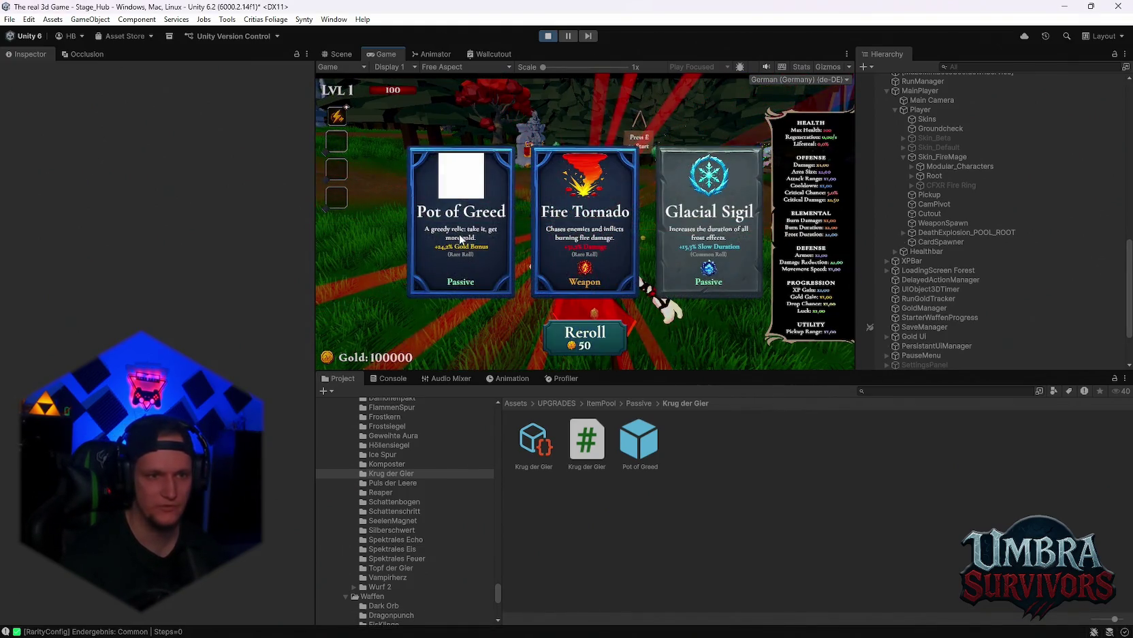
{"action": "key", "text": "Escape"}
{"action": "key", "text": "Escape"}
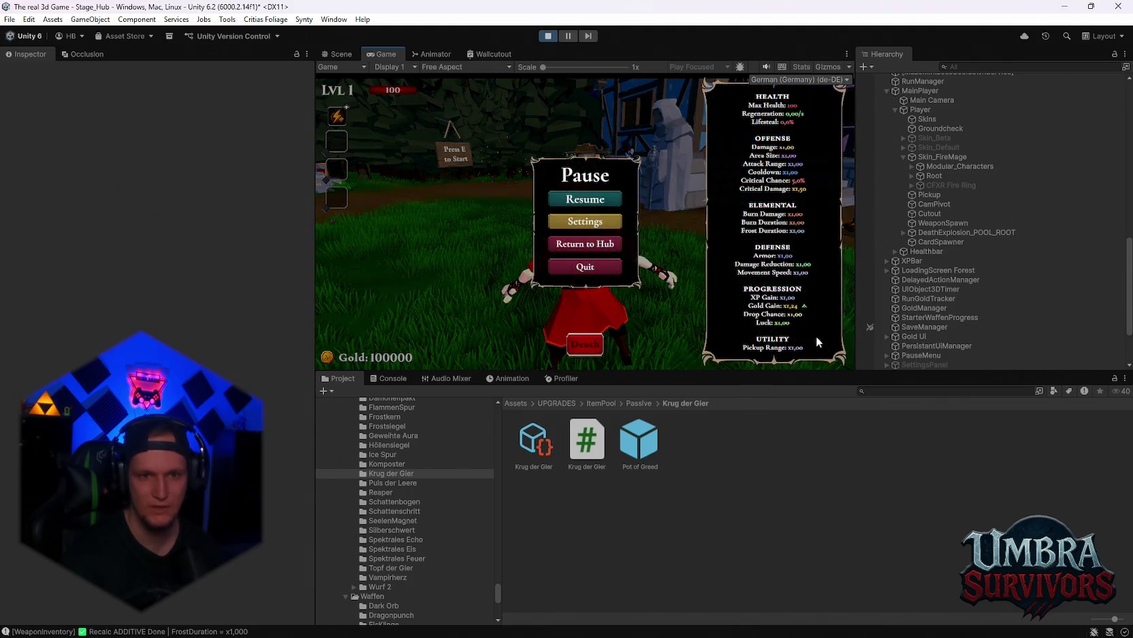
{"action": "key", "text": "Escape"}
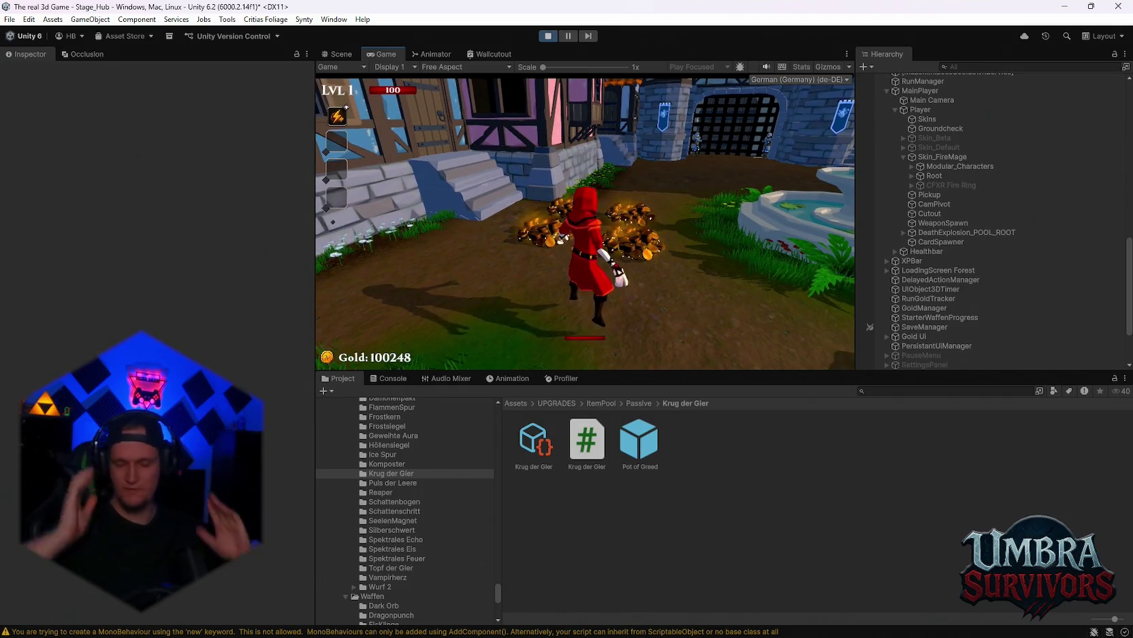
{"action": "key", "text": "Escape"}
{"action": "double_click", "coordinate": [379, 55]}
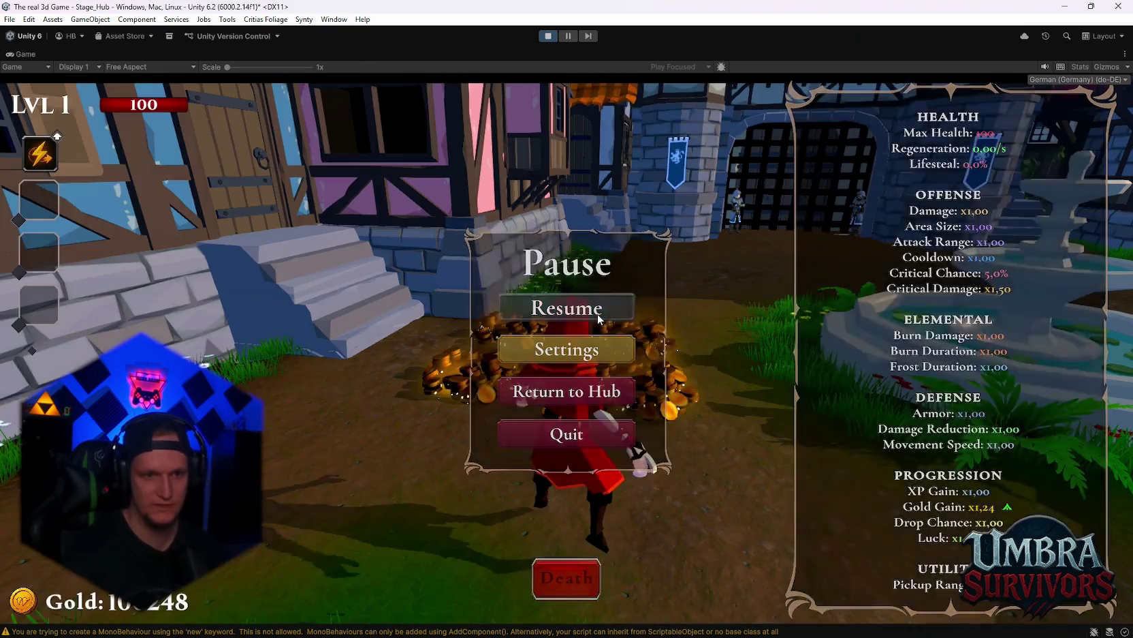
{"action": "left_click", "coordinate": [598, 313]}
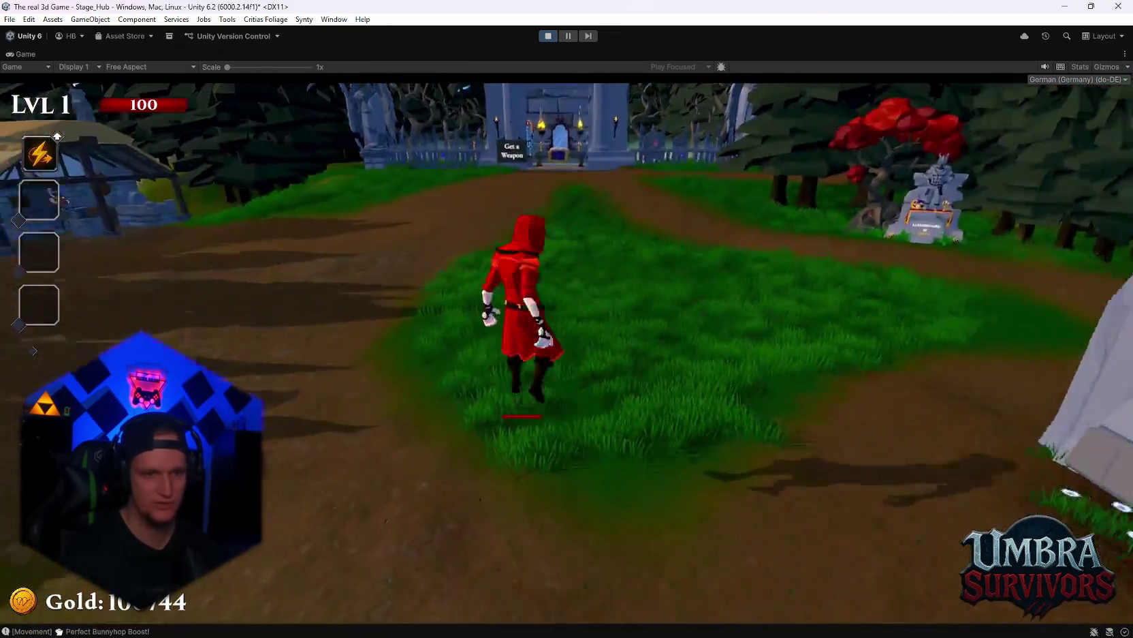
{"action": "key", "text": "space"}
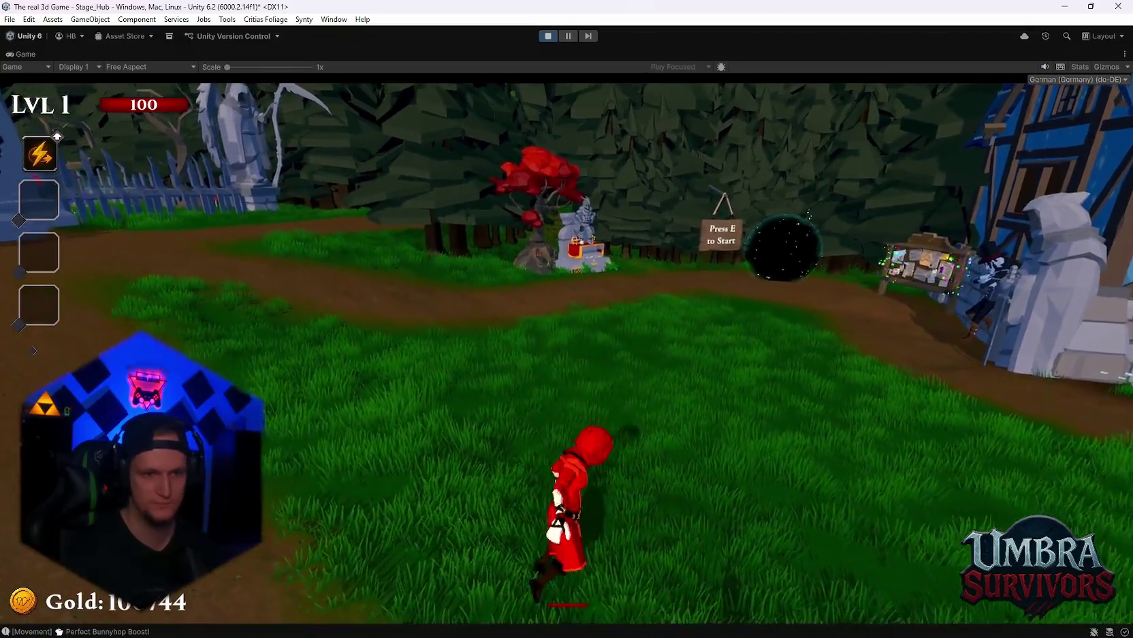
{"action": "key", "text": "Escape"}
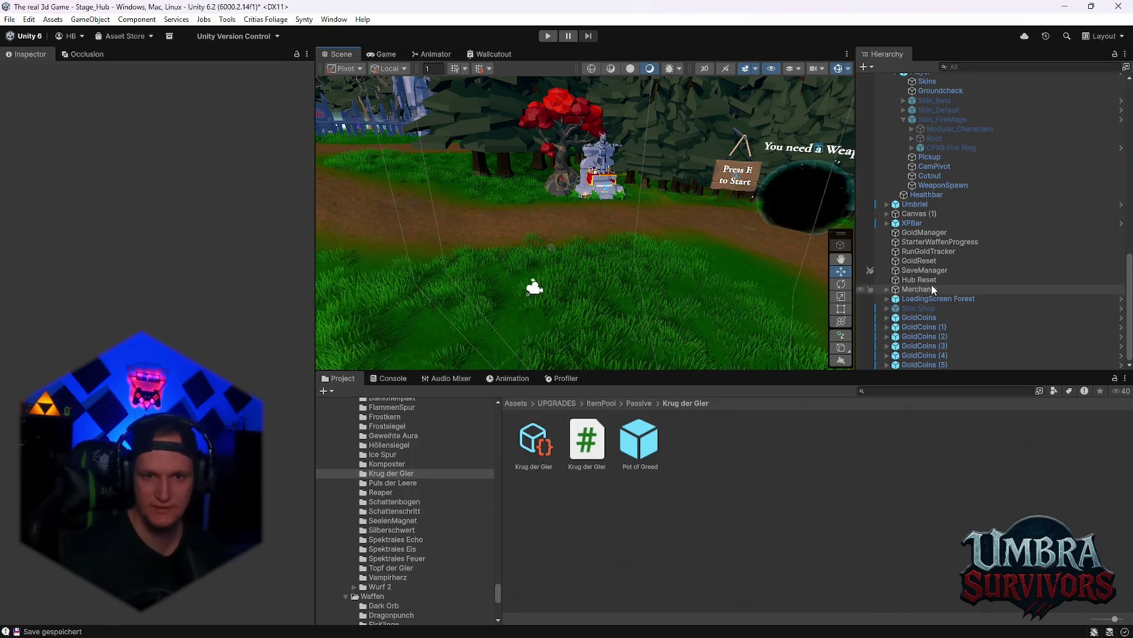
Step: Create a new folder named 'Gold Skin' inside the Skin folder
{"action": "scroll", "coordinate": [931, 283], "scroll_direction": "up", "scroll_amount": 8}
{"action": "scroll", "coordinate": [924, 291], "scroll_direction": "down", "scroll_amount": 4}
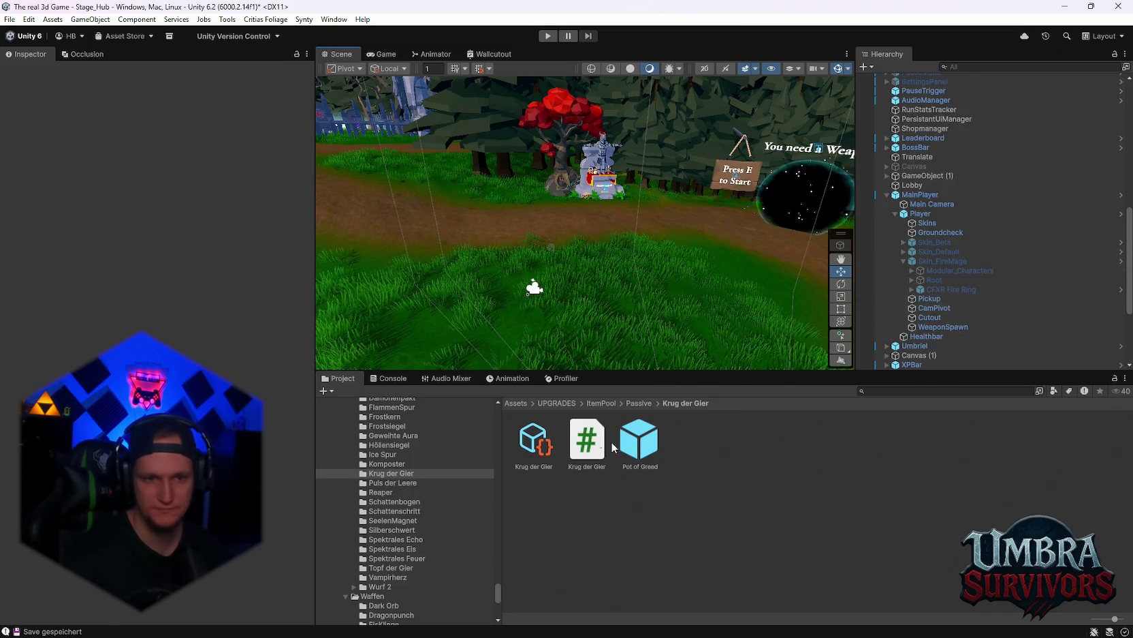
{"action": "left_click", "coordinate": [896, 392]}
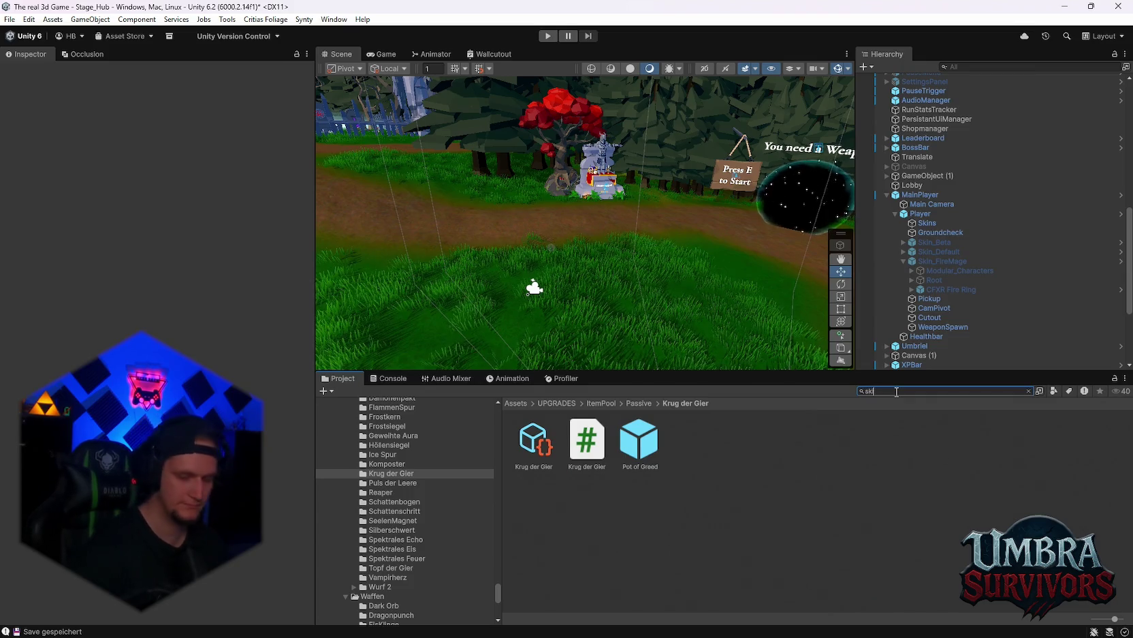
{"action": "type", "text": "ns"}
{"action": "double_click", "coordinate": [534, 441]}
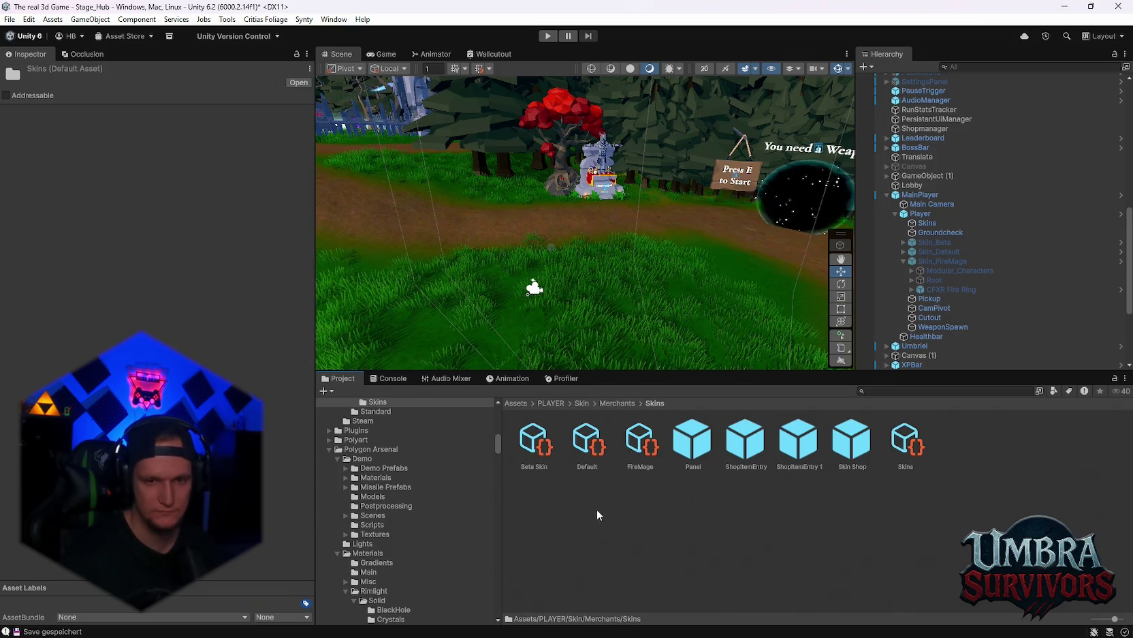
{"action": "scroll", "coordinate": [421, 529], "scroll_direction": "up", "scroll_amount": 5}
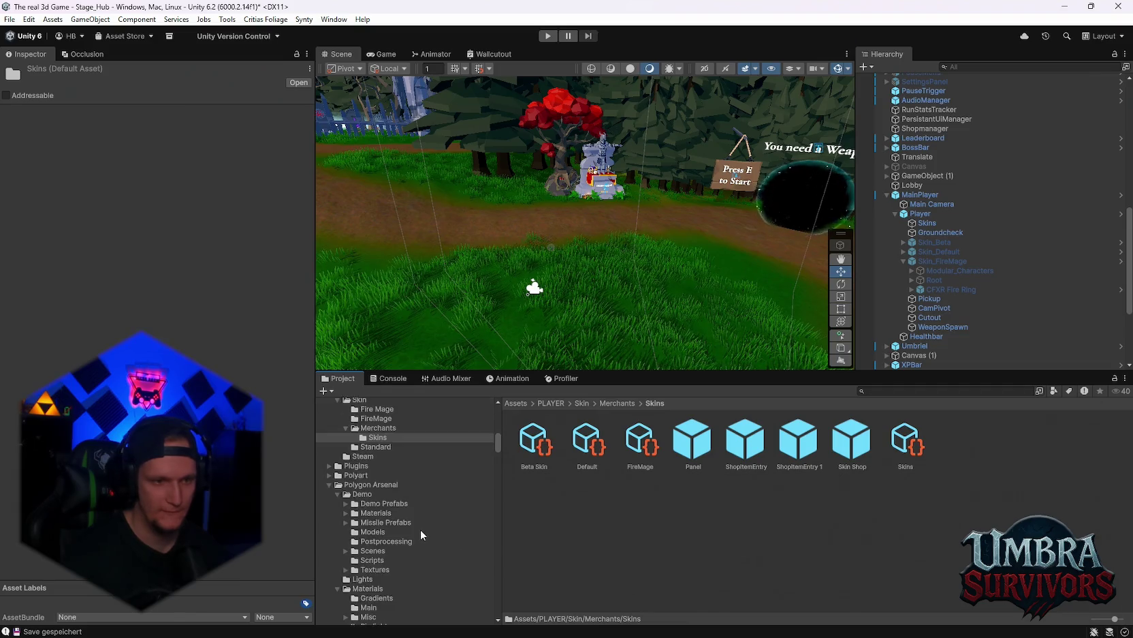
{"action": "left_click", "coordinate": [365, 469]}
{"action": "right_click", "coordinate": [577, 522]}
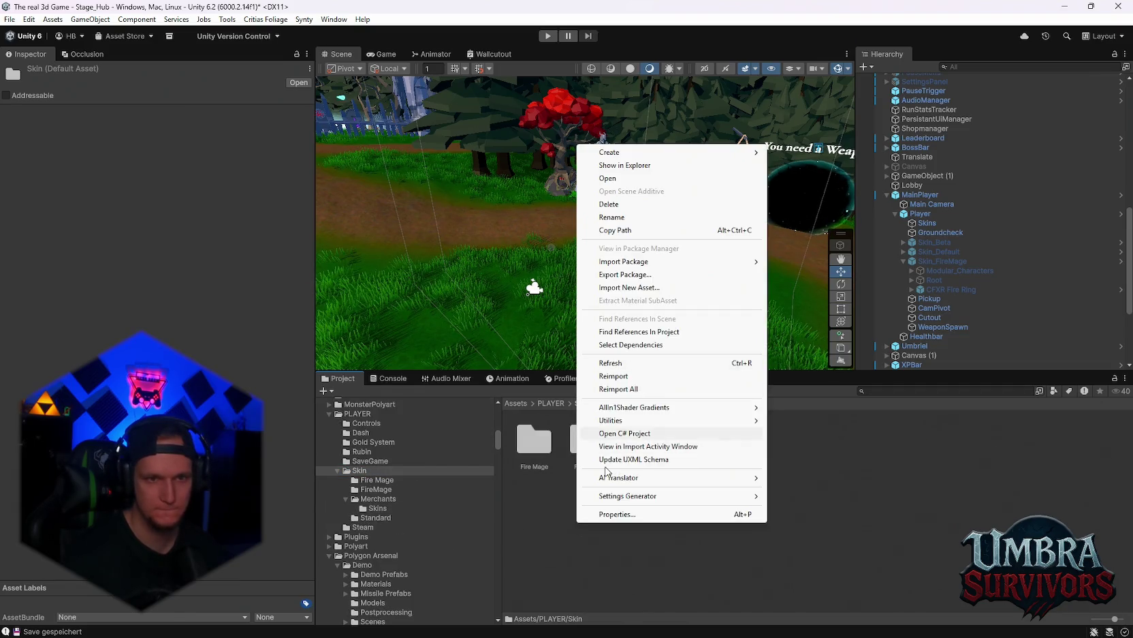
{"action": "mouse_move", "coordinate": [623, 156]}
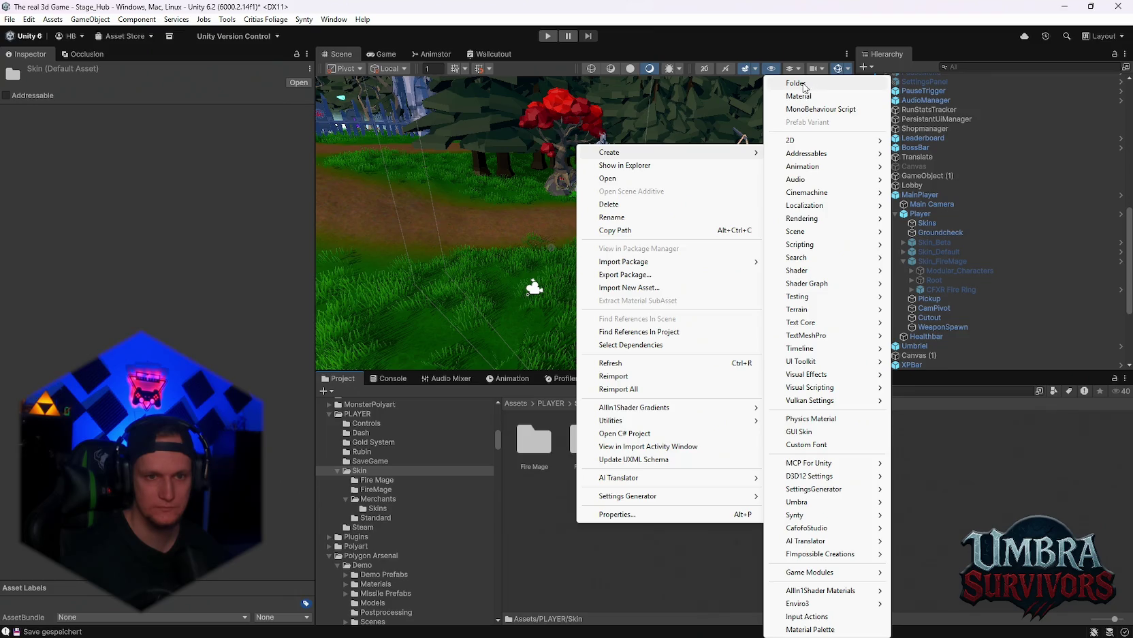
{"action": "left_click", "coordinate": [802, 83]}
{"action": "type", "text": "Gold Skin"}
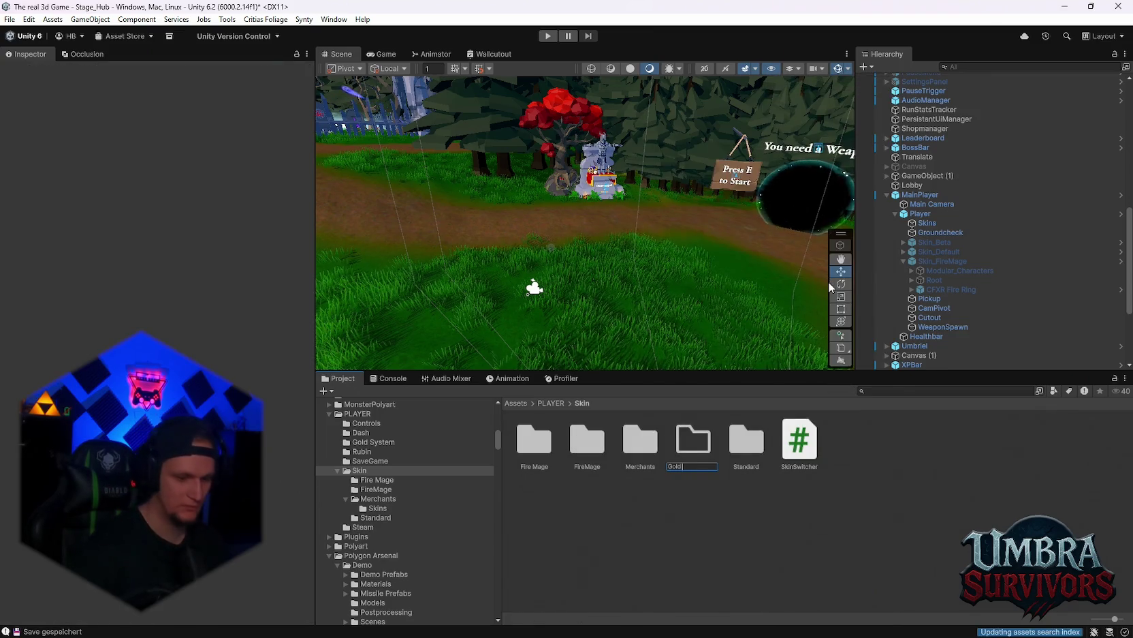
{"action": "key", "text": "Return"}
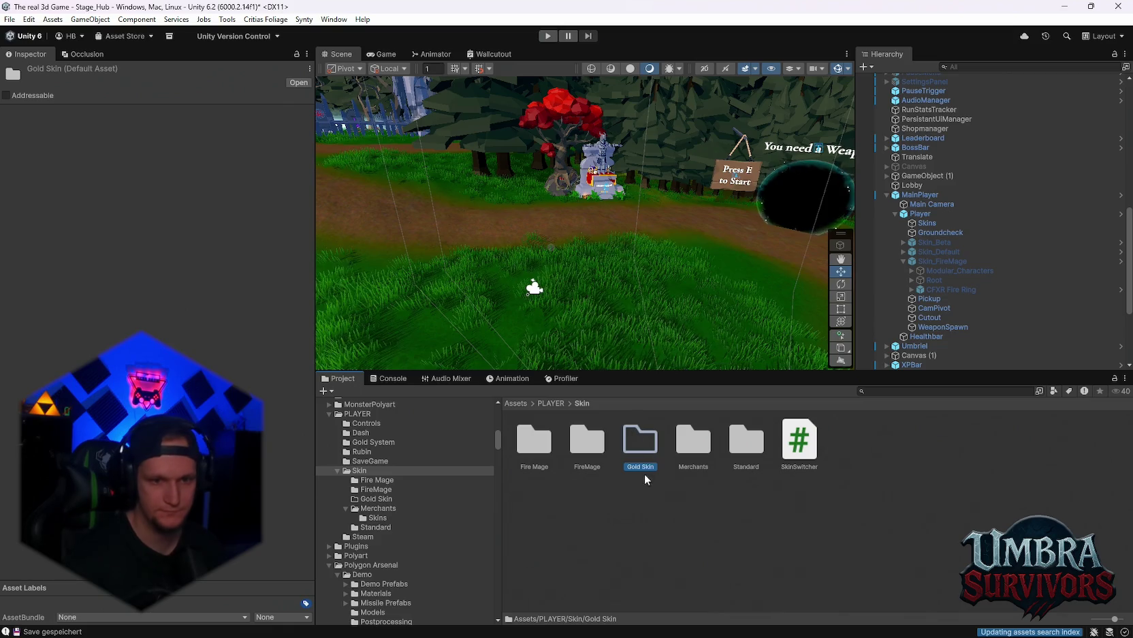
Step: Delete the Skin_Default (1) prefab and the emptied Fire Mage folder
{"action": "double_click", "coordinate": [532, 441]}
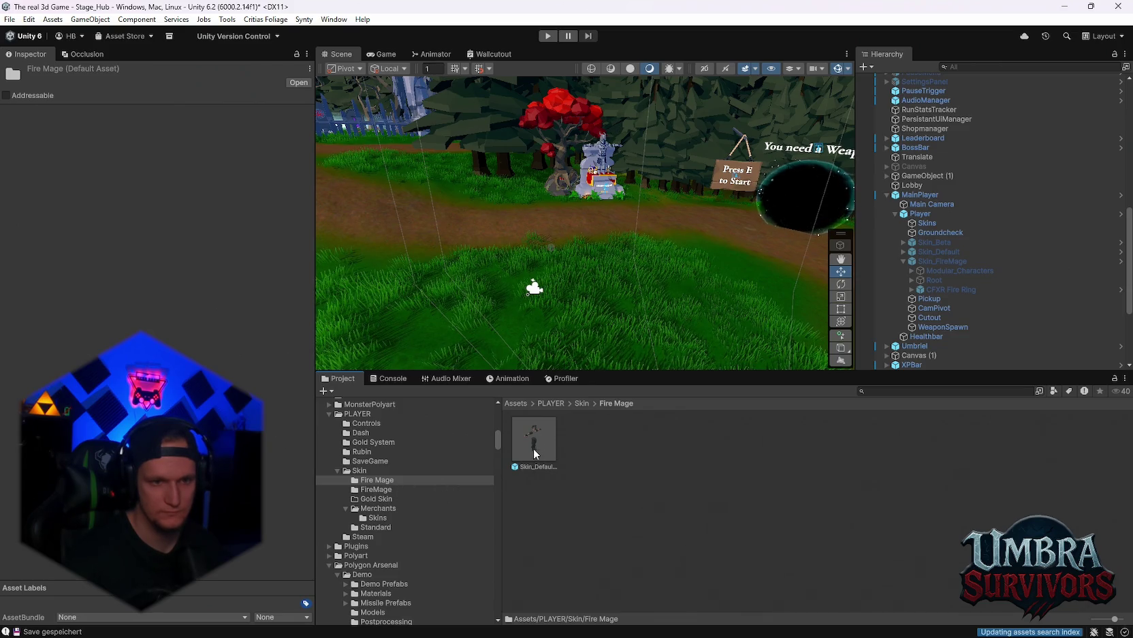
{"action": "left_click", "coordinate": [534, 447]}
{"action": "key", "text": "Delete"}
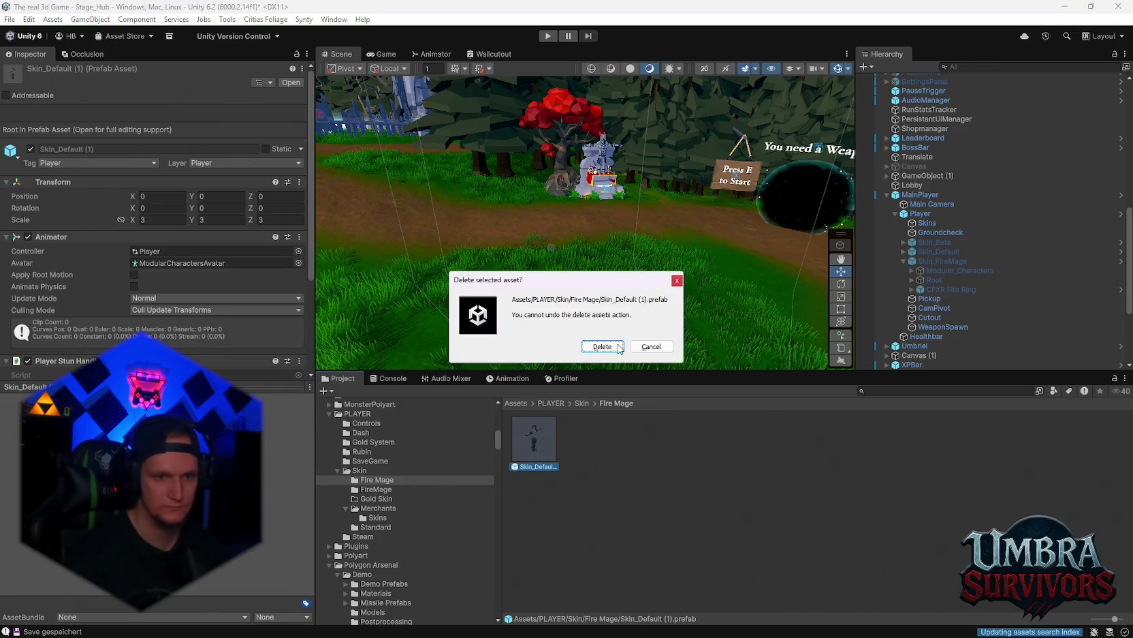
{"action": "left_click", "coordinate": [602, 346]}
{"action": "left_click", "coordinate": [377, 481]}
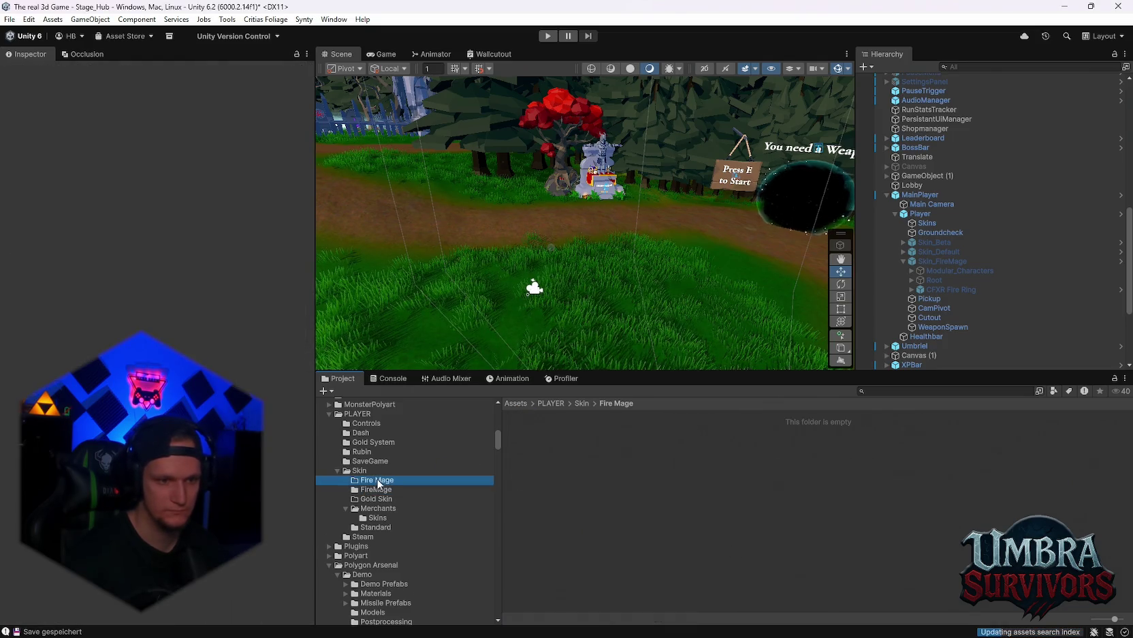
{"action": "key", "text": "Delete"}
{"action": "left_click", "coordinate": [584, 346]}
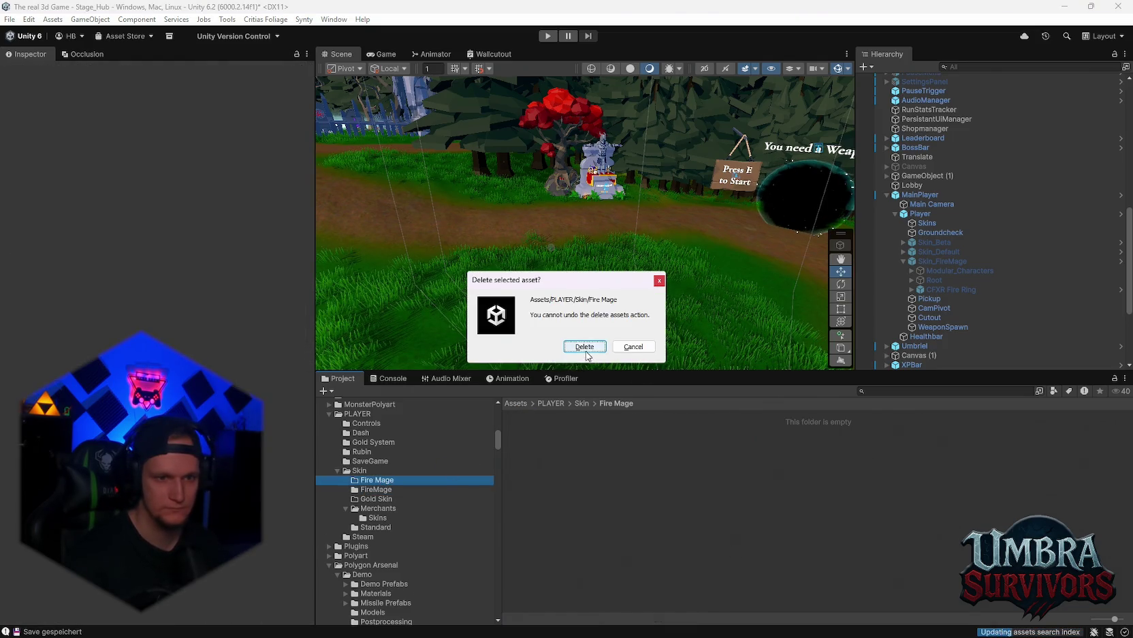
Step: Move the FireMage prefab into the Gold Skin folder
{"action": "left_click", "coordinate": [376, 483]}
{"action": "left_click", "coordinate": [800, 442]}
{"action": "left_click_drag", "start_coordinate": [365, 492], "coordinate": [365, 492]}
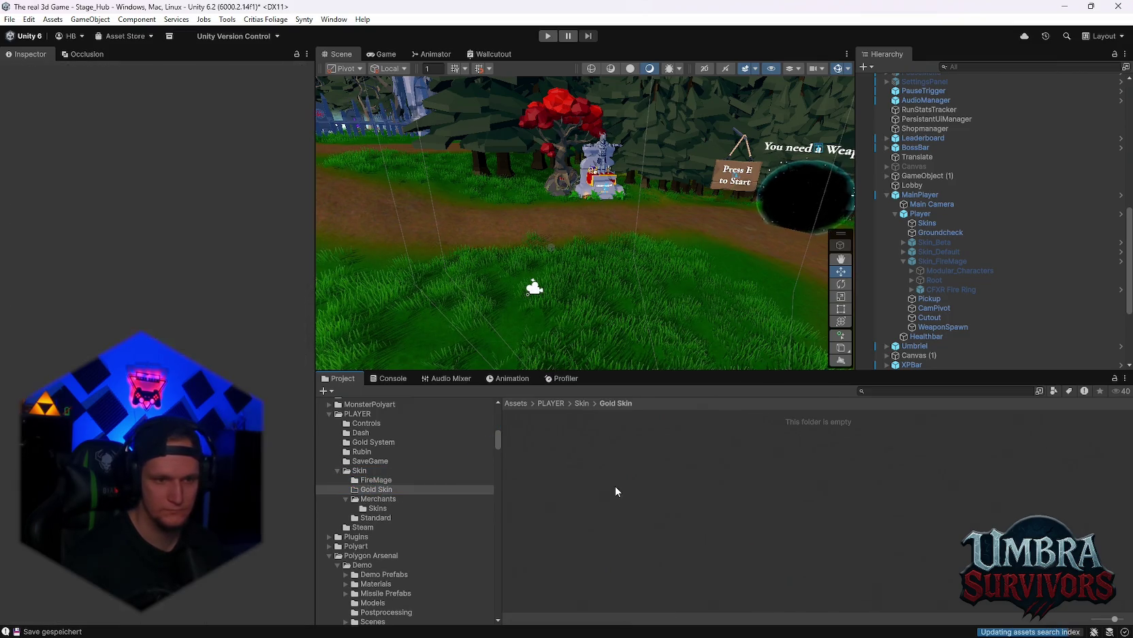
{"action": "right_click", "coordinate": [526, 440]}
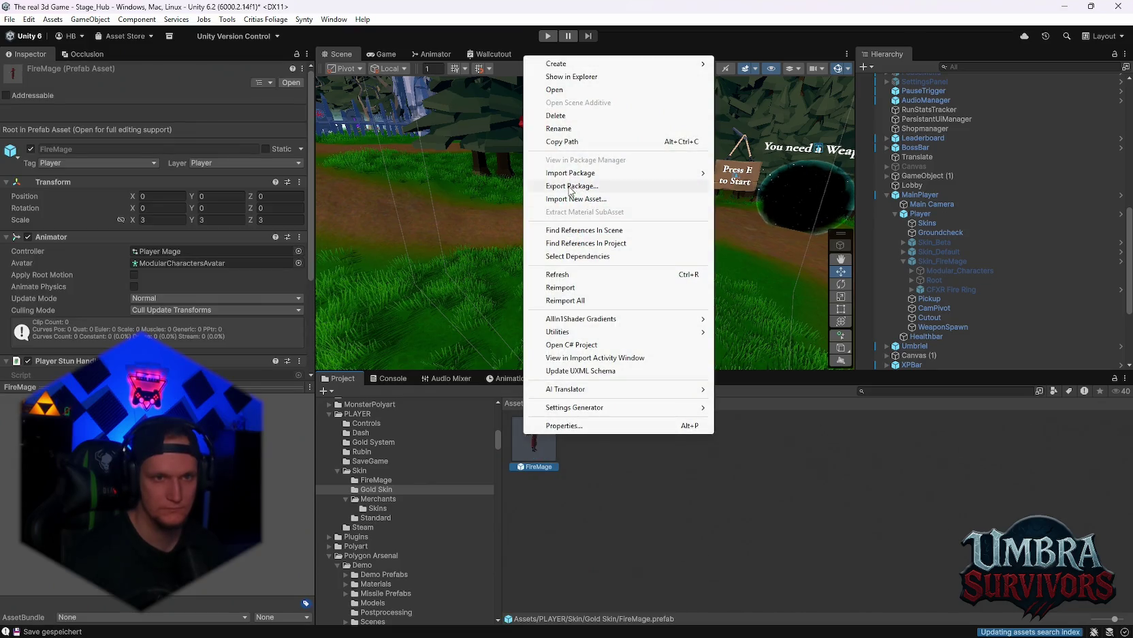
Step: Rename the copied prefab to 'Gold Skin' and open it in Prefab Mode
{"action": "left_click", "coordinate": [560, 130]}
{"action": "type", "text": "Gold Skin"}
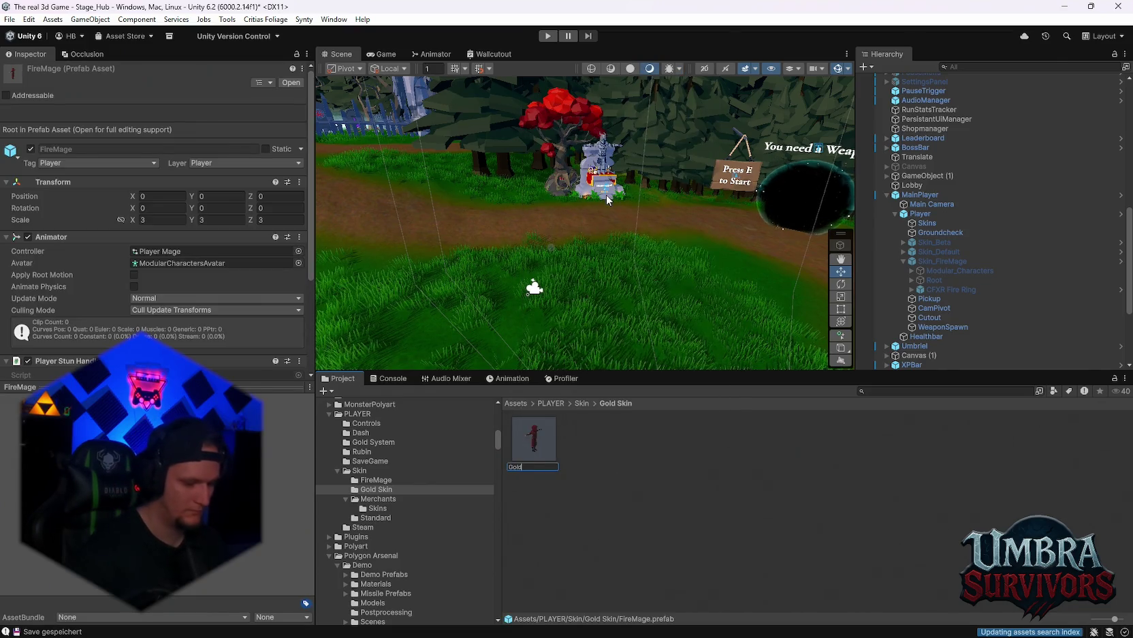
{"action": "key", "text": "Return"}
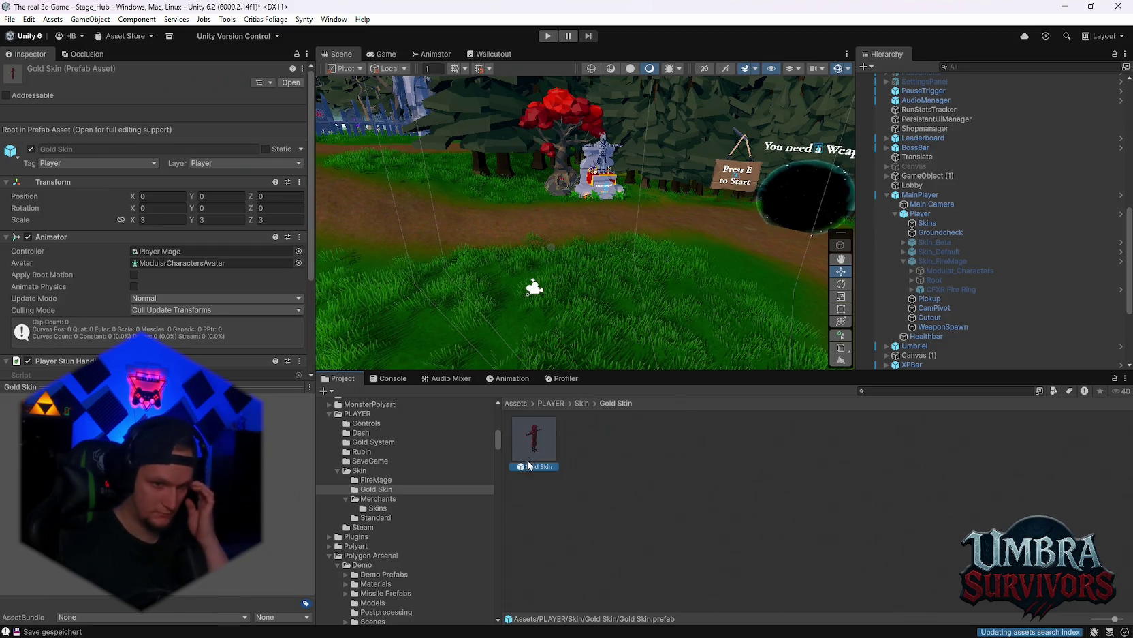
{"action": "double_click", "coordinate": [534, 440]}
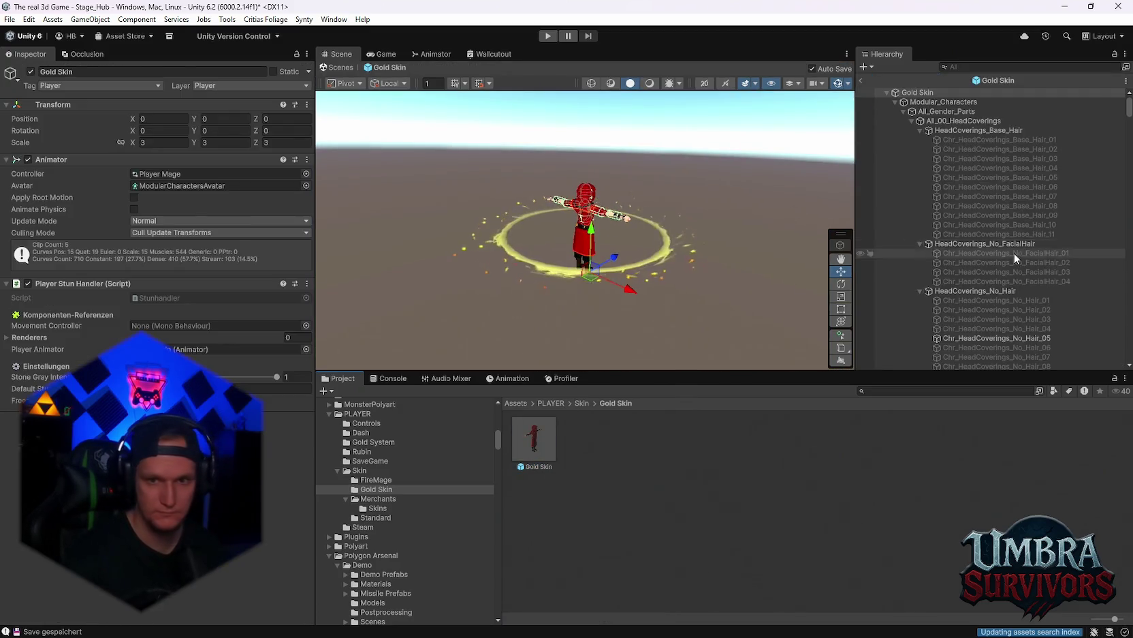
Step: Collapse the character part groups and delete the CFXR Fire Ring effect from the prefab
{"action": "scroll", "coordinate": [1013, 252], "scroll_direction": "down", "scroll_amount": 15}
{"action": "scroll", "coordinate": [994, 170], "scroll_direction": "up", "scroll_amount": 15}
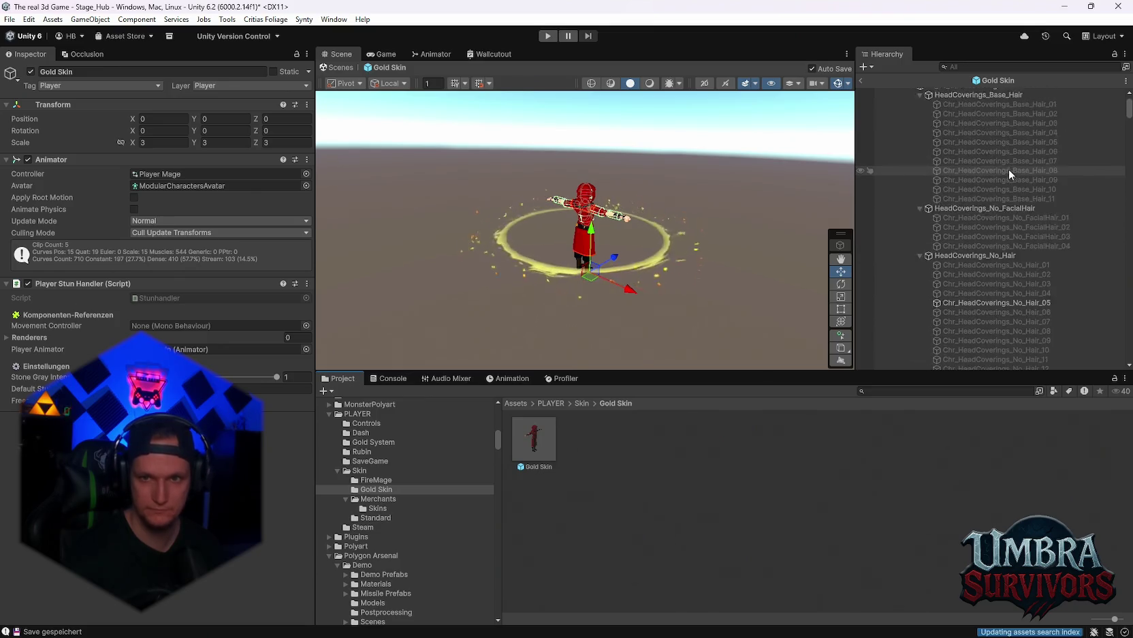
{"action": "left_click", "coordinate": [919, 130]}
{"action": "left_click", "coordinate": [921, 140]}
{"action": "left_click", "coordinate": [903, 111]}
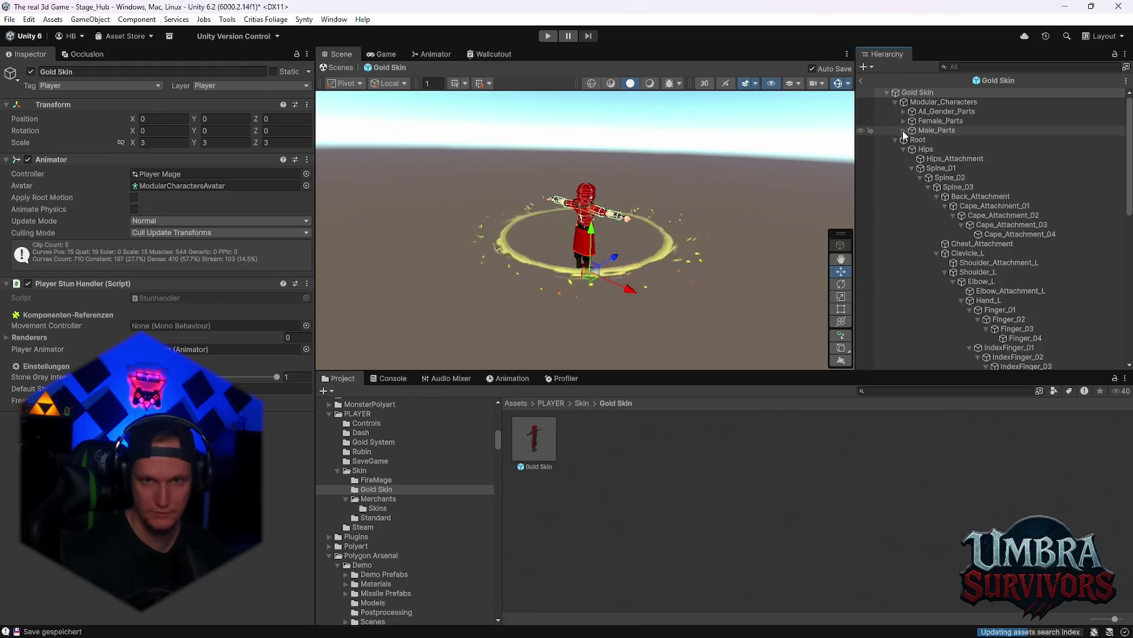
{"action": "left_click", "coordinate": [903, 131]}
{"action": "left_click", "coordinate": [898, 149]}
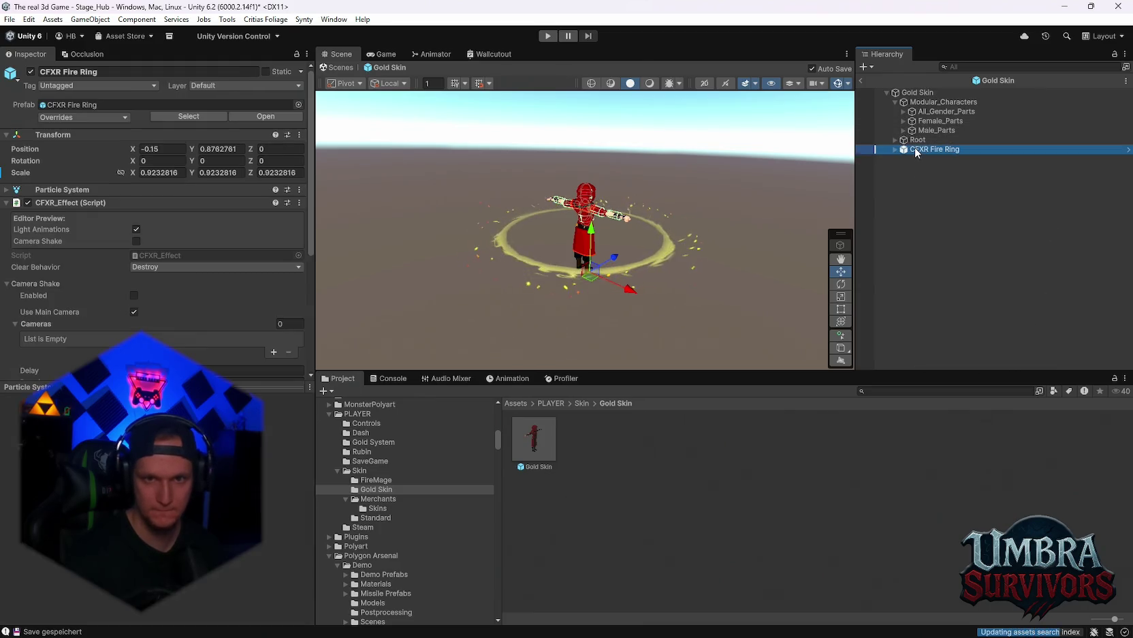
{"action": "key", "text": "Delete"}
{"action": "mouse_move", "coordinate": [700, 209]}
{"action": "left_mouse_down"}
{"action": "mouse_move", "coordinate": [547, 208]}
{"action": "mouse_move", "coordinate": [624, 232]}
{"action": "mouse_move", "coordinate": [561, 263]}
{"action": "mouse_move", "coordinate": [553, 224]}
{"action": "mouse_move", "coordinate": [551, 392]}
{"action": "left_mouse_up"}
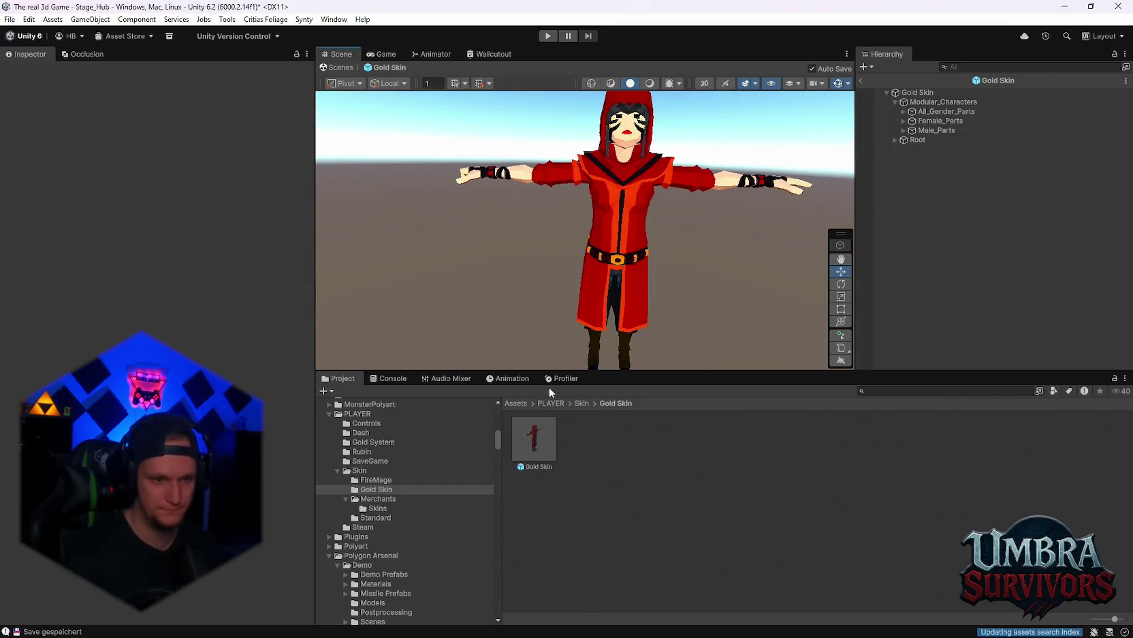
Step: Browse the Merchants, Skins, Gold Skin and FireMage folders in the Project window
{"action": "left_click", "coordinate": [373, 501]}
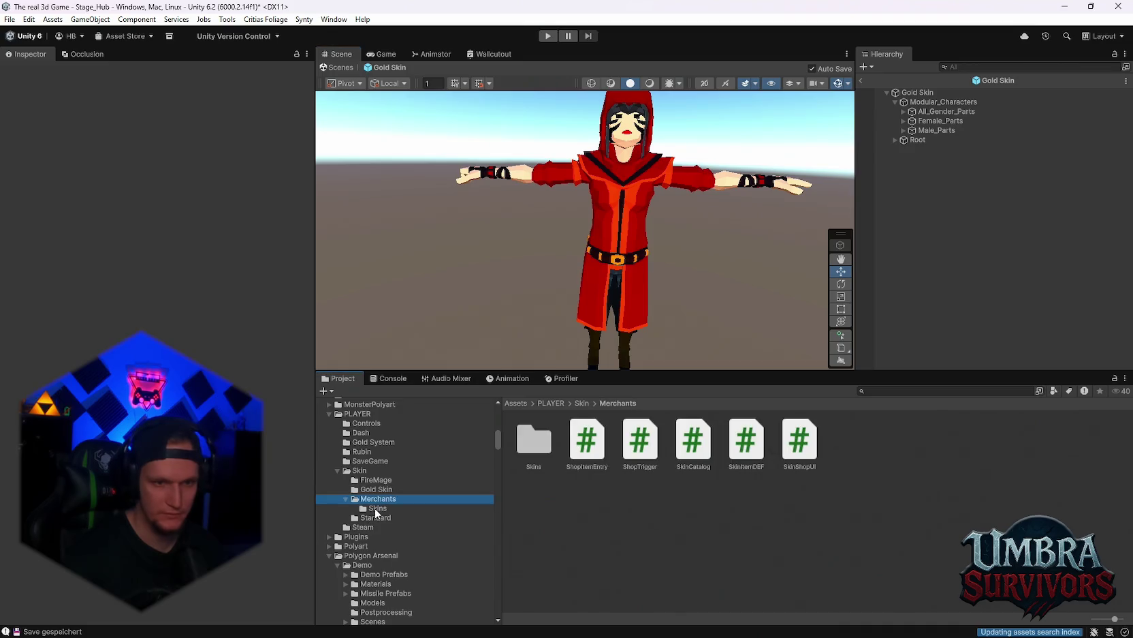
{"action": "left_click", "coordinate": [375, 508]}
{"action": "left_click", "coordinate": [345, 498]}
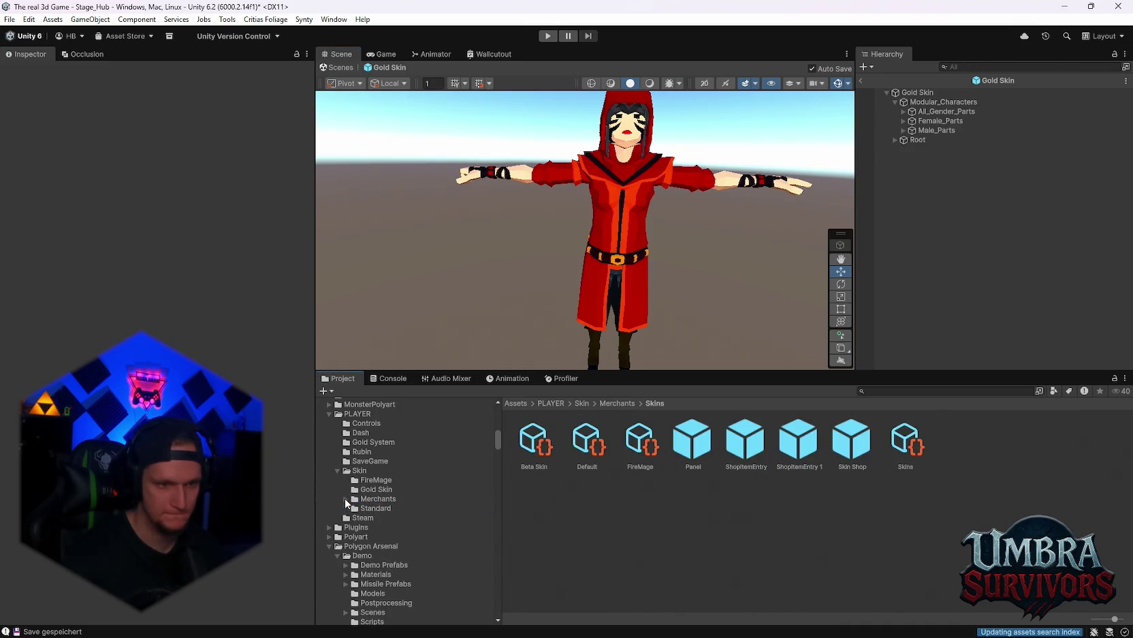
{"action": "left_click", "coordinate": [374, 488]}
{"action": "left_click", "coordinate": [373, 484]}
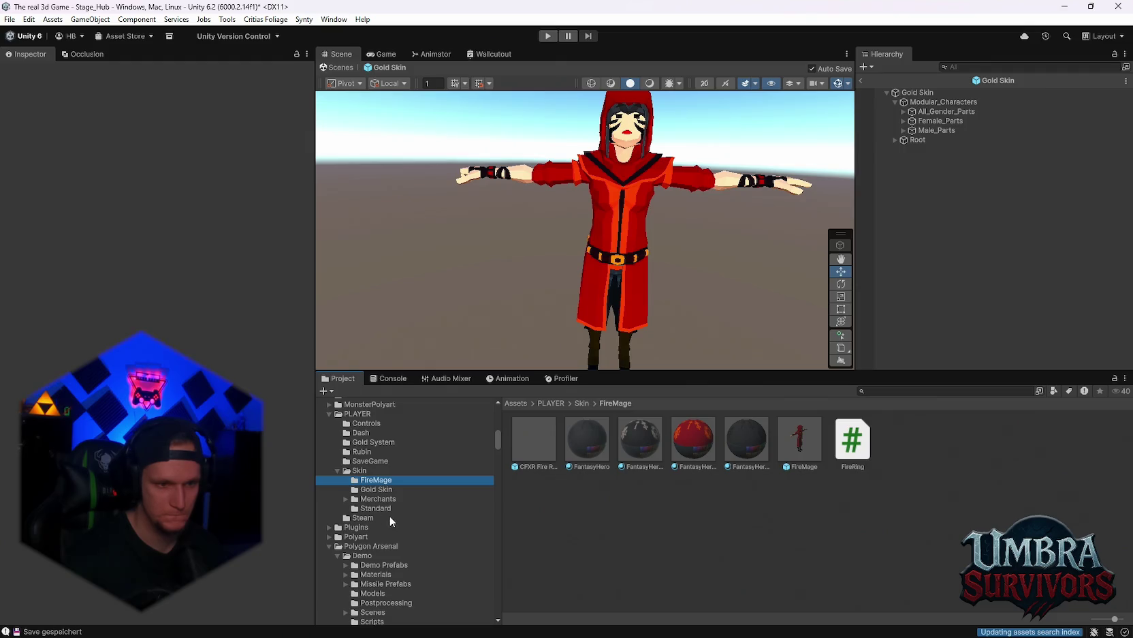
{"action": "left_click", "coordinate": [372, 497]}
Step: Browse the Gold Skin, Standard and Merchants skin folders
{"action": "left_click", "coordinate": [368, 489]}
{"action": "left_click", "coordinate": [369, 499]}
{"action": "left_click", "coordinate": [367, 509]}
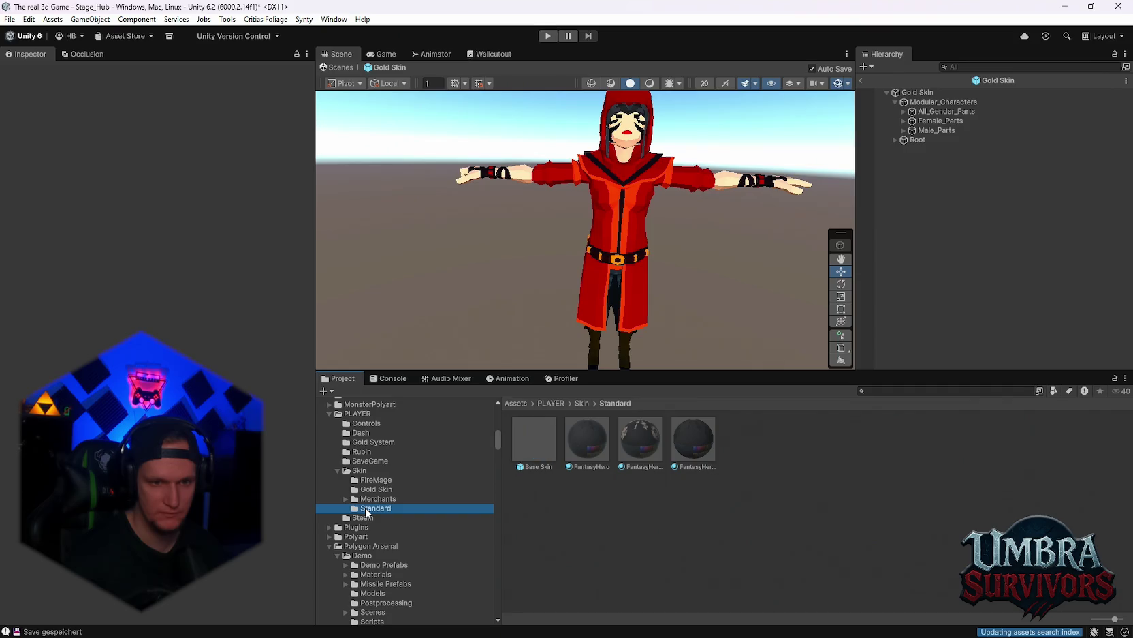
{"action": "left_click", "coordinate": [373, 499]}
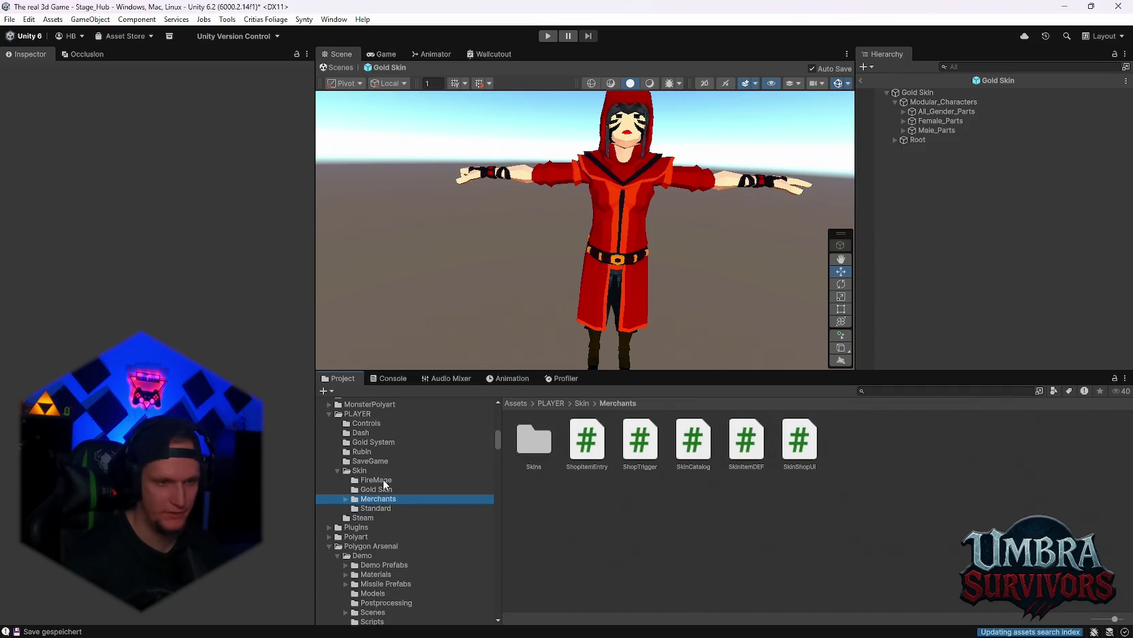
{"action": "scroll", "coordinate": [388, 480], "scroll_direction": "up", "scroll_amount": 10}
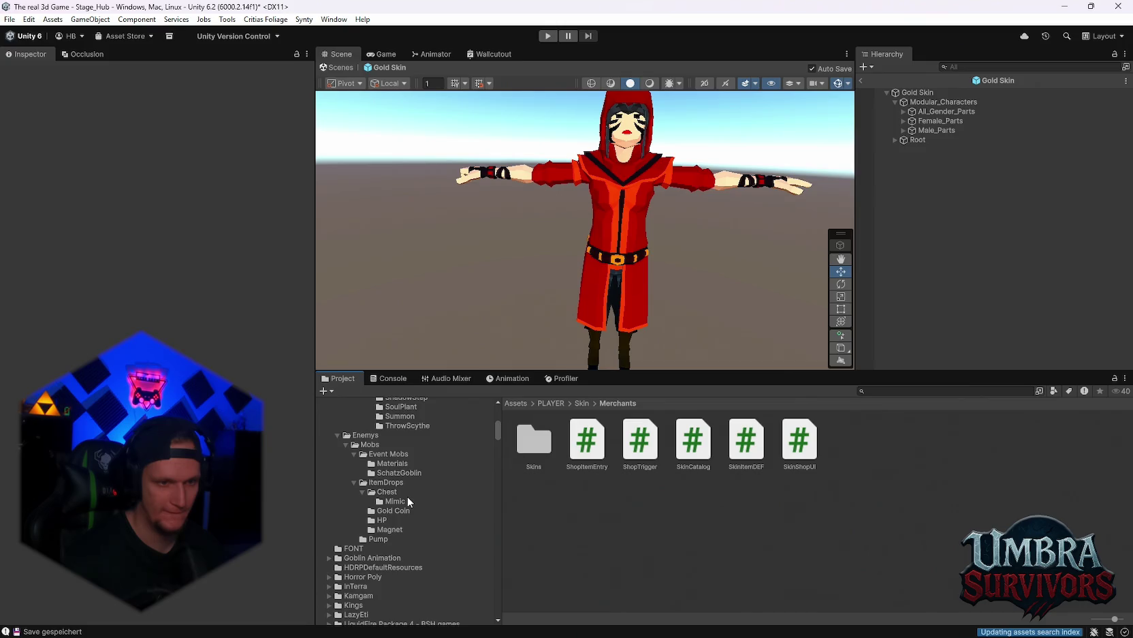
{"action": "scroll", "coordinate": [428, 516], "scroll_direction": "up", "scroll_amount": 15}
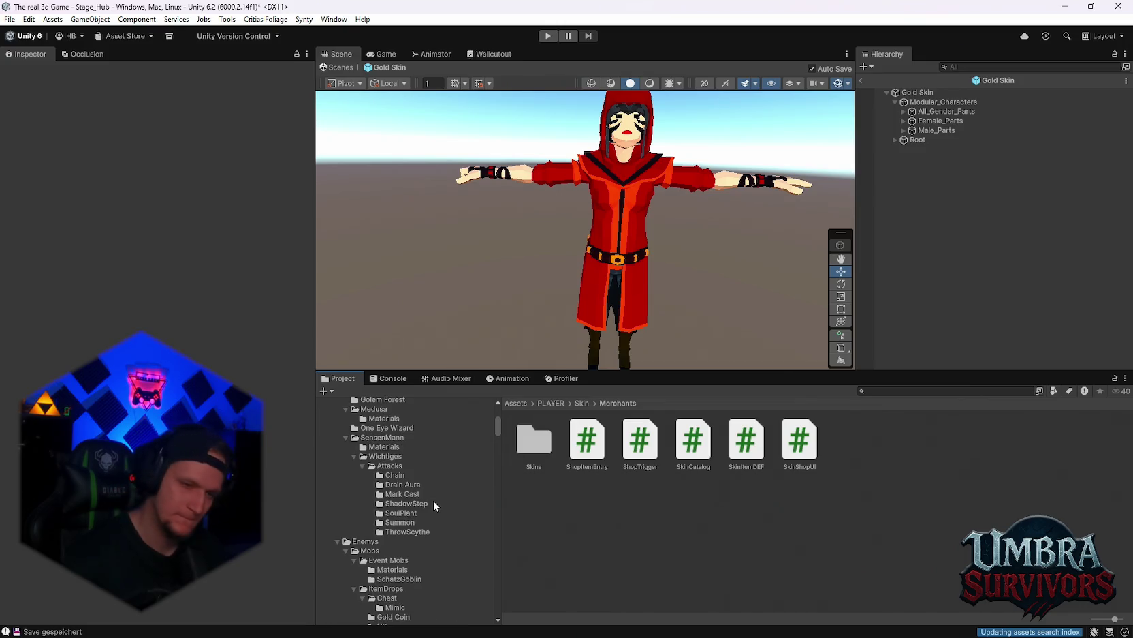
{"action": "scroll", "coordinate": [429, 504], "scroll_direction": "down", "scroll_amount": 15}
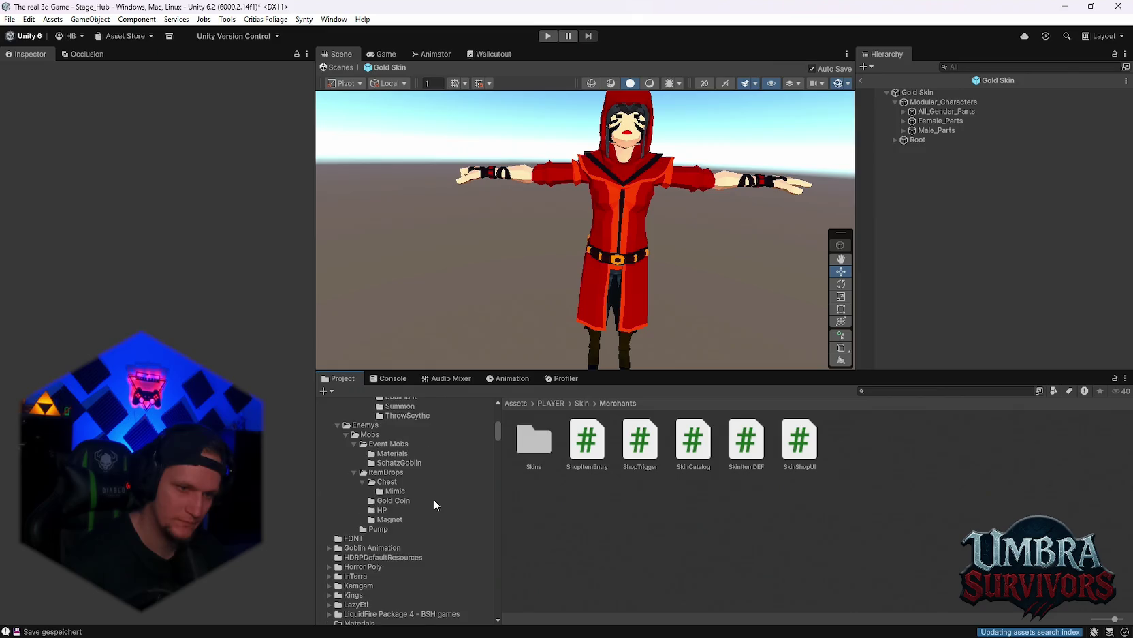
Step: Search the project for 'player', open the PLAYER folder and select Modular_Characters
{"action": "type", "text": "player"}
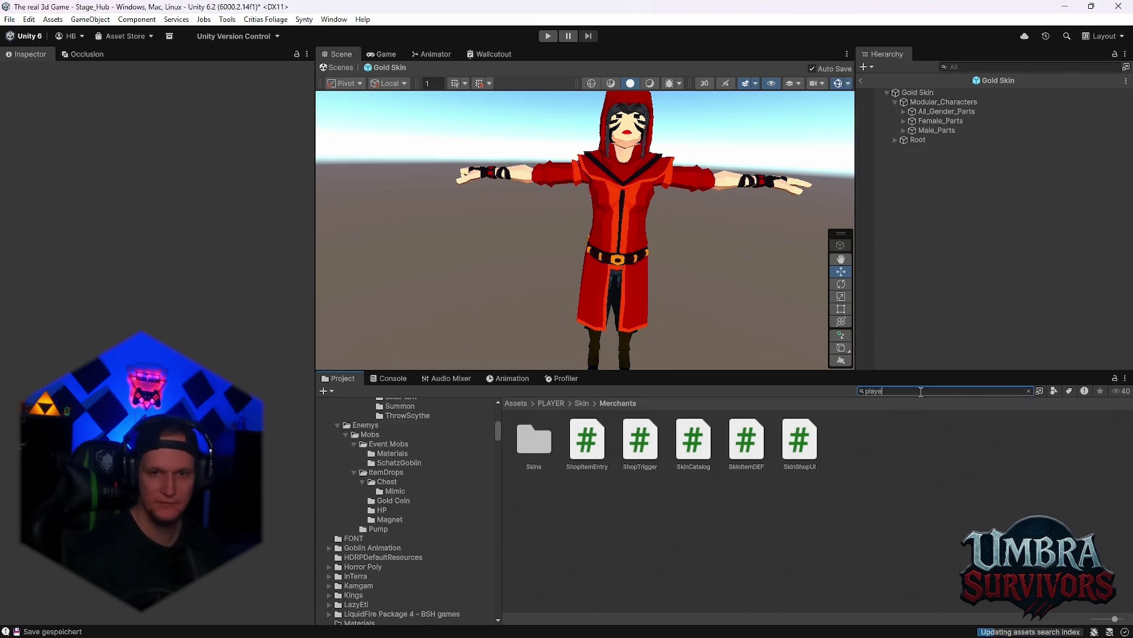
{"action": "double_click", "coordinate": [591, 443]}
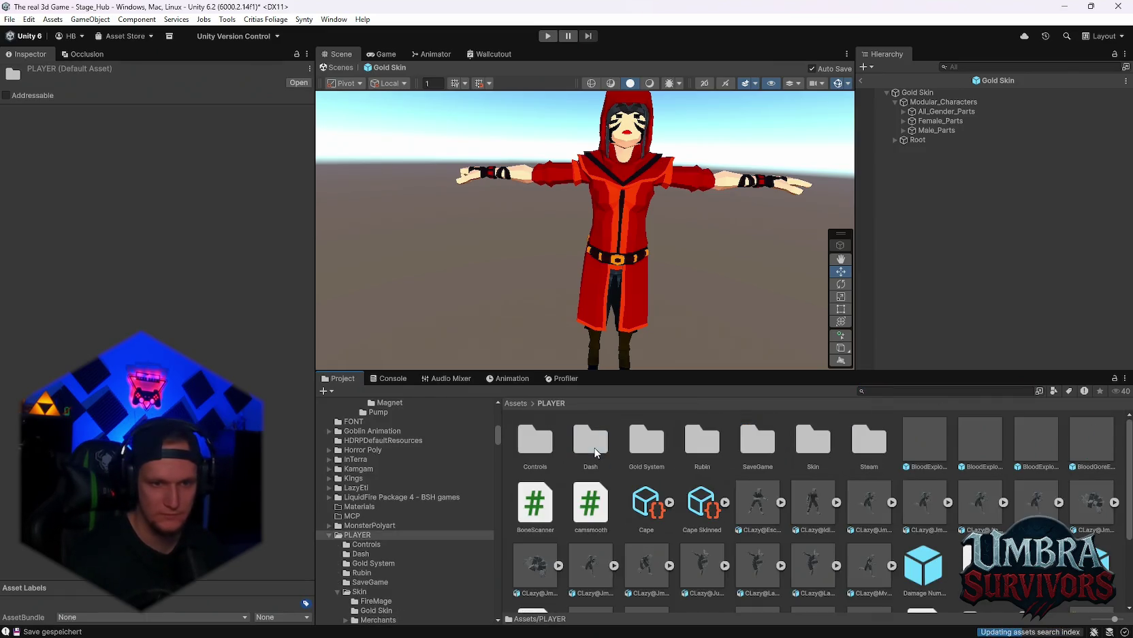
{"action": "scroll", "coordinate": [706, 500], "scroll_direction": "down", "scroll_amount": 2}
{"action": "scroll", "coordinate": [890, 555], "scroll_direction": "up", "scroll_amount": 1}
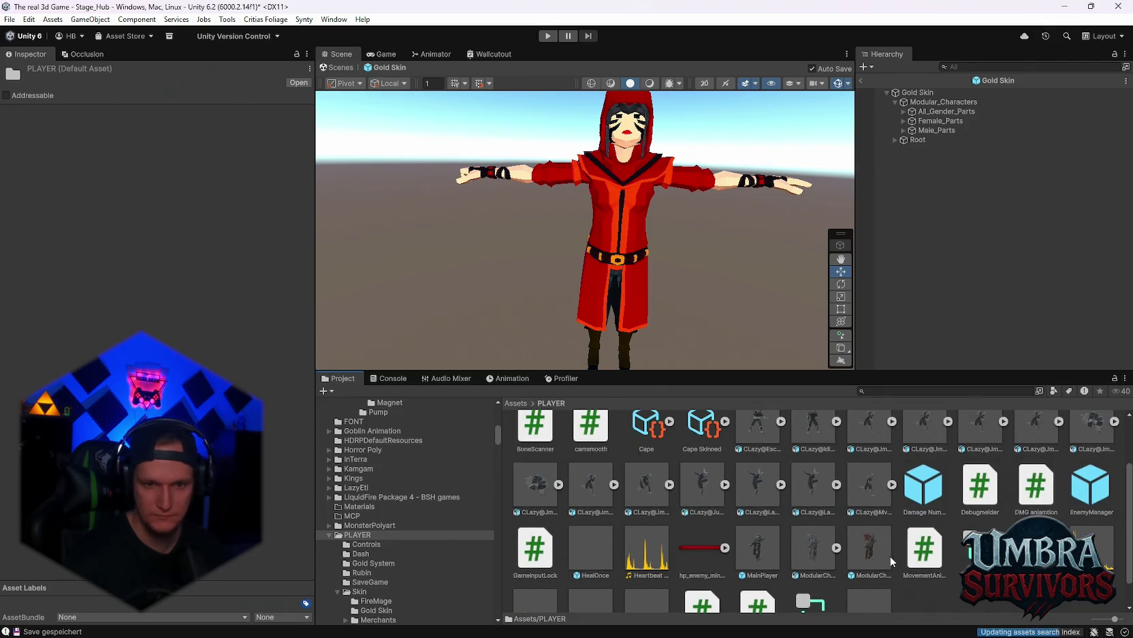
{"action": "scroll", "coordinate": [886, 555], "scroll_direction": "up", "scroll_amount": 2}
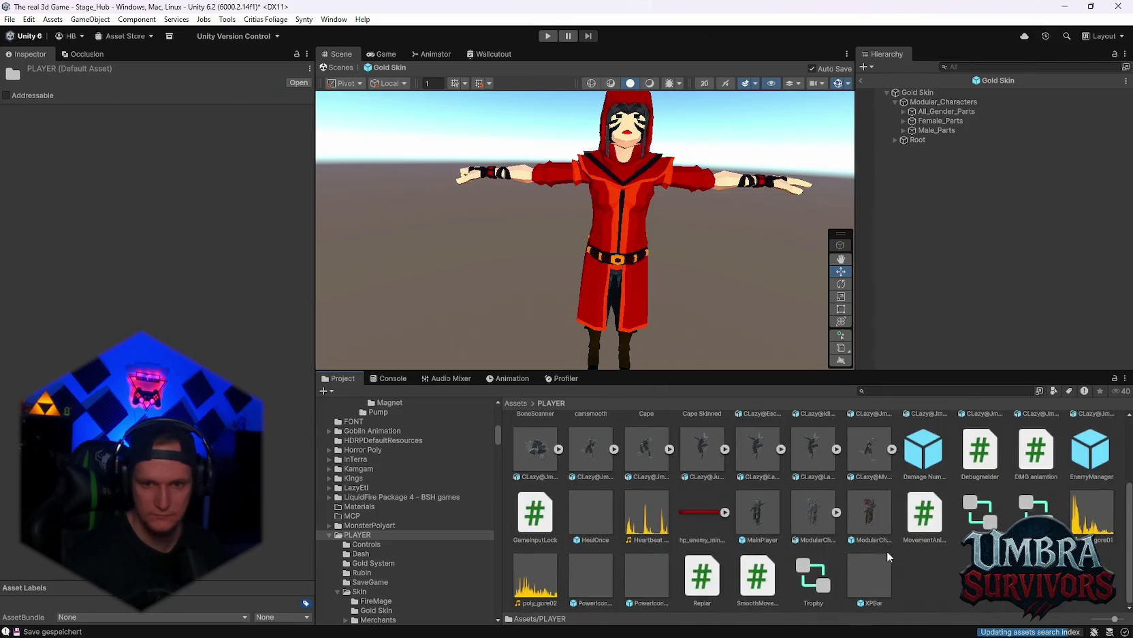
{"action": "scroll", "coordinate": [866, 555], "scroll_direction": "up", "scroll_amount": 1}
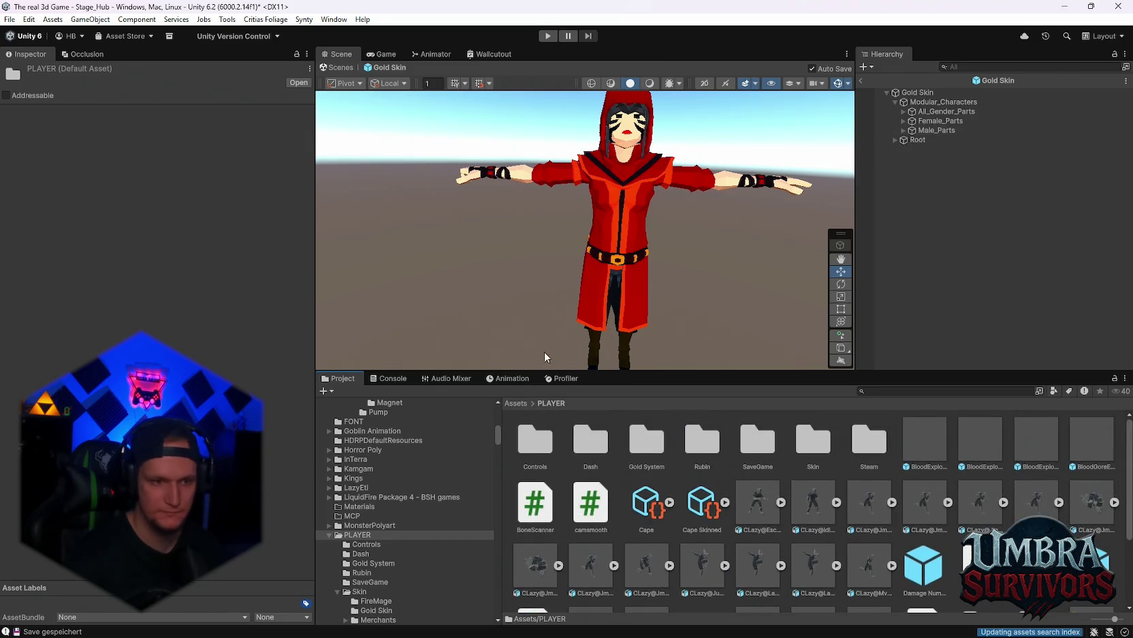
{"action": "scroll", "coordinate": [427, 514], "scroll_direction": "down", "scroll_amount": 3}
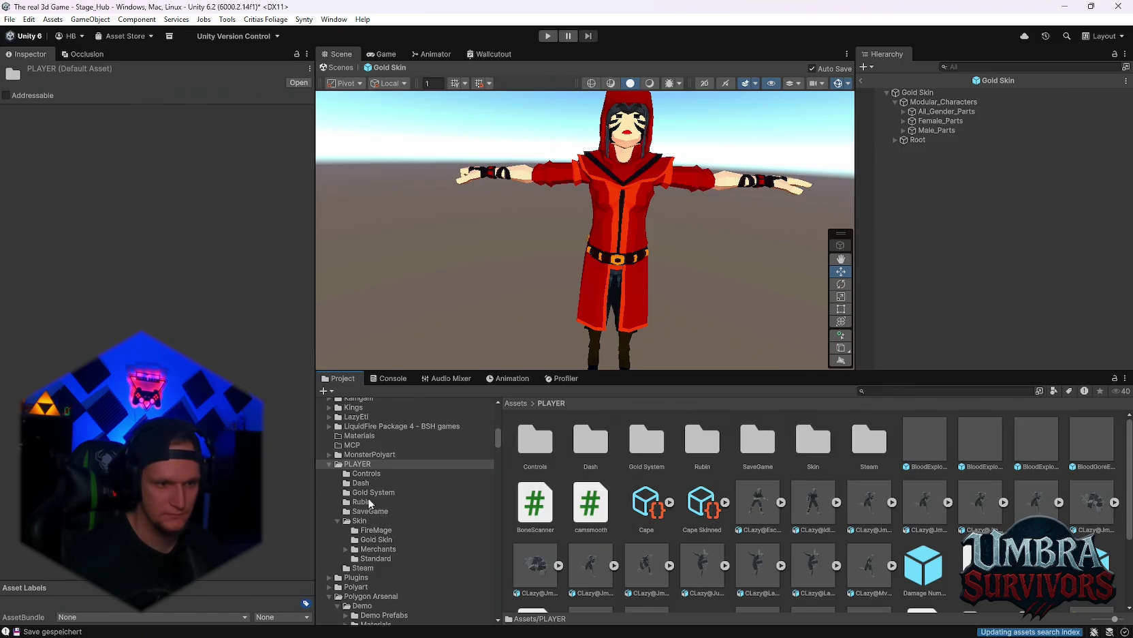
{"action": "scroll", "coordinate": [684, 491], "scroll_direction": "down", "scroll_amount": 2}
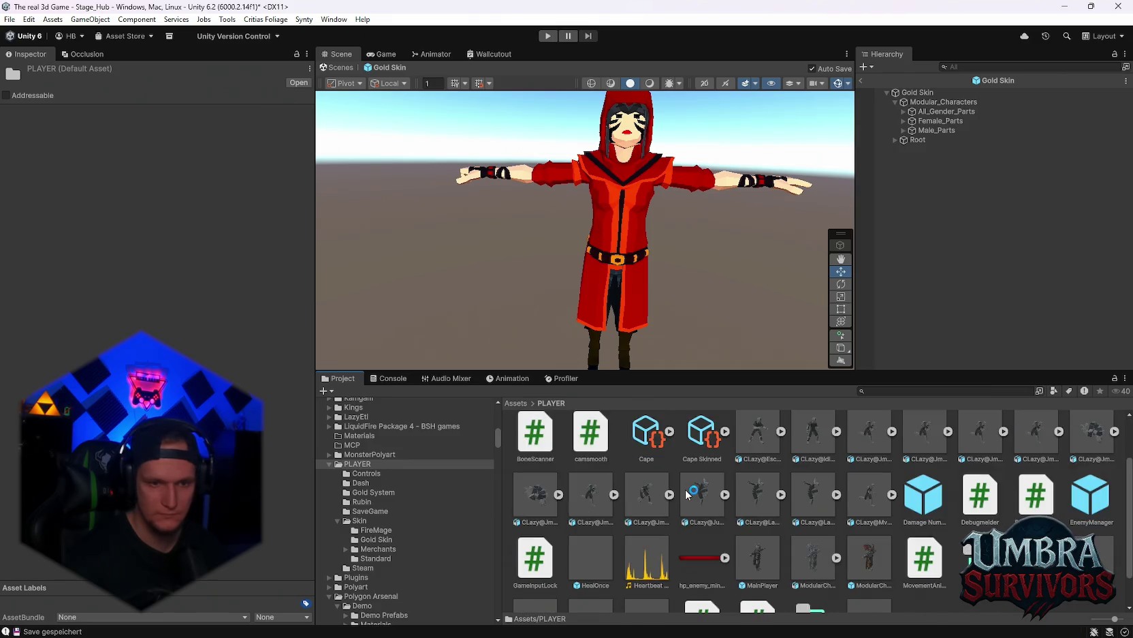
{"action": "scroll", "coordinate": [686, 495], "scroll_direction": "up", "scroll_amount": 2}
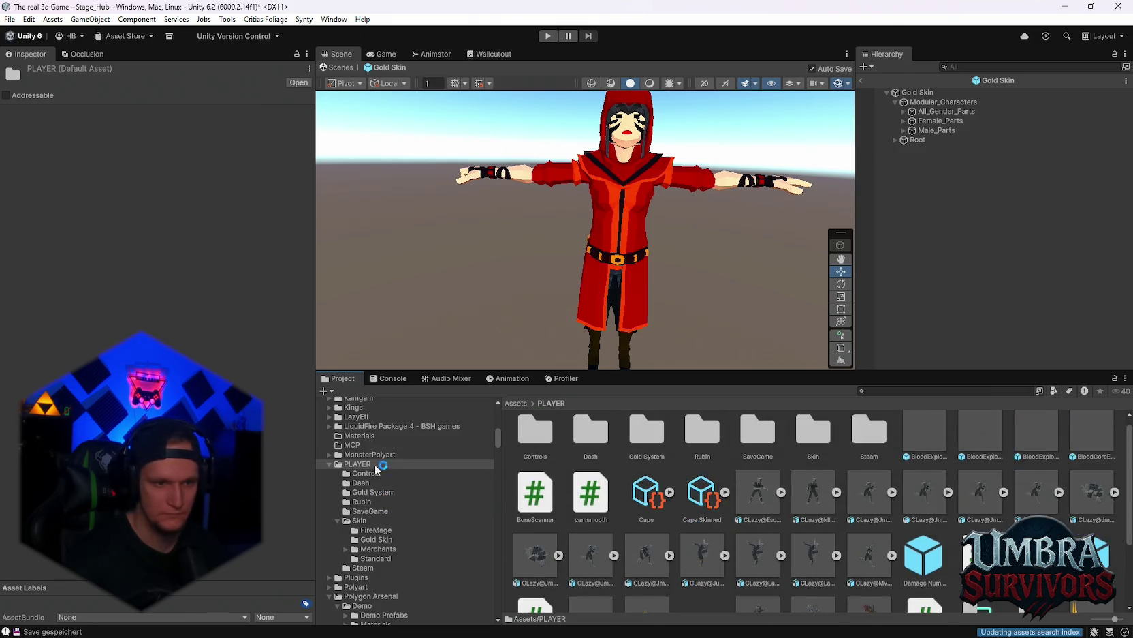
{"action": "left_click", "coordinate": [947, 111]}
{"action": "left_click", "coordinate": [943, 102]}
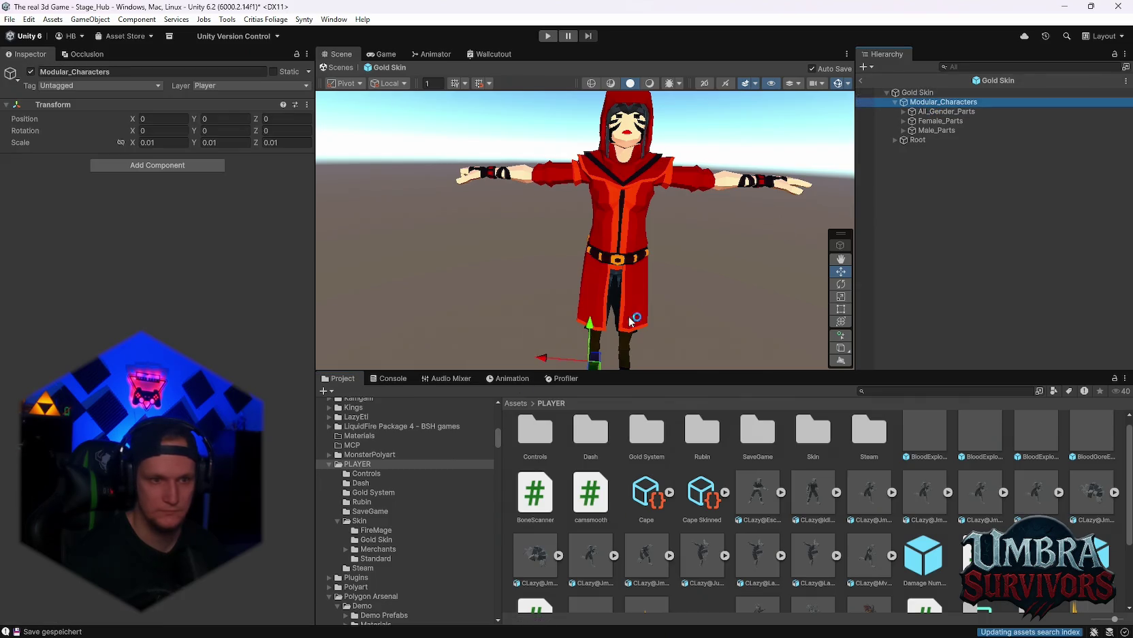
Step: Go to the Skin/Standard folder and select the Base Skin prefab
{"action": "left_click", "coordinate": [373, 510]}
{"action": "left_click", "coordinate": [367, 521]}
{"action": "left_click", "coordinate": [371, 538]}
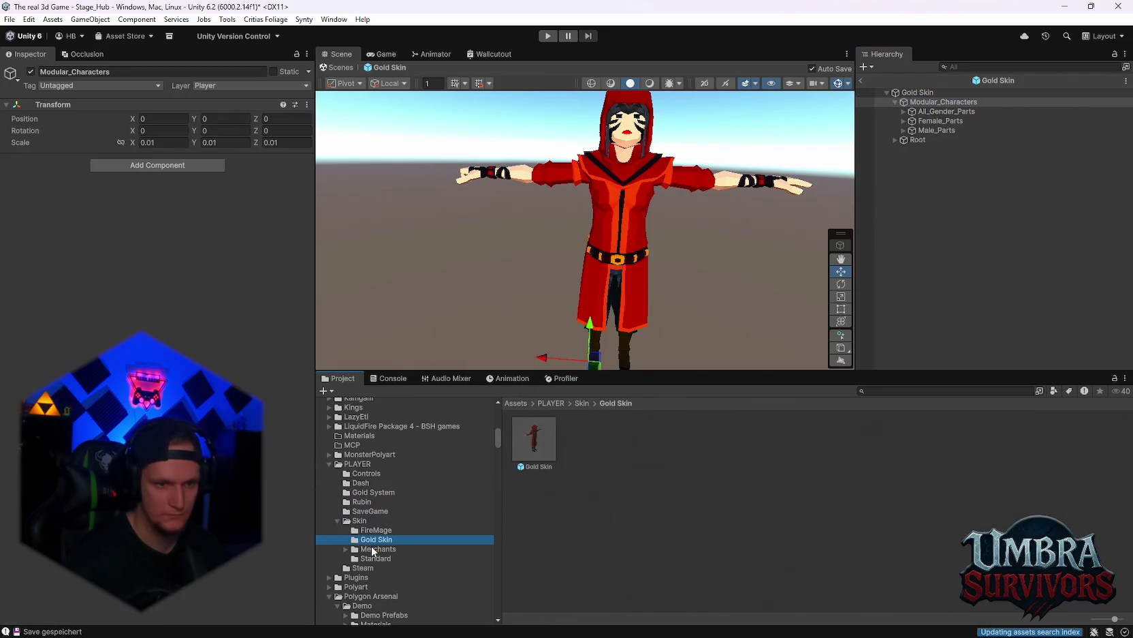
{"action": "left_click", "coordinate": [373, 549]}
{"action": "left_click", "coordinate": [378, 539]}
{"action": "left_click", "coordinate": [371, 531]}
{"action": "left_click", "coordinate": [374, 550]}
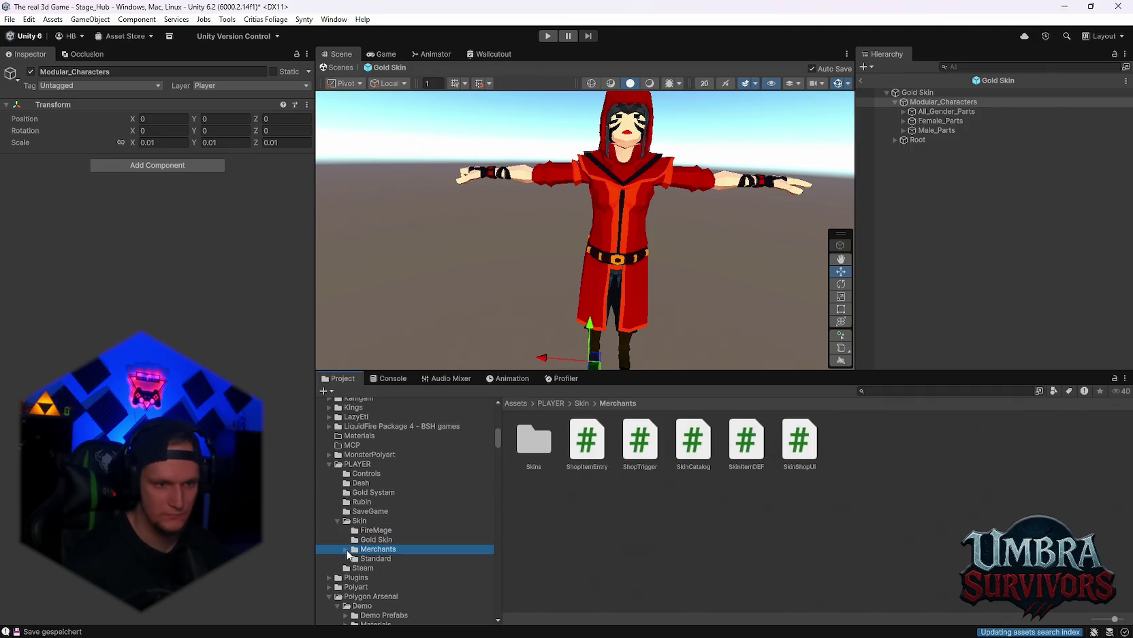
{"action": "left_click", "coordinate": [375, 558]}
{"action": "left_click", "coordinate": [534, 442]}
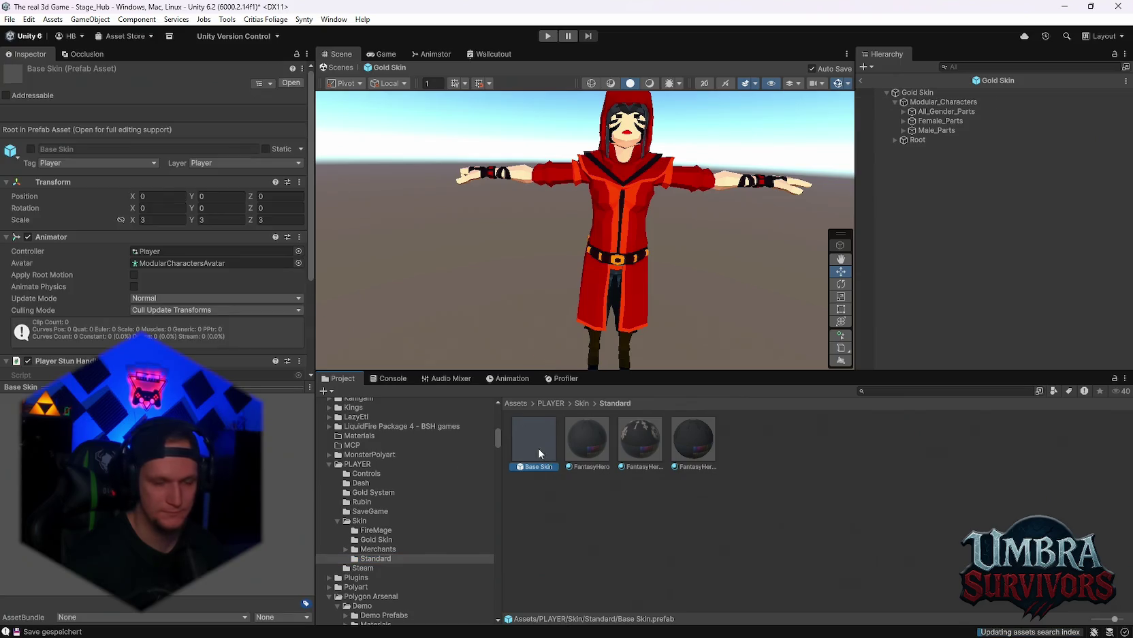
Step: Find the hair's yellow FantasyHero 9 material from Base Skin and move it into Skin/Gold Skin
{"action": "double_click", "coordinate": [537, 447]}
{"action": "left_click", "coordinate": [952, 120]}
{"action": "left_click", "coordinate": [998, 169]}
{"action": "scroll", "coordinate": [959, 244], "scroll_direction": "down", "scroll_amount": 5}
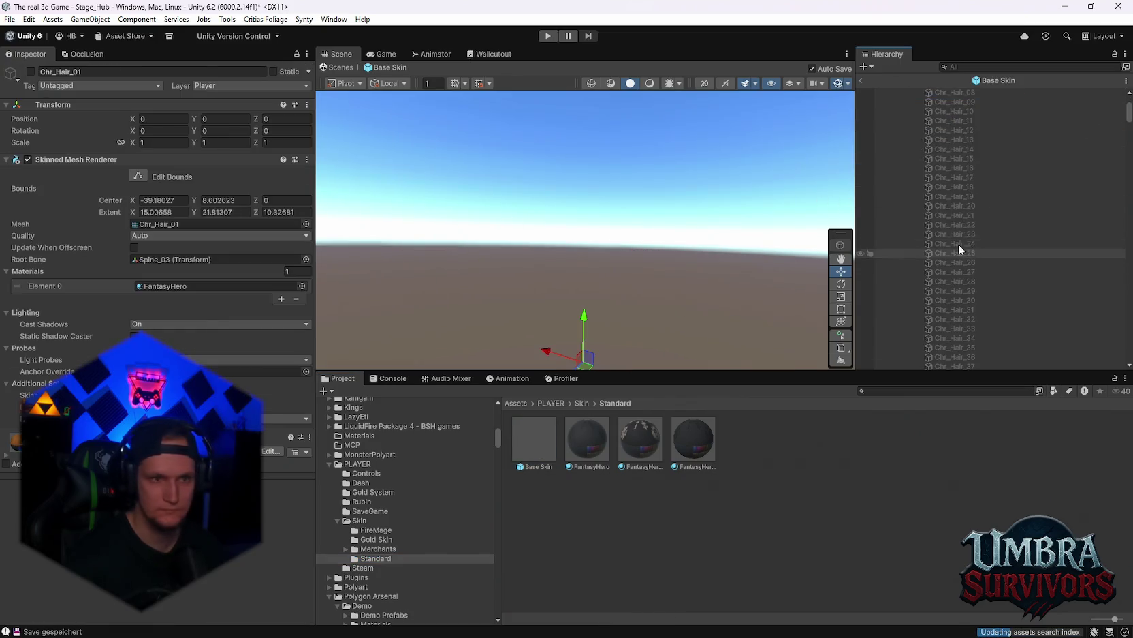
{"action": "left_click", "coordinate": [175, 286]}
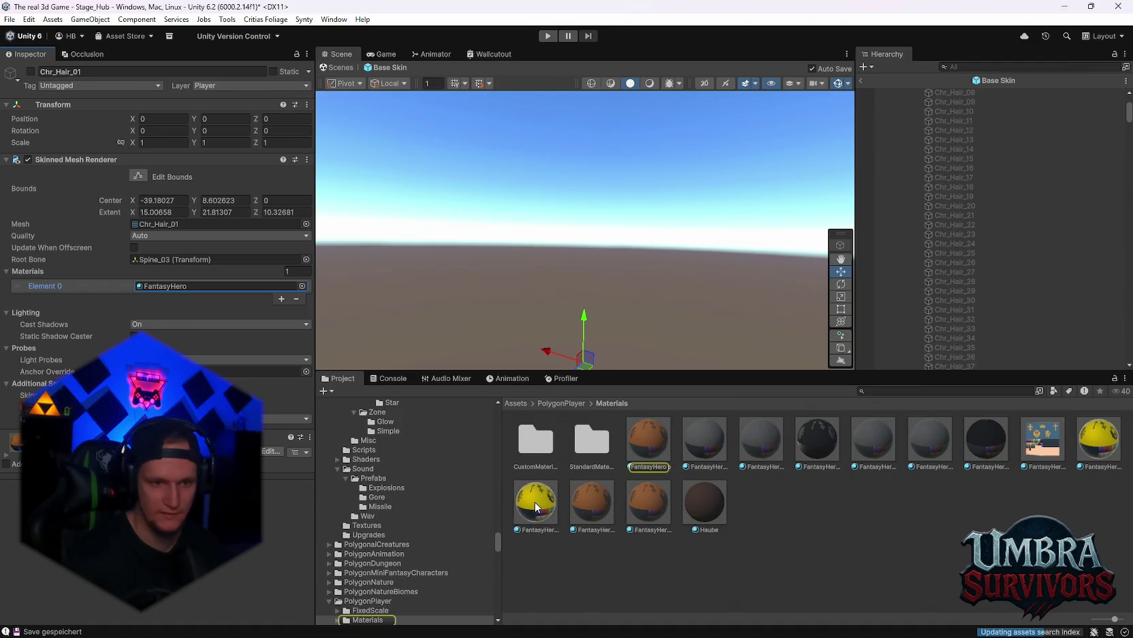
{"action": "left_click", "coordinate": [534, 501]}
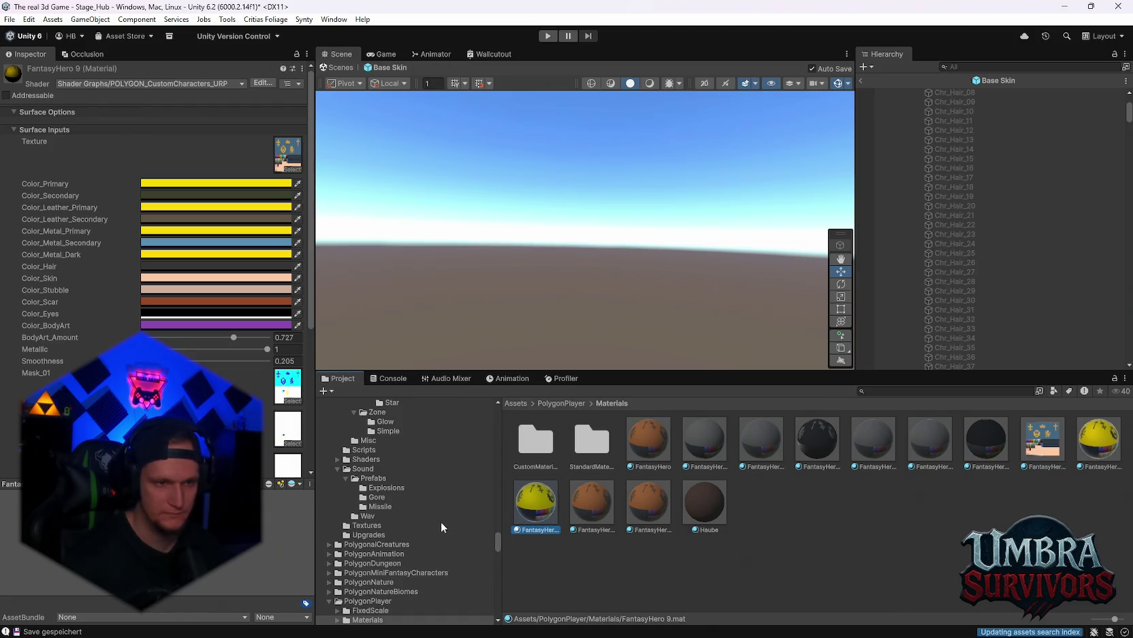
{"action": "left_click_drag", "start_coordinate": [499, 538], "coordinate": [502, 417]}
{"action": "scroll", "coordinate": [401, 566], "scroll_direction": "down", "scroll_amount": 10}
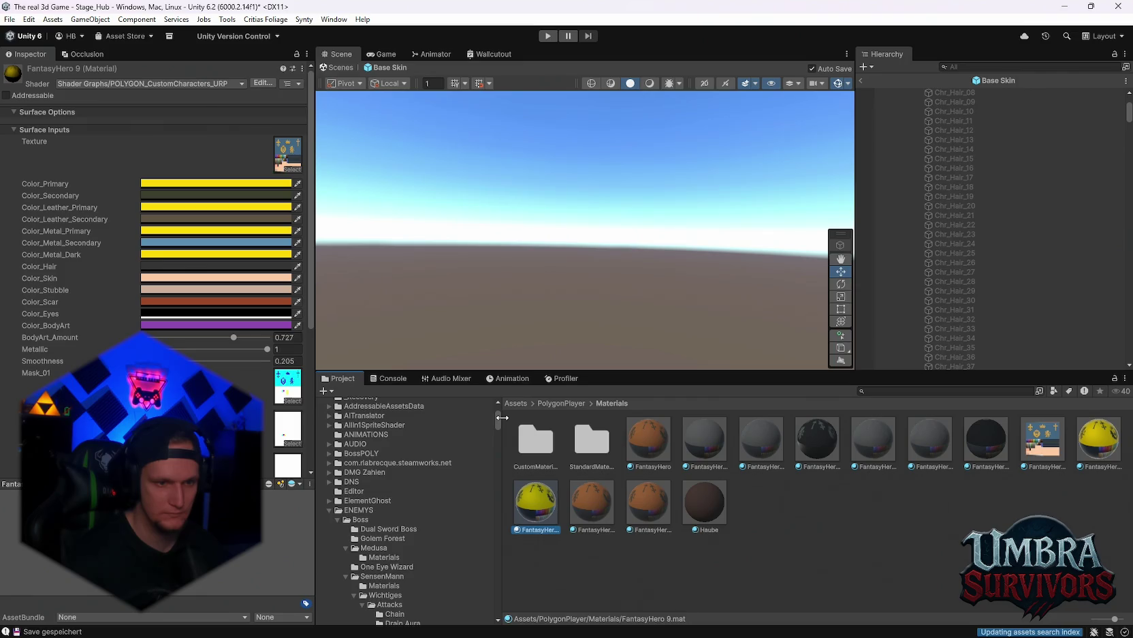
{"action": "left_click_drag", "start_coordinate": [376, 547], "coordinate": [375, 551]}
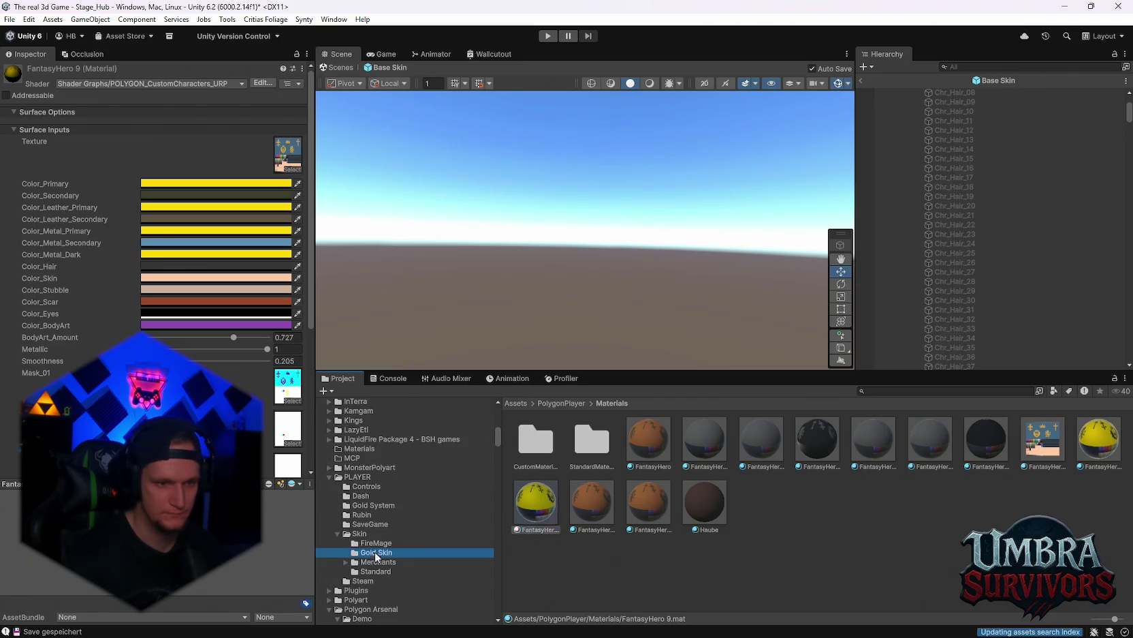
Step: Open the Gold Skin prefab, select the character, and glance at the Midas skin reference images
{"action": "left_click", "coordinate": [597, 447]}
{"action": "double_click", "coordinate": [597, 447]}
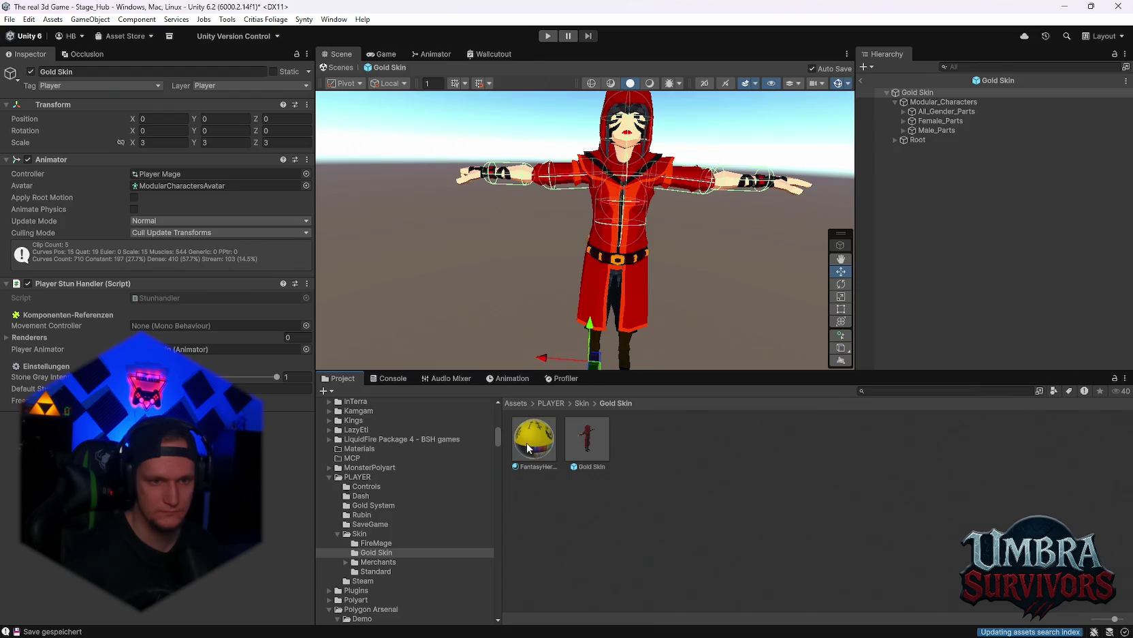
{"action": "scroll", "coordinate": [836, 100], "scroll_direction": "up", "scroll_amount": 3}
{"action": "left_click", "coordinate": [837, 100]}
{"action": "scroll", "coordinate": [610, 240], "scroll_direction": "down", "scroll_amount": 2}
{"action": "left_click", "coordinate": [610, 239]}
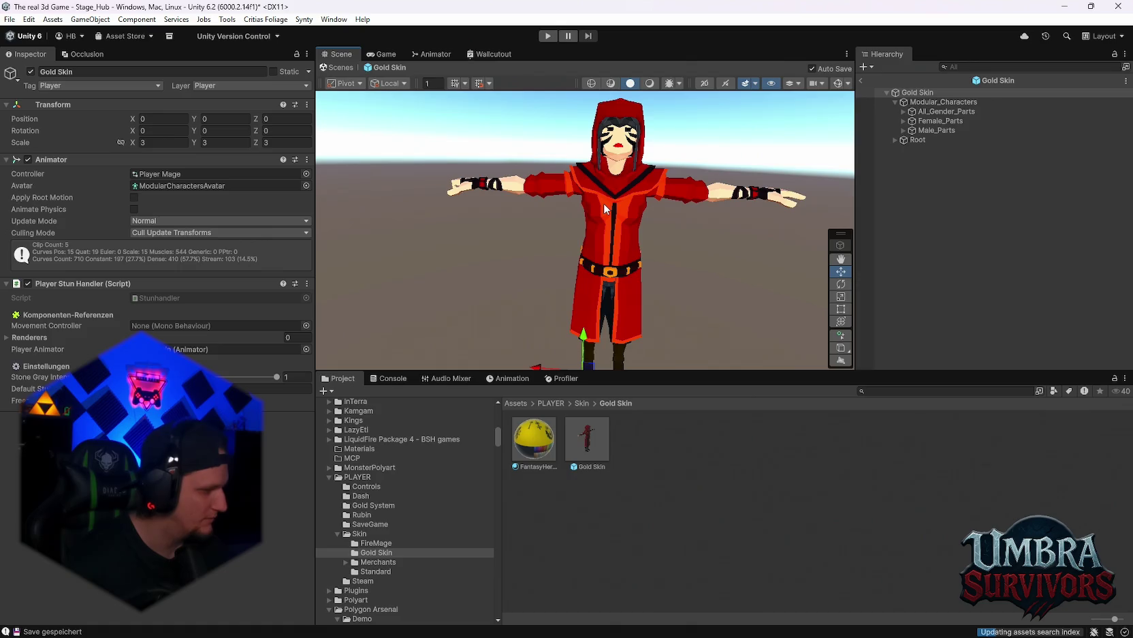
{"action": "scroll", "coordinate": [538, 263], "scroll_direction": "up", "scroll_amount": 3}
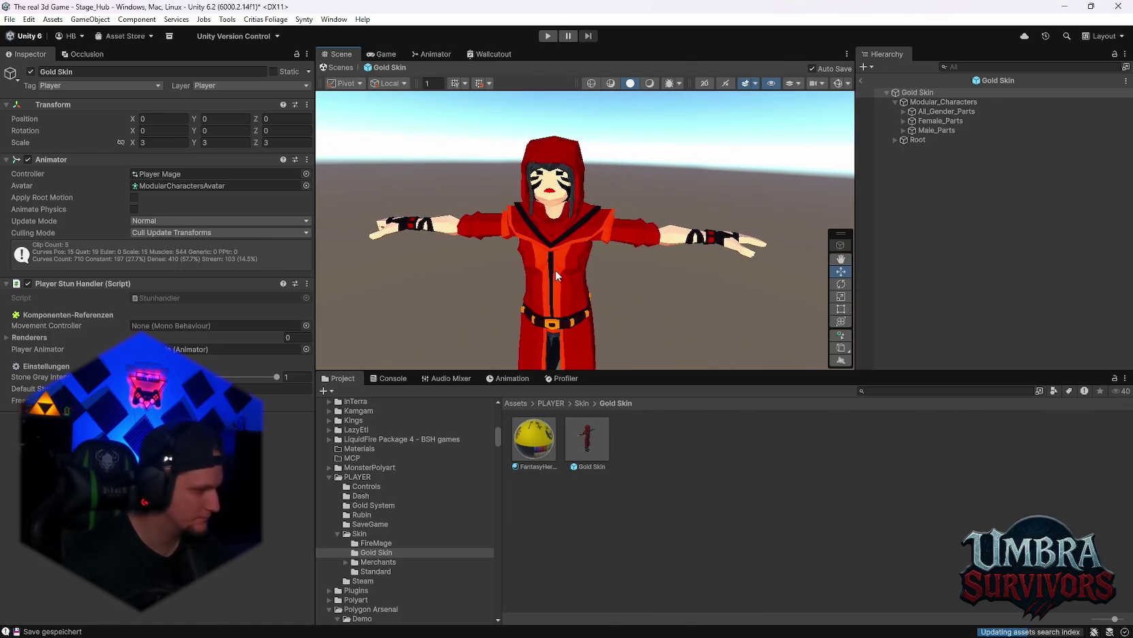
{"action": "scroll", "coordinate": [555, 270], "scroll_direction": "up", "scroll_amount": 1}
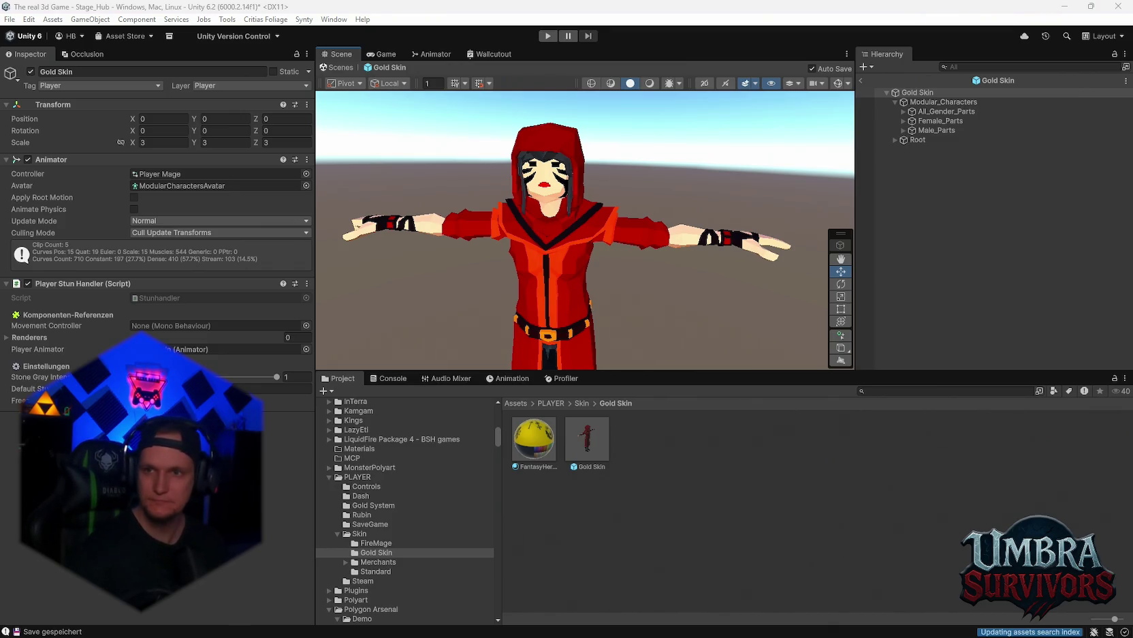
{"action": "key", "text": "alt+Tab"}
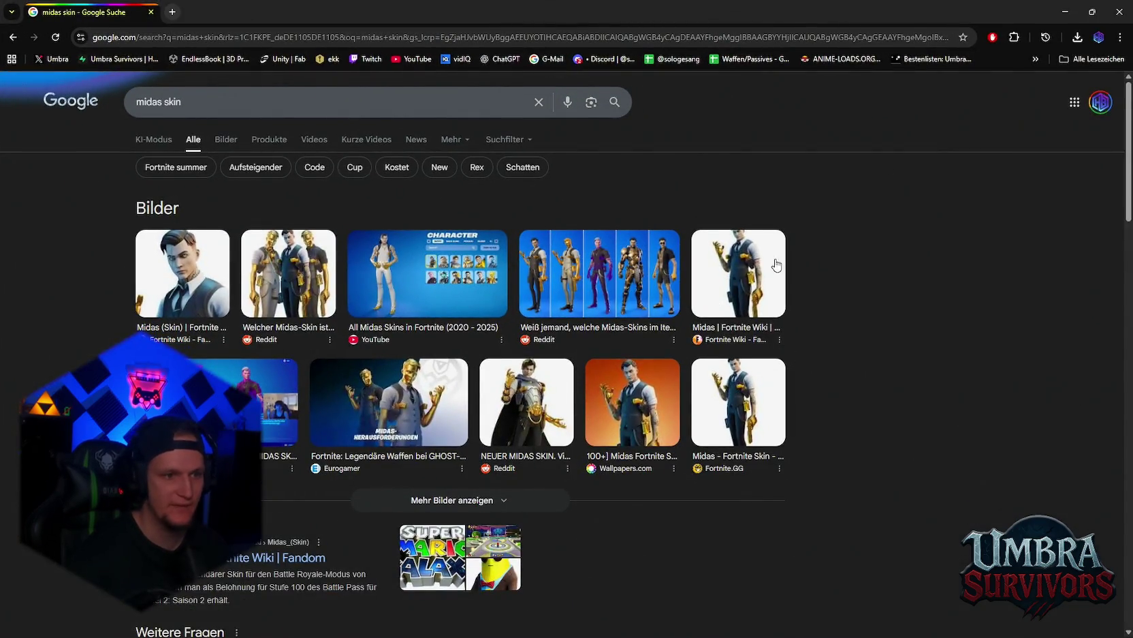
{"action": "left_click", "coordinate": [1121, 13]}
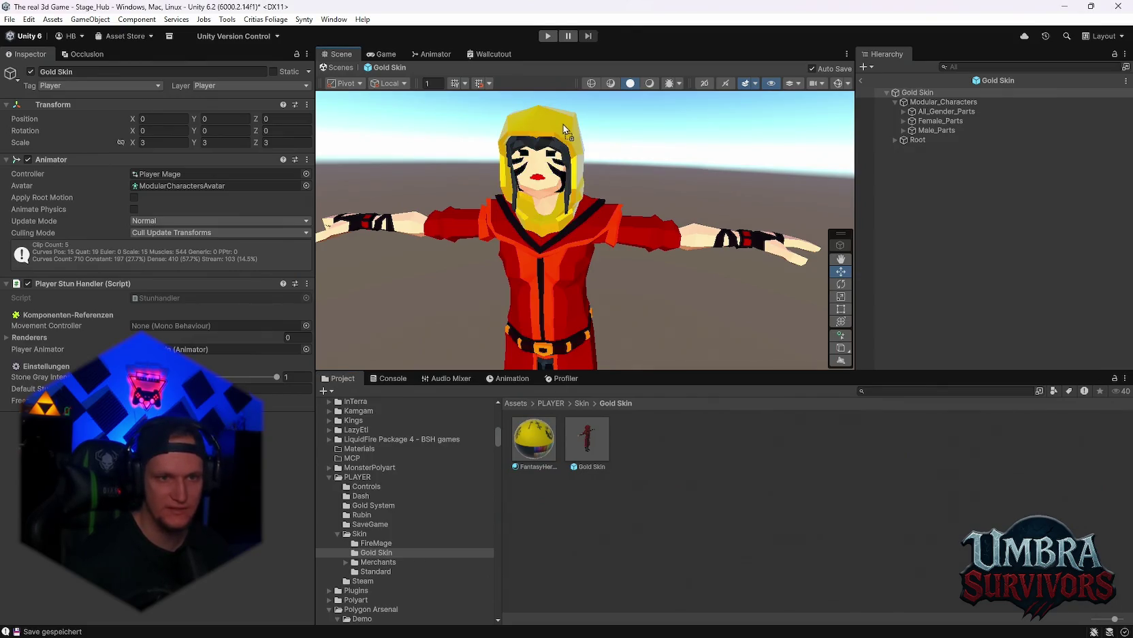
Step: Hide the Female_Parts group in the Gold Skin prefab
{"action": "scroll", "coordinate": [610, 105], "scroll_direction": "down", "scroll_amount": 2}
{"action": "left_click", "coordinate": [650, 83]}
{"action": "left_click", "coordinate": [904, 121]}
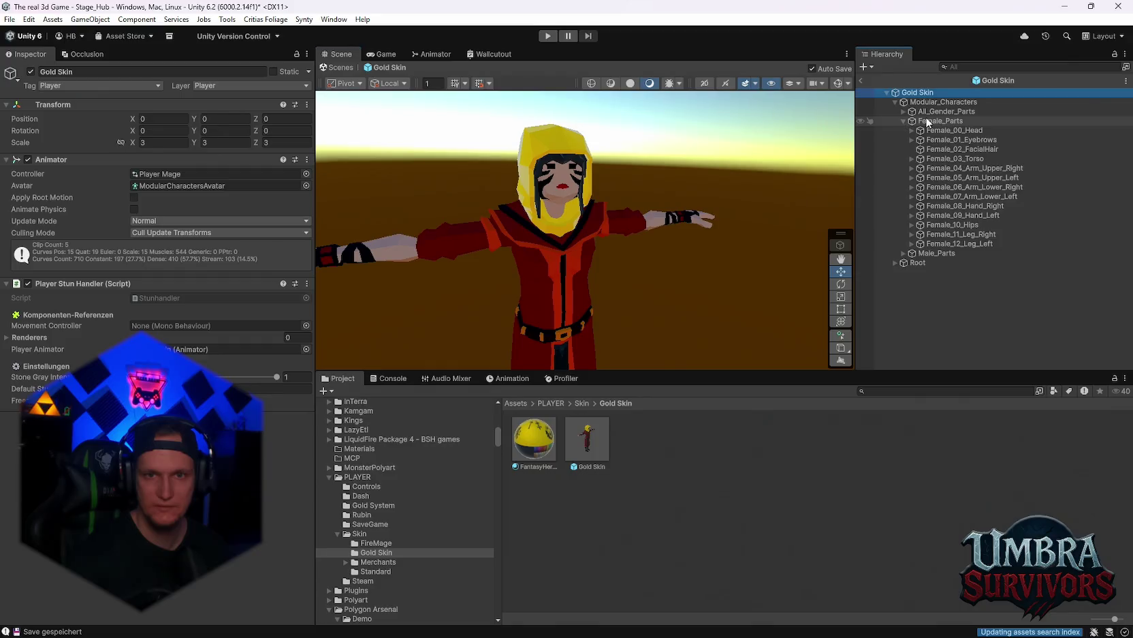
{"action": "left_click", "coordinate": [940, 121]}
{"action": "left_click", "coordinate": [29, 71]}
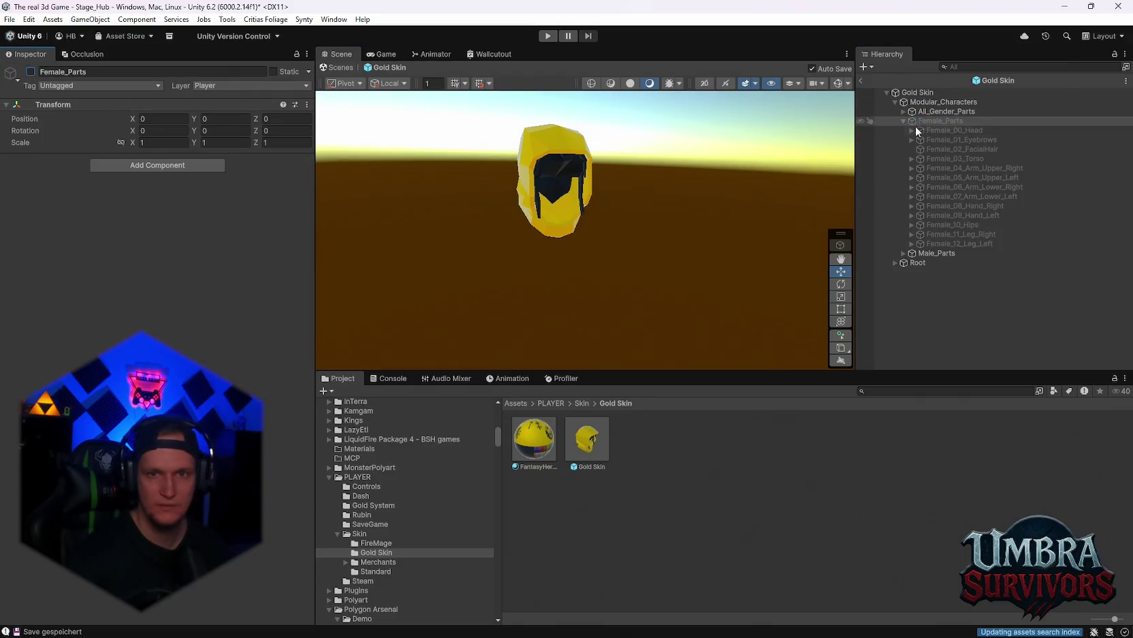
Step: Expand Male_Parts > Male_00_Head > Male_Head_No_Elements in the Hierarchy
{"action": "left_click", "coordinate": [903, 253]}
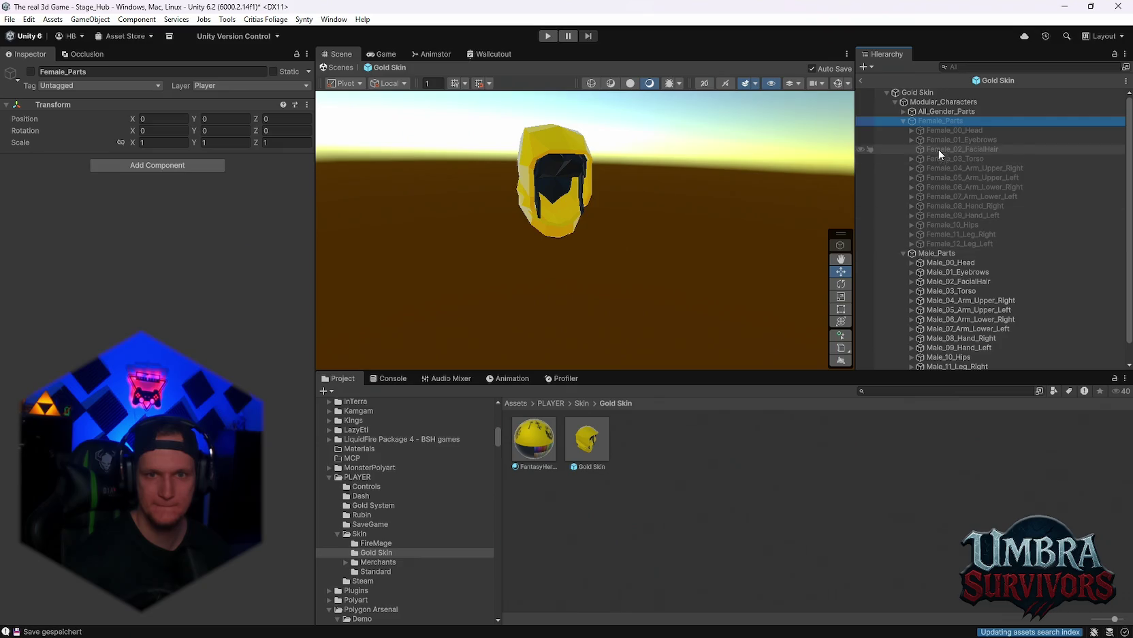
{"action": "left_click_drag", "start_coordinate": [673, 185], "coordinate": [735, 165]}
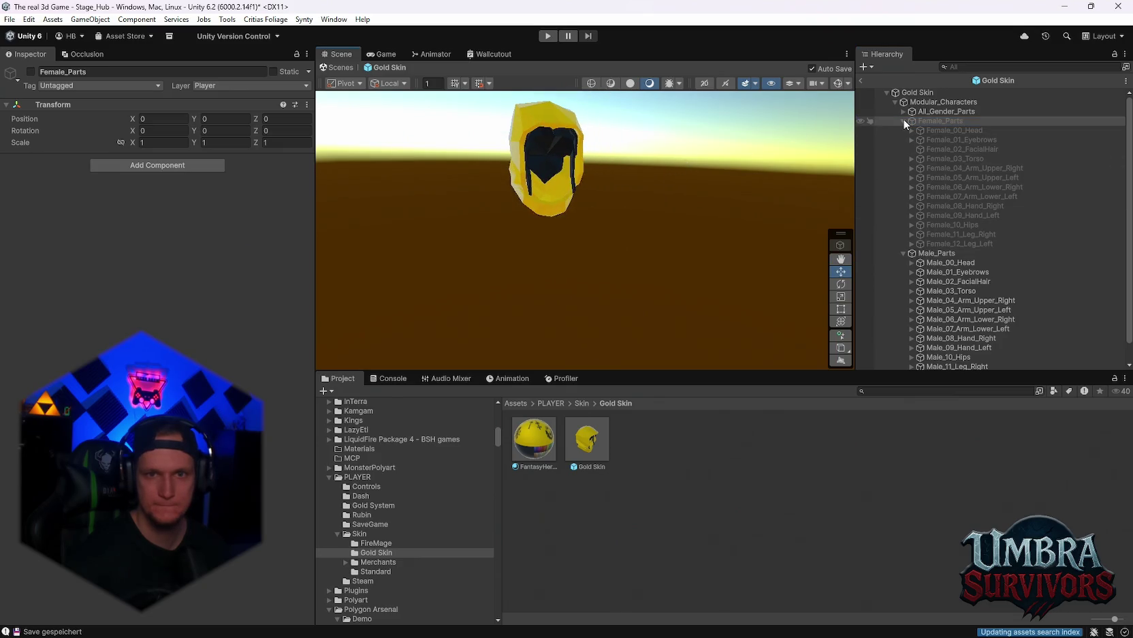
{"action": "scroll", "coordinate": [940, 171], "scroll_direction": "down", "scroll_amount": 2}
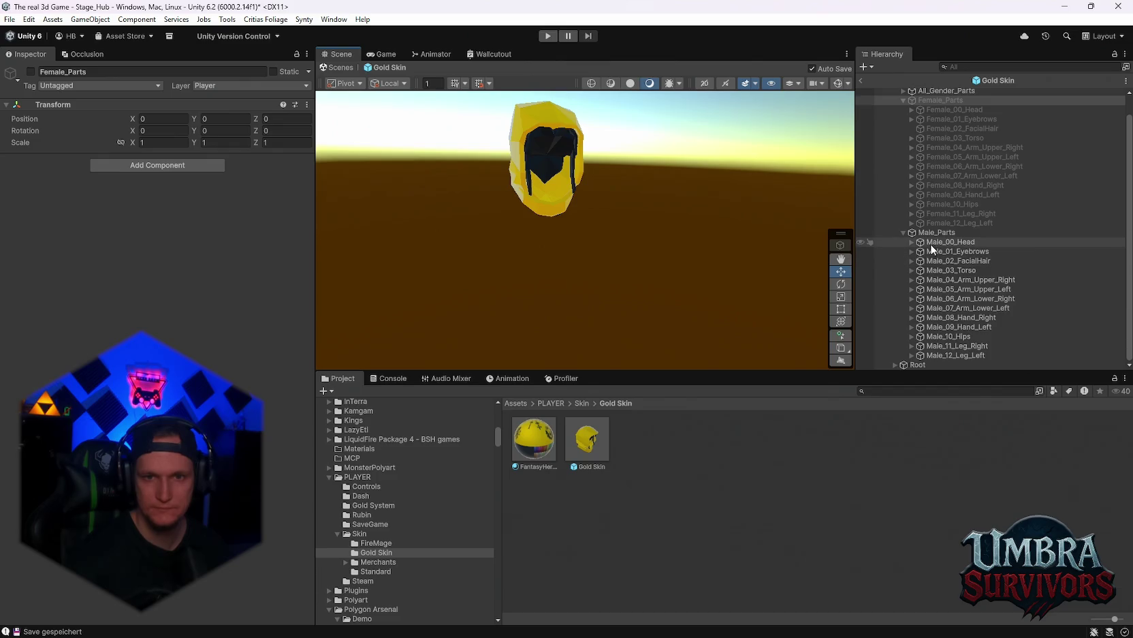
{"action": "left_click", "coordinate": [927, 243]}
{"action": "left_click", "coordinate": [910, 242]}
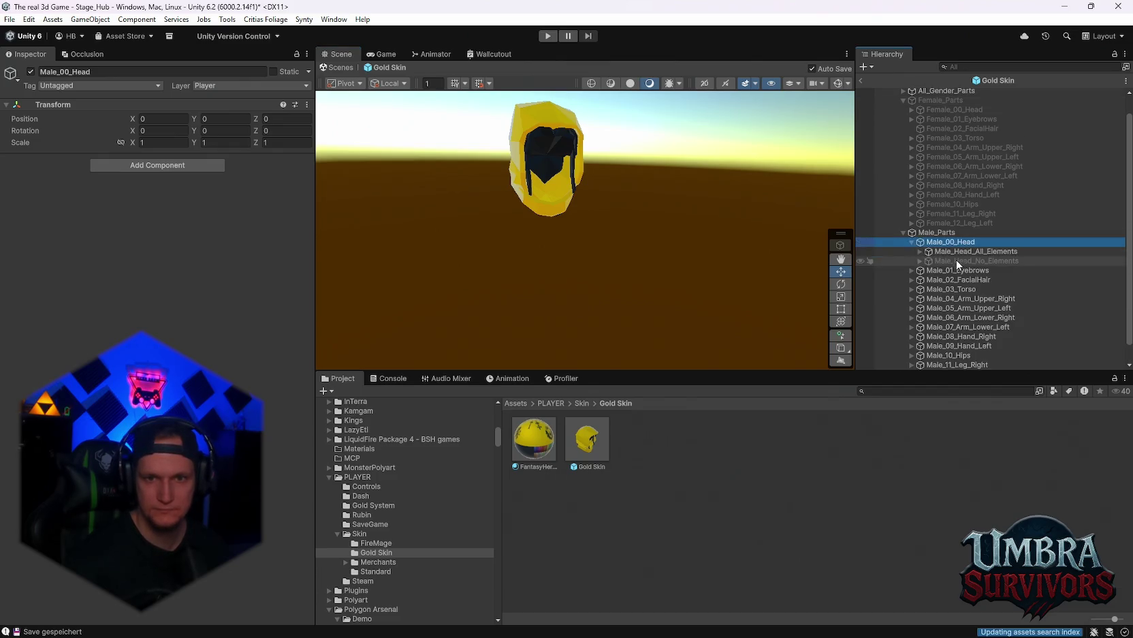
{"action": "left_click", "coordinate": [920, 261]}
{"action": "scroll", "coordinate": [963, 276], "scroll_direction": "down", "scroll_amount": 3}
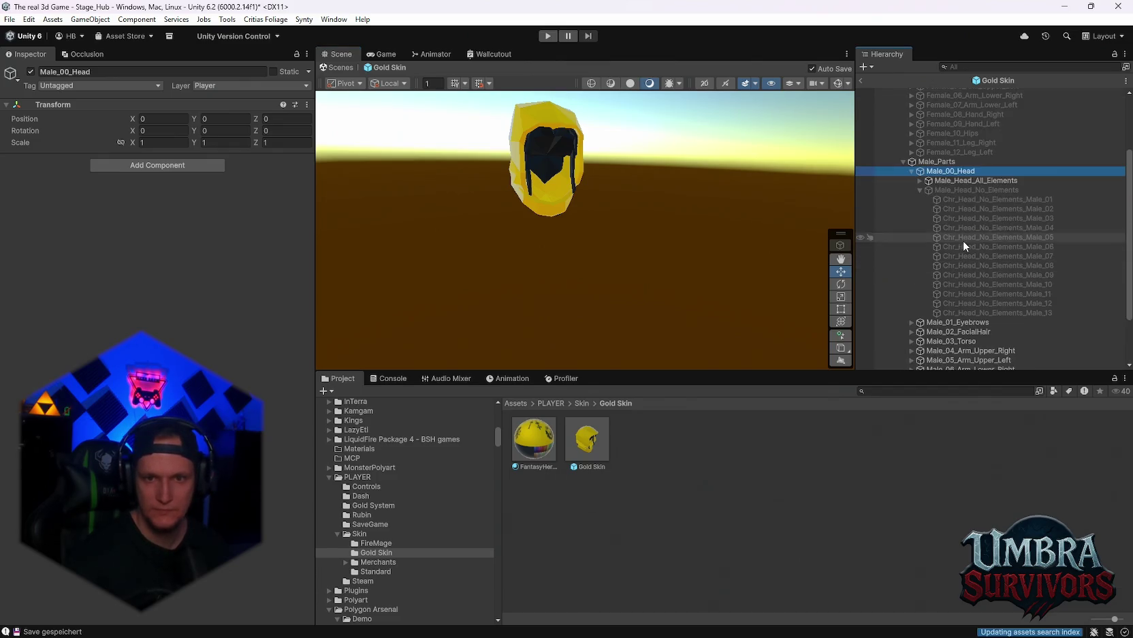
Step: Toggle the Male_Head_No_Elements group off and back on, leaving it active
{"action": "left_click", "coordinate": [963, 237]}
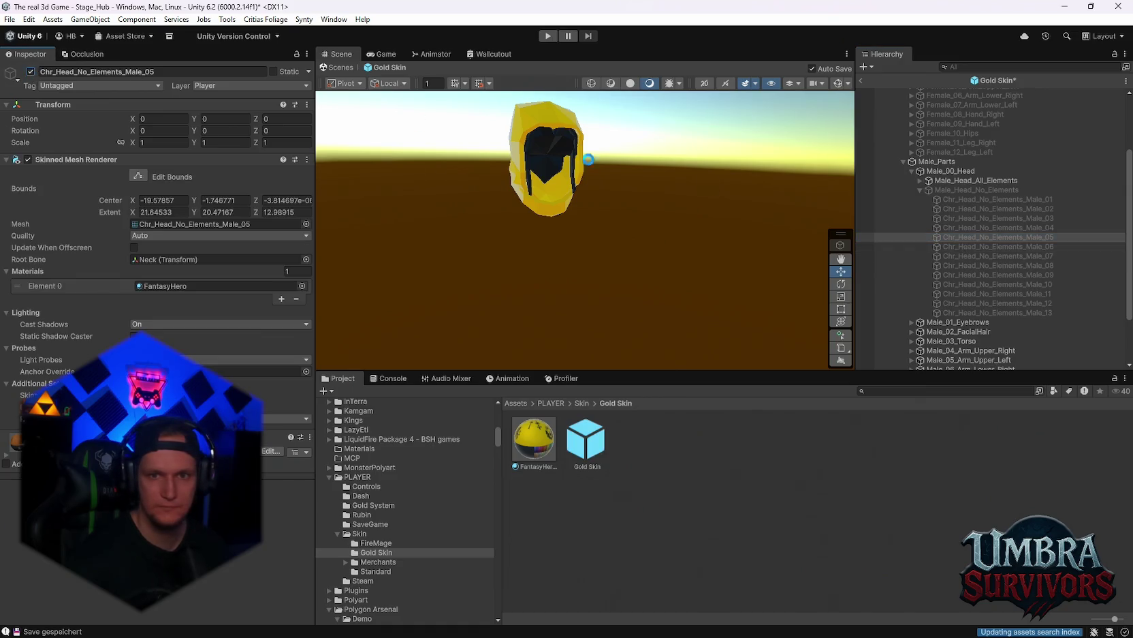
{"action": "left_click", "coordinate": [967, 198]}
{"action": "left_click", "coordinate": [967, 190]}
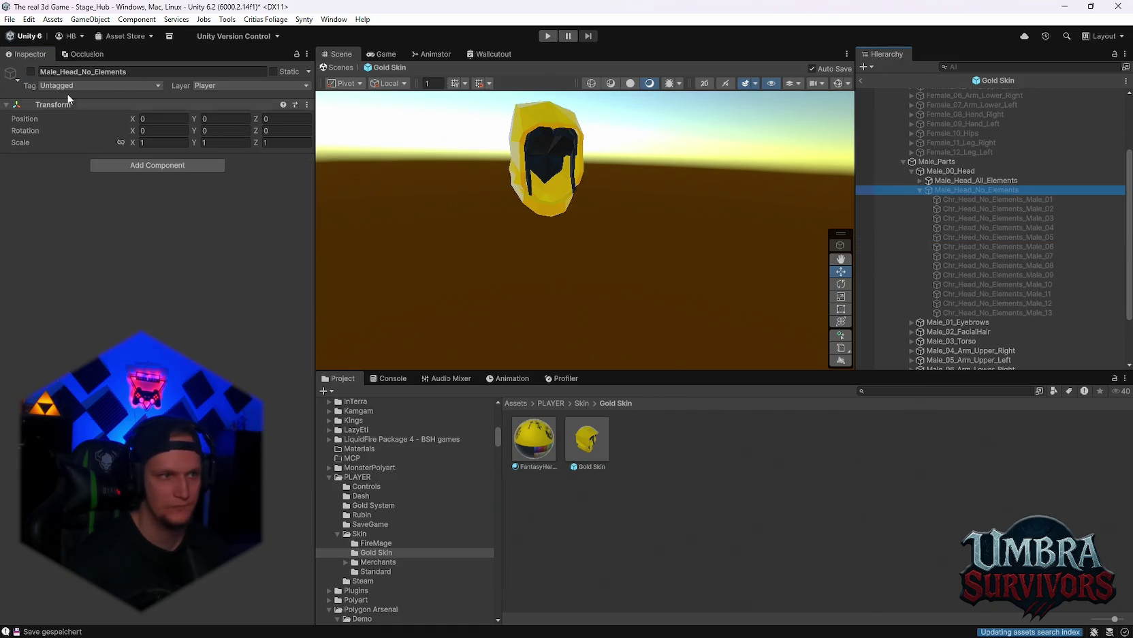
{"action": "left_click", "coordinate": [30, 72]}
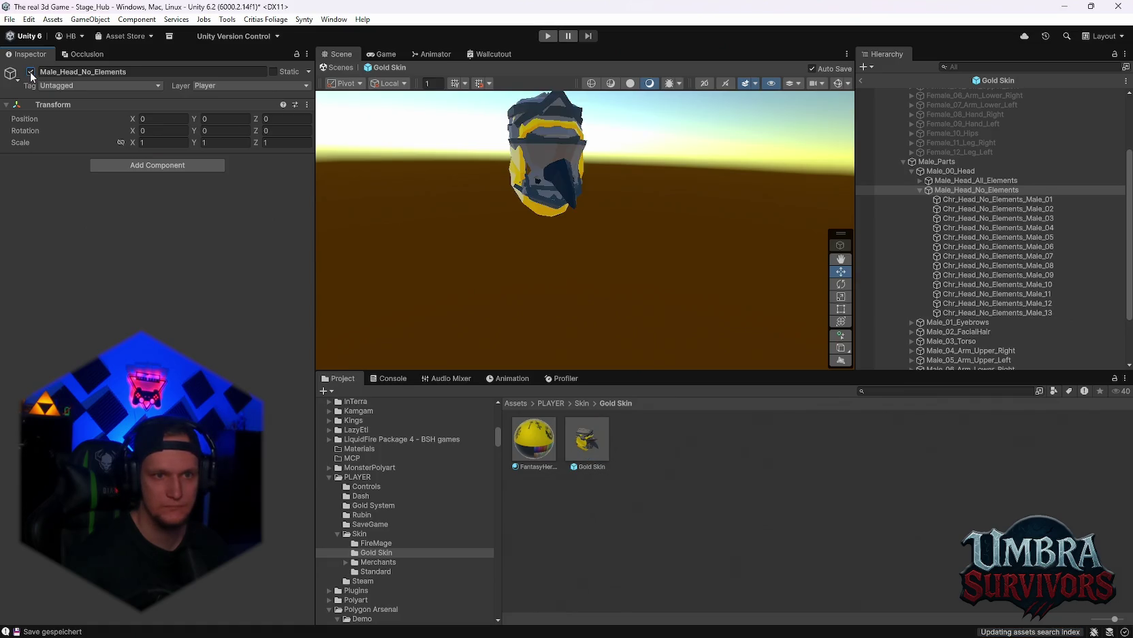
{"action": "left_click", "coordinate": [30, 72]}
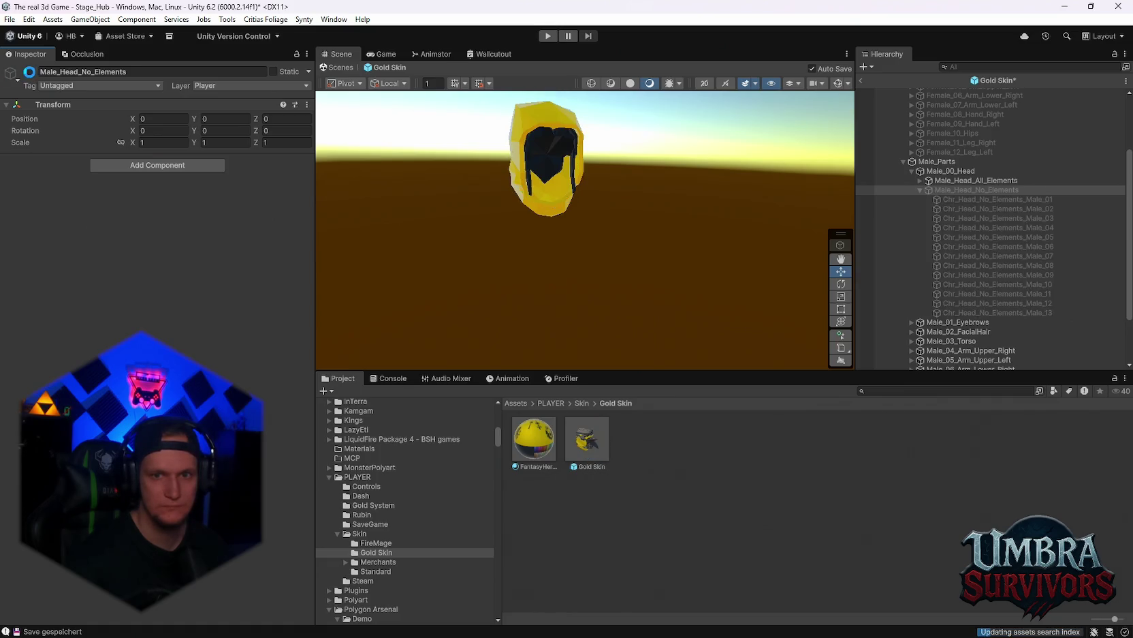
{"action": "left_click", "coordinate": [966, 200]}
{"action": "left_click", "coordinate": [953, 313], "text": "shift"}
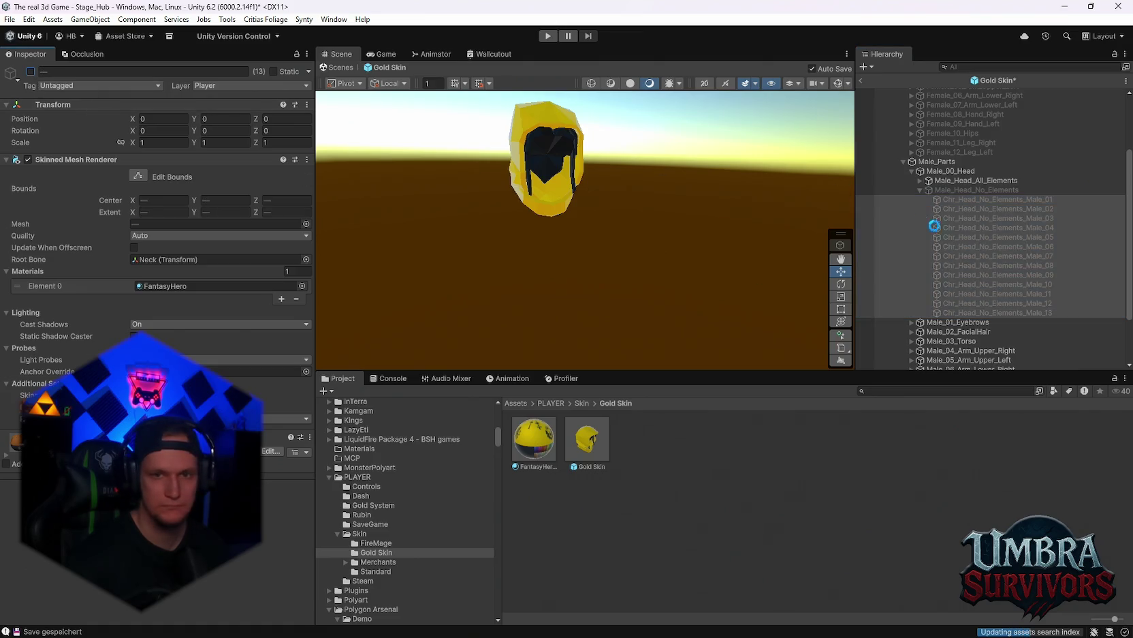
{"action": "left_click", "coordinate": [964, 190]}
{"action": "left_click", "coordinate": [30, 71]}
{"action": "scroll", "coordinate": [1003, 273], "scroll_direction": "up", "scroll_amount": 3}
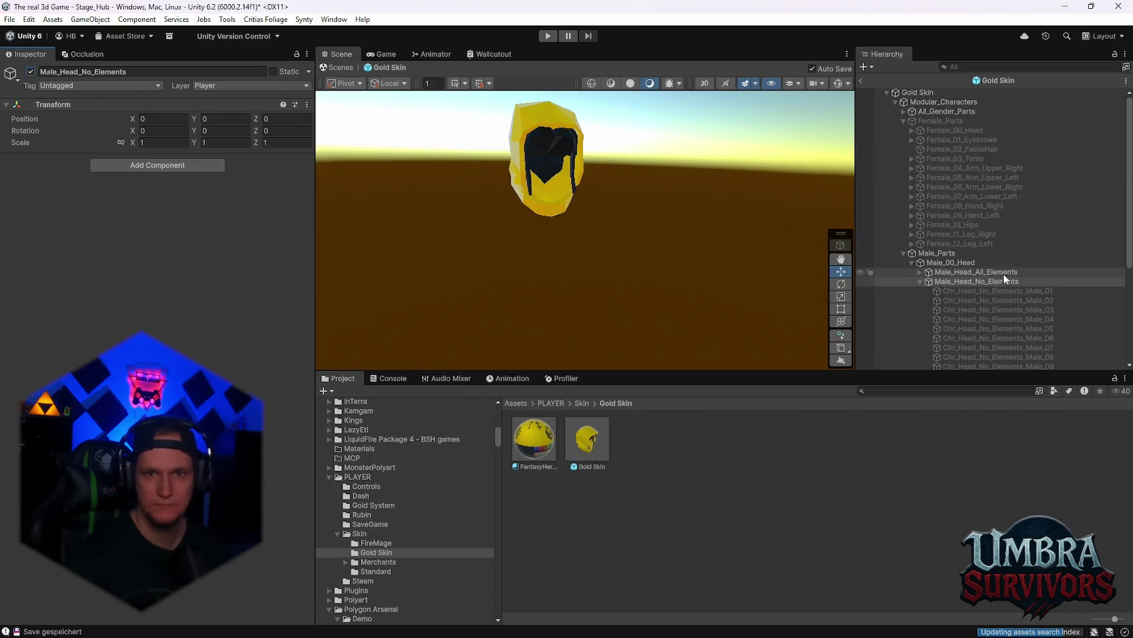
Step: Switch off the Helmet and Chr_Hair_24_Static hair under All_02_Head_Attachment
{"action": "left_click", "coordinate": [903, 121]}
{"action": "left_click", "coordinate": [904, 111]}
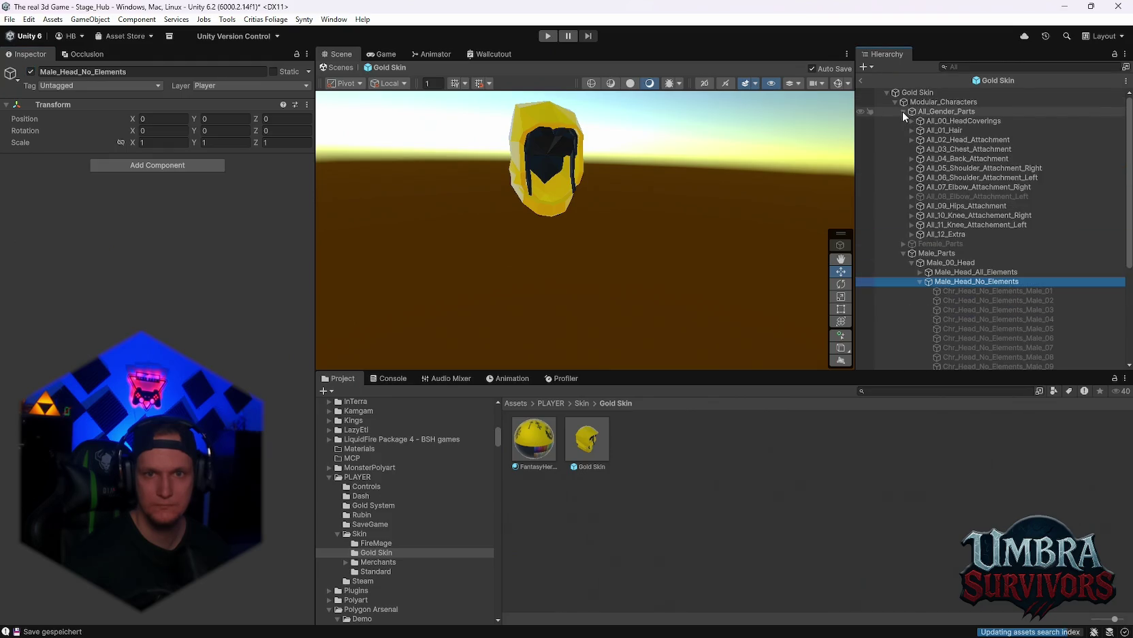
{"action": "left_click", "coordinate": [911, 139]}
{"action": "left_click", "coordinate": [922, 157]}
{"action": "left_click", "coordinate": [921, 158]}
{"action": "left_click", "coordinate": [920, 158]}
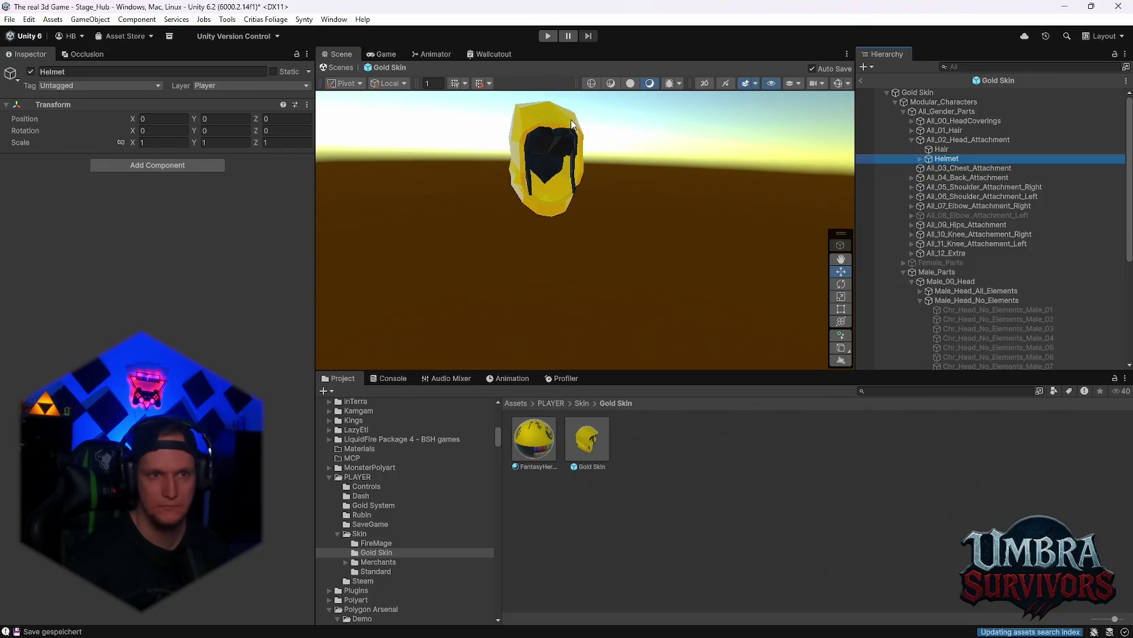
{"action": "left_click", "coordinate": [565, 125]}
{"action": "left_click", "coordinate": [31, 71]}
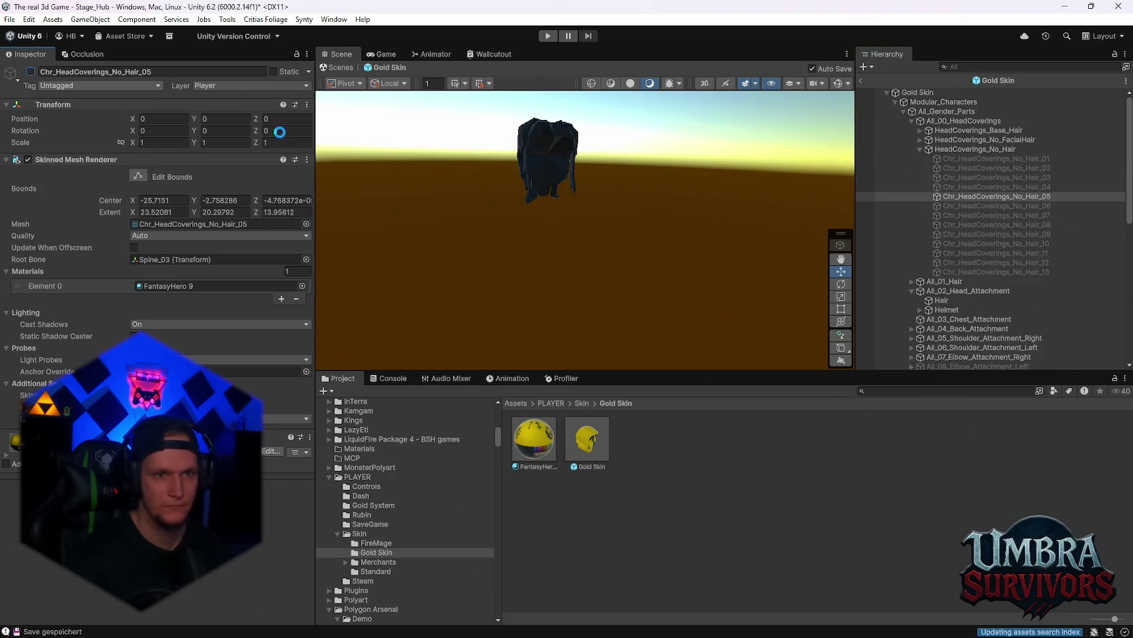
{"action": "left_click", "coordinate": [538, 144]}
{"action": "left_click", "coordinate": [30, 70]}
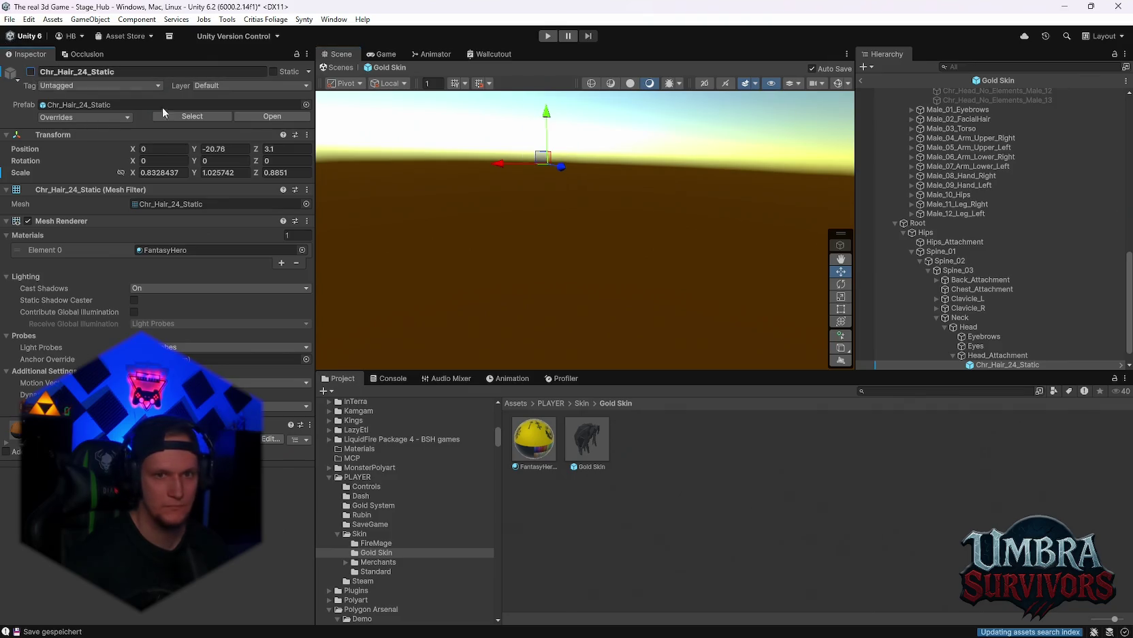
{"action": "scroll", "coordinate": [958, 260], "scroll_direction": "up", "scroll_amount": 10}
{"action": "scroll", "coordinate": [981, 275], "scroll_direction": "down", "scroll_amount": 3}
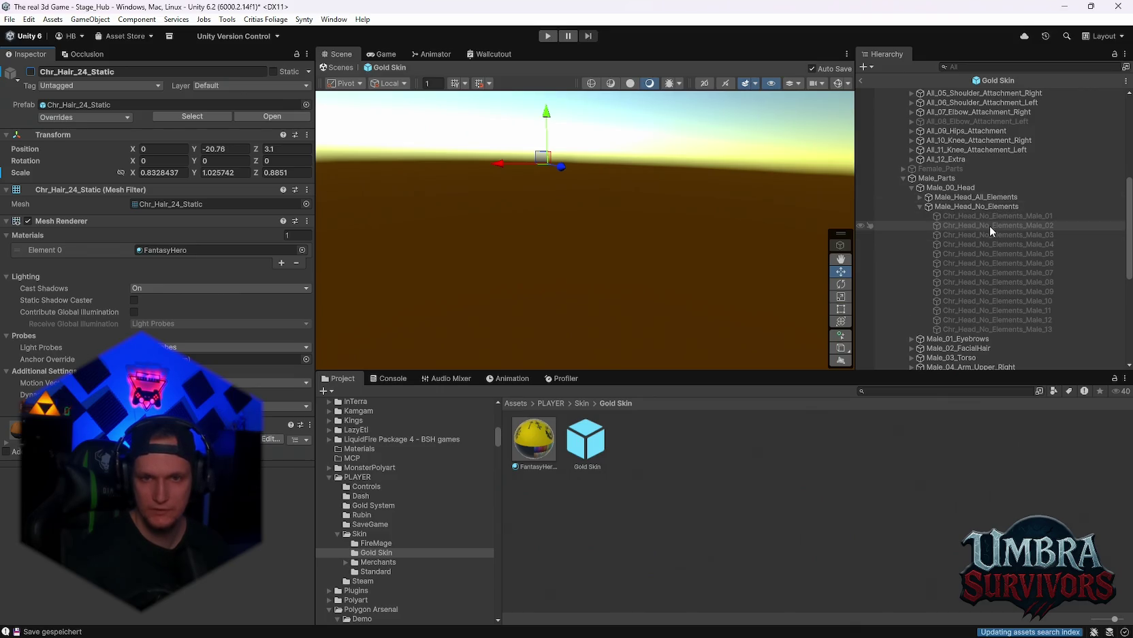
Step: Preview heads Chr_Head_No_Elements_Male_01 through Male_09 one by one, leaving each off
{"action": "left_click", "coordinate": [962, 216]}
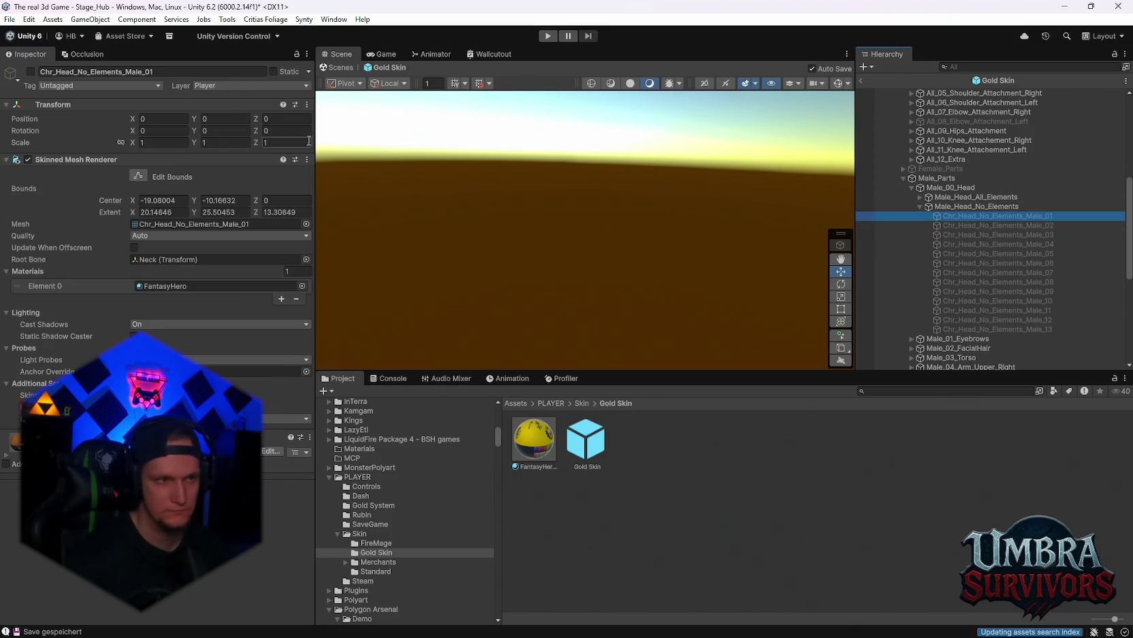
{"action": "left_click", "coordinate": [31, 71]}
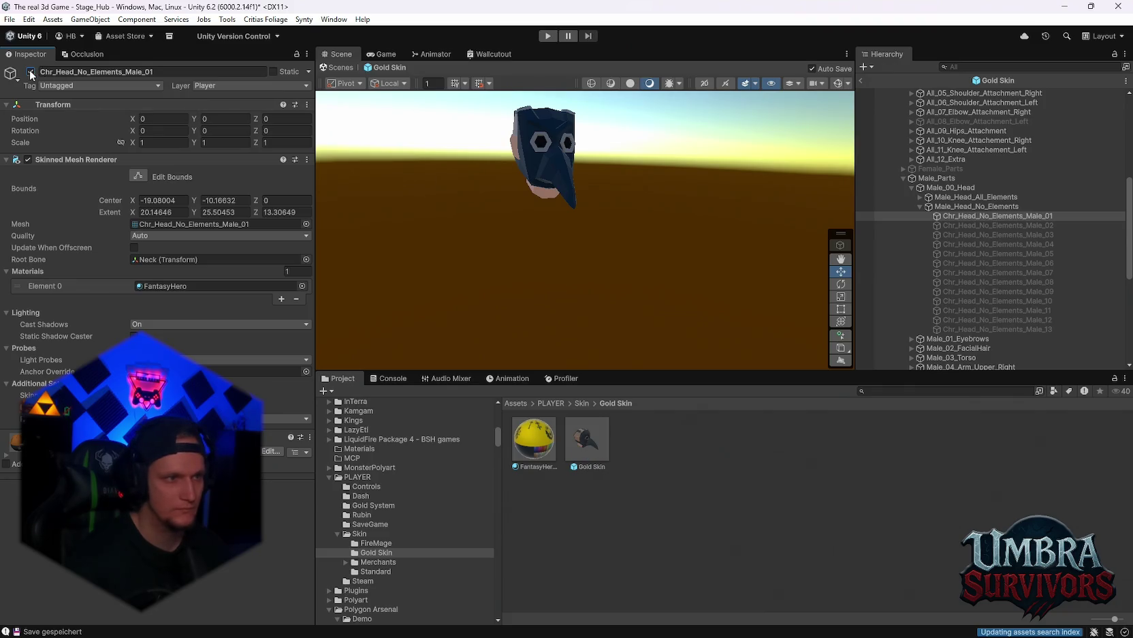
{"action": "left_click", "coordinate": [31, 71]}
{"action": "left_click", "coordinate": [862, 225]}
{"action": "left_click", "coordinate": [31, 71]}
{"action": "left_click", "coordinate": [31, 71]}
{"action": "left_click", "coordinate": [975, 235]}
{"action": "left_click", "coordinate": [31, 71]}
{"action": "left_click", "coordinate": [31, 71]}
{"action": "left_click", "coordinate": [952, 244]}
{"action": "left_click", "coordinate": [30, 71]}
{"action": "left_click", "coordinate": [30, 71]}
{"action": "left_click", "coordinate": [950, 254]}
{"action": "left_click", "coordinate": [31, 71]}
{"action": "left_click", "coordinate": [31, 71]}
{"action": "left_click", "coordinate": [974, 264]}
{"action": "left_click", "coordinate": [31, 71]}
{"action": "left_click", "coordinate": [31, 71]}
{"action": "left_click", "coordinate": [951, 272]}
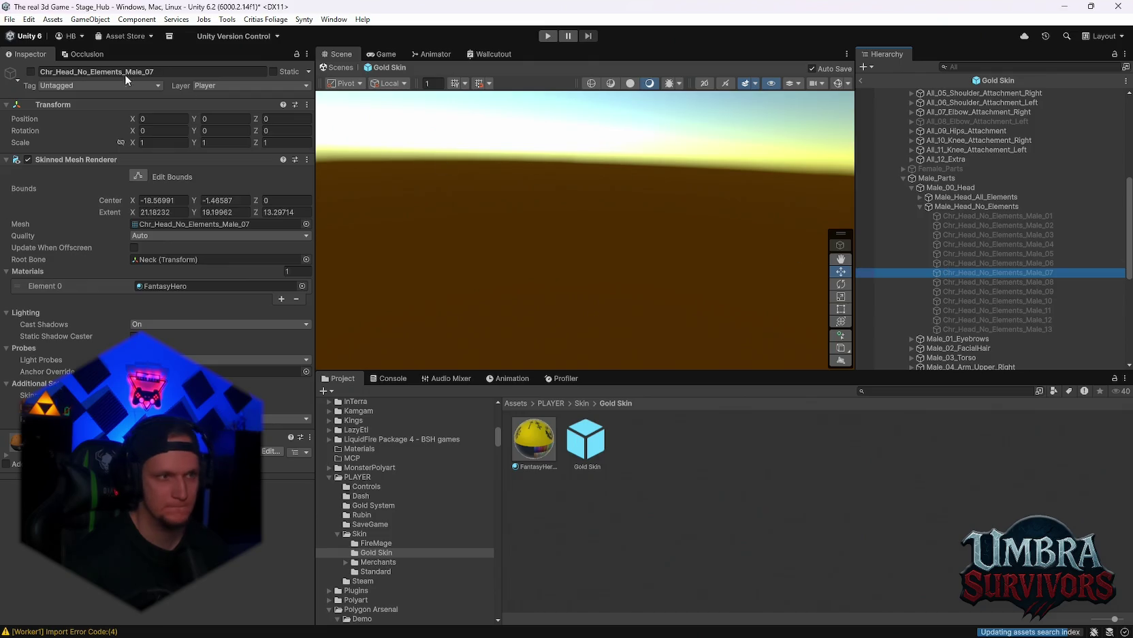
{"action": "left_click", "coordinate": [30, 70]}
{"action": "left_click", "coordinate": [31, 70]}
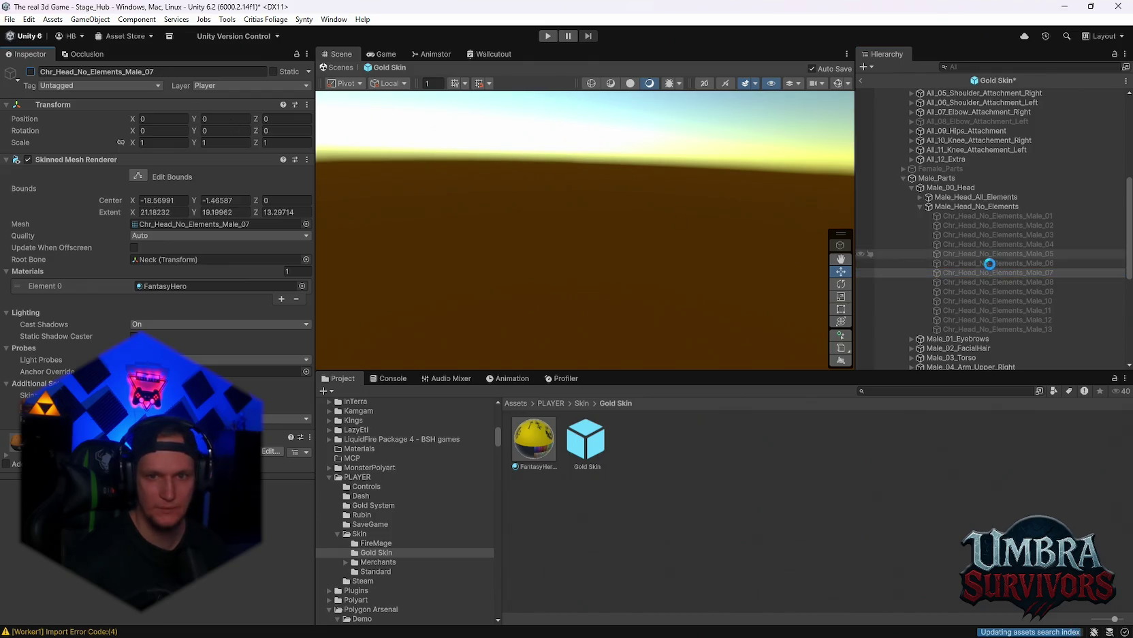
{"action": "left_click", "coordinate": [961, 282]}
{"action": "left_click", "coordinate": [31, 70]}
{"action": "left_click", "coordinate": [30, 71]}
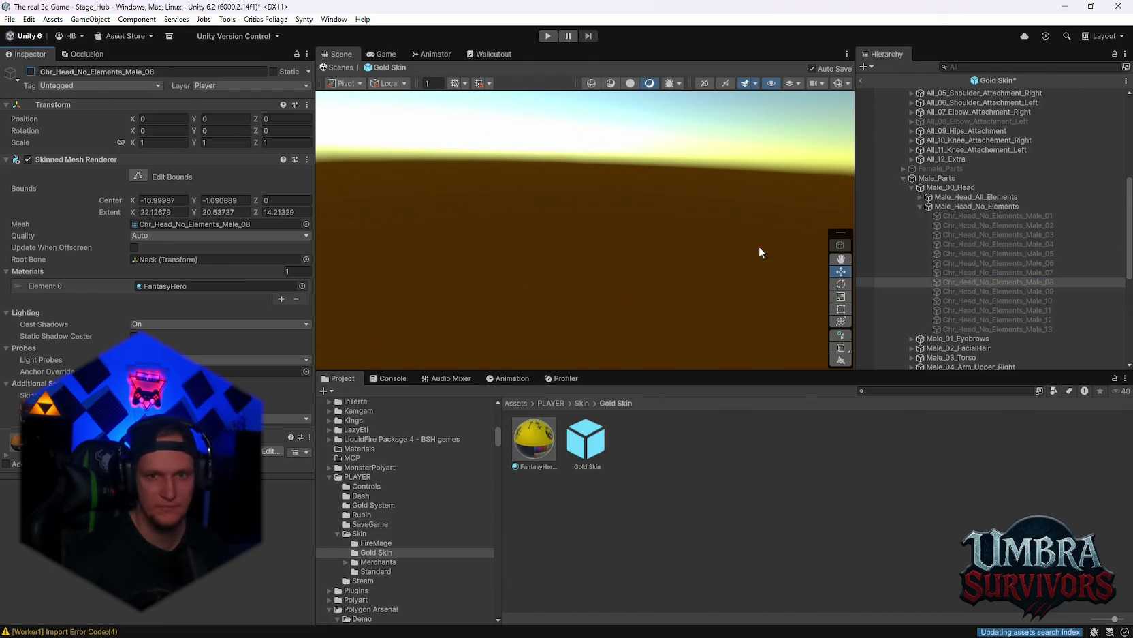
{"action": "left_click", "coordinate": [953, 291]}
{"action": "left_click", "coordinate": [31, 71]}
{"action": "left_click", "coordinate": [31, 71]}
Step: Try FantasyHero on Male_10, then apply FantasyHero 9 to the Male_11 helmet and switch it off
{"action": "left_click", "coordinate": [967, 300]}
{"action": "left_click", "coordinate": [31, 71]}
{"action": "mouse_move", "coordinate": [534, 439]}
{"action": "left_mouse_down"}
{"action": "mouse_move", "coordinate": [536, 157]}
{"action": "mouse_move", "coordinate": [552, 156]}
{"action": "mouse_move", "coordinate": [578, 392]}
{"action": "left_mouse_up"}
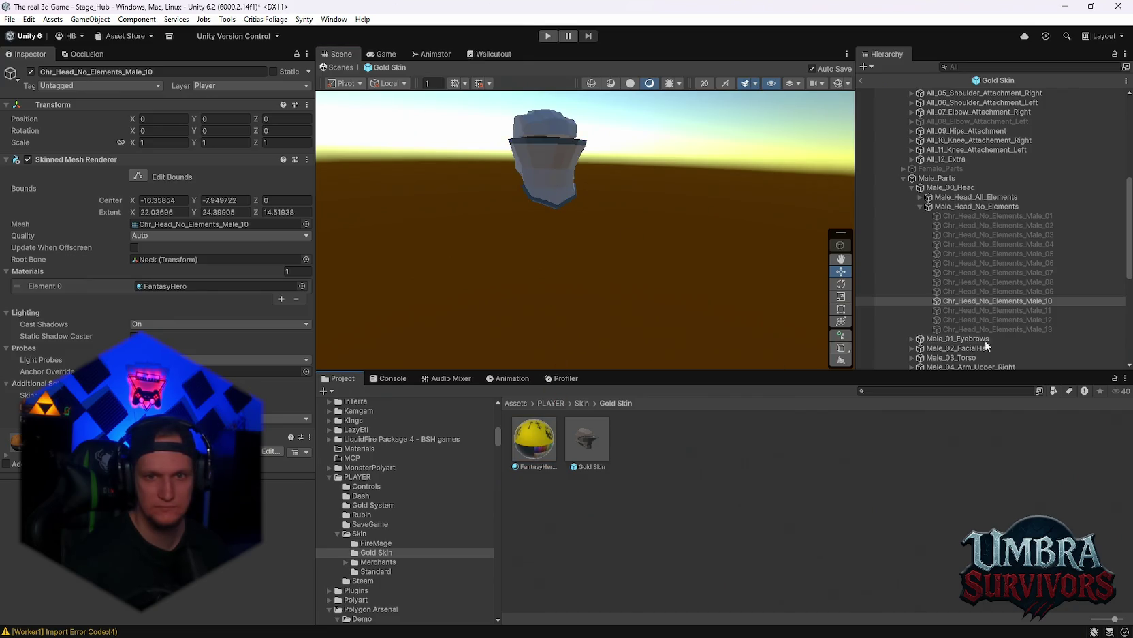
{"action": "left_click", "coordinate": [960, 312]}
{"action": "left_click", "coordinate": [30, 71]}
{"action": "key", "text": "ctrl+z"}
{"action": "key", "text": "ctrl+z"}
{"action": "left_click", "coordinate": [31, 71]}
{"action": "left_click", "coordinate": [962, 310]}
{"action": "left_click", "coordinate": [31, 71]}
{"action": "left_click", "coordinate": [31, 71]}
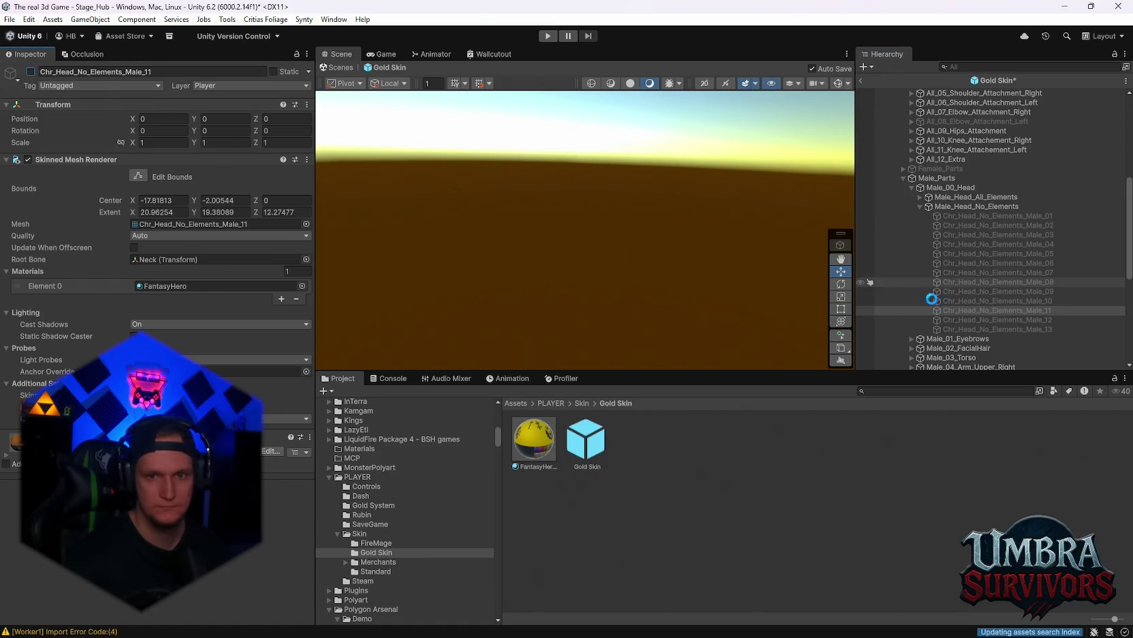
{"action": "left_click", "coordinate": [30, 71]}
{"action": "mouse_move", "coordinate": [534, 440]}
{"action": "left_mouse_down"}
{"action": "mouse_move", "coordinate": [569, 141]}
{"action": "mouse_move", "coordinate": [547, 157]}
{"action": "mouse_move", "coordinate": [975, 350]}
{"action": "mouse_move", "coordinate": [967, 319]}
{"action": "left_mouse_up"}
{"action": "left_click", "coordinate": [906, 311]}
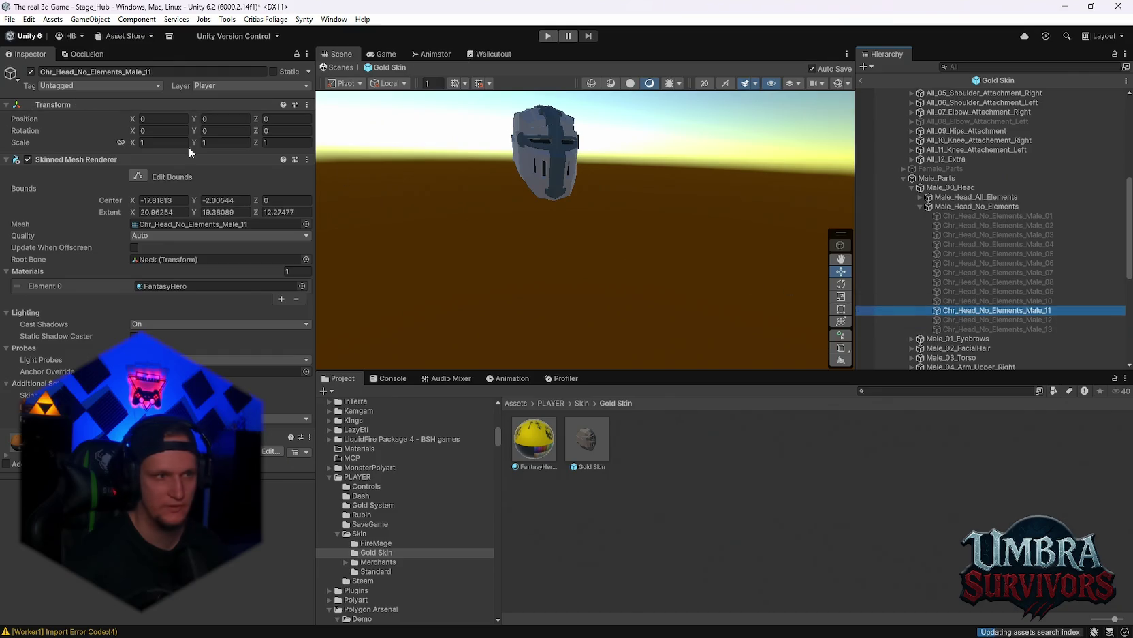
{"action": "left_click", "coordinate": [30, 71]}
Step: Preview heads Male_12 and Male_13, then toggle the Male_02 knight helmet on and off
{"action": "left_click", "coordinate": [957, 319]}
{"action": "left_click", "coordinate": [31, 71]}
{"action": "left_click", "coordinate": [33, 72]}
{"action": "left_click", "coordinate": [970, 328]}
{"action": "left_click", "coordinate": [31, 71]}
{"action": "left_click", "coordinate": [31, 71]}
{"action": "scroll", "coordinate": [954, 240], "scroll_direction": "down", "scroll_amount": 3}
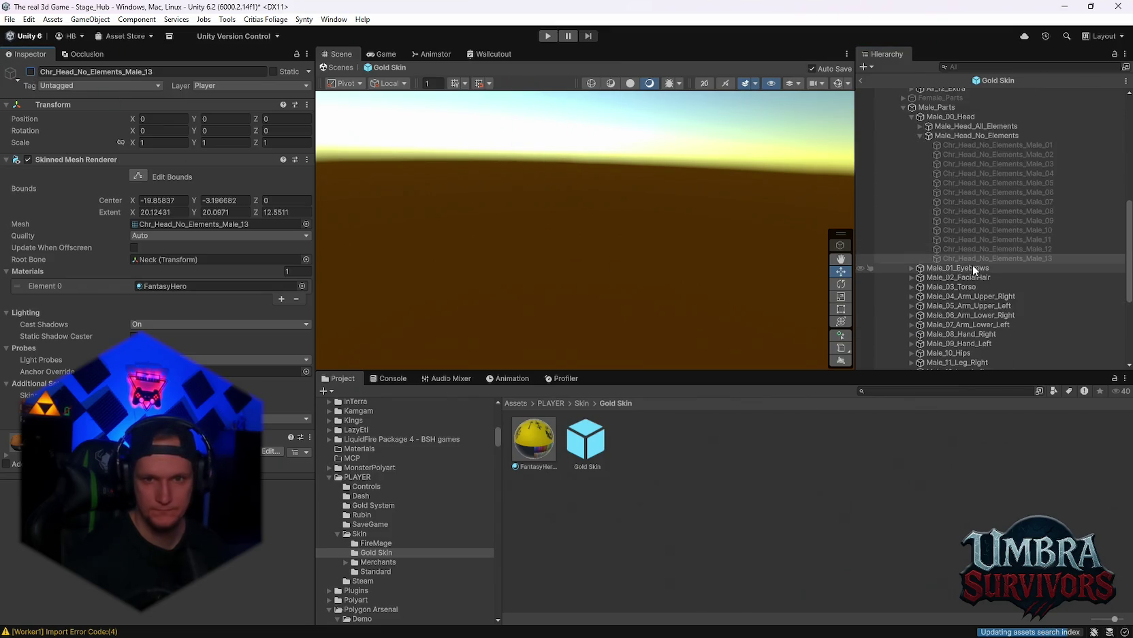
{"action": "scroll", "coordinate": [949, 262], "scroll_direction": "up", "scroll_amount": 3}
{"action": "left_click", "coordinate": [963, 225]}
{"action": "left_click", "coordinate": [31, 71]}
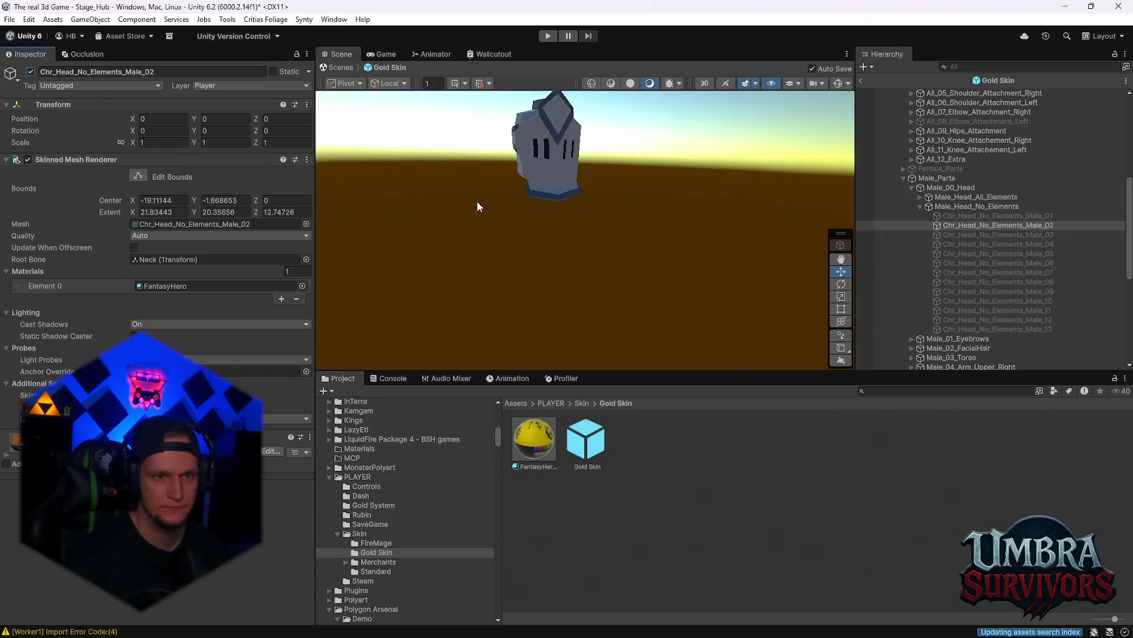
{"action": "left_click", "coordinate": [30, 72]}
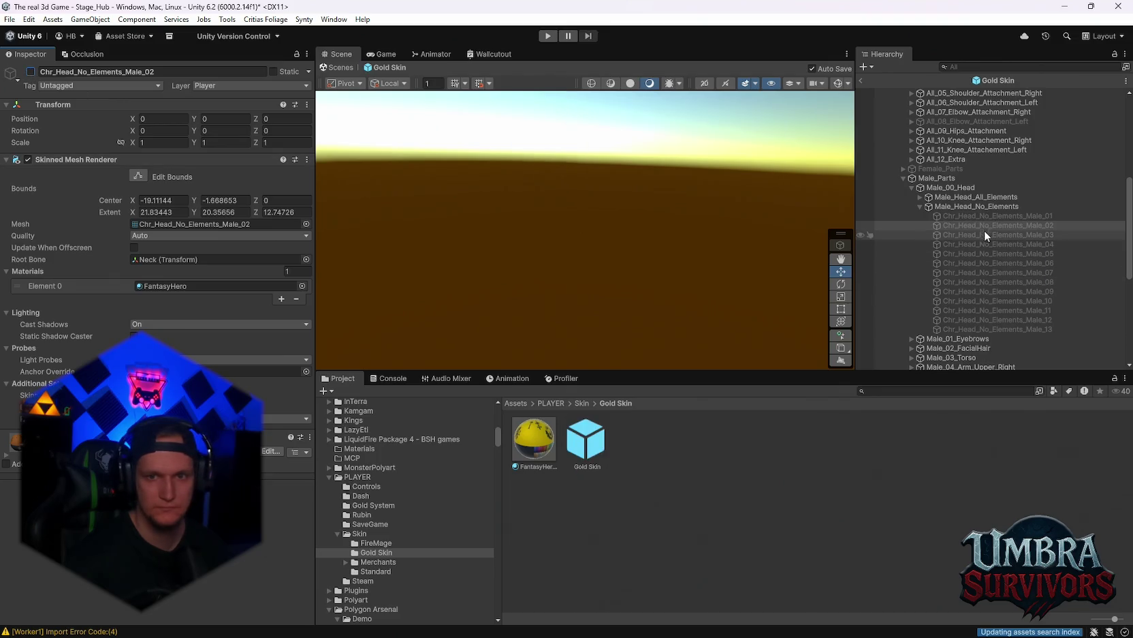
{"action": "left_click", "coordinate": [31, 71]}
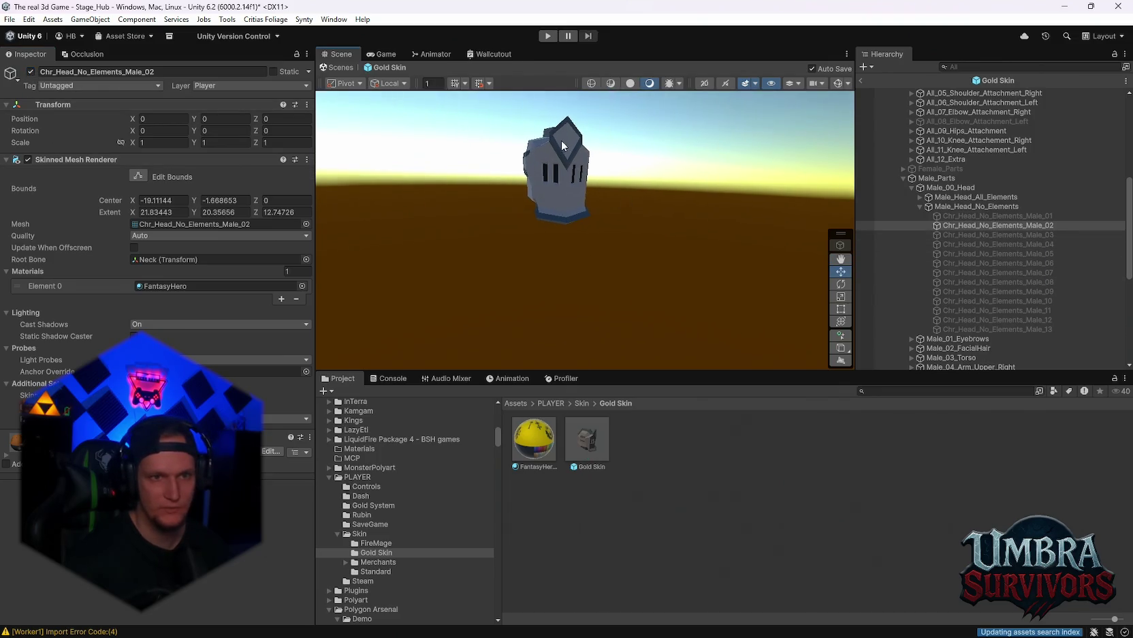
{"action": "left_click", "coordinate": [31, 71]}
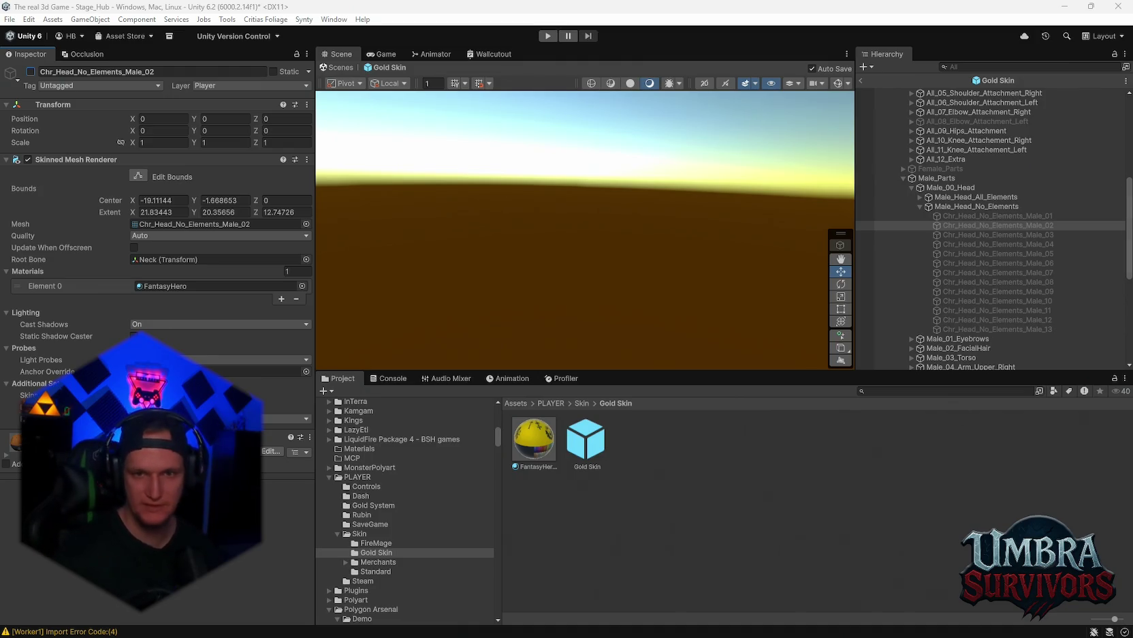
Step: Switch the Chr_Head_No_Elements_Male_02 head back on to preview it
{"action": "left_click", "coordinate": [30, 71]}
Step: Turn Male_02 off and briefly preview heads Male_03 through Male_05
{"action": "left_click", "coordinate": [30, 71]}
{"action": "left_click", "coordinate": [963, 233]}
{"action": "key", "text": "alt+shift+a"}
{"action": "key", "text": "alt+shift+a"}
{"action": "left_click", "coordinate": [986, 245]}
{"action": "key", "text": "alt+shift+a"}
{"action": "key", "text": "alt+shift+a"}
{"action": "left_click", "coordinate": [952, 253]}
{"action": "key", "text": "alt+shift+a"}
{"action": "key", "text": "alt+shift+a"}
Step: Enable Chr_Head_No_Elements_Male_06 and apply the FantasyHero 9 material to its helmet
{"action": "left_click", "coordinate": [941, 263]}
{"action": "left_click", "coordinate": [31, 71]}
{"action": "left_click", "coordinate": [32, 72]}
{"action": "left_click", "coordinate": [32, 72]}
{"action": "left_click_drag", "start_coordinate": [575, 284], "coordinate": [557, 186]}
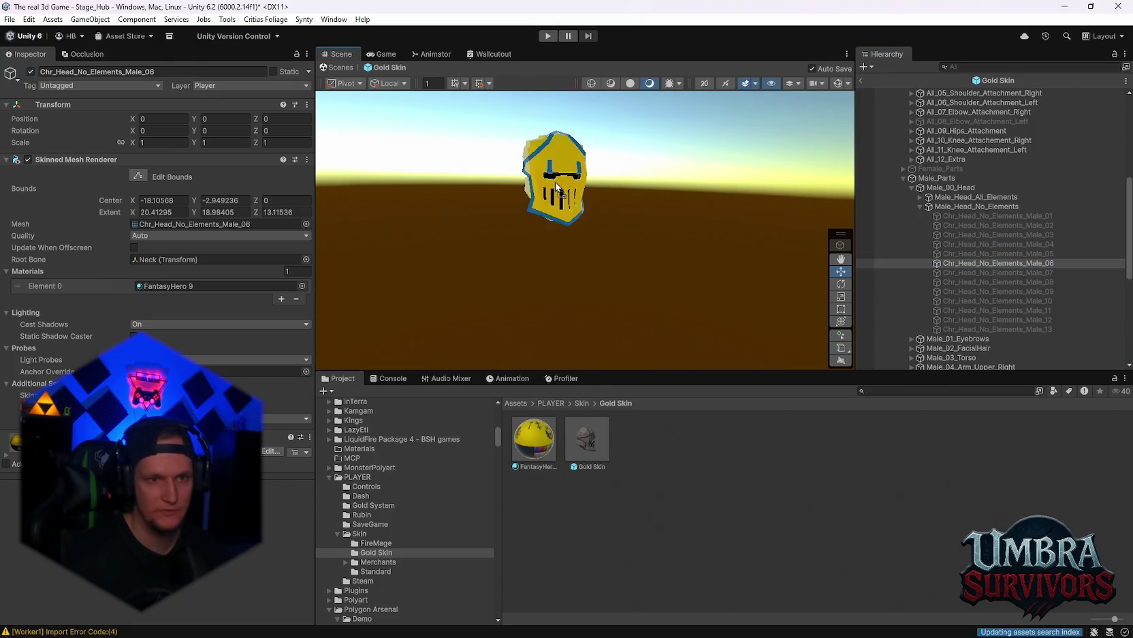
{"action": "mouse_move", "coordinate": [617, 210]}
{"action": "left_mouse_down"}
{"action": "mouse_move", "coordinate": [693, 212]}
{"action": "mouse_move", "coordinate": [582, 226]}
{"action": "mouse_move", "coordinate": [613, 228]}
{"action": "left_mouse_up"}
Step: Change FantasyHero 9's Color_Metal_Secondary to black, check the darkened helmet trim, and exit prefab mode
{"action": "left_click", "coordinate": [538, 436]}
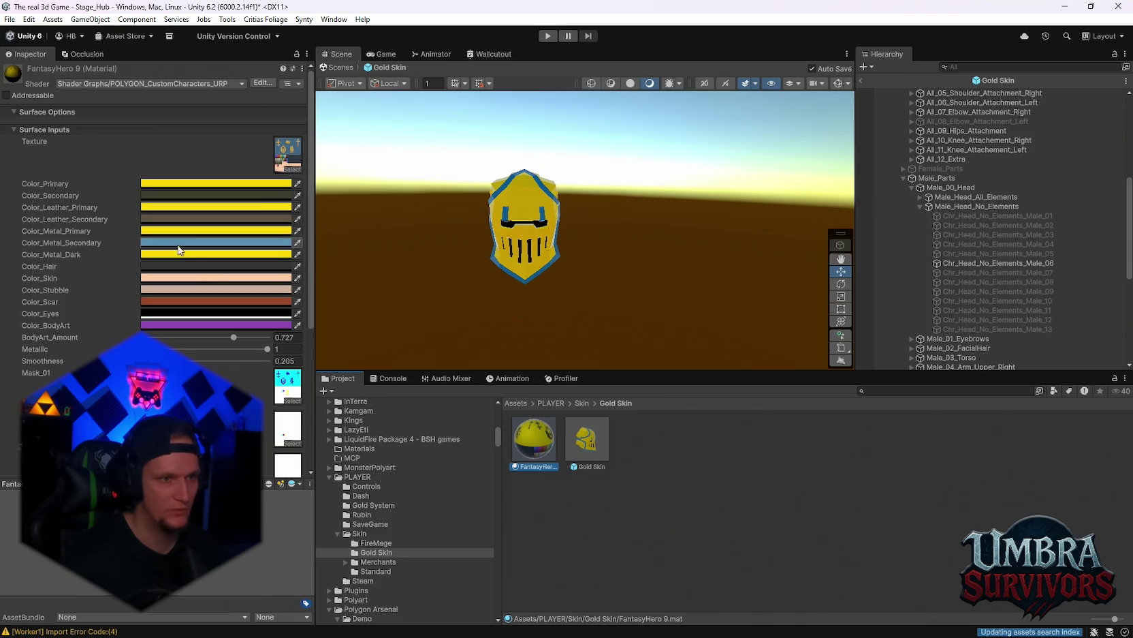
{"action": "left_click", "coordinate": [154, 243]}
{"action": "left_click_drag", "start_coordinate": [227, 332], "coordinate": [228, 367]}
{"action": "left_click", "coordinate": [299, 232]}
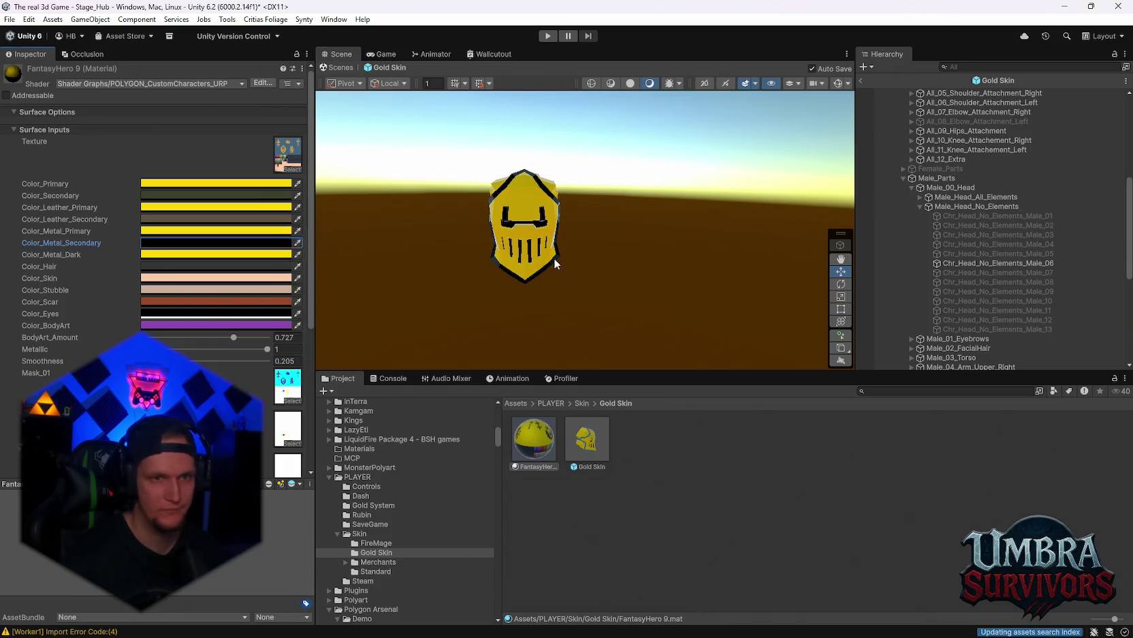
{"action": "left_click_drag", "start_coordinate": [408, 177], "coordinate": [456, 152]}
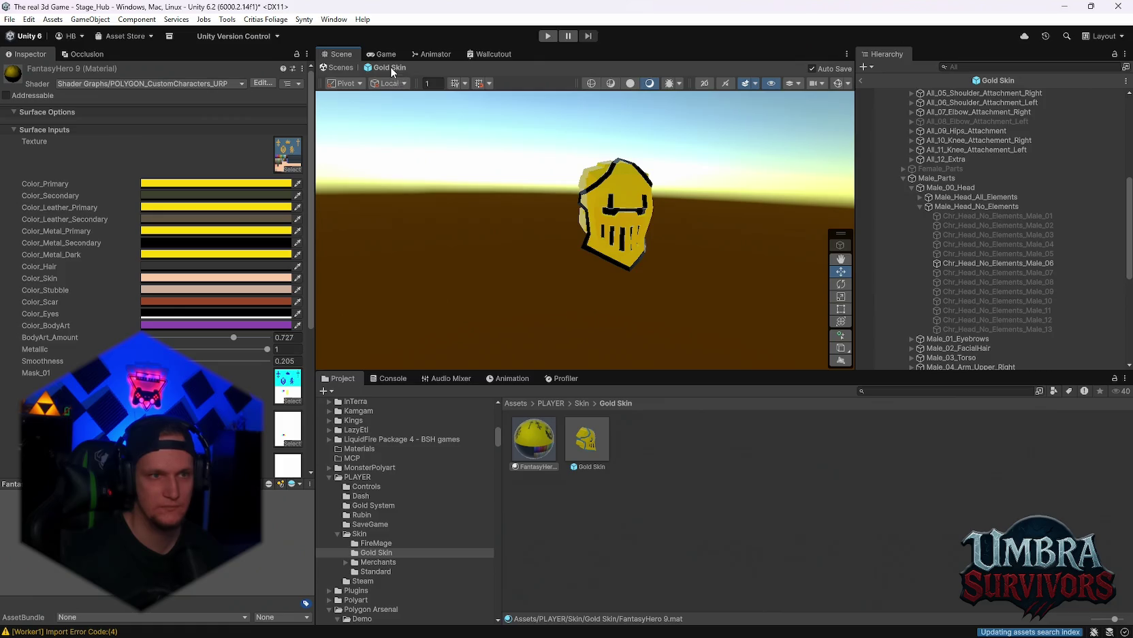
{"action": "left_click", "coordinate": [385, 55]}
{"action": "left_click", "coordinate": [338, 54]}
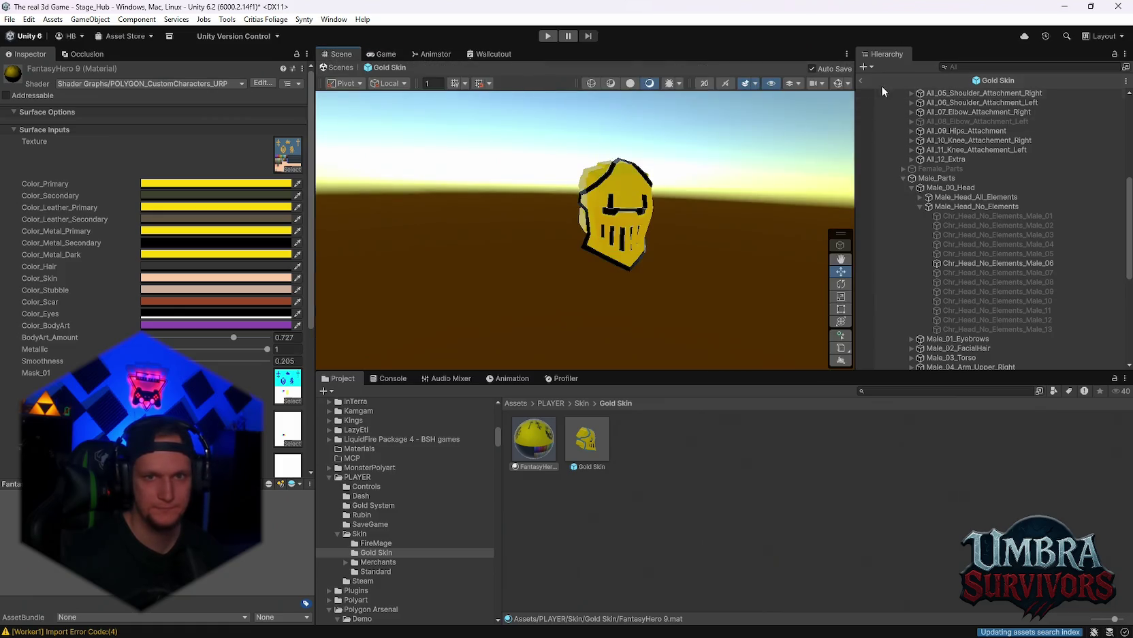
{"action": "left_click", "coordinate": [861, 81]}
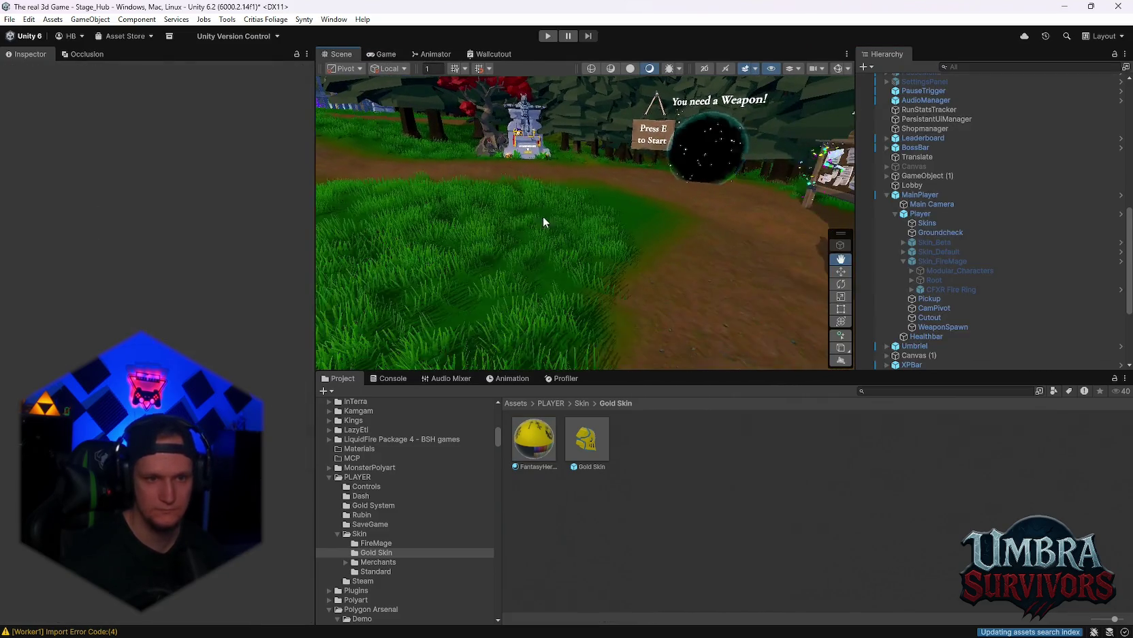
Step: Place a Gold Skin instance in the hub scene and rotate it to face forward
{"action": "mouse_move", "coordinate": [587, 439]}
{"action": "left_mouse_down"}
{"action": "mouse_move", "coordinate": [586, 313]}
{"action": "mouse_move", "coordinate": [312, 287]}
{"action": "left_mouse_up"}
{"action": "key", "text": "e"}
{"action": "mouse_move", "coordinate": [582, 246]}
{"action": "left_mouse_down"}
{"action": "mouse_move", "coordinate": [661, 232]}
{"action": "mouse_move", "coordinate": [634, 255]}
{"action": "mouse_move", "coordinate": [545, 204]}
{"action": "left_mouse_up"}
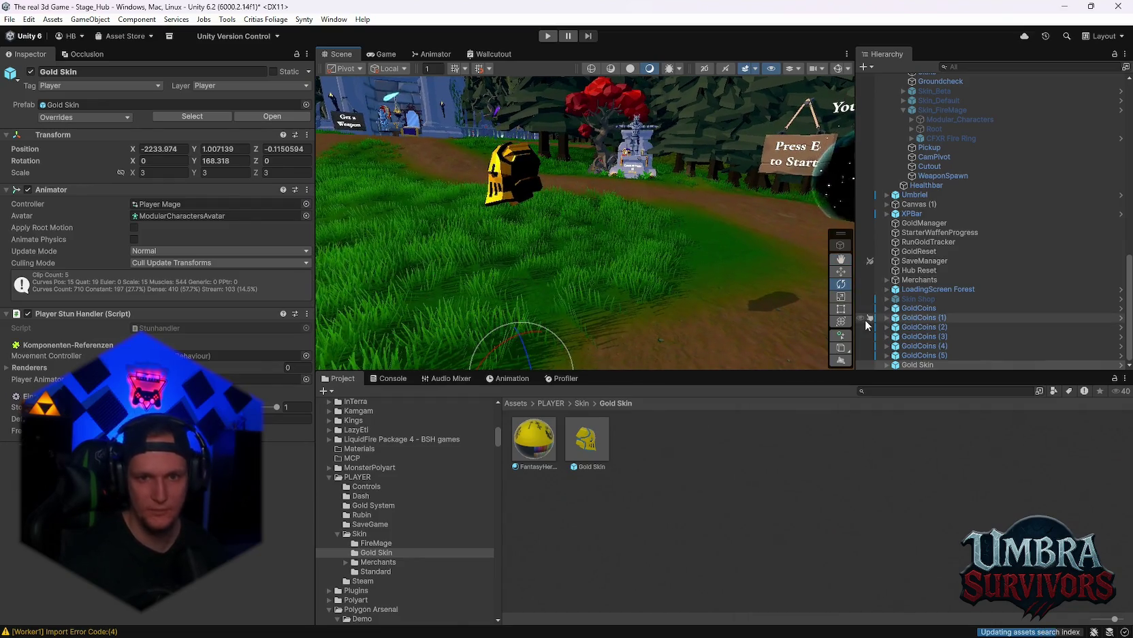
Step: Delete the six GoldCoins objects, GoldCoins through GoldCoins (5), from the hub scene
{"action": "left_click", "coordinate": [888, 365]}
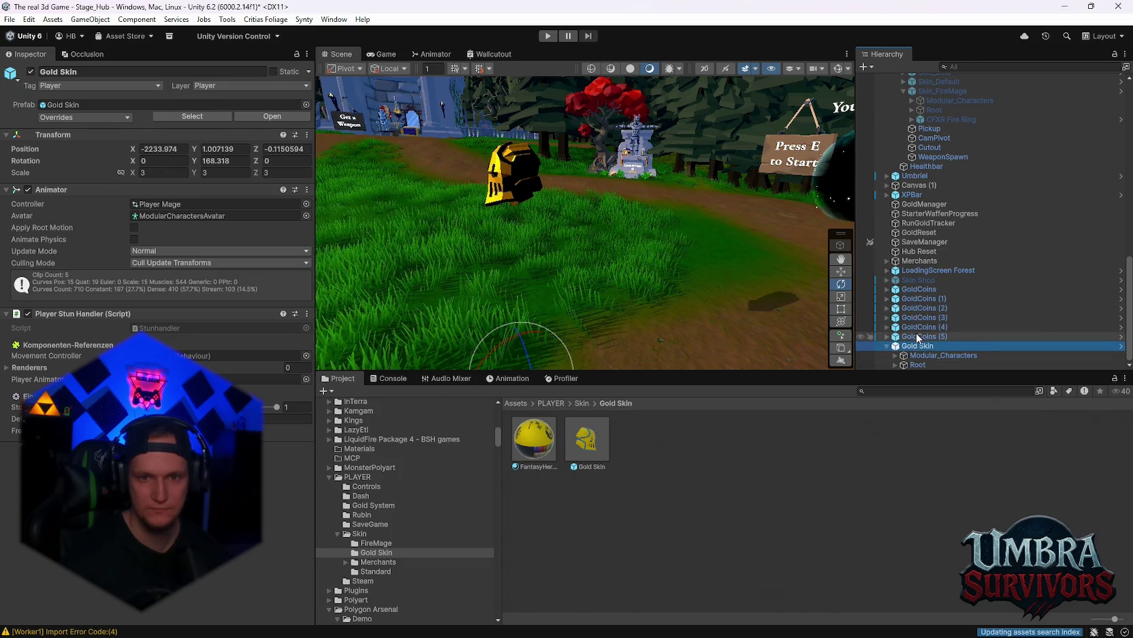
{"action": "left_click", "coordinate": [916, 336]}
{"action": "left_click", "coordinate": [913, 292], "text": "shift"}
{"action": "key", "text": "Delete"}
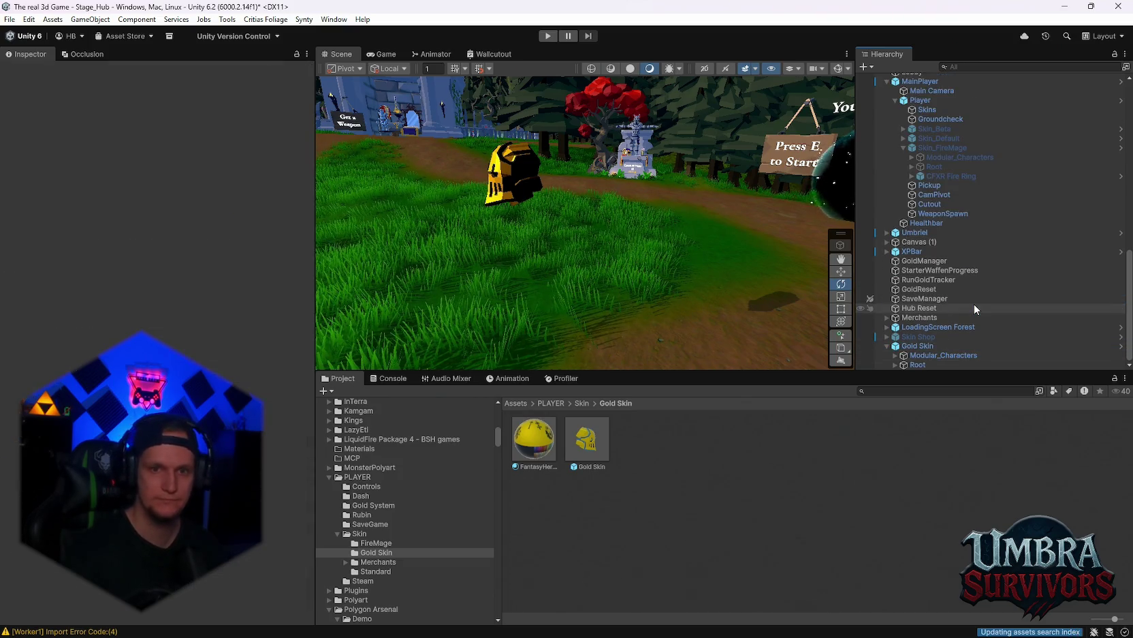
{"action": "left_click_drag", "start_coordinate": [650, 203], "coordinate": [671, 206]}
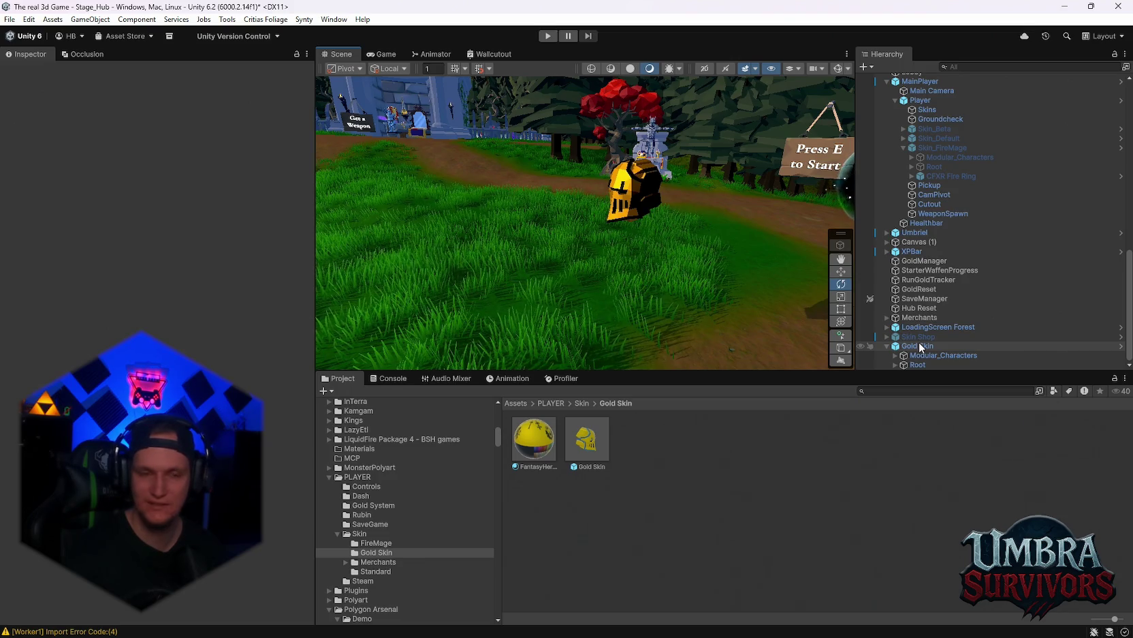
{"action": "double_click", "coordinate": [574, 428]}
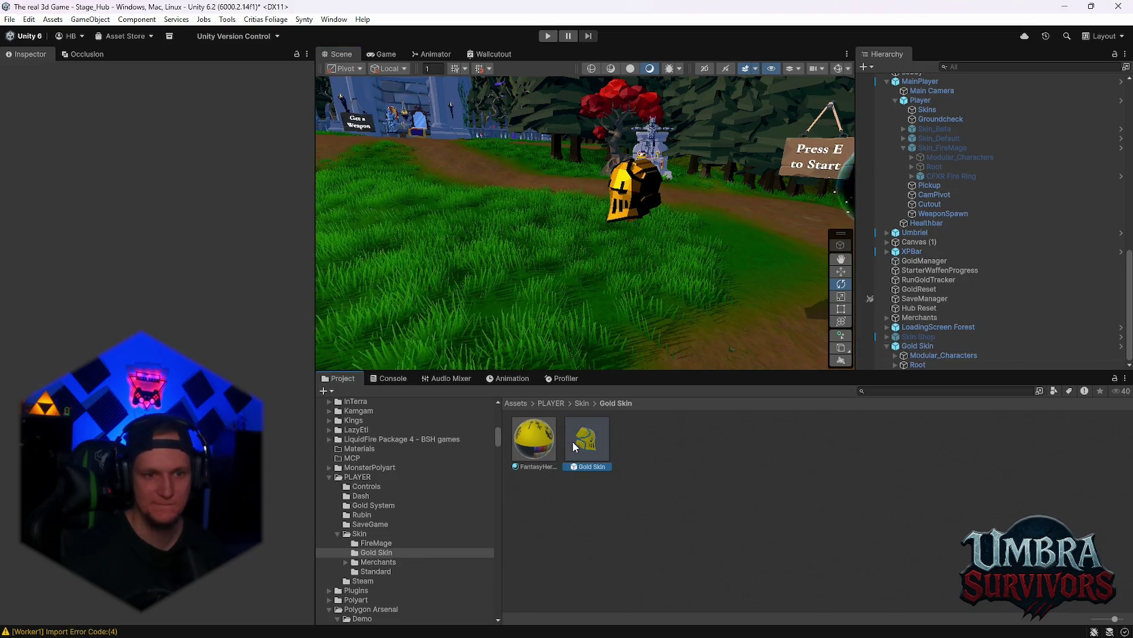
Step: Hide the Chr_Head_No_Elements_Male_06 helmet head in the Gold Skin prefab
{"action": "scroll", "coordinate": [950, 304], "scroll_direction": "down", "scroll_amount": 6}
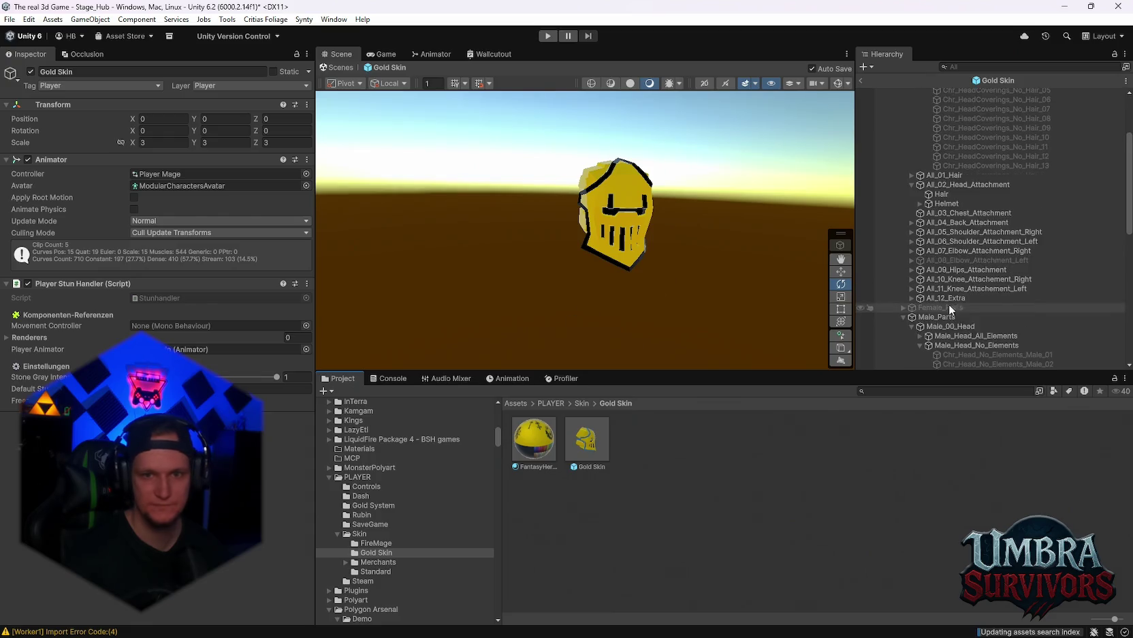
{"action": "scroll", "coordinate": [984, 279], "scroll_direction": "down", "scroll_amount": 3}
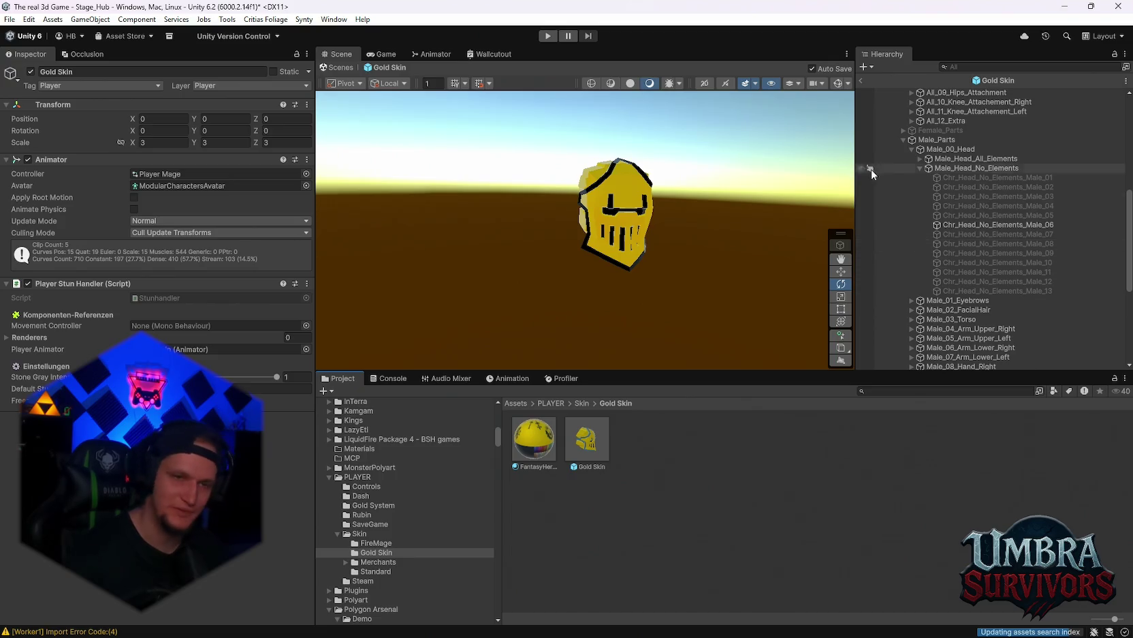
{"action": "scroll", "coordinate": [958, 292], "scroll_direction": "down", "scroll_amount": 2}
{"action": "scroll", "coordinate": [958, 292], "scroll_direction": "up", "scroll_amount": 2}
{"action": "left_click", "coordinate": [894, 225]}
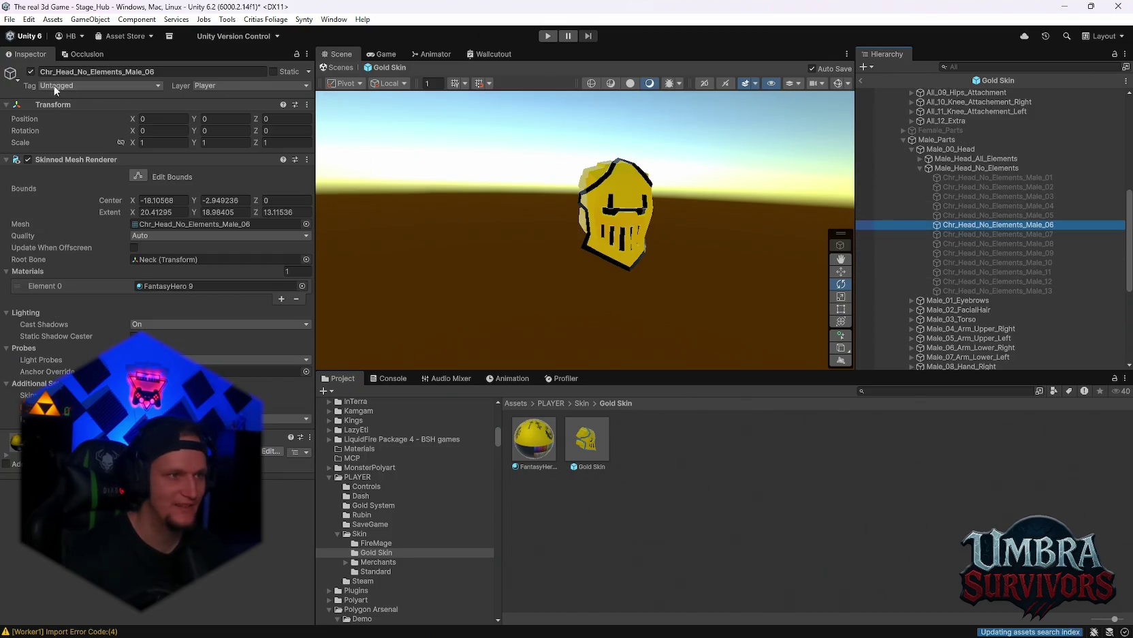
{"action": "left_click", "coordinate": [30, 71]}
Step: Clear a mistyped 'rw' hierarchy search and focus the Project search before checking the King Midas reference
{"action": "left_click", "coordinate": [972, 66]}
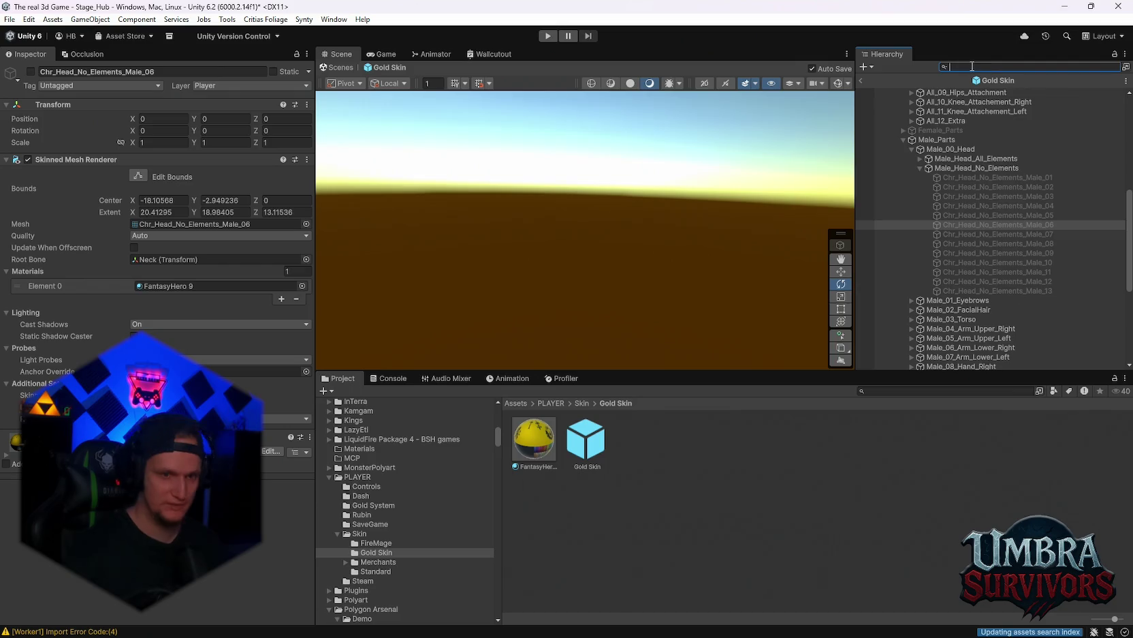
{"action": "type", "text": "crw"}
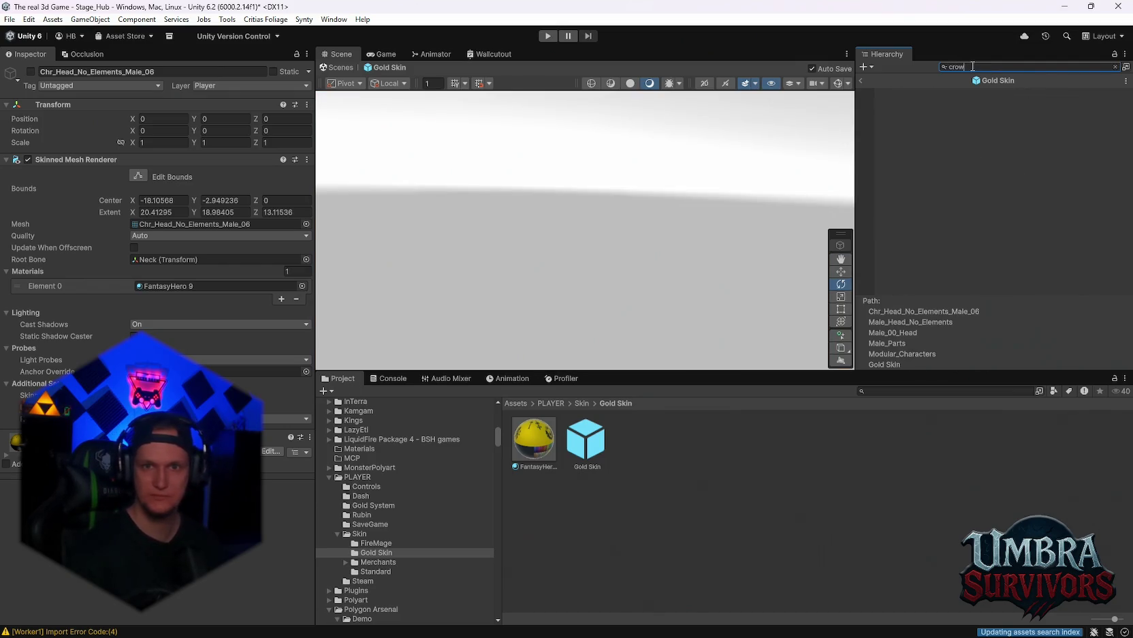
{"action": "key", "text": "BackSpace"}
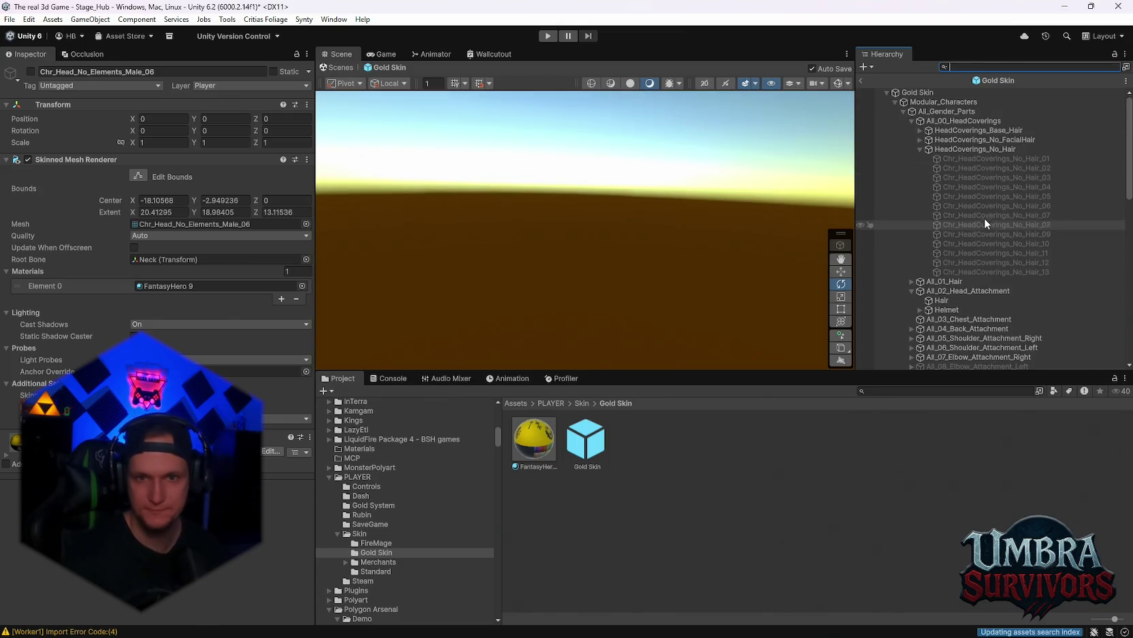
{"action": "left_click", "coordinate": [899, 391]}
{"action": "key", "text": "alt+Tab"}
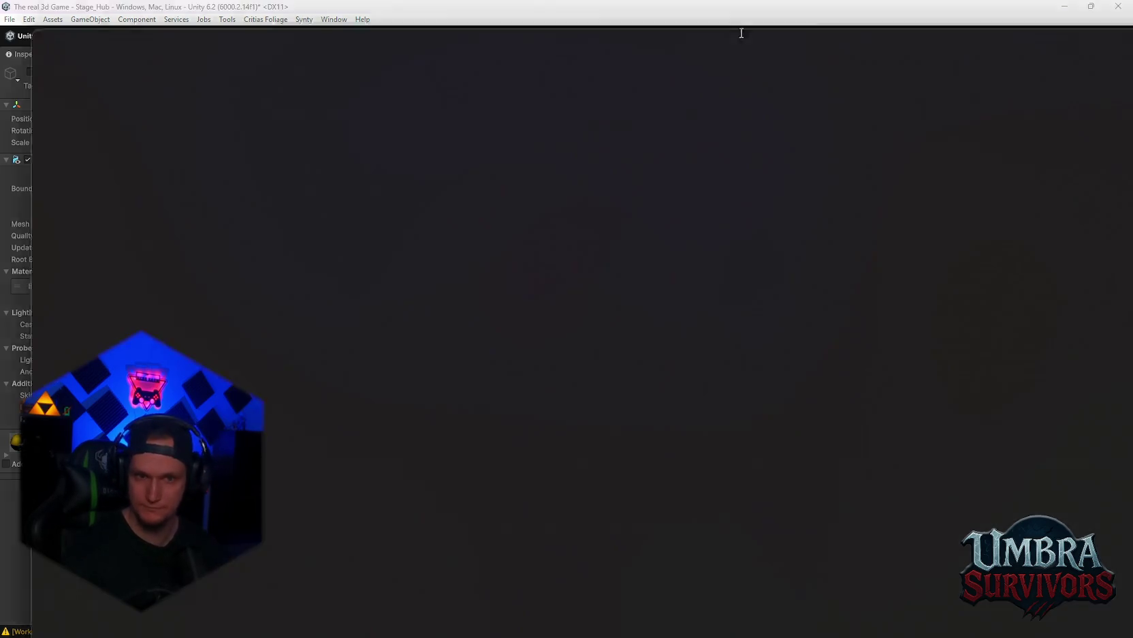
{"action": "scroll", "coordinate": [523, 239], "scroll_direction": "down", "scroll_amount": 2}
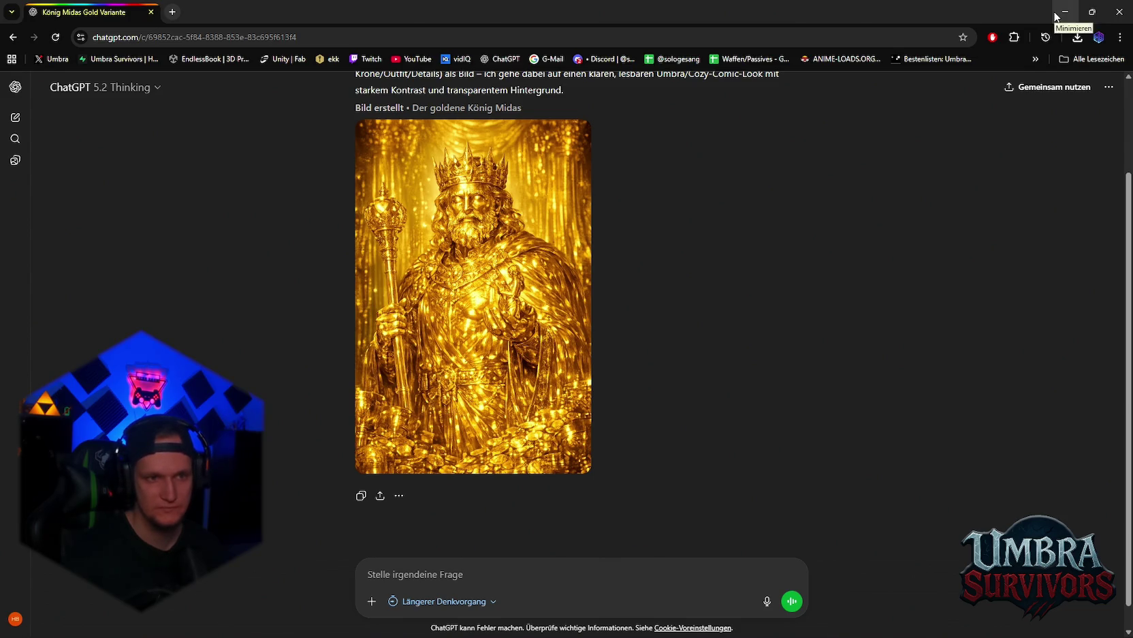
{"action": "key", "text": "alt+Tab"}
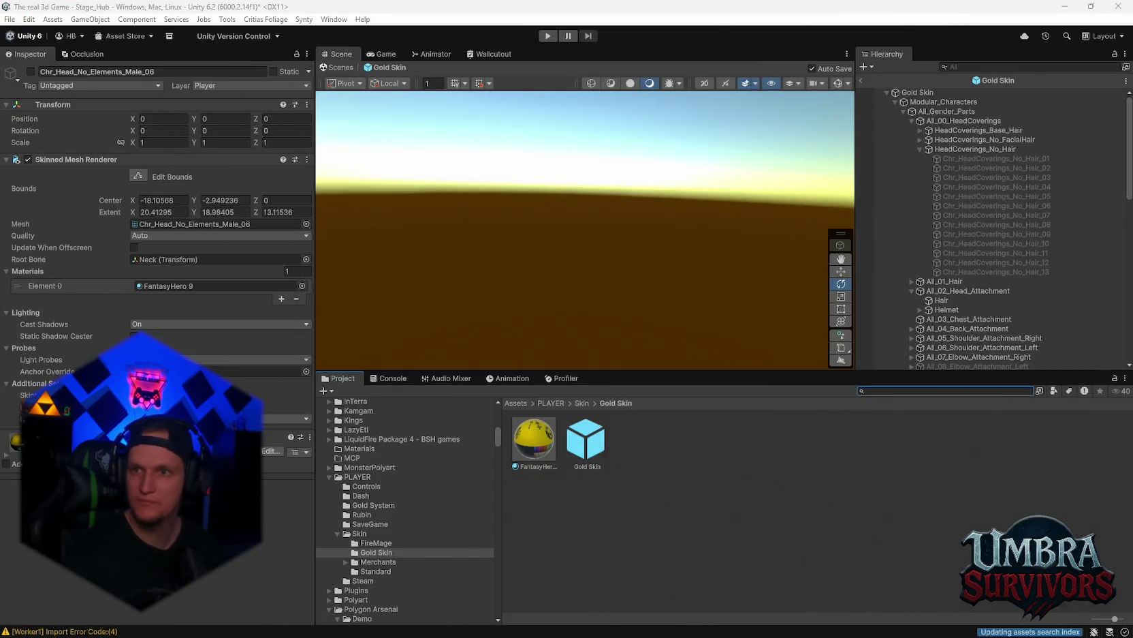
Step: Search the project for 'crown' and select the King crown attachment after comparing the Queen crown
{"action": "left_click", "coordinate": [968, 69]}
{"action": "left_click", "coordinate": [882, 387]}
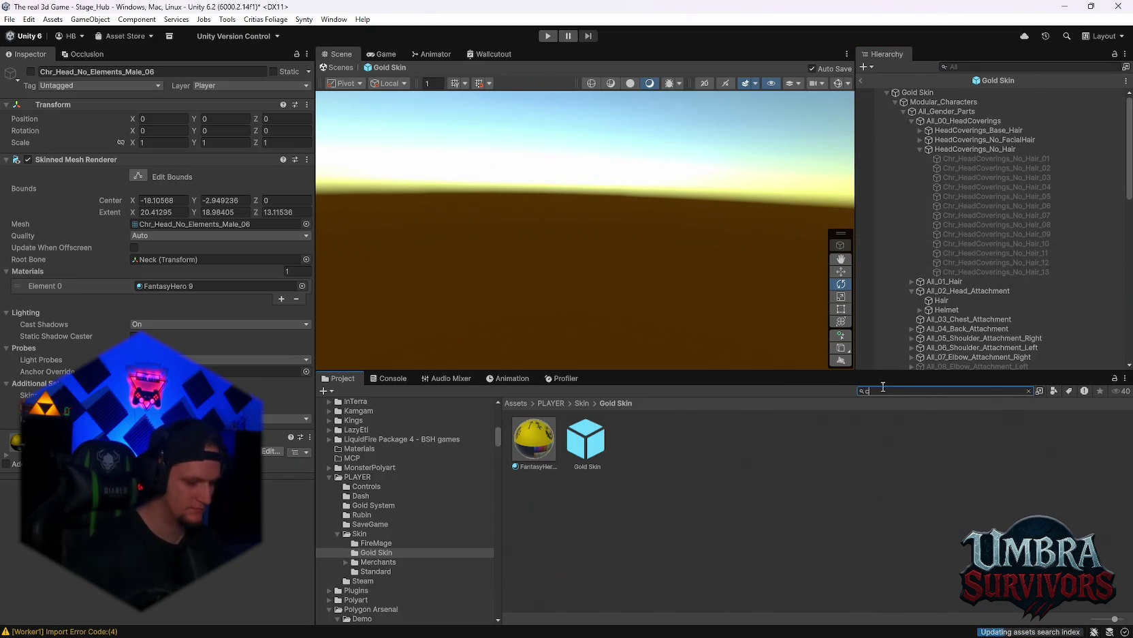
{"action": "type", "text": "rown"}
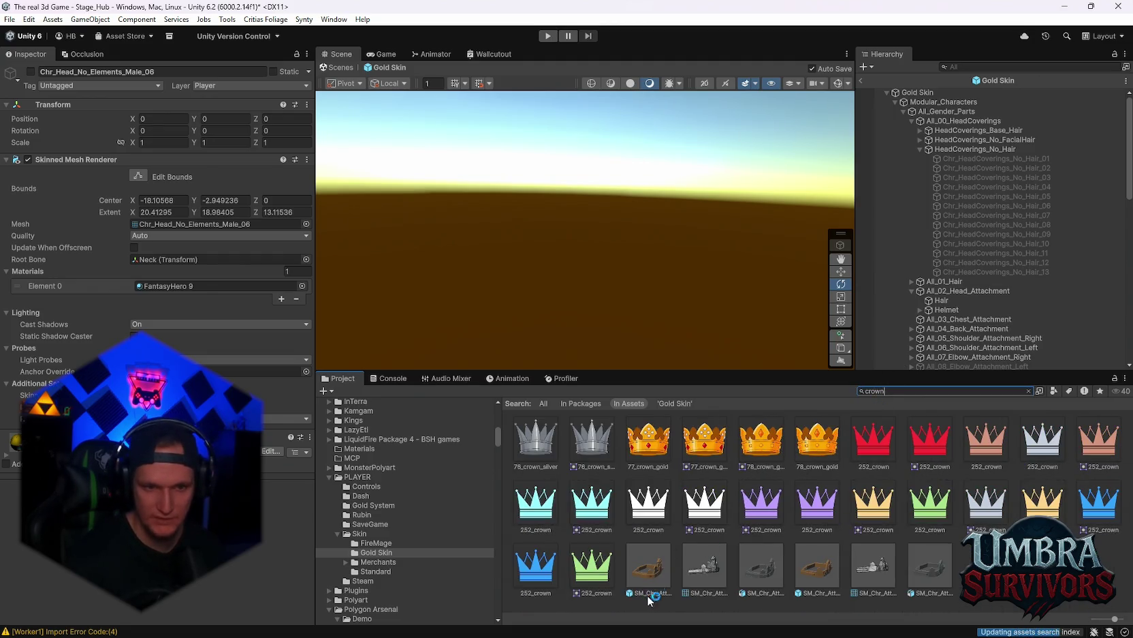
{"action": "left_click", "coordinate": [650, 565]}
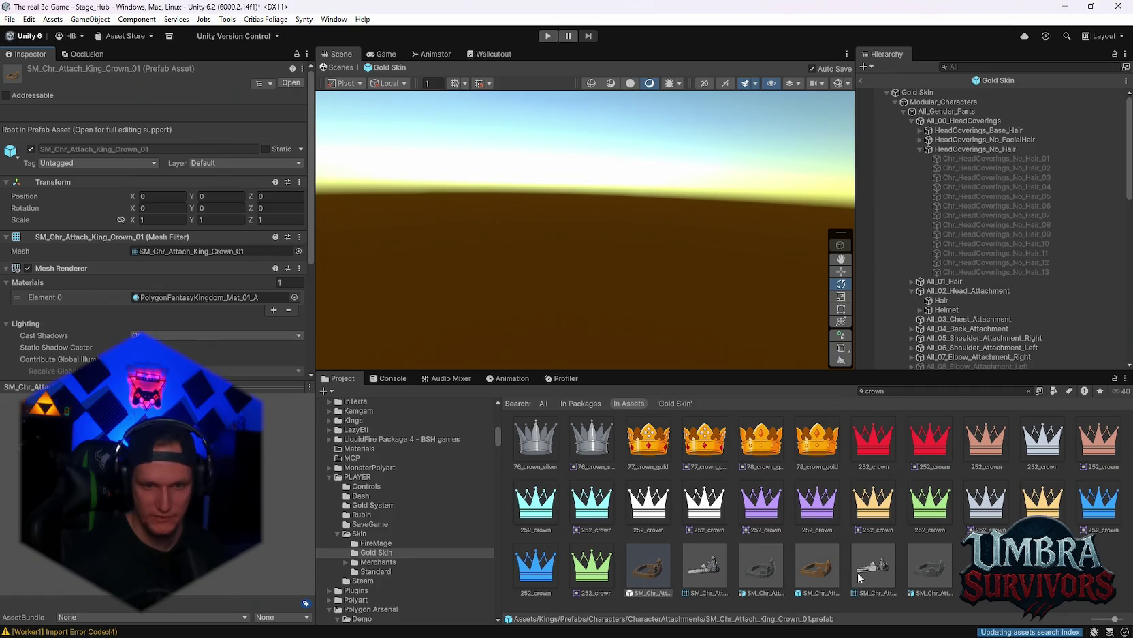
{"action": "left_click", "coordinate": [817, 565]}
{"action": "left_click", "coordinate": [651, 569]}
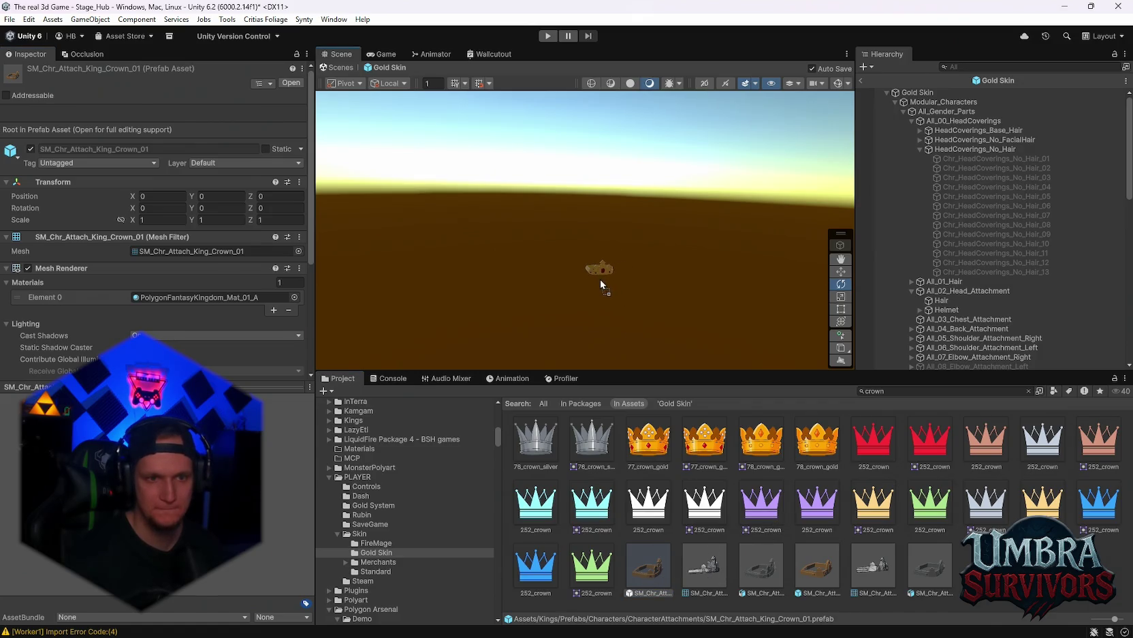
Step: Add the King crown, parent it under Head_Attachment, and set its position to 0, 0, 0
{"action": "left_click_drag", "start_coordinate": [601, 284], "coordinate": [601, 284]}
{"action": "mouse_move", "coordinate": [950, 365]}
{"action": "left_mouse_down"}
{"action": "mouse_move", "coordinate": [966, 209]}
{"action": "mouse_move", "coordinate": [968, 301]}
{"action": "left_mouse_up"}
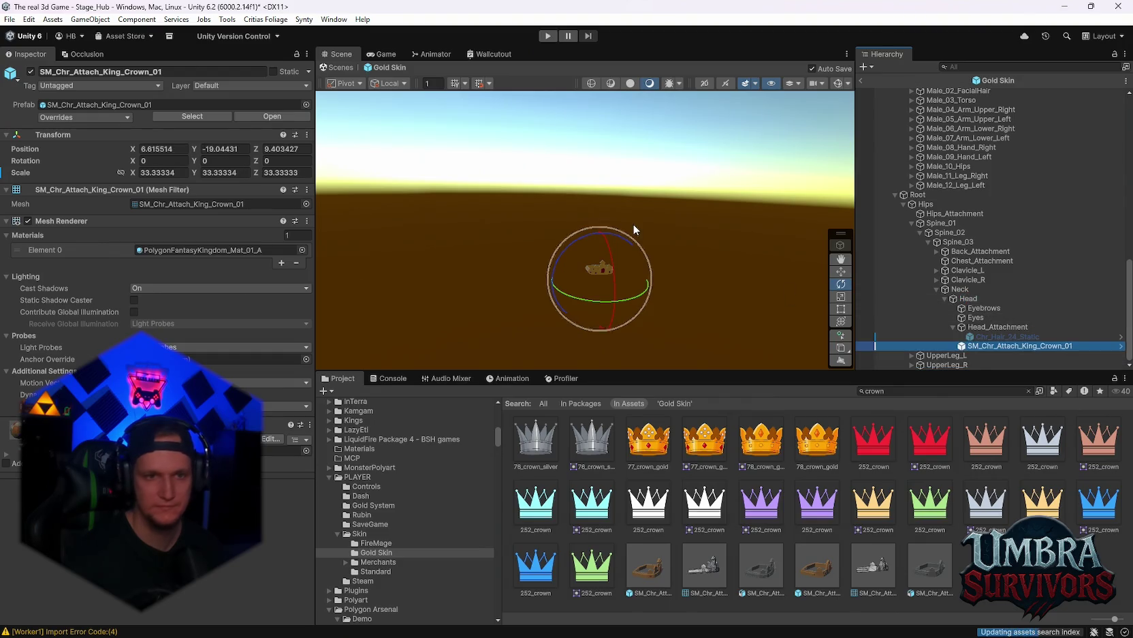
{"action": "left_click", "coordinate": [167, 148]}
{"action": "type", "text": "0"}
{"action": "key", "text": "Tab"}
{"action": "type", "text": "0"}
{"action": "key", "text": "Tab"}
{"action": "type", "text": "0"}
Step: Expand Male_Head_All_Elements and select the bearded Chr_Head_Male_04 head
{"action": "scroll", "coordinate": [981, 235], "scroll_direction": "up", "scroll_amount": 5}
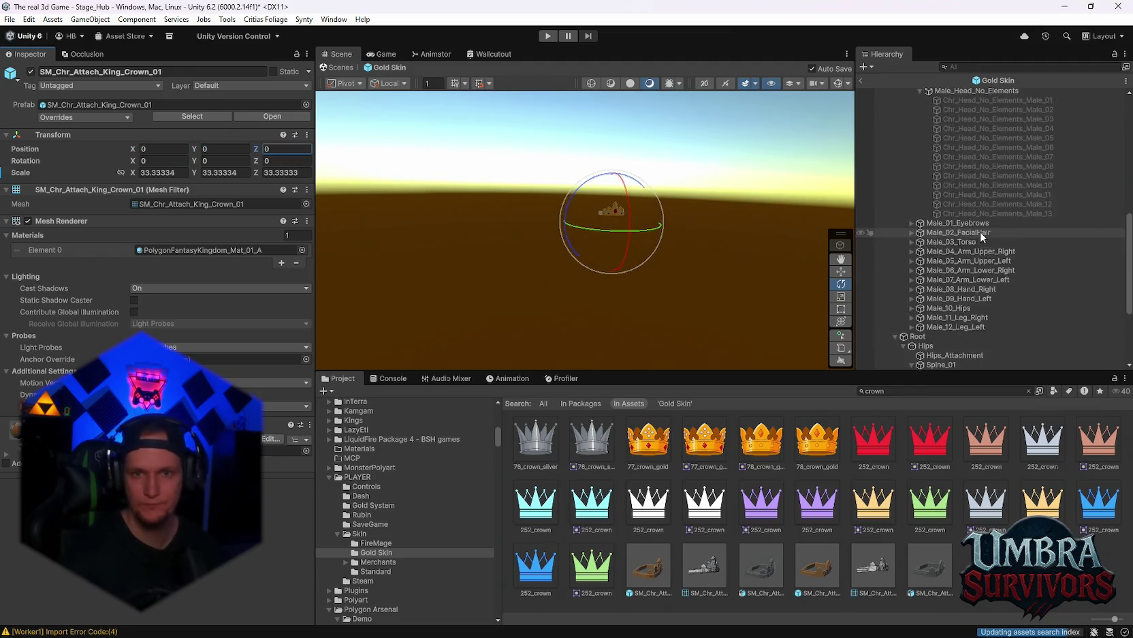
{"action": "scroll", "coordinate": [988, 239], "scroll_direction": "up", "scroll_amount": 4}
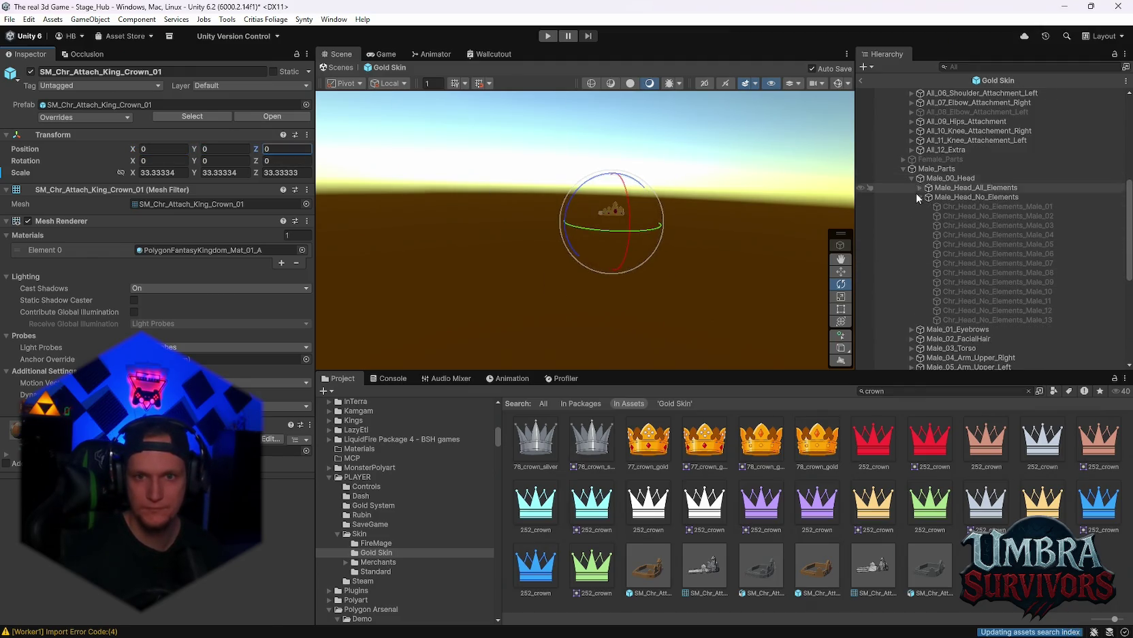
{"action": "left_click", "coordinate": [920, 187]}
{"action": "left_click", "coordinate": [977, 233]}
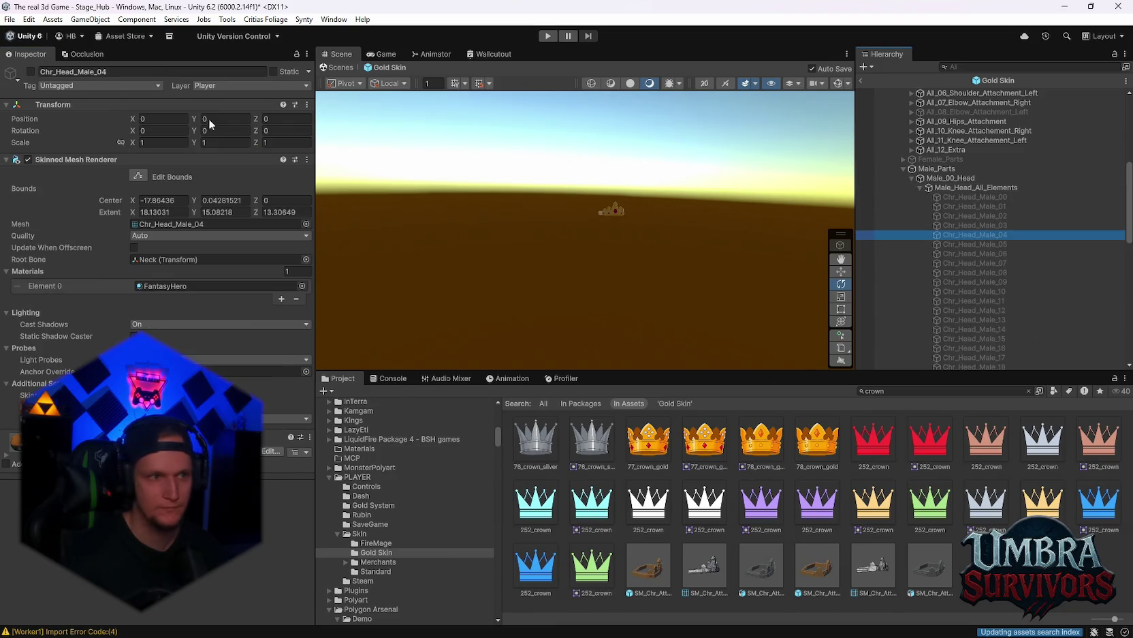
Step: Show the bearded Chr_Head_Male_04 head and select the King crown object
{"action": "left_click", "coordinate": [30, 72]}
{"action": "scroll", "coordinate": [958, 289], "scroll_direction": "down", "scroll_amount": 10}
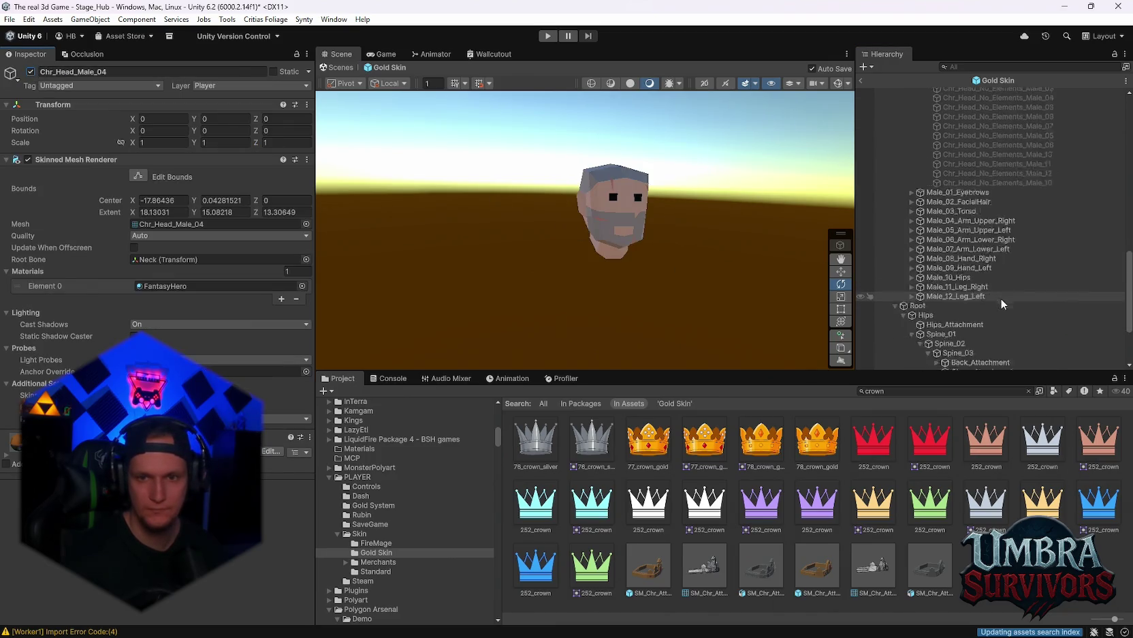
{"action": "scroll", "coordinate": [1000, 298], "scroll_direction": "down", "scroll_amount": 4}
{"action": "left_click", "coordinate": [990, 346]}
{"action": "scroll", "coordinate": [631, 245], "scroll_direction": "up", "scroll_amount": 3}
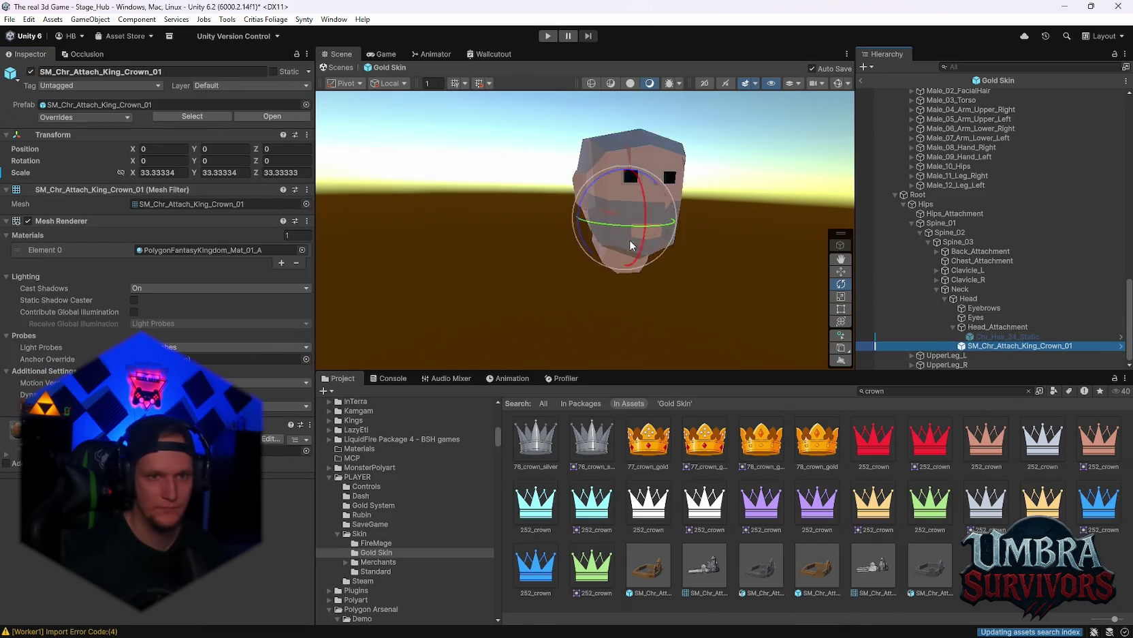
{"action": "left_click_drag", "start_coordinate": [631, 246], "coordinate": [607, 246]}
Step: Seat the crown atop the head (scale about 95, Y 5.2, Z 2.7) and apply FantasyHero 9
{"action": "left_click", "coordinate": [841, 320]}
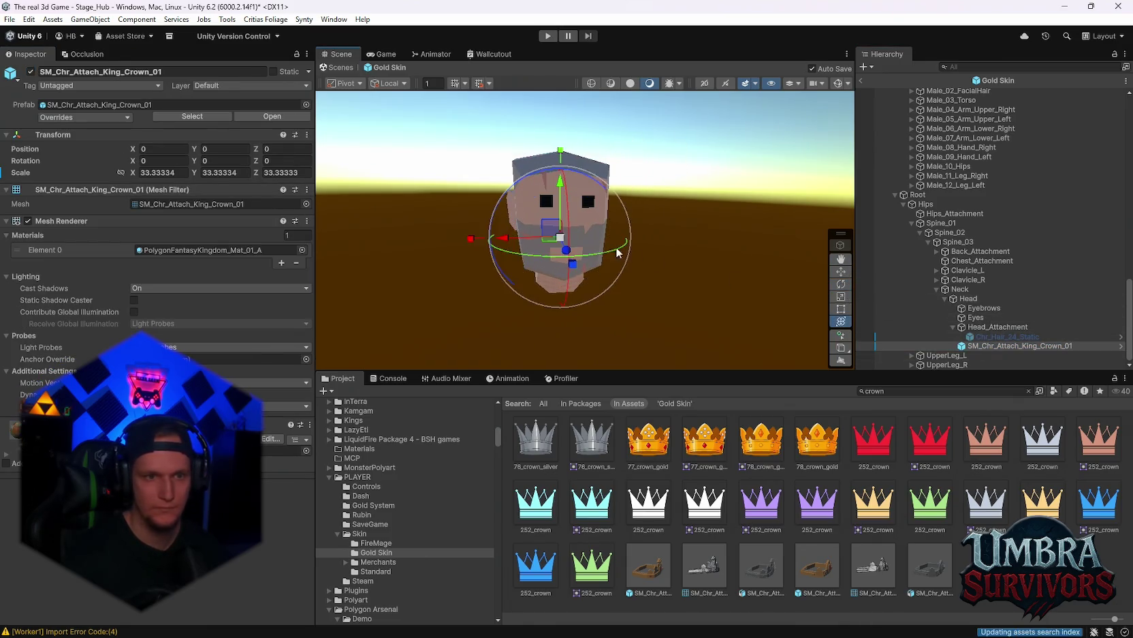
{"action": "mouse_move", "coordinate": [558, 196]}
{"action": "left_mouse_down"}
{"action": "mouse_move", "coordinate": [559, 130]}
{"action": "mouse_move", "coordinate": [581, 182]}
{"action": "mouse_move", "coordinate": [614, 203]}
{"action": "mouse_move", "coordinate": [611, 174]}
{"action": "left_mouse_up"}
{"action": "scroll", "coordinate": [617, 233], "scroll_direction": "up", "scroll_amount": 3}
{"action": "mouse_move", "coordinate": [612, 234]}
{"action": "left_mouse_down"}
{"action": "mouse_move", "coordinate": [715, 245]}
{"action": "mouse_move", "coordinate": [676, 257]}
{"action": "mouse_move", "coordinate": [743, 251]}
{"action": "left_mouse_up"}
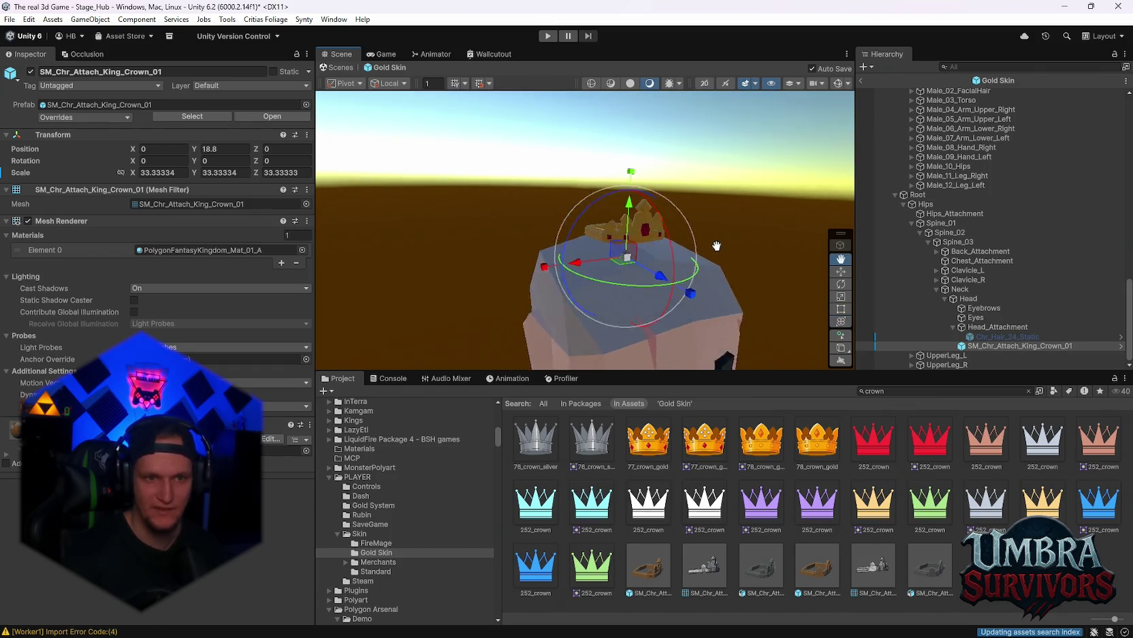
{"action": "scroll", "coordinate": [733, 252], "scroll_direction": "down", "scroll_amount": 5}
{"action": "mouse_move", "coordinate": [616, 205]}
{"action": "left_mouse_down"}
{"action": "mouse_move", "coordinate": [613, 260]}
{"action": "mouse_move", "coordinate": [647, 273]}
{"action": "mouse_move", "coordinate": [617, 281]}
{"action": "mouse_move", "coordinate": [613, 307]}
{"action": "mouse_move", "coordinate": [624, 311]}
{"action": "mouse_move", "coordinate": [648, 291]}
{"action": "mouse_move", "coordinate": [653, 149]}
{"action": "mouse_move", "coordinate": [624, 227]}
{"action": "mouse_move", "coordinate": [649, 248]}
{"action": "mouse_move", "coordinate": [637, 200]}
{"action": "mouse_move", "coordinate": [671, 246]}
{"action": "left_mouse_up"}
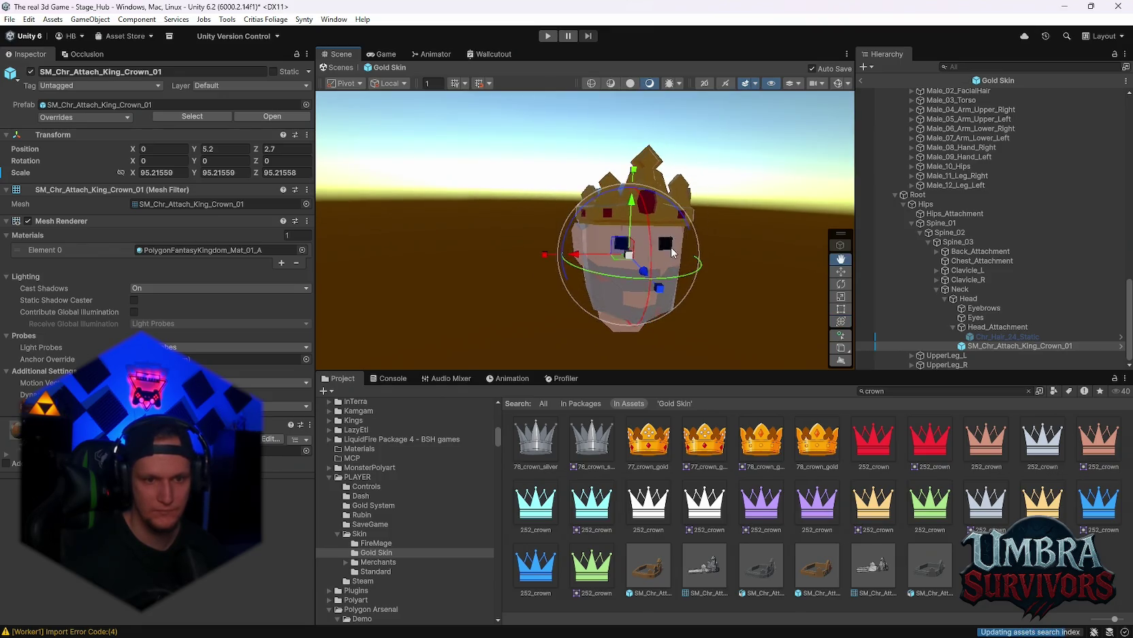
{"action": "left_click", "coordinate": [371, 551]}
{"action": "mouse_move", "coordinate": [534, 439]}
{"action": "left_mouse_down"}
{"action": "mouse_move", "coordinate": [538, 449]}
{"action": "mouse_move", "coordinate": [656, 181]}
{"action": "left_mouse_up"}
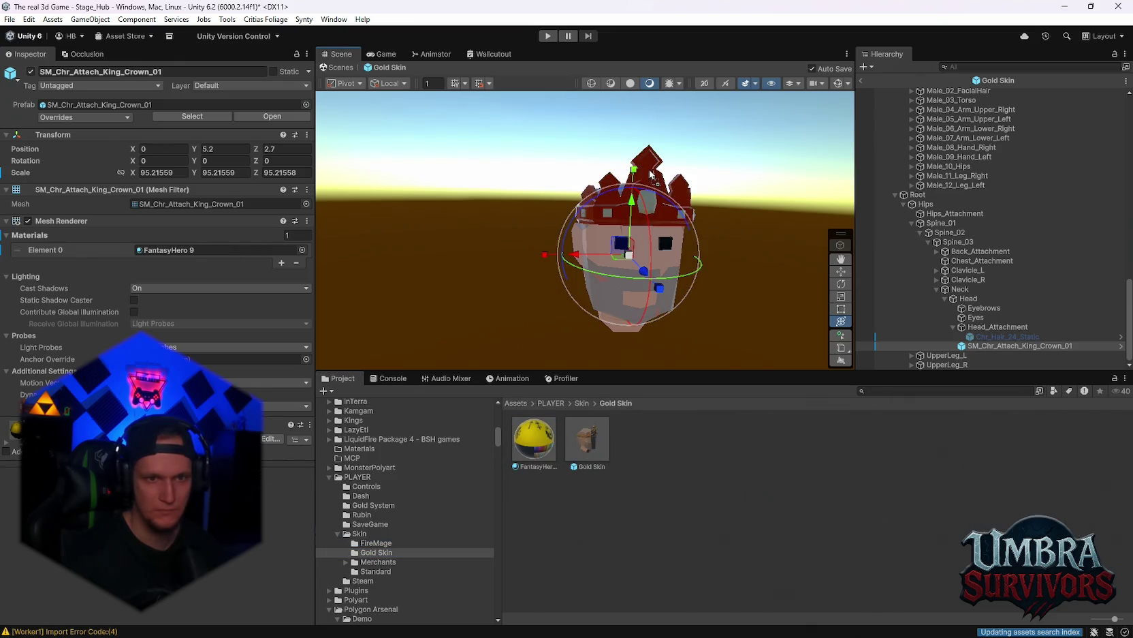
Step: Try a white and then a yellowish Color_Scar on the crown's material
{"action": "left_click", "coordinate": [538, 441]}
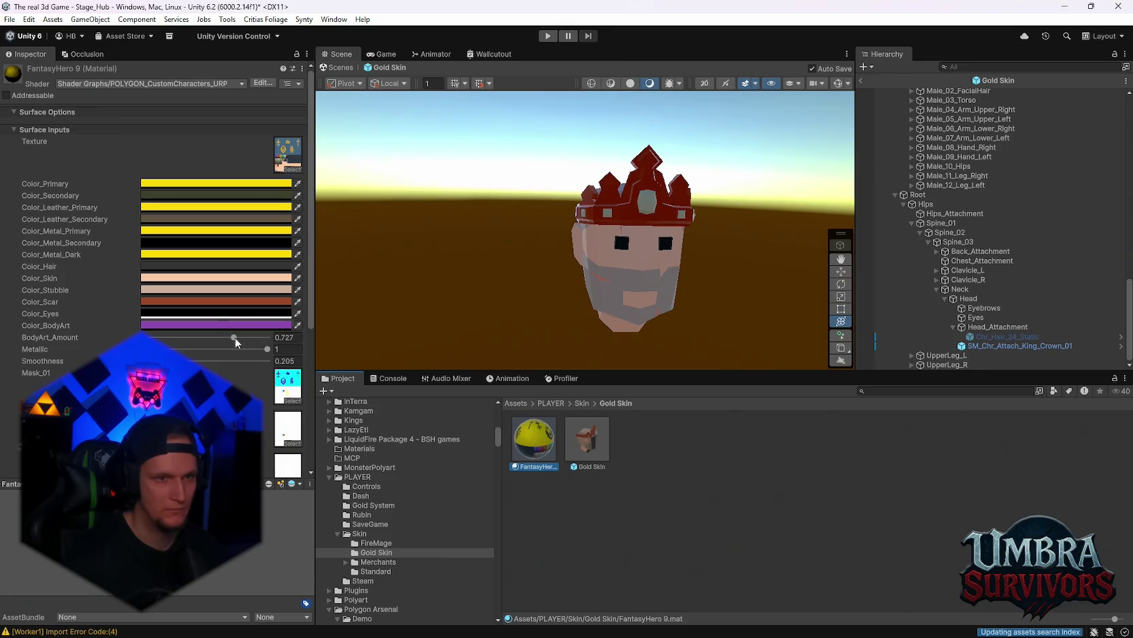
{"action": "left_click", "coordinate": [205, 301]}
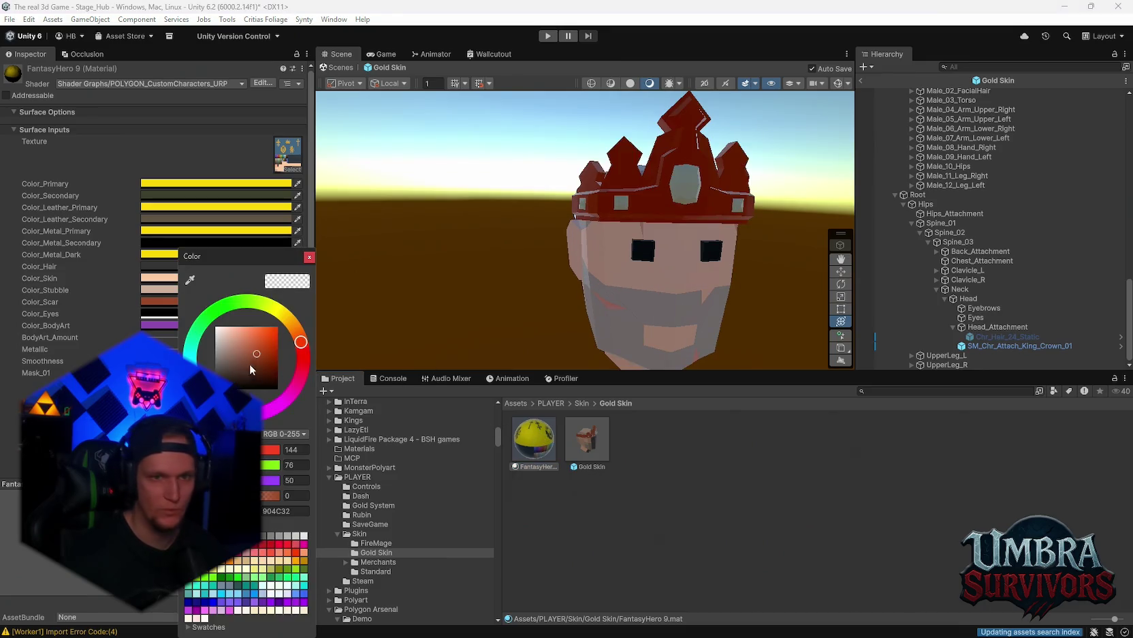
{"action": "mouse_move", "coordinate": [251, 370]}
{"action": "left_mouse_down"}
{"action": "mouse_move", "coordinate": [241, 347]}
{"action": "mouse_move", "coordinate": [196, 331]}
{"action": "left_mouse_up"}
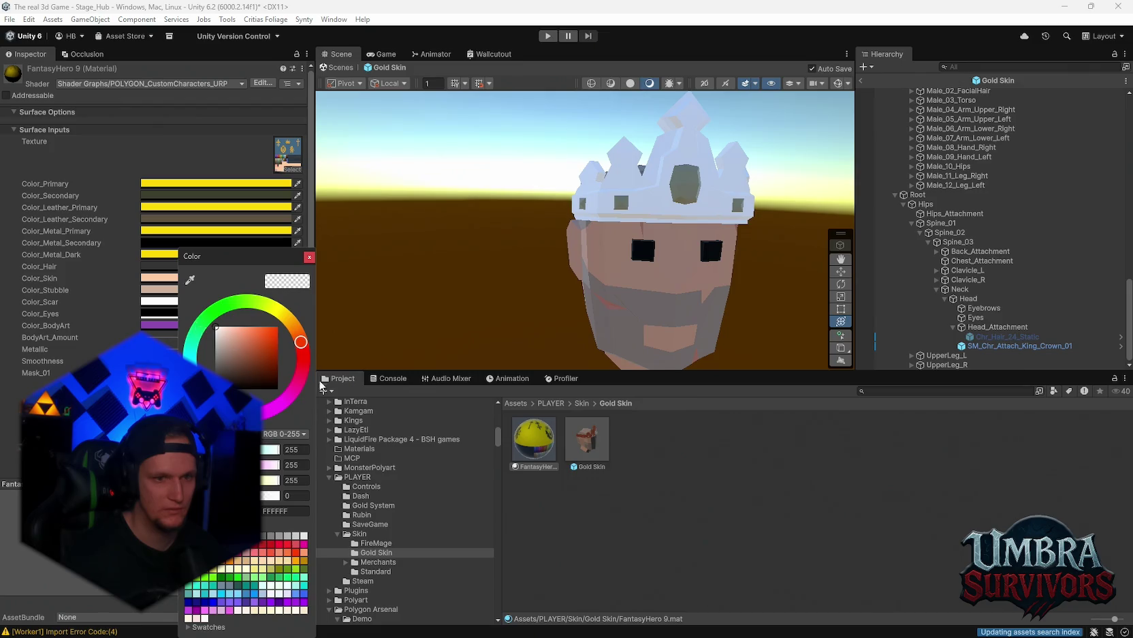
{"action": "key", "text": "Escape"}
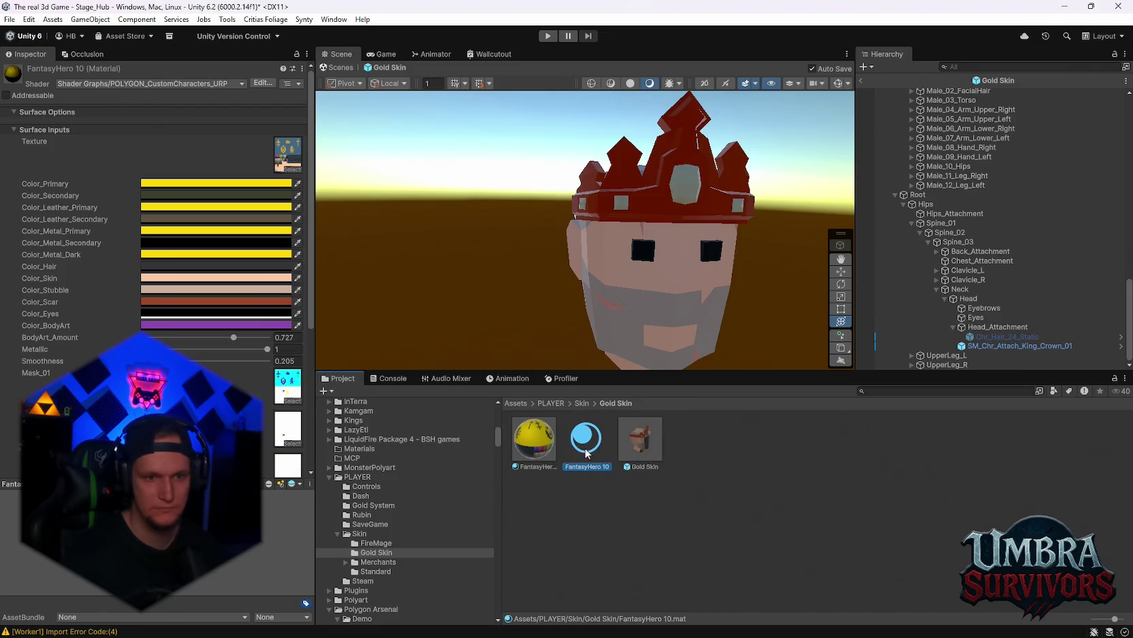
{"action": "left_click", "coordinate": [179, 305]}
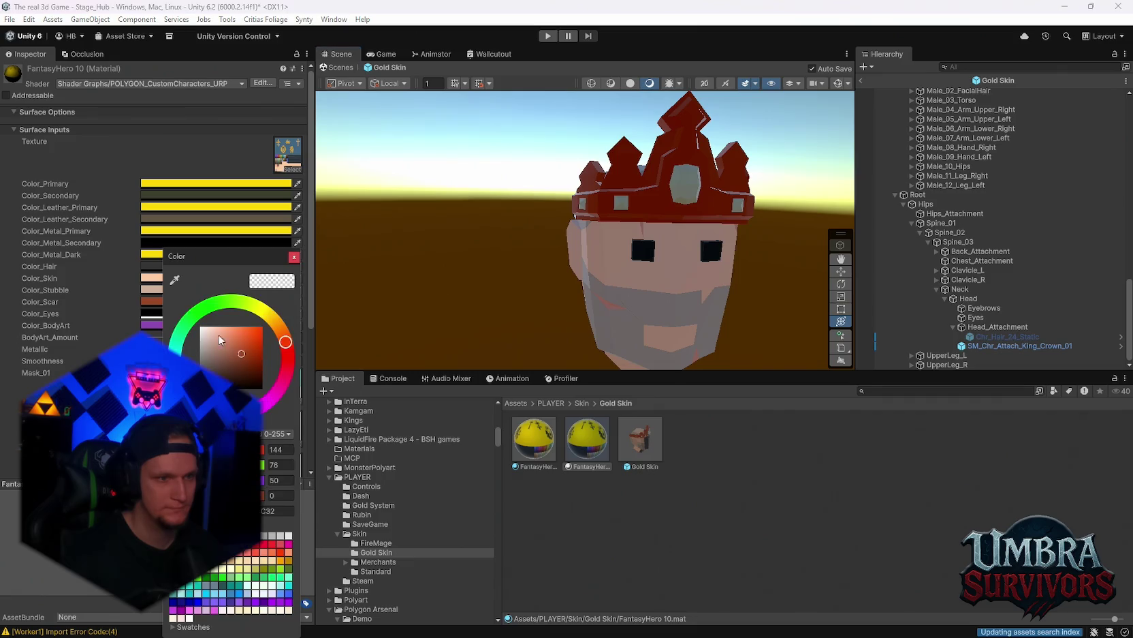
{"action": "left_click", "coordinate": [265, 326]}
{"action": "key", "text": "Return"}
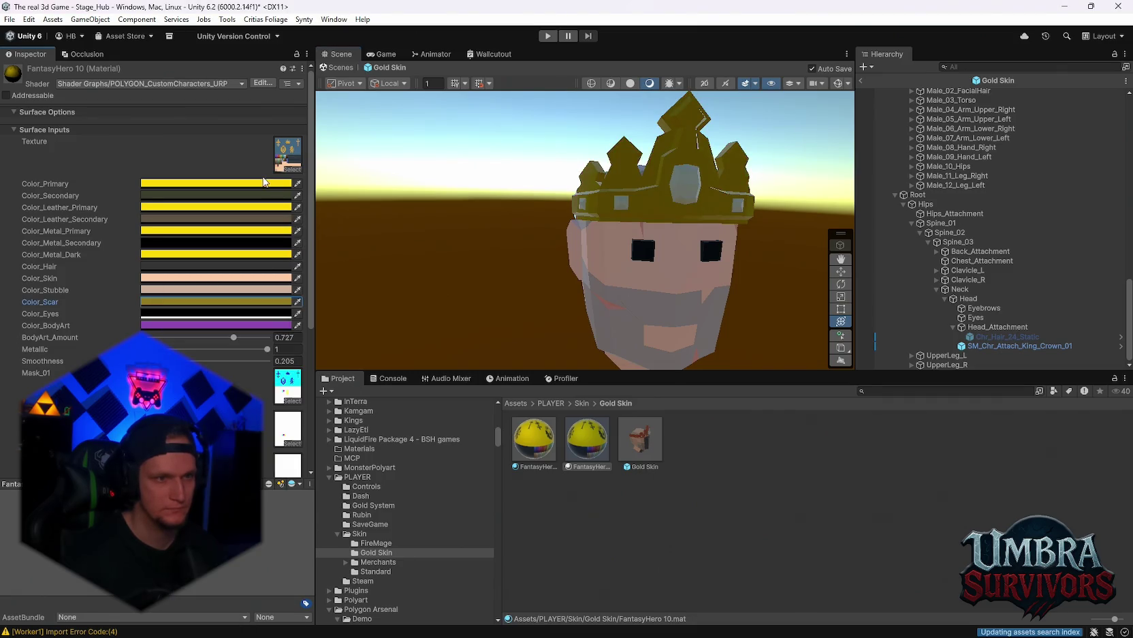
Step: Set Color_Scar to gold FFD700 after checking the Color_Primary yellow
{"action": "left_click", "coordinate": [286, 185]}
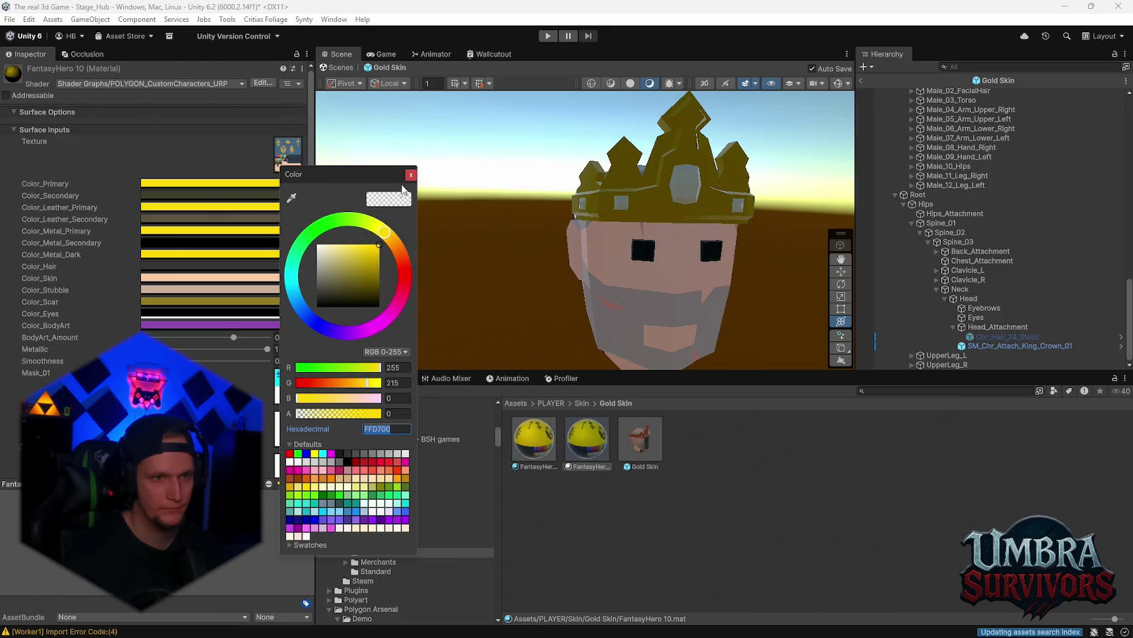
{"action": "left_click", "coordinate": [411, 175]}
{"action": "left_click", "coordinate": [189, 301]}
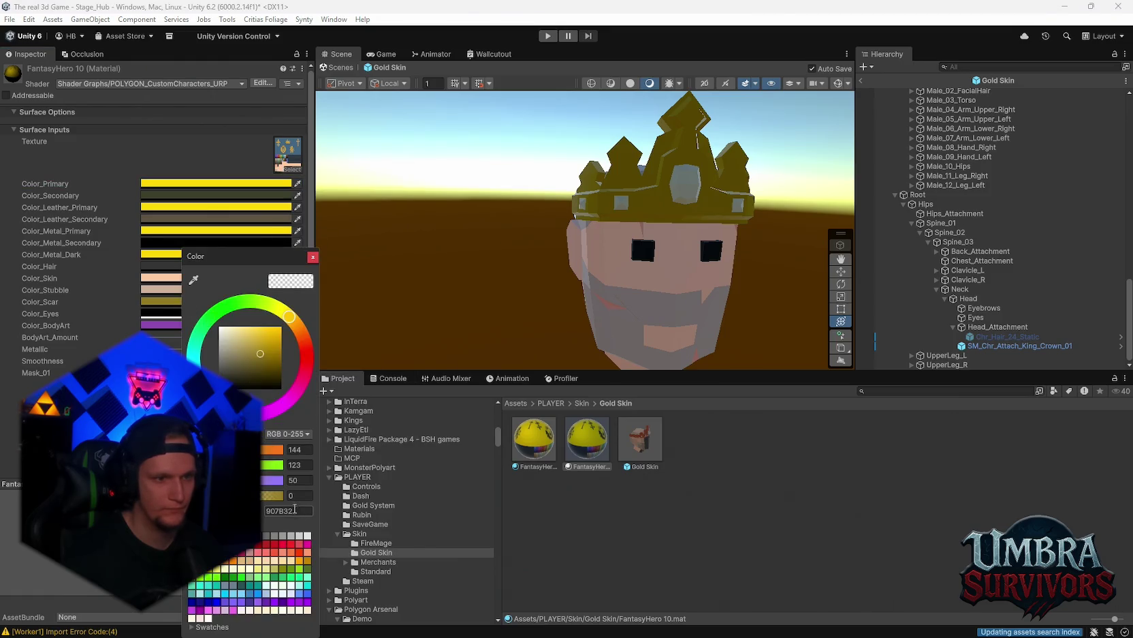
{"action": "left_click", "coordinate": [289, 510]}
{"action": "type", "text": "FFD700"}
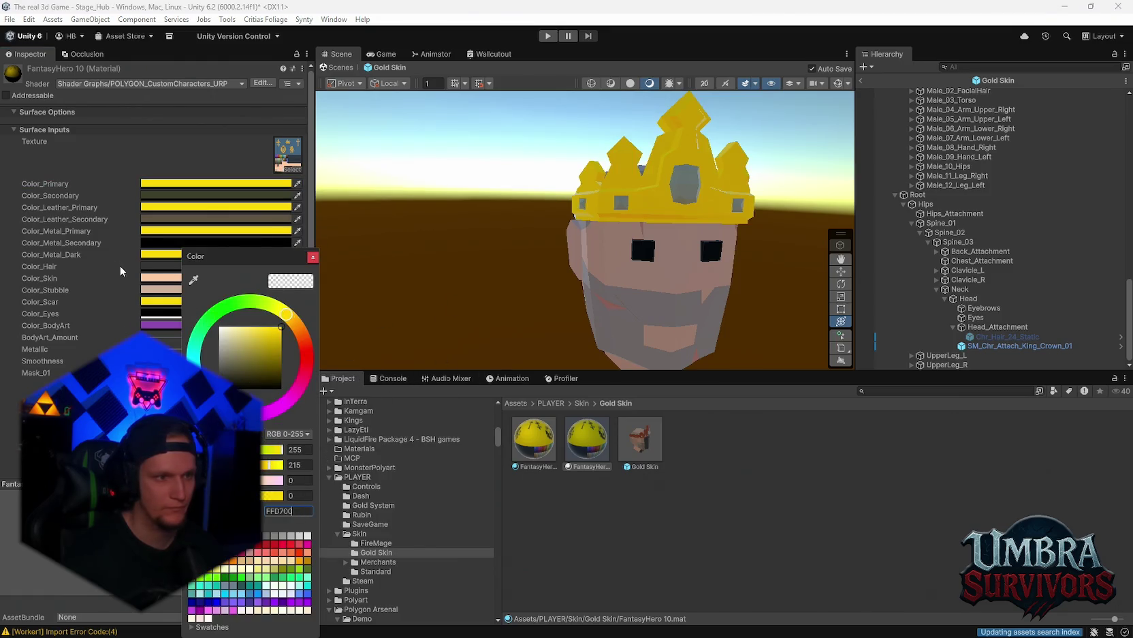
{"action": "left_click", "coordinate": [120, 270]}
Step: Inspect the Color_Leather_Secondary, Color_Hair and Color_Metal_Secondary colours without changing them
{"action": "left_click", "coordinate": [169, 219]}
{"action": "left_click", "coordinate": [169, 219]}
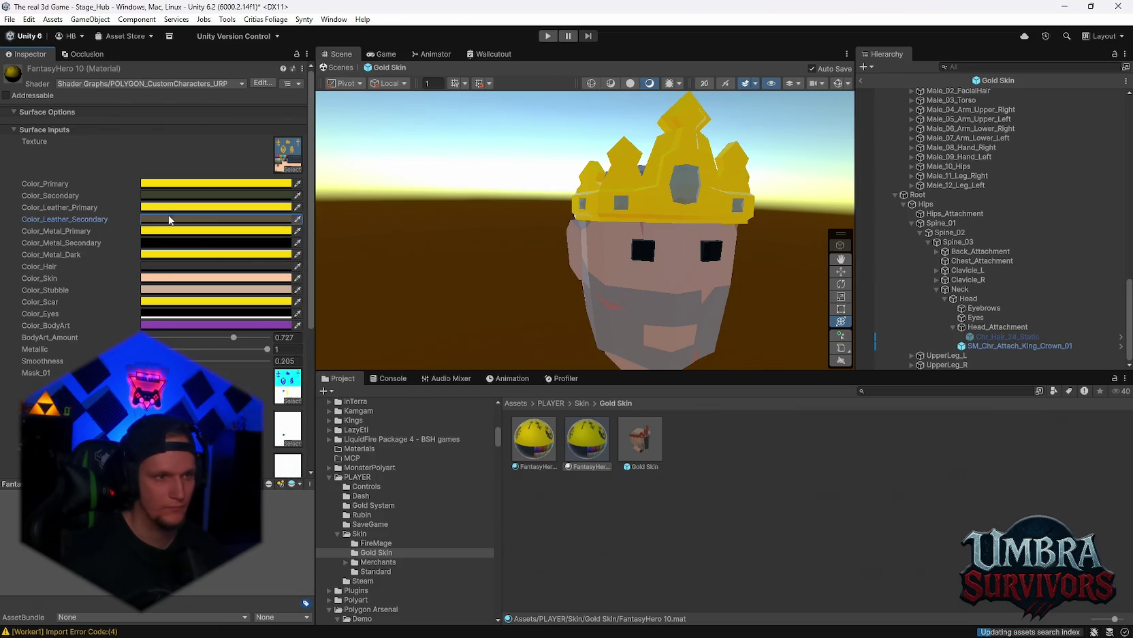
{"action": "left_click", "coordinate": [169, 219]}
{"action": "left_click", "coordinate": [169, 219]}
{"action": "left_click", "coordinate": [169, 219]}
{"action": "left_click", "coordinate": [205, 320]}
{"action": "left_click", "coordinate": [164, 266]}
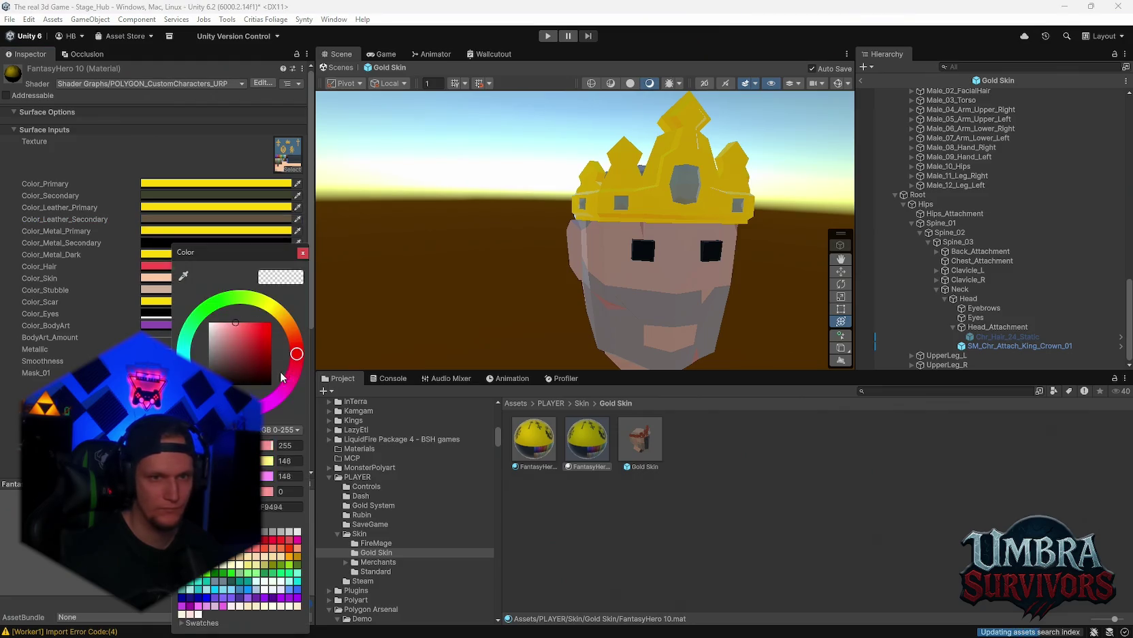
{"action": "left_click", "coordinate": [156, 243]}
{"action": "left_click", "coordinate": [155, 242]}
{"action": "key", "text": "Escape"}
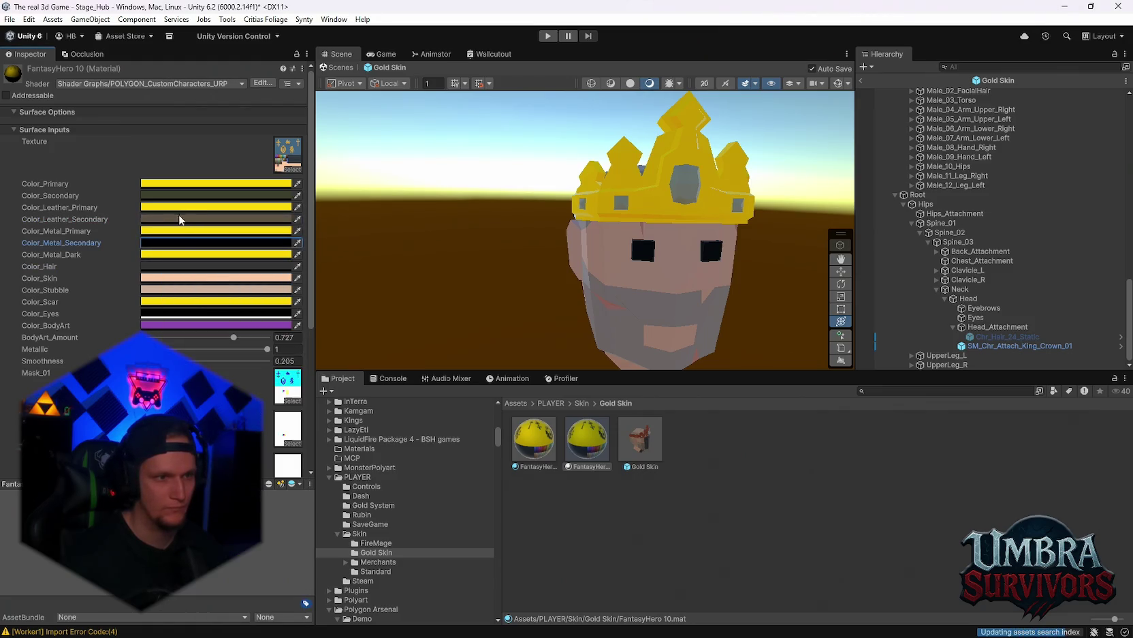
Step: Review the secondary, body-art, stubble, skin and hair colours, leaving all unchanged
{"action": "left_click", "coordinate": [170, 219]}
{"action": "key", "text": "Escape"}
{"action": "left_click", "coordinate": [179, 197]}
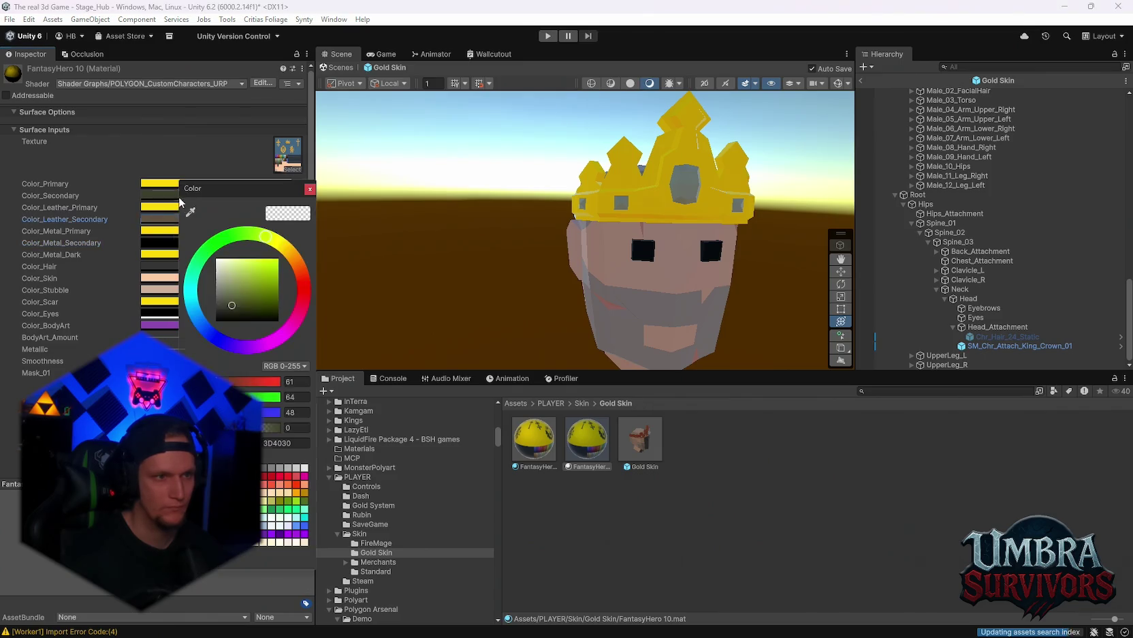
{"action": "key", "text": "Escape"}
{"action": "left_click", "coordinate": [171, 325]}
{"action": "key", "text": "Escape"}
{"action": "left_click", "coordinate": [171, 290]}
{"action": "left_click", "coordinate": [250, 334]}
{"action": "key", "text": "Escape"}
{"action": "left_click", "coordinate": [170, 278]}
{"action": "key", "text": "Escape"}
{"action": "left_click", "coordinate": [180, 266]}
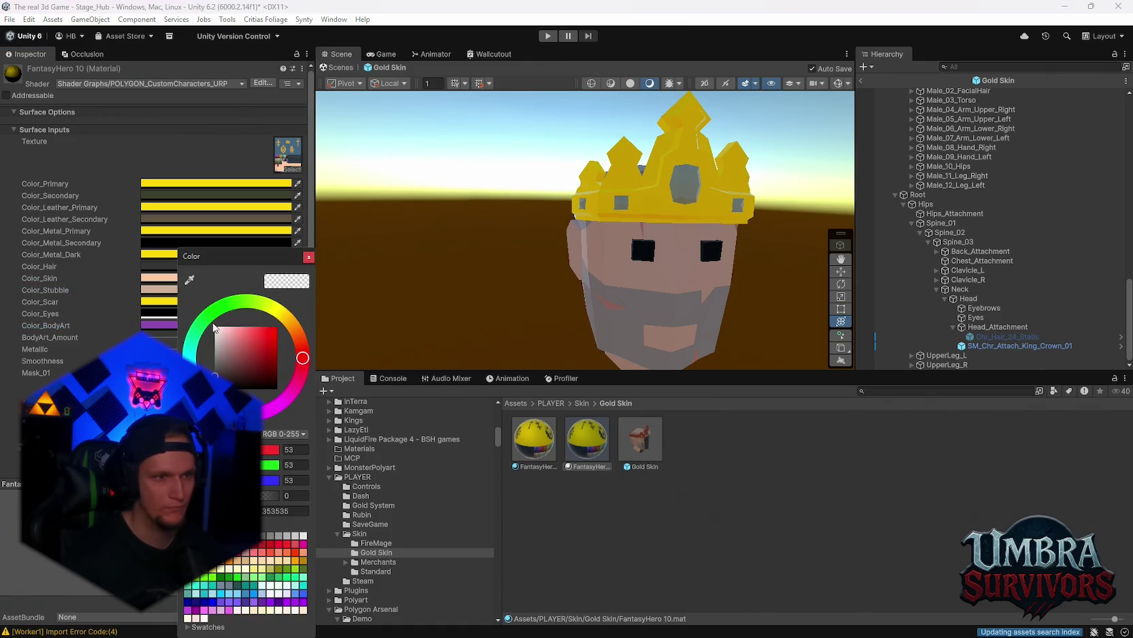
{"action": "key", "text": "Escape"}
{"action": "mouse_move", "coordinate": [734, 156]}
{"action": "left_mouse_down"}
{"action": "mouse_move", "coordinate": [673, 200]}
{"action": "mouse_move", "coordinate": [617, 217]}
{"action": "left_mouse_up"}
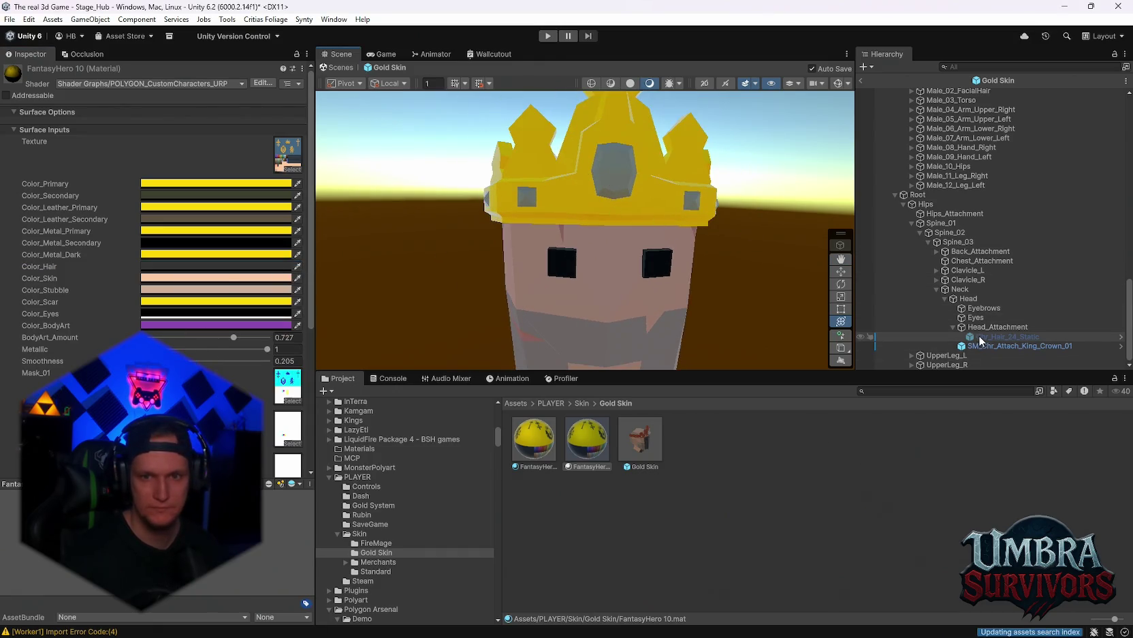
Step: Open the crown's FantasyHero 10 material and test primary, metal and scar colours, reverting each
{"action": "left_click", "coordinate": [983, 347]}
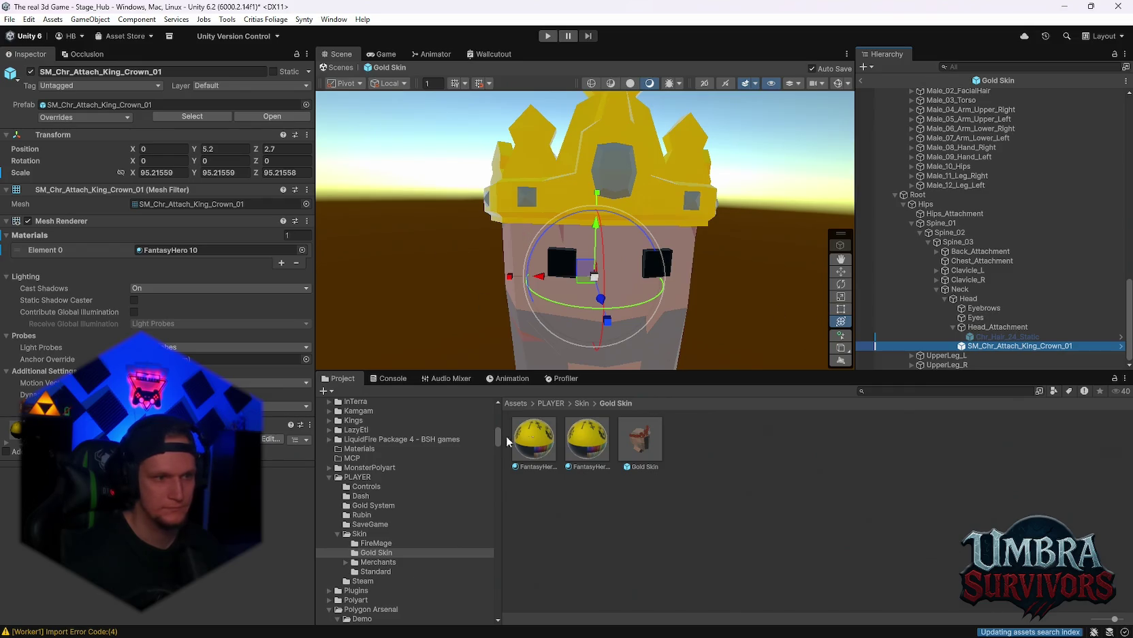
{"action": "left_click", "coordinate": [584, 440]}
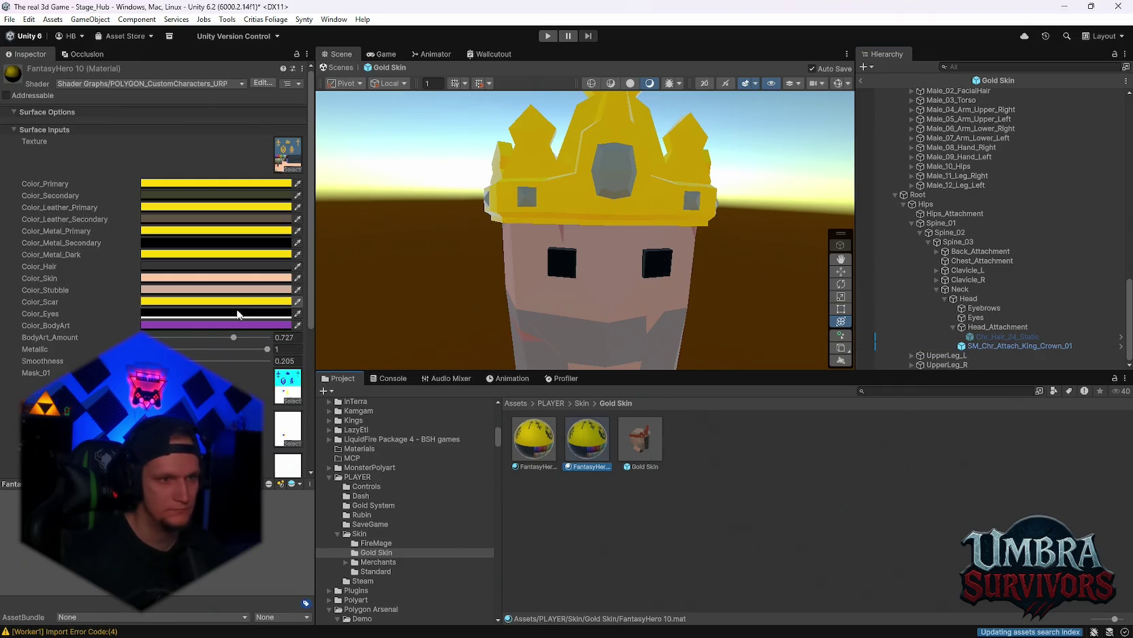
{"action": "left_click", "coordinate": [172, 183]}
{"action": "left_click", "coordinate": [238, 244]}
{"action": "key", "text": "Escape"}
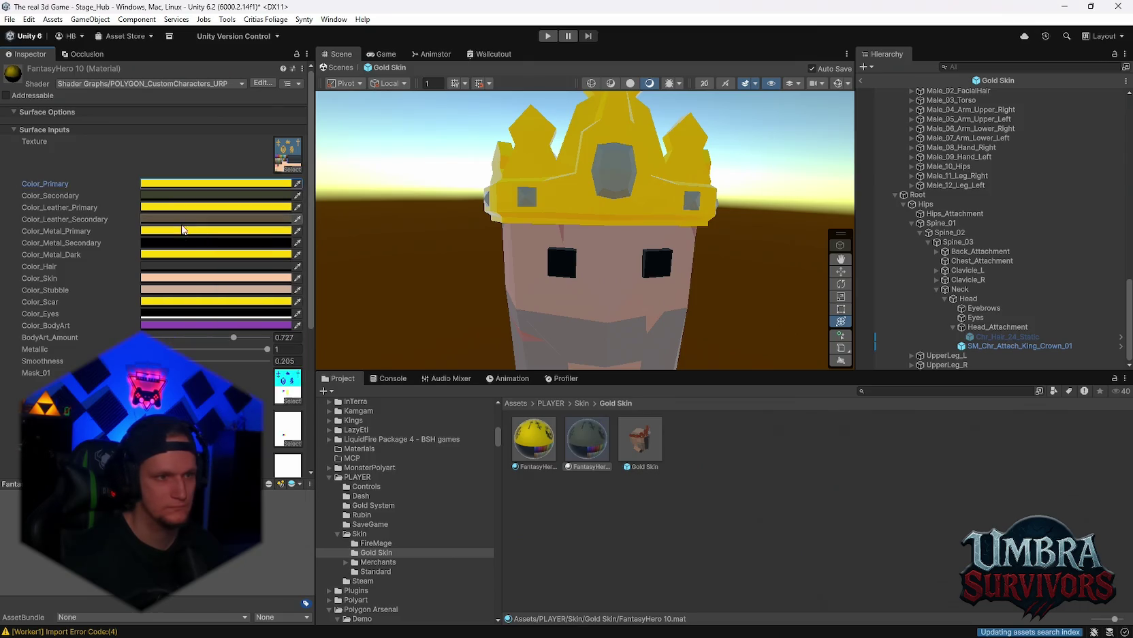
{"action": "left_click", "coordinate": [178, 254]}
{"action": "key", "text": "Escape"}
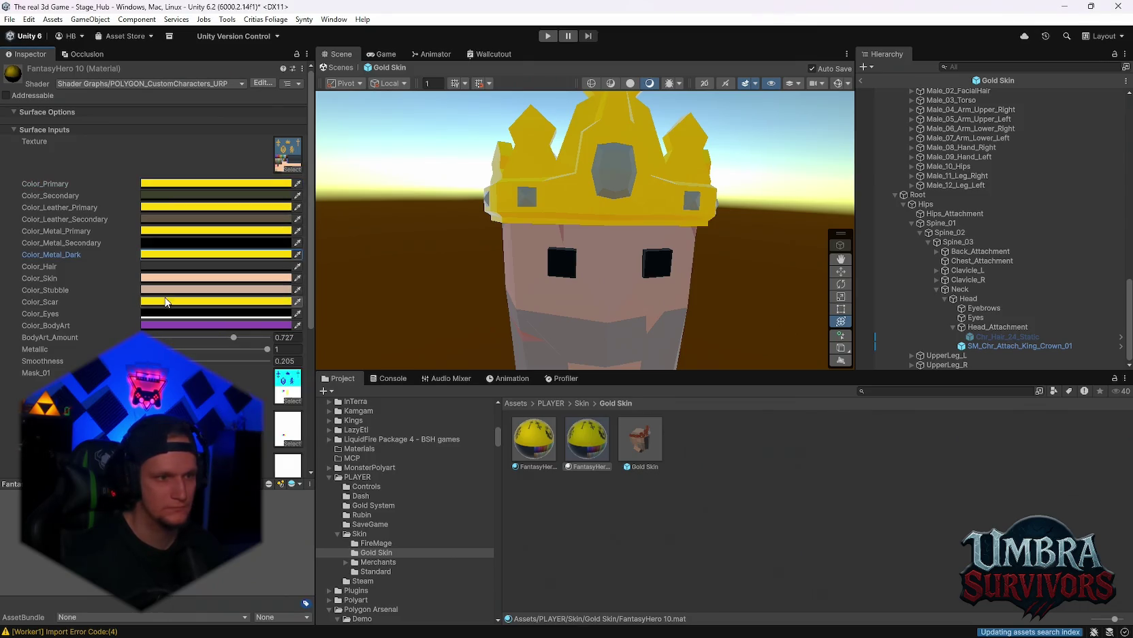
{"action": "left_click", "coordinate": [200, 302]}
{"action": "left_click", "coordinate": [258, 369]}
{"action": "key", "text": "Escape"}
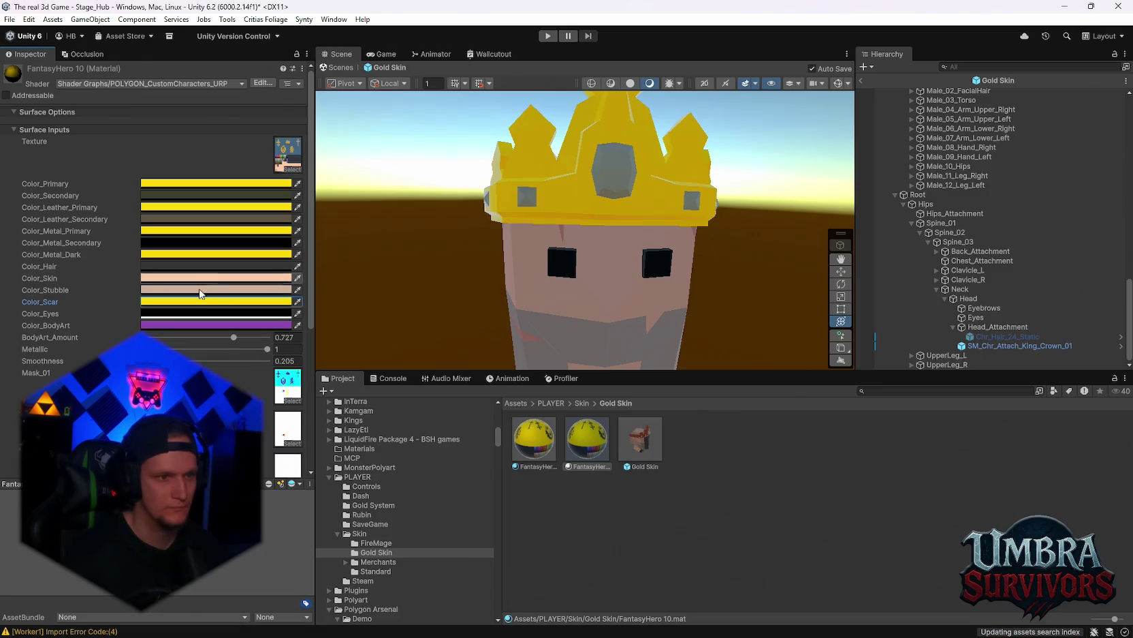
Step: Try Smoothness 1, undo it, and raise BodyArt_Amount to 1
{"action": "left_click_drag", "start_coordinate": [168, 361], "coordinate": [274, 363]}
{"action": "mouse_move", "coordinate": [638, 259]}
{"action": "left_mouse_down"}
{"action": "mouse_move", "coordinate": [680, 252]}
{"action": "mouse_move", "coordinate": [641, 263]}
{"action": "left_mouse_up"}
{"action": "key", "text": "ctrl+z"}
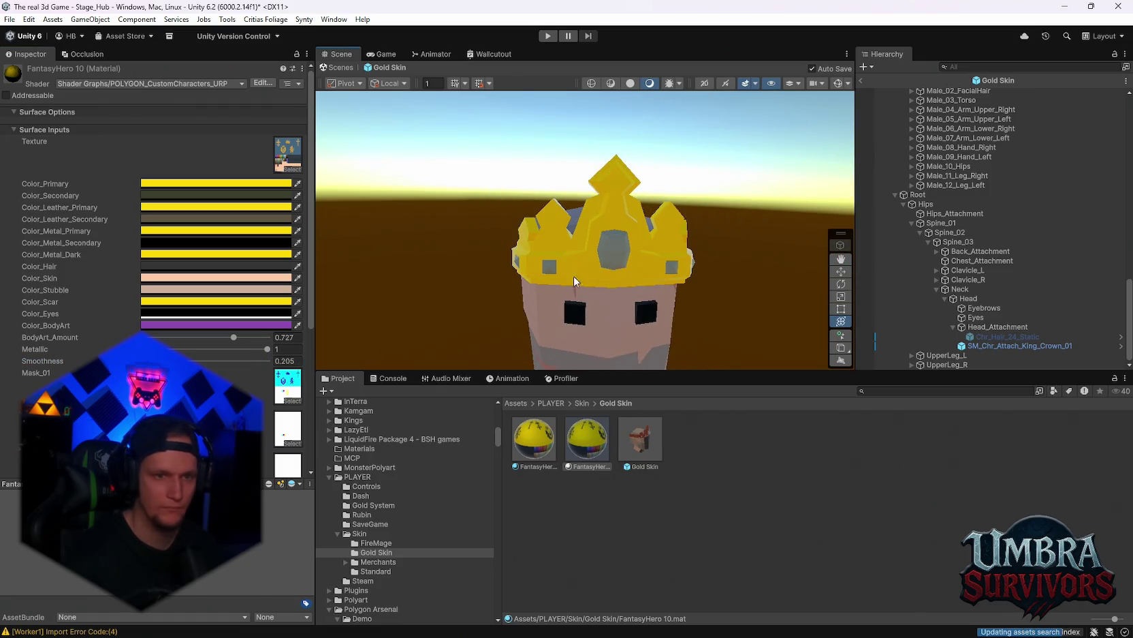
{"action": "scroll", "coordinate": [594, 264], "scroll_direction": "up", "scroll_amount": 3}
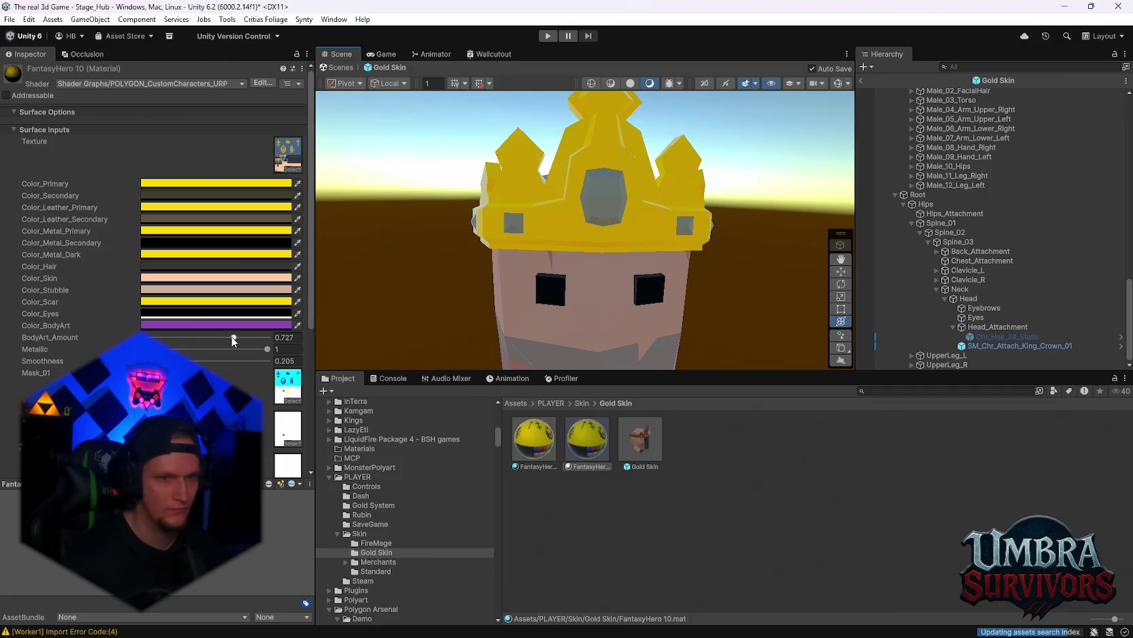
{"action": "mouse_move", "coordinate": [156, 337]}
{"action": "left_mouse_down"}
{"action": "mouse_move", "coordinate": [107, 348]}
{"action": "mouse_move", "coordinate": [338, 341]}
{"action": "left_mouse_up"}
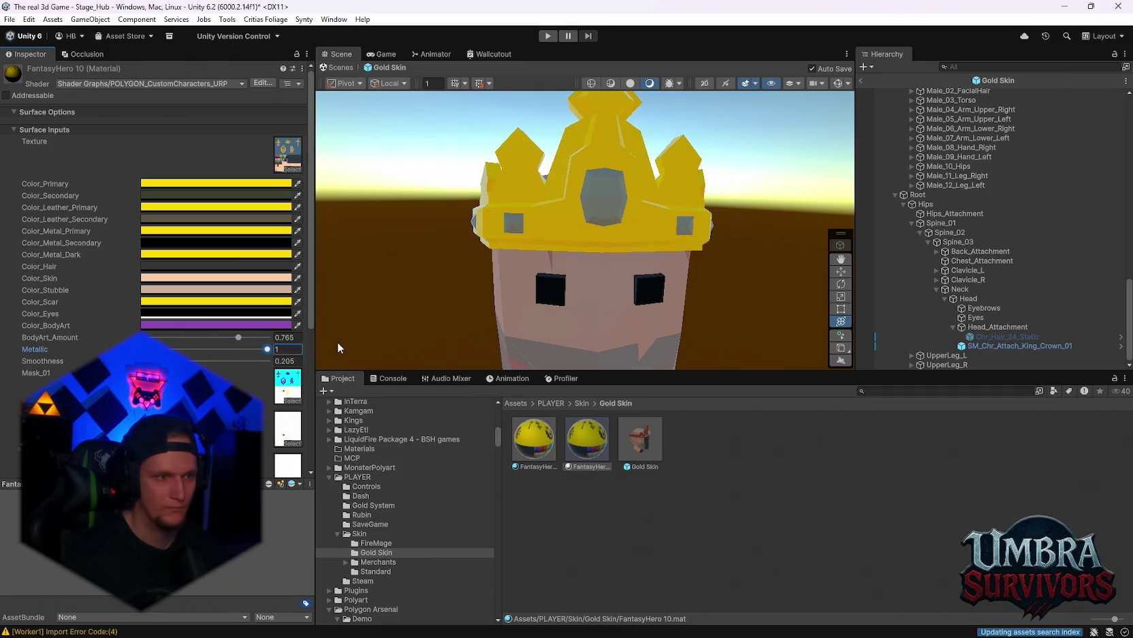
Step: Check the body-art, eye, scar and stubble colours, reverting a red eye trial
{"action": "left_click", "coordinate": [201, 326]}
{"action": "left_click", "coordinate": [163, 313]}
{"action": "left_click", "coordinate": [269, 333]}
{"action": "key", "text": "Escape"}
{"action": "left_click", "coordinate": [156, 302]}
{"action": "key", "text": "Escape"}
{"action": "left_click", "coordinate": [157, 289]}
{"action": "key", "text": "Escape"}
{"action": "scroll", "coordinate": [336, 287], "scroll_direction": "down", "scroll_amount": 5}
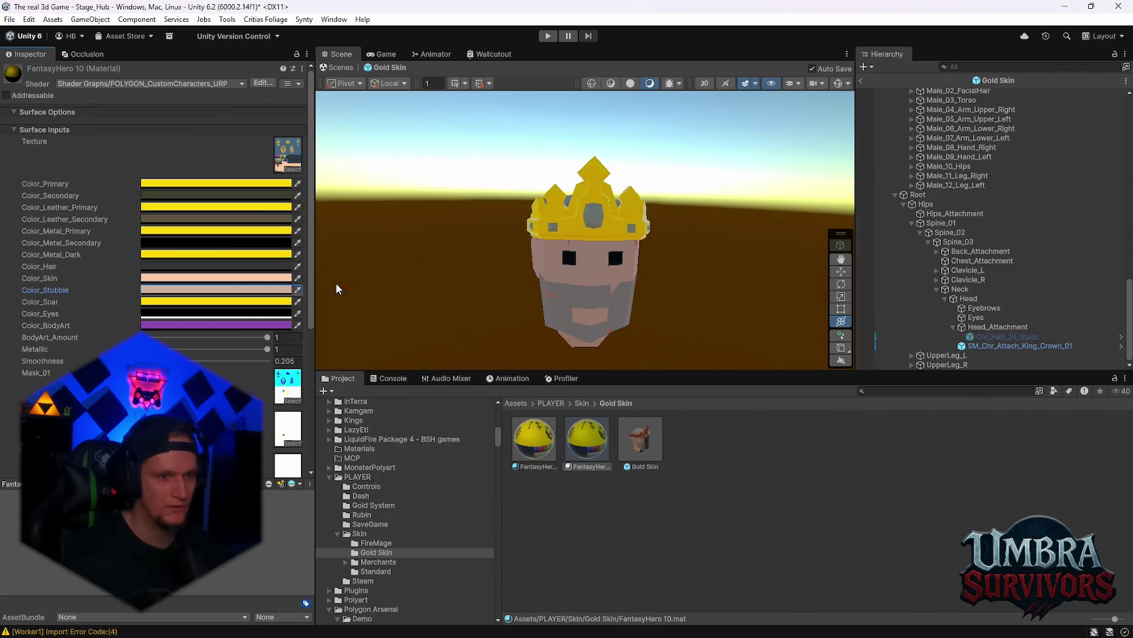
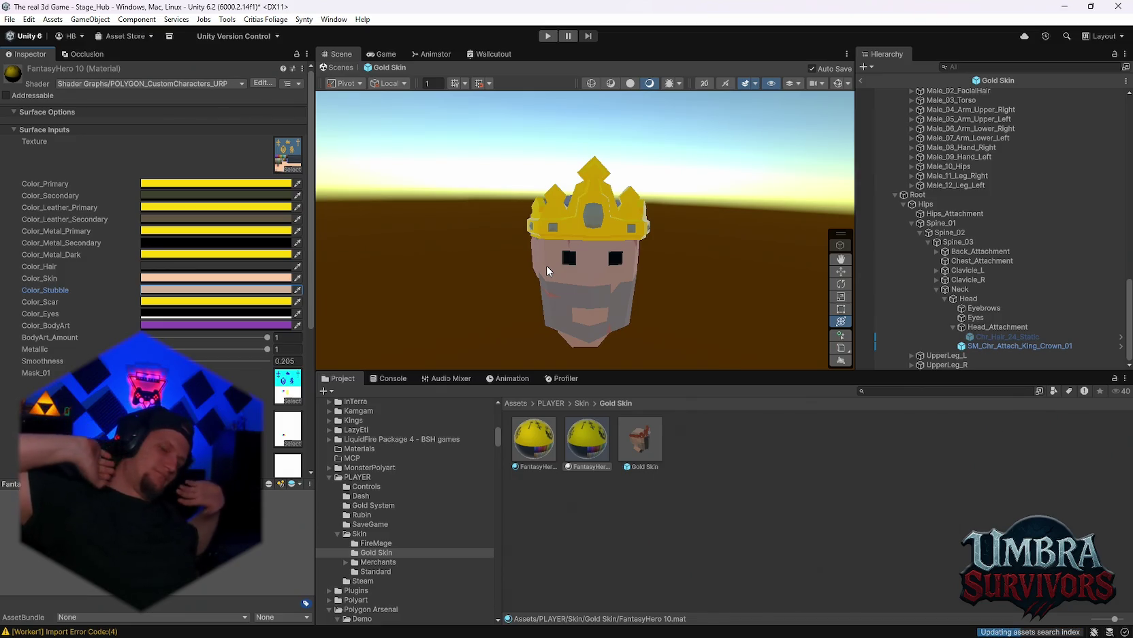
Step: Leave the Gold Skin prefab and return to the main scene, centred on the crowned head
{"action": "left_click", "coordinate": [384, 56]}
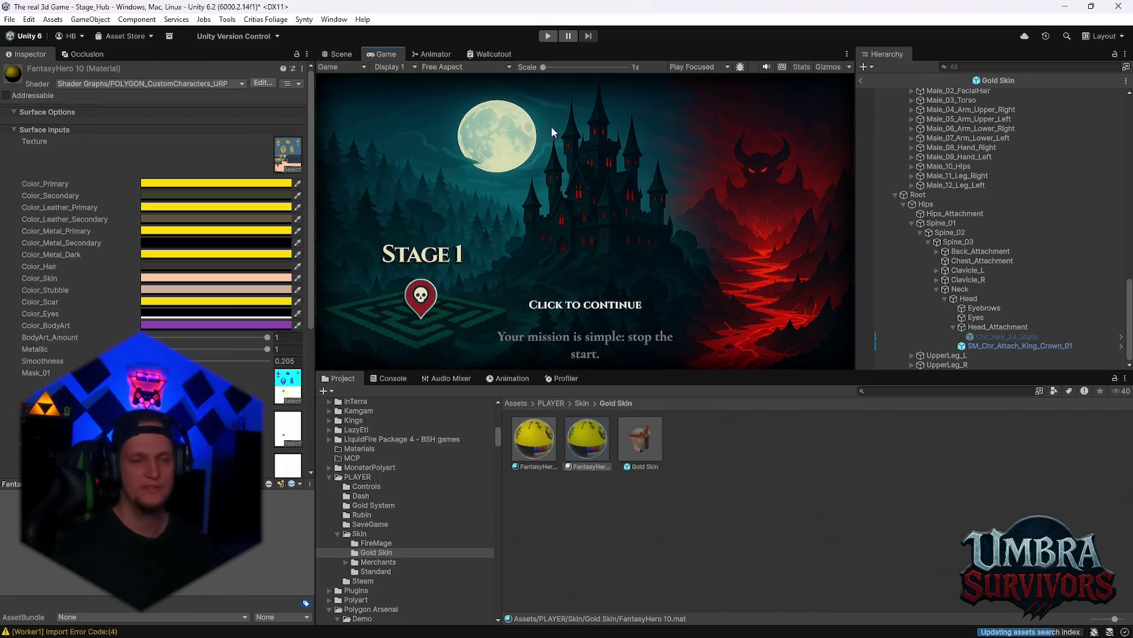
{"action": "left_click", "coordinate": [339, 54]}
{"action": "left_click", "coordinate": [862, 81]}
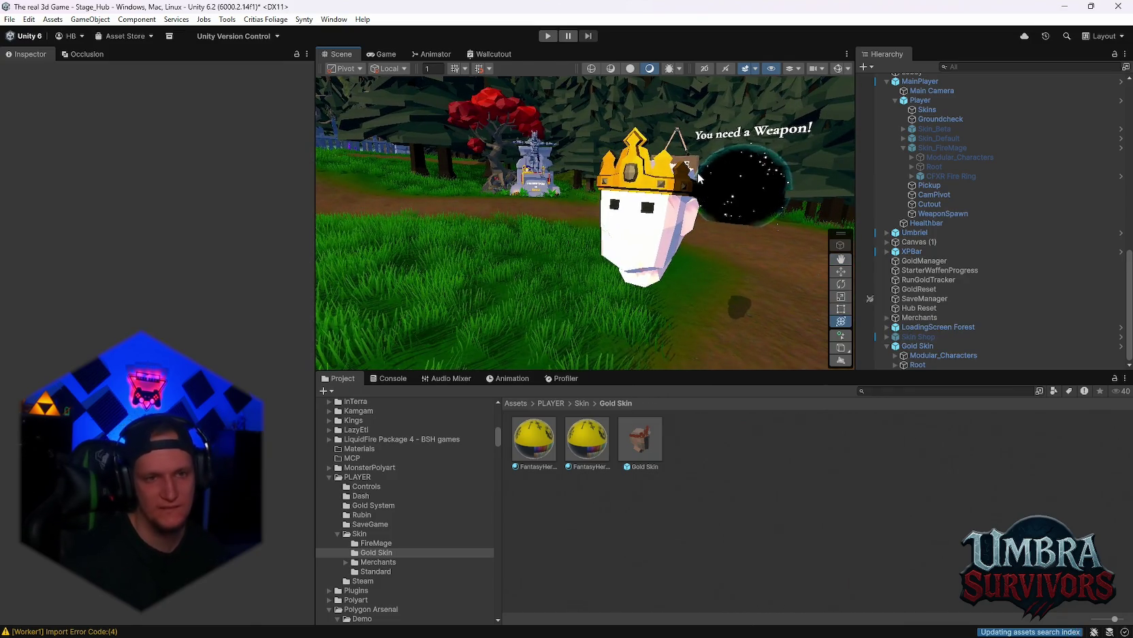
{"action": "left_click_drag", "start_coordinate": [698, 173], "coordinate": [638, 175]}
{"action": "key", "text": "f"}
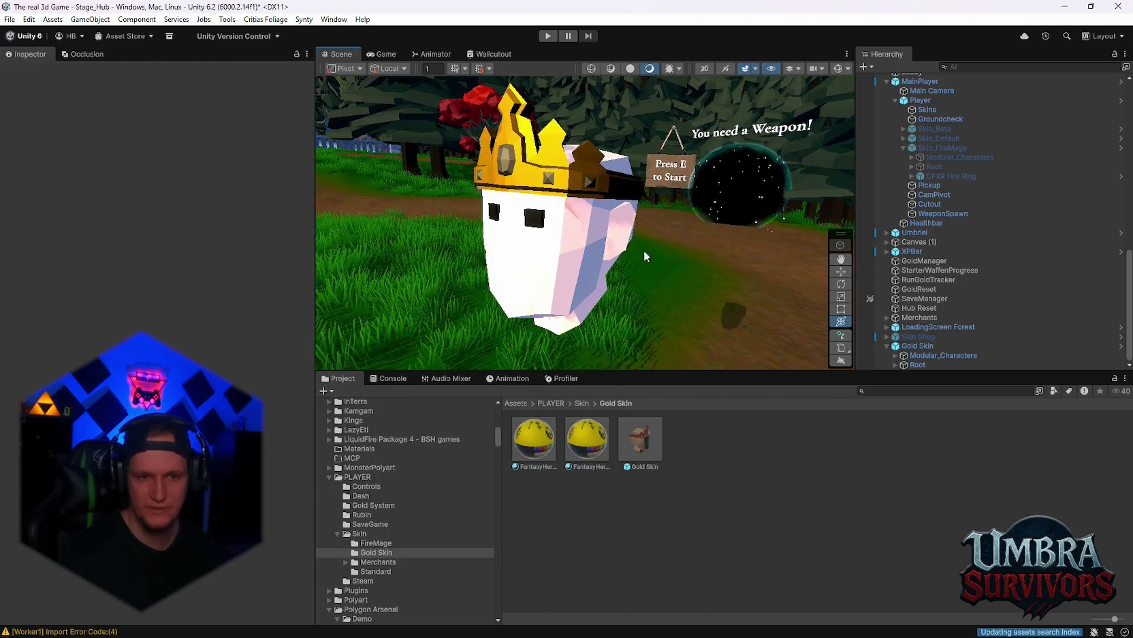
{"action": "double_click", "coordinate": [644, 442]}
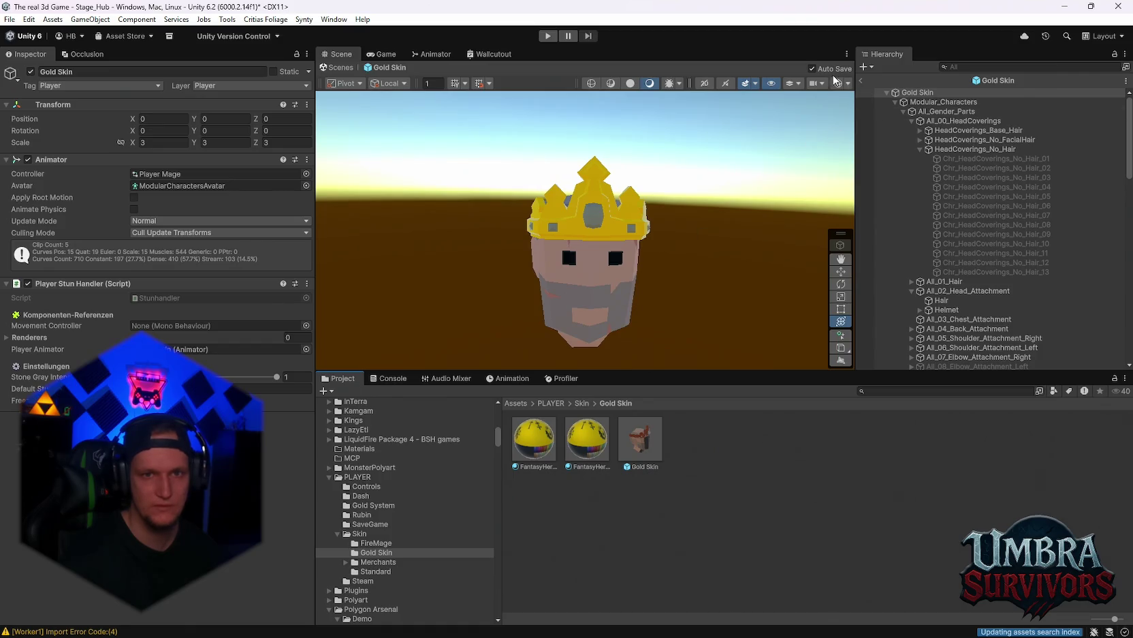
{"action": "left_click", "coordinate": [861, 79]}
Step: Select the FantasyHero 10 material, preview its secondary and metal colours, and try a lighter yellow Color_Metal_Dark
{"action": "left_click", "coordinate": [572, 434]}
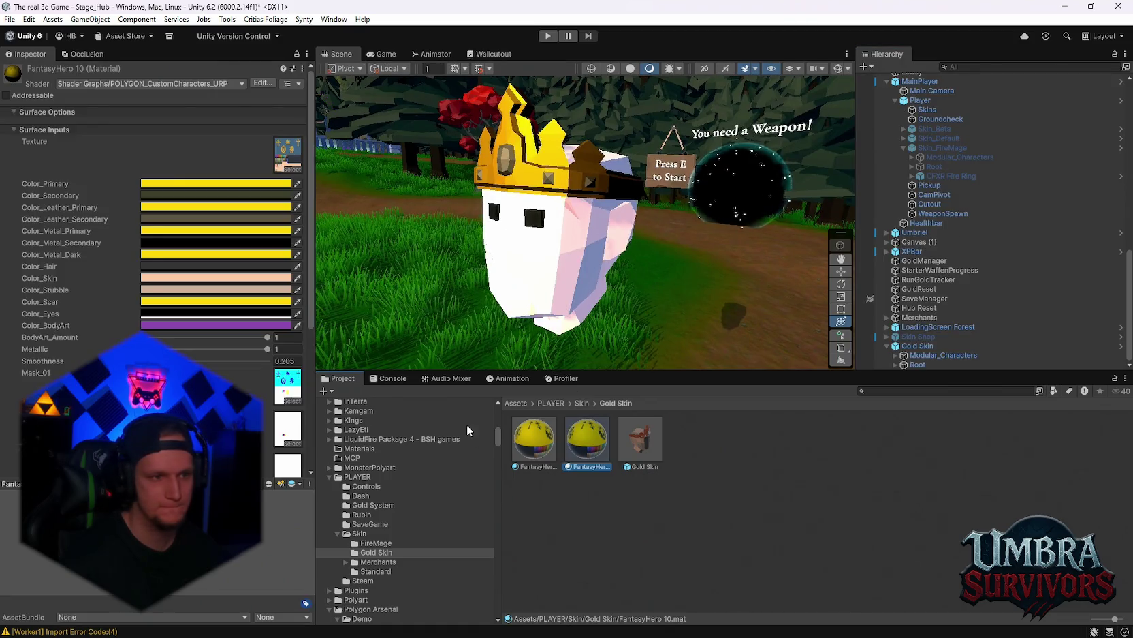
{"action": "left_click", "coordinate": [166, 266]}
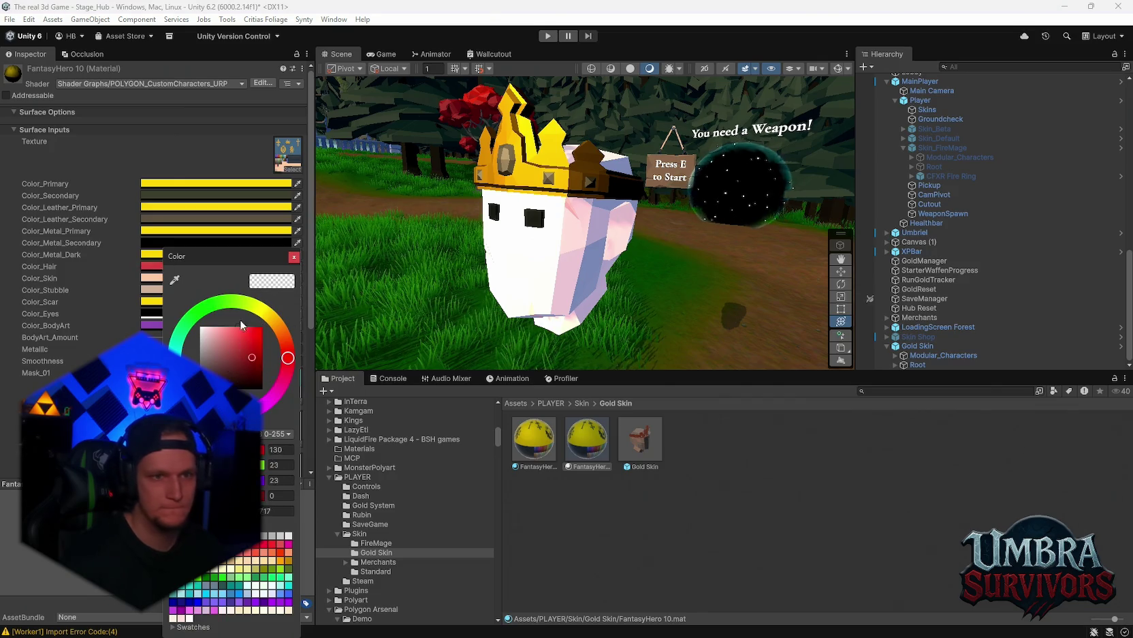
{"action": "left_click", "coordinate": [148, 218]}
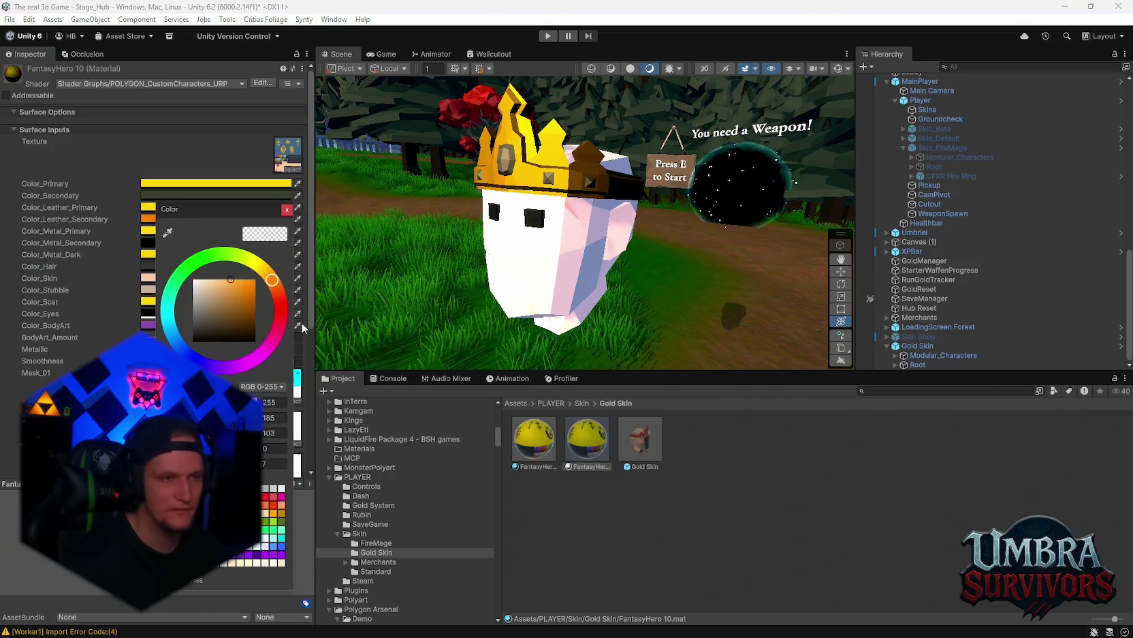
{"action": "left_click", "coordinate": [153, 196]}
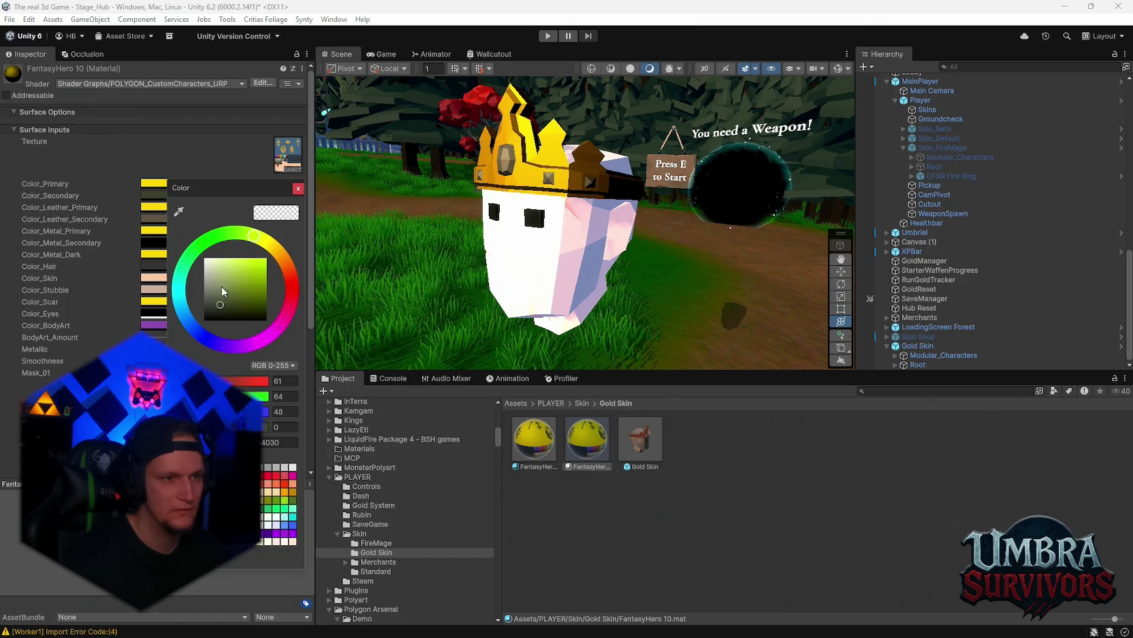
{"action": "key", "text": "Return"}
{"action": "left_click", "coordinate": [188, 234]}
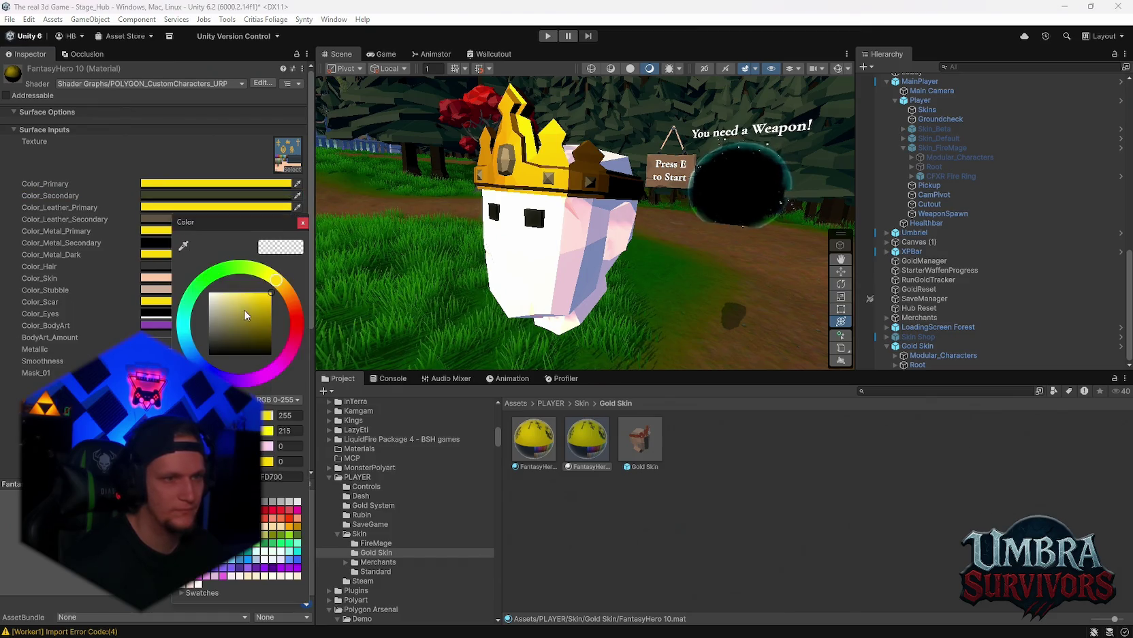
{"action": "key", "text": "Return"}
{"action": "left_click", "coordinate": [153, 254]}
{"action": "left_click_drag", "start_coordinate": [228, 319], "coordinate": [237, 302]}
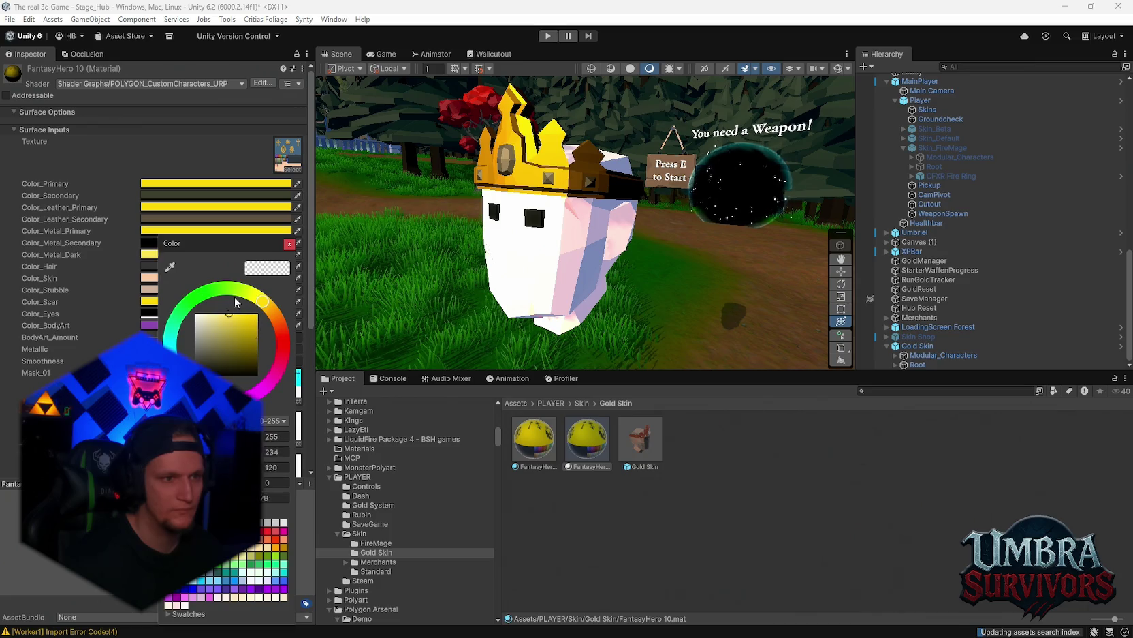
{"action": "key", "text": "Return"}
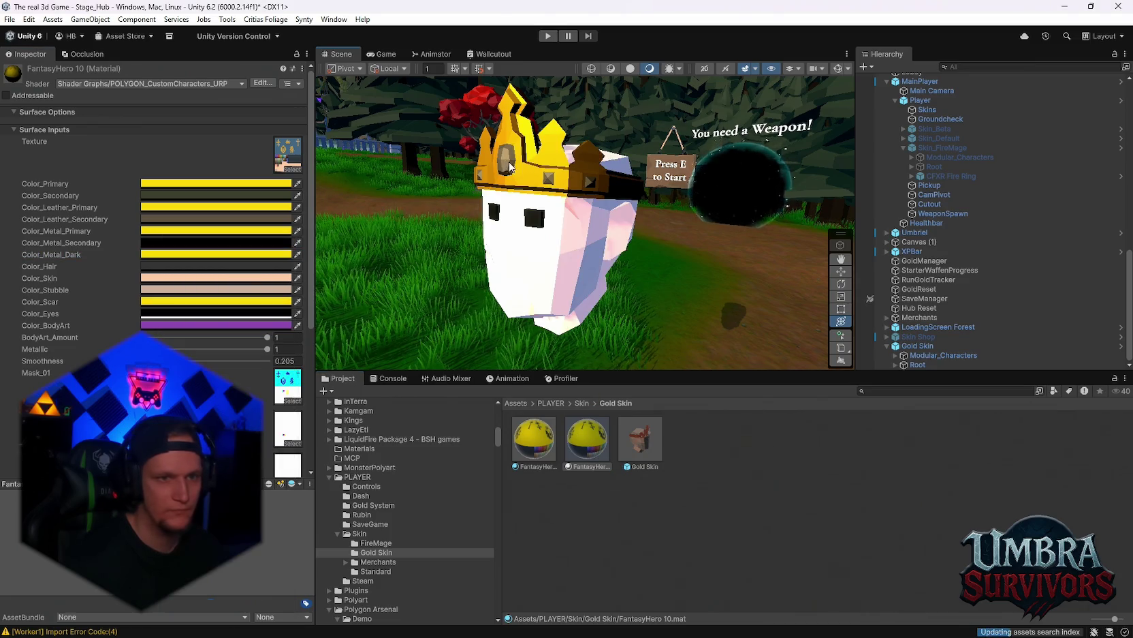
Step: Try an orange Color_Leather_Secondary, check Color_Skin and set a beige Color_Stubble
{"action": "left_click", "coordinate": [153, 219]}
{"action": "left_click_drag", "start_coordinate": [235, 306], "coordinate": [265, 280]}
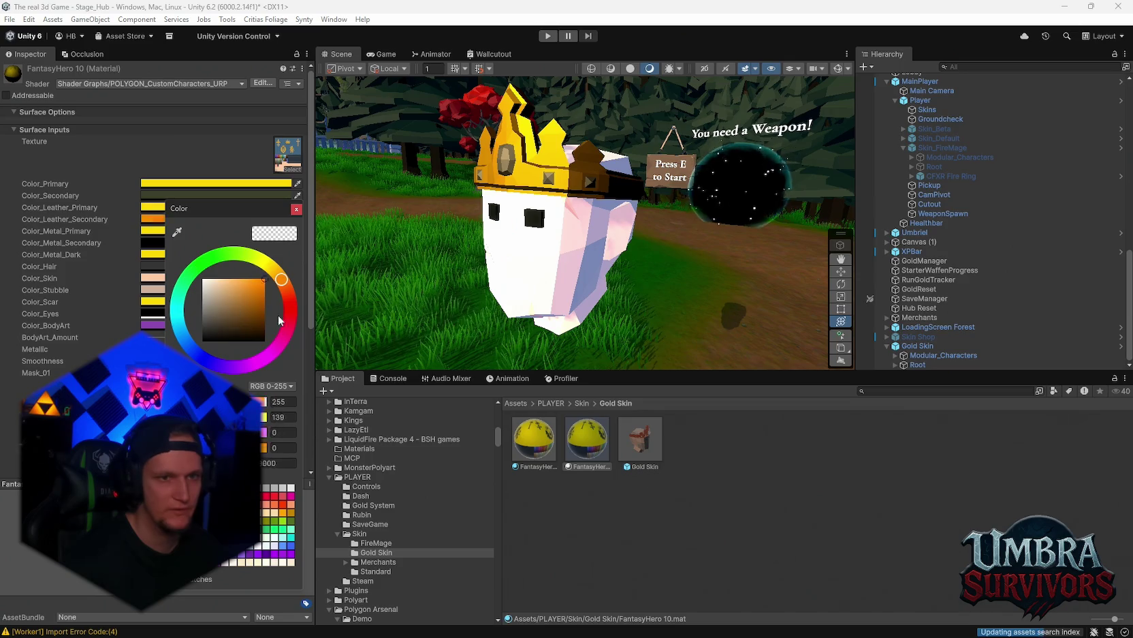
{"action": "key", "text": "Return"}
{"action": "left_click", "coordinate": [153, 278]}
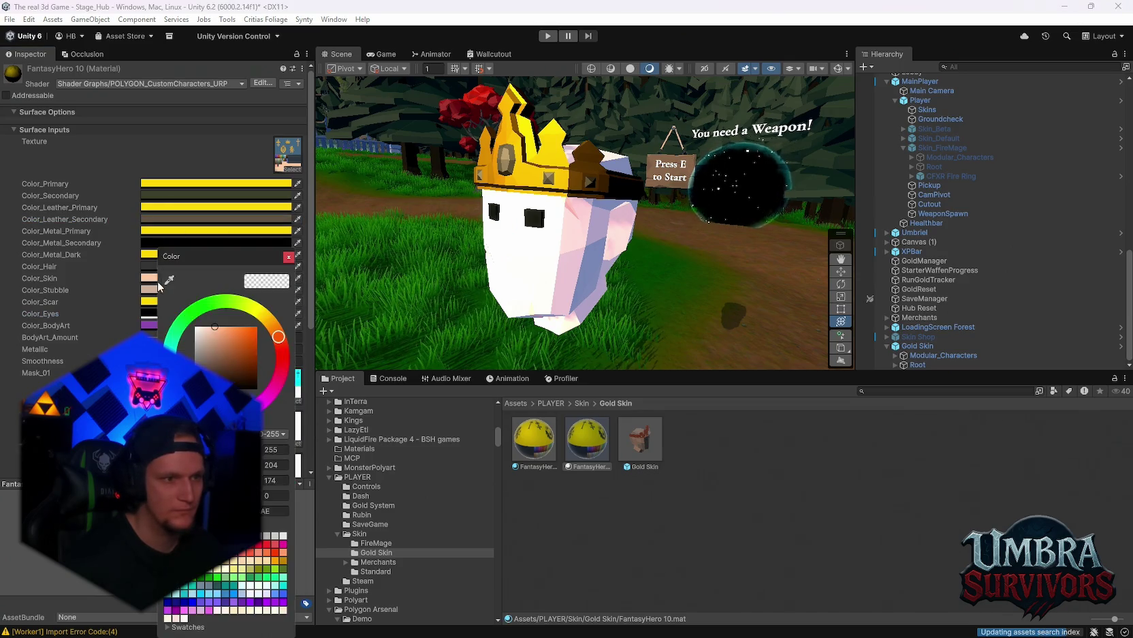
{"action": "key", "text": "Return"}
{"action": "left_click", "coordinate": [152, 289]}
{"action": "mouse_move", "coordinate": [294, 361]}
{"action": "left_mouse_down"}
{"action": "mouse_move", "coordinate": [291, 344]}
{"action": "mouse_move", "coordinate": [289, 382]}
{"action": "mouse_move", "coordinate": [276, 310]}
{"action": "left_mouse_up"}
{"action": "left_click", "coordinate": [217, 335]}
{"action": "key", "text": "Return"}
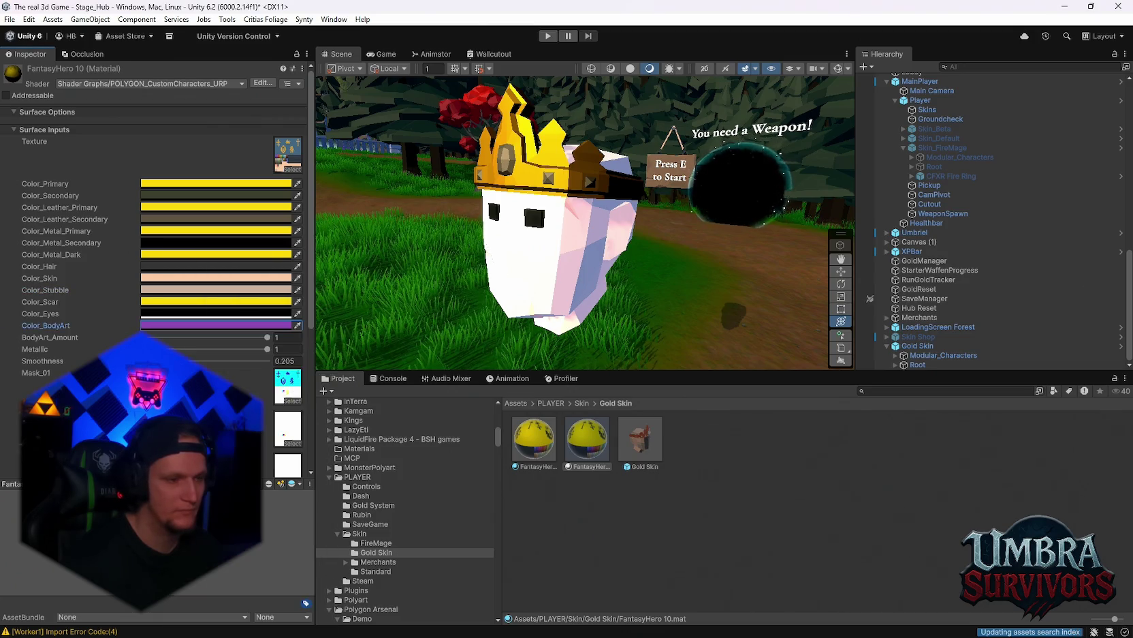
{"action": "scroll", "coordinate": [218, 341], "scroll_direction": "down", "scroll_amount": 8}
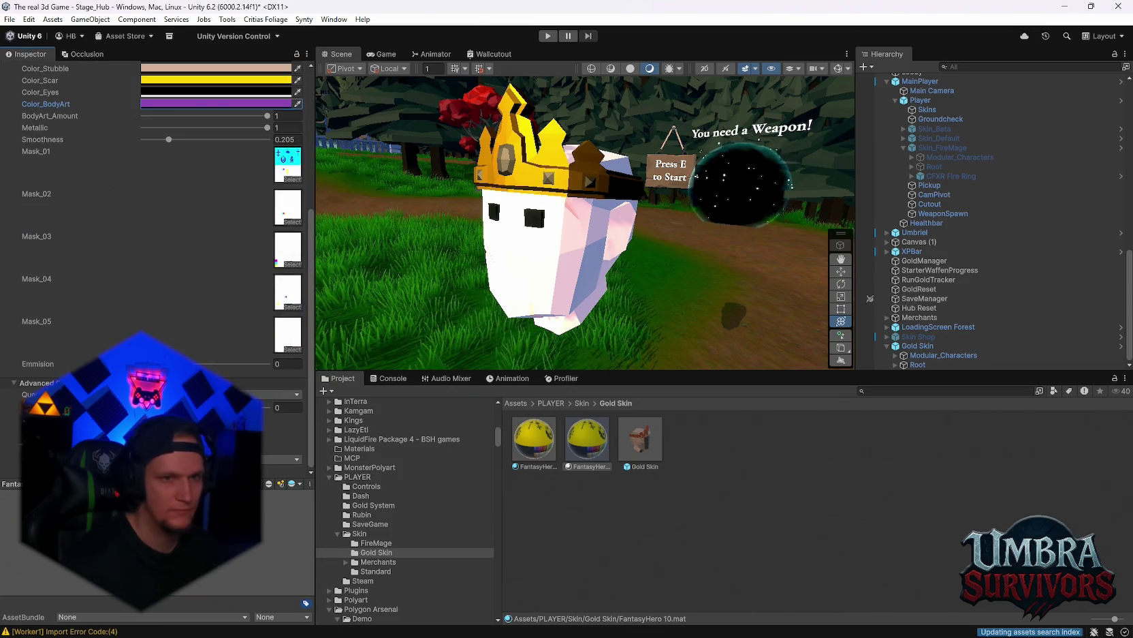
{"action": "scroll", "coordinate": [157, 334], "scroll_direction": "up", "scroll_amount": 7}
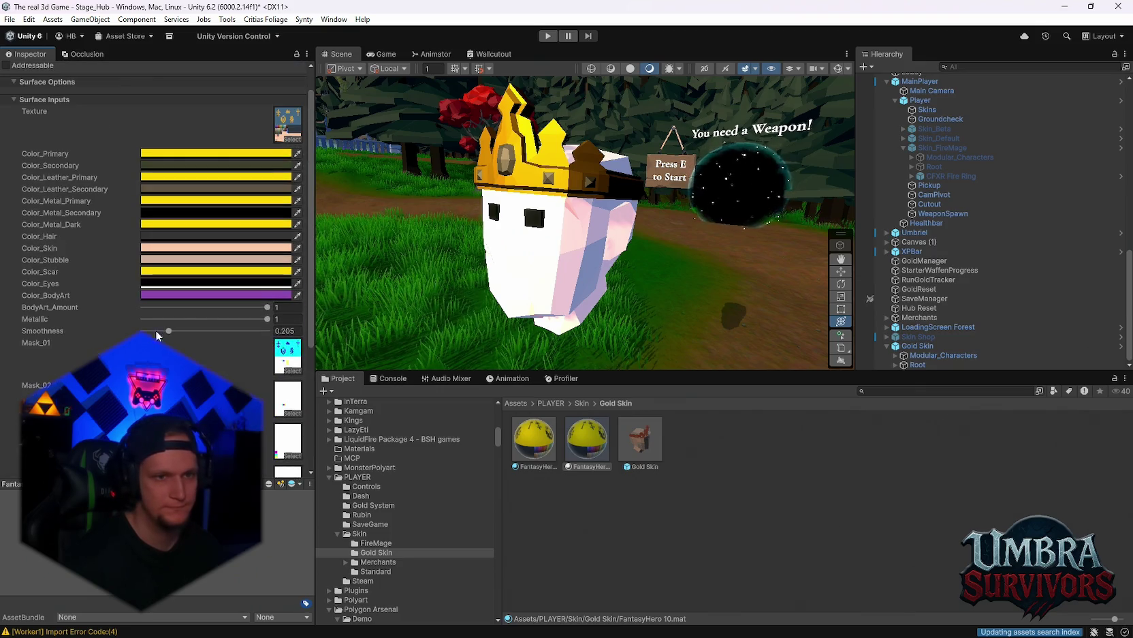
Step: Open the Gold Skin prefab and search the Project for 'rupe'
{"action": "double_click", "coordinate": [638, 441]}
{"action": "scroll", "coordinate": [950, 289], "scroll_direction": "down", "scroll_amount": 5}
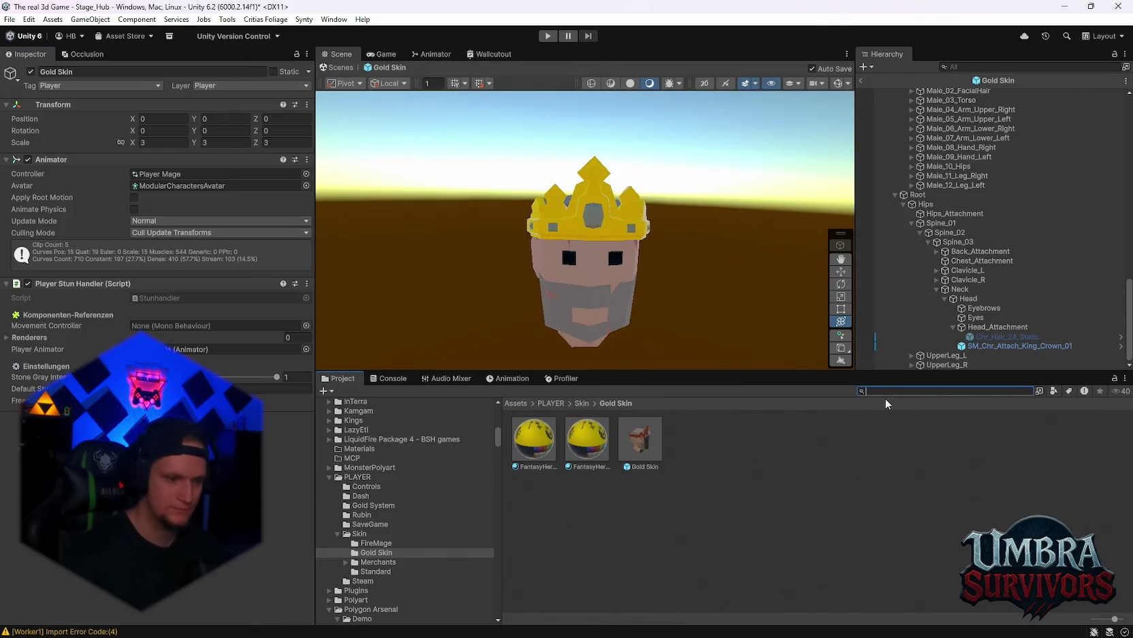
{"action": "type", "text": "rupe"}
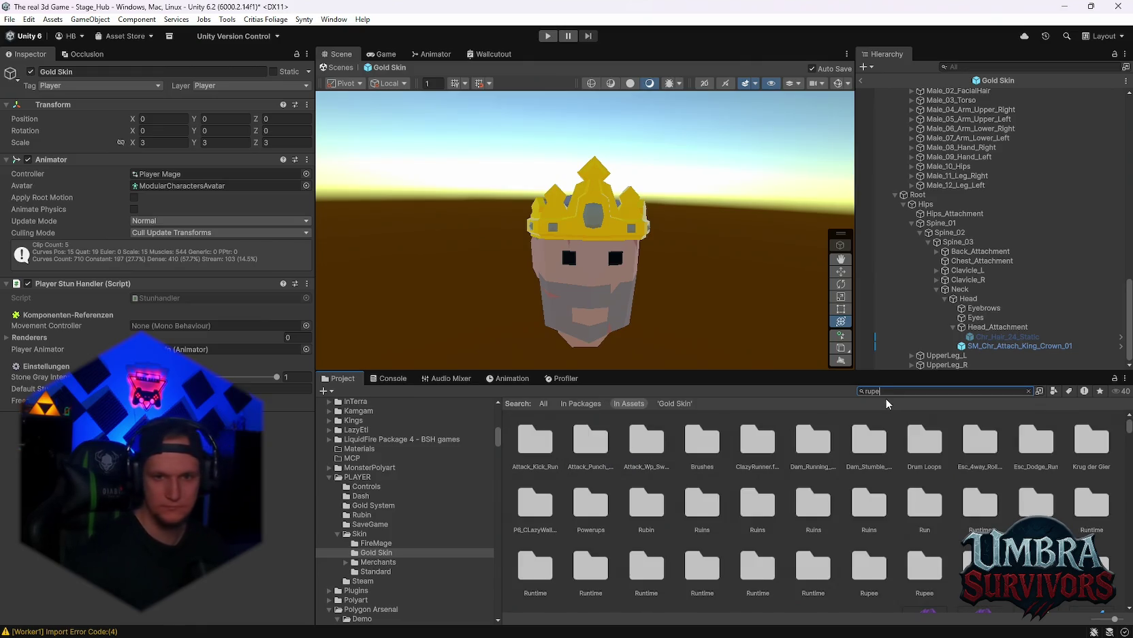
Step: Drag PolyRupeeHigh into the prefab and parent it under SM_Chr_Attach_King_Crown_01
{"action": "mouse_move", "coordinate": [497, 225]}
{"action": "left_mouse_down"}
{"action": "mouse_move", "coordinate": [613, 221]}
{"action": "mouse_move", "coordinate": [588, 232]}
{"action": "left_mouse_up"}
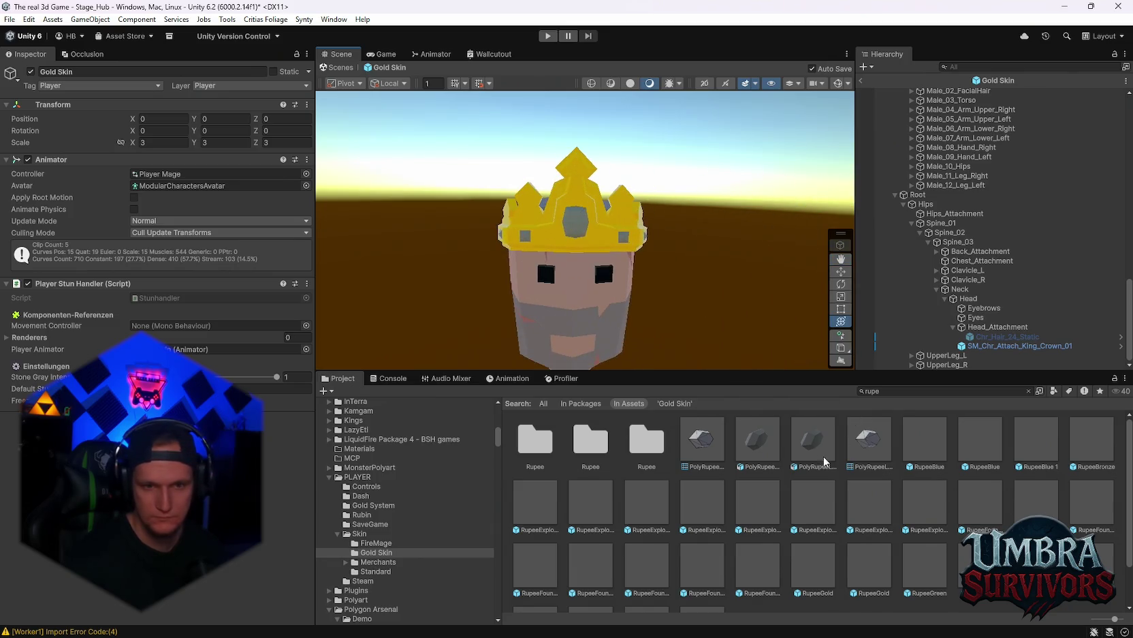
{"action": "left_click_drag", "start_coordinate": [632, 323], "coordinate": [597, 325]}
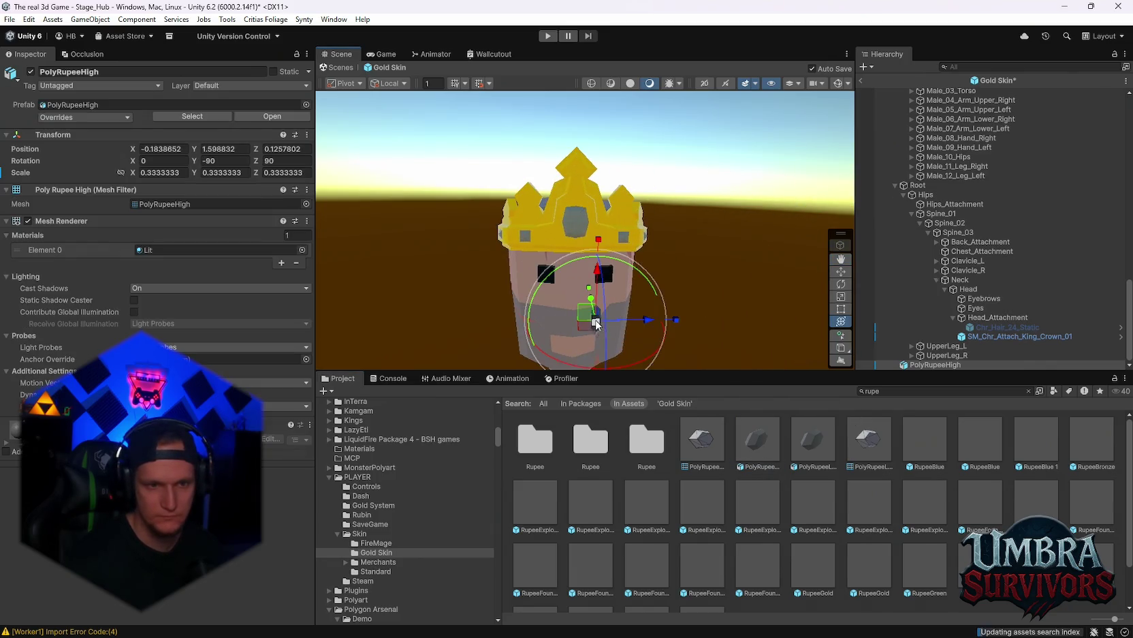
{"action": "scroll", "coordinate": [613, 323], "scroll_direction": "up", "scroll_amount": 5}
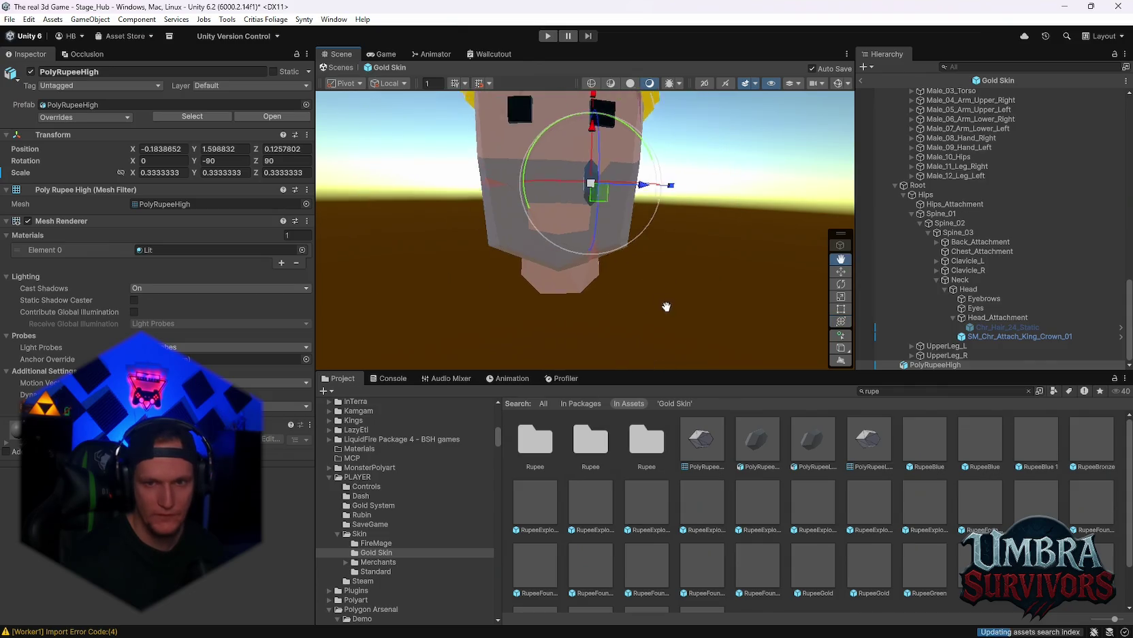
{"action": "left_click_drag", "start_coordinate": [917, 365], "coordinate": [978, 337]}
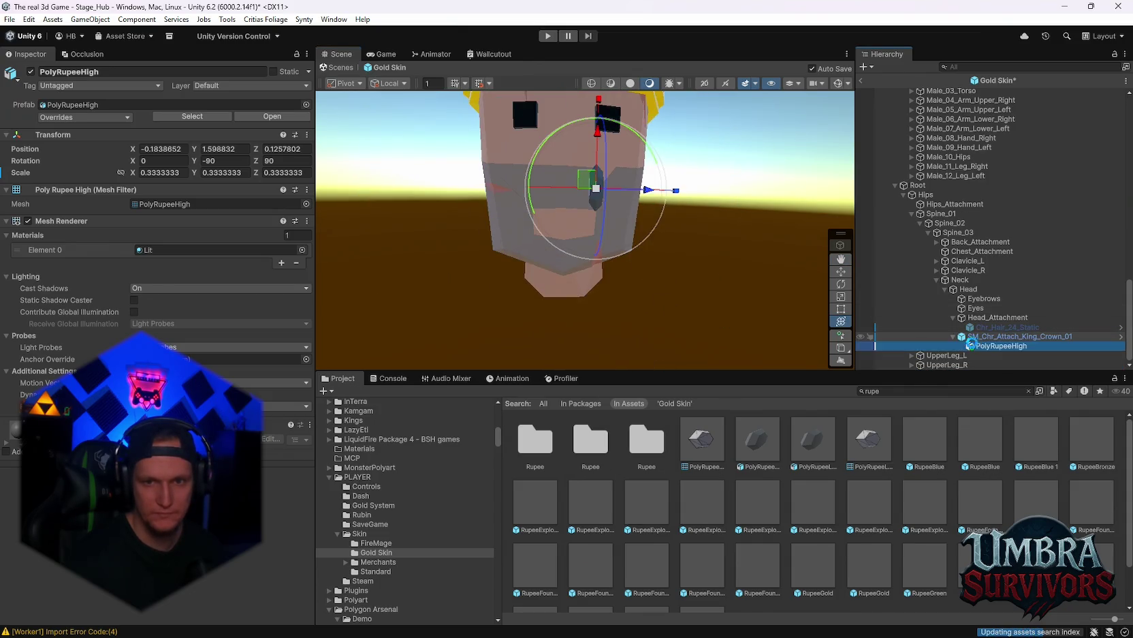
{"action": "left_click", "coordinate": [163, 148]}
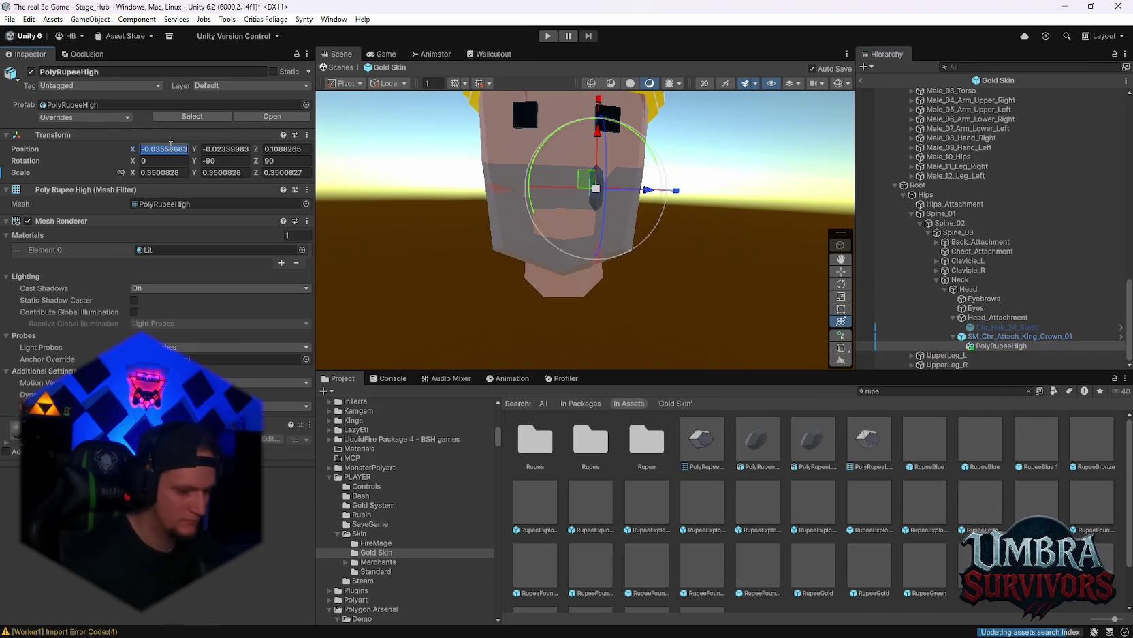
Step: Set the rupee's position to 0, 0, 0
{"action": "type", "text": "0"}
{"action": "key", "text": "Tab"}
{"action": "type", "text": "0"}
{"action": "key", "text": "Tab"}
{"action": "type", "text": "0"}
{"action": "key", "text": "Return"}
Step: Move the rupee forward onto the crown front at 0, 0.1374, 0.1271 and clear the Project search
{"action": "mouse_move", "coordinate": [617, 181]}
{"action": "left_mouse_down"}
{"action": "mouse_move", "coordinate": [480, 242]}
{"action": "mouse_move", "coordinate": [470, 265]}
{"action": "mouse_move", "coordinate": [409, 282]}
{"action": "left_mouse_up"}
{"action": "mouse_move", "coordinate": [499, 270]}
{"action": "left_mouse_down"}
{"action": "mouse_move", "coordinate": [545, 250]}
{"action": "mouse_move", "coordinate": [630, 283]}
{"action": "mouse_move", "coordinate": [400, 270]}
{"action": "mouse_move", "coordinate": [599, 286]}
{"action": "mouse_move", "coordinate": [574, 126]}
{"action": "mouse_move", "coordinate": [666, 246]}
{"action": "left_mouse_up"}
{"action": "scroll", "coordinate": [793, 489], "scroll_direction": "down", "scroll_amount": 2}
{"action": "scroll", "coordinate": [799, 504], "scroll_direction": "up", "scroll_amount": 2}
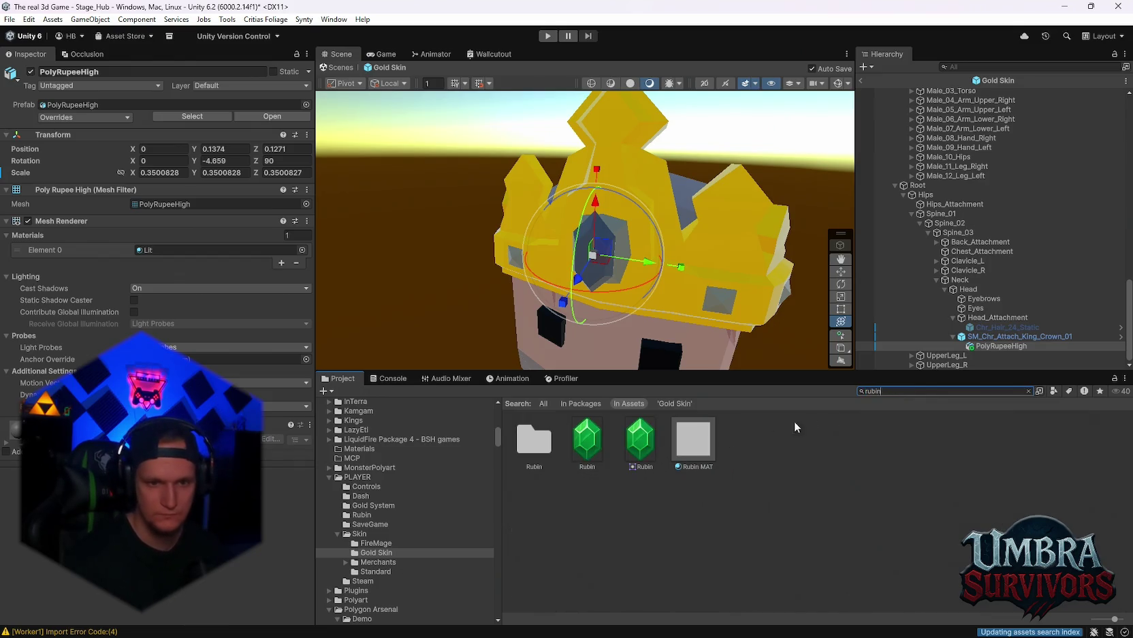
{"action": "key", "text": "BackSpace"}
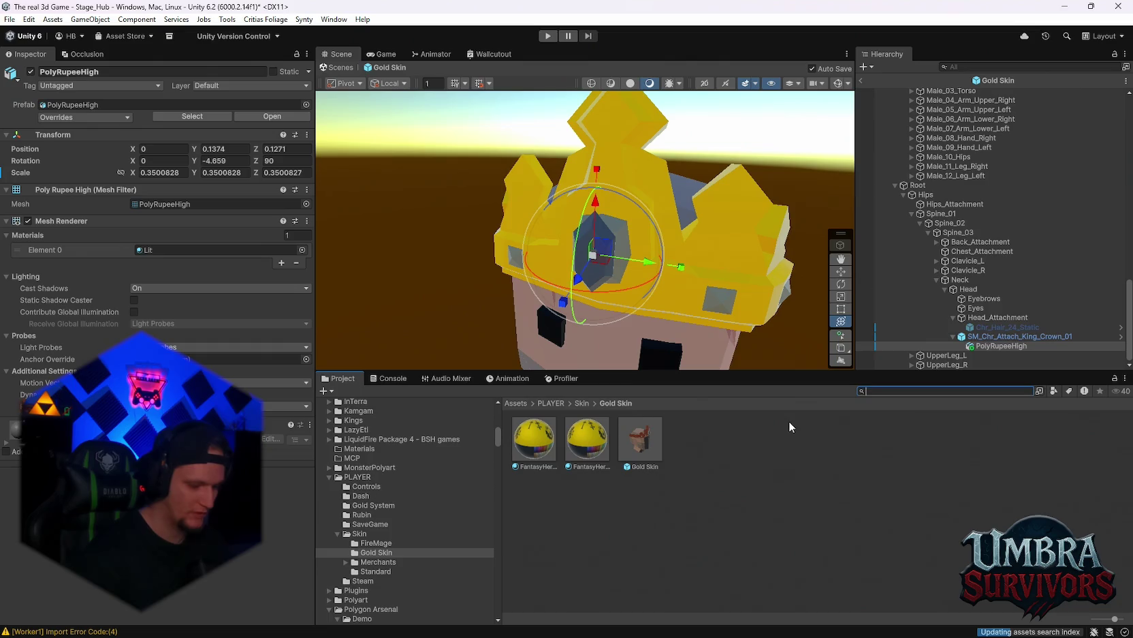
Step: Search the Project for 'gem' and inspect SM_Prop_Gem_03 and SM_Prop_Gem_02
{"action": "type", "text": "gem"}
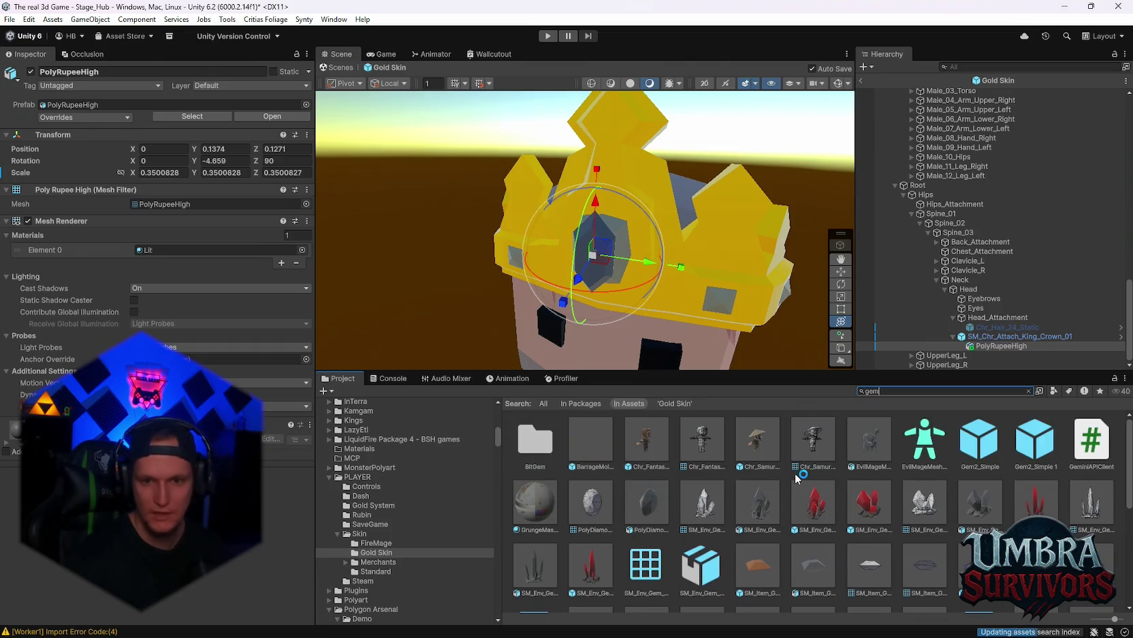
{"action": "scroll", "coordinate": [811, 477], "scroll_direction": "down", "scroll_amount": 5}
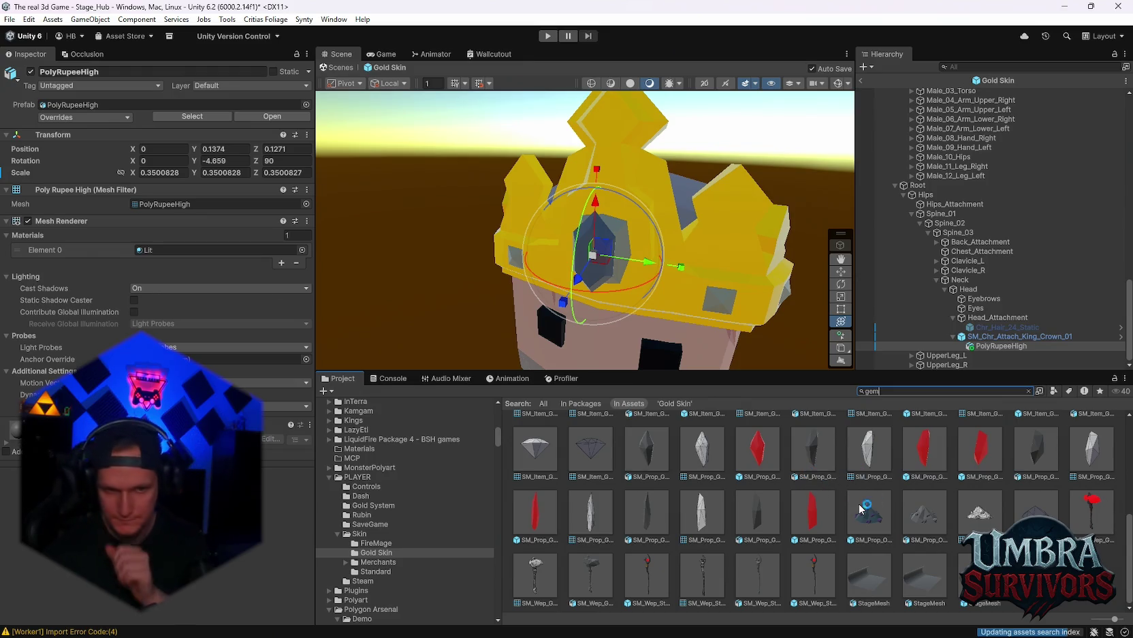
{"action": "left_click", "coordinate": [1045, 462]}
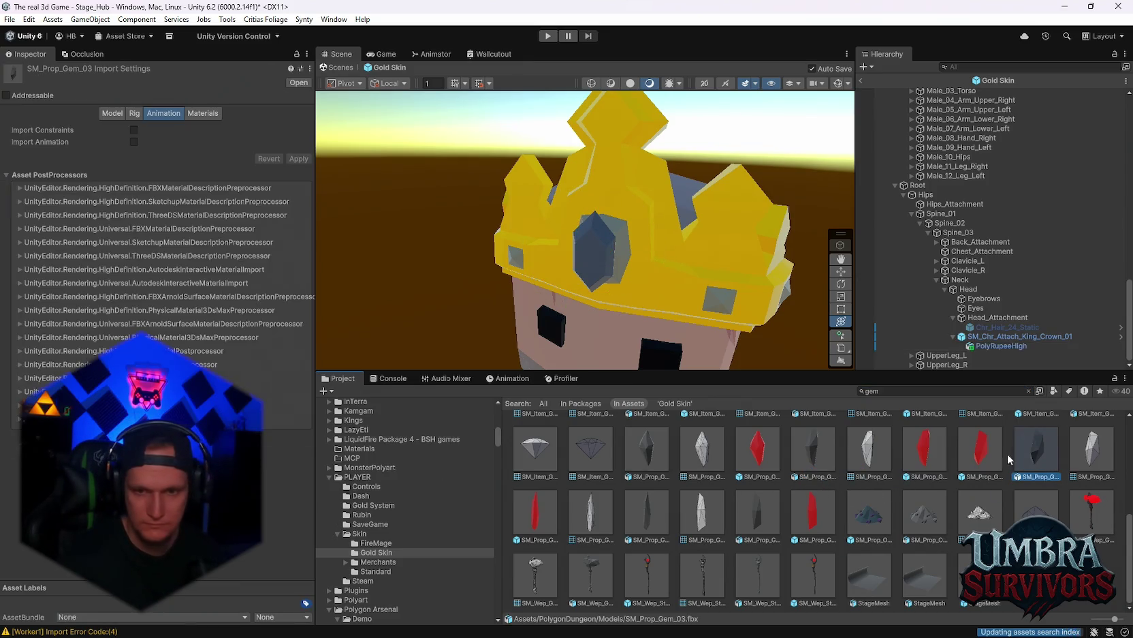
{"action": "left_click", "coordinate": [818, 454]}
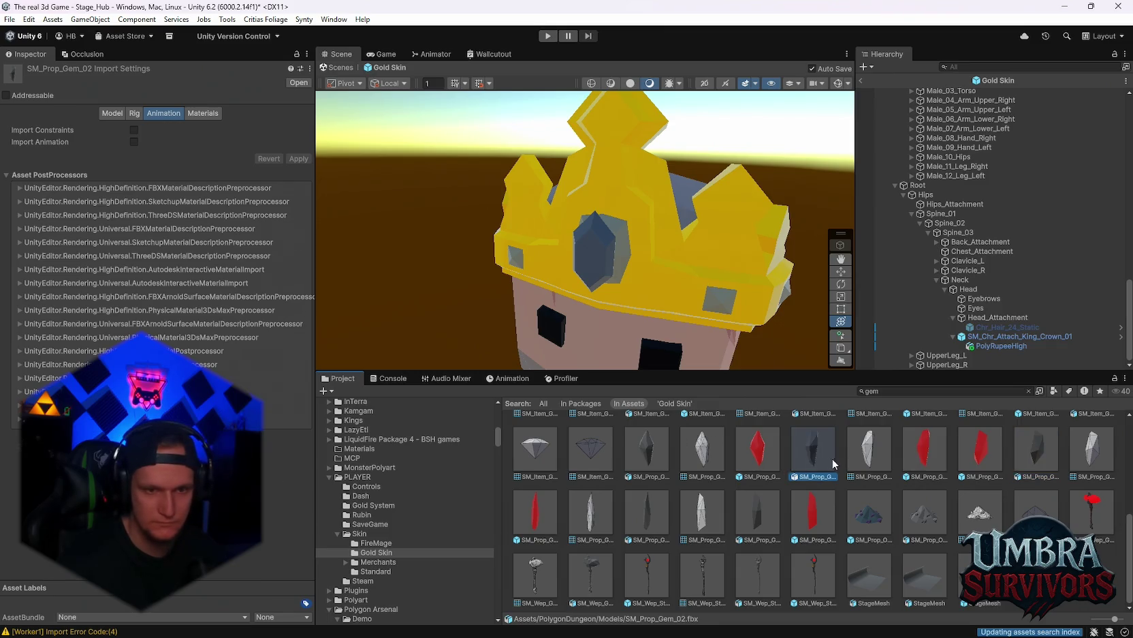
{"action": "scroll", "coordinate": [669, 321], "scroll_direction": "up", "scroll_amount": 5}
Step: Try SM_Prop_Gem_02 on the crown, then inspect the purple SM_Item_Gem_02 prefab
{"action": "mouse_move", "coordinate": [813, 450]}
{"action": "left_mouse_down"}
{"action": "mouse_move", "coordinate": [811, 416]}
{"action": "mouse_move", "coordinate": [564, 352]}
{"action": "left_mouse_up"}
{"action": "scroll", "coordinate": [734, 357], "scroll_direction": "down", "scroll_amount": 5}
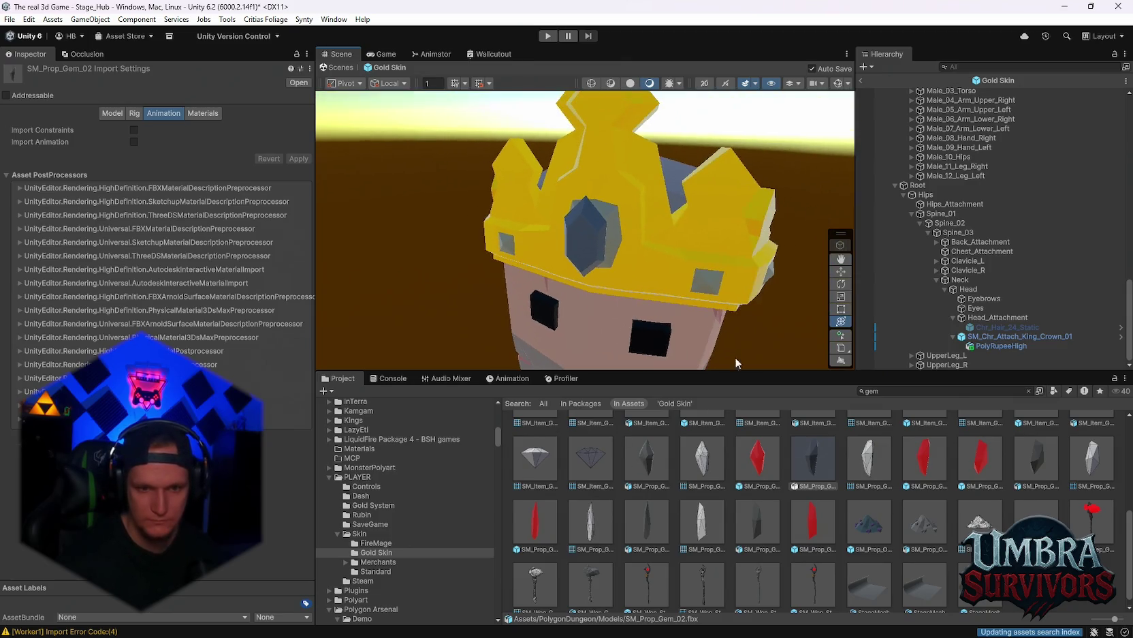
{"action": "scroll", "coordinate": [747, 463], "scroll_direction": "up", "scroll_amount": 3}
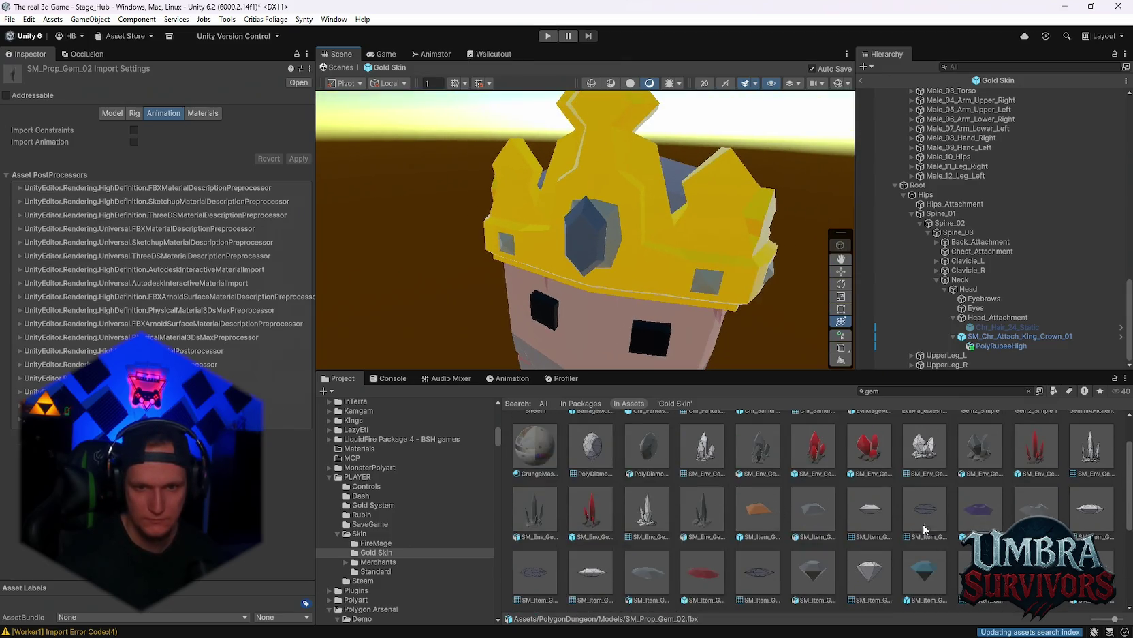
{"action": "left_click", "coordinate": [986, 511]}
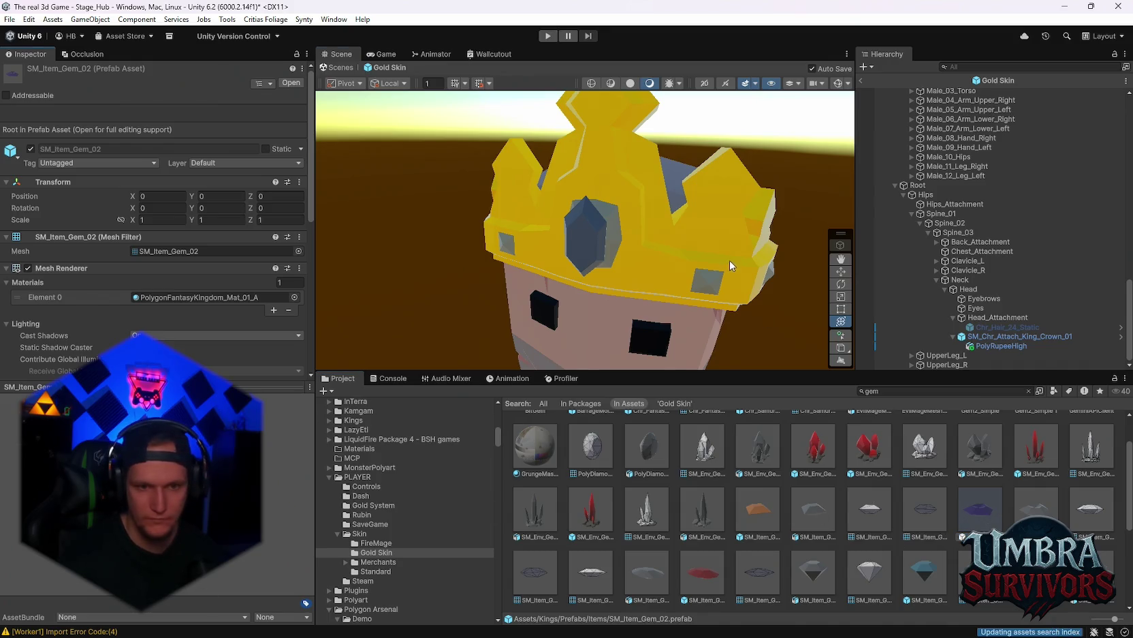
{"action": "scroll", "coordinate": [729, 261], "scroll_direction": "up", "scroll_amount": 1}
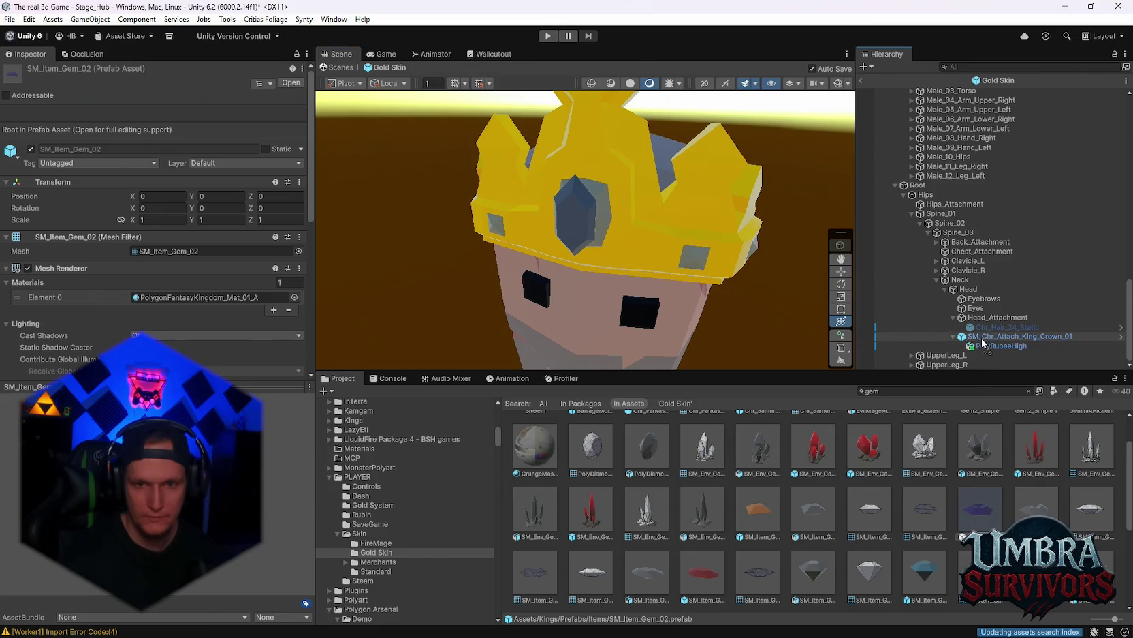
Step: Attach SM_Item_Gem_02 to the crown and zero its position
{"action": "left_click_drag", "start_coordinate": [983, 342], "coordinate": [983, 338]}
{"action": "left_click_drag", "start_coordinate": [570, 257], "coordinate": [550, 292]}
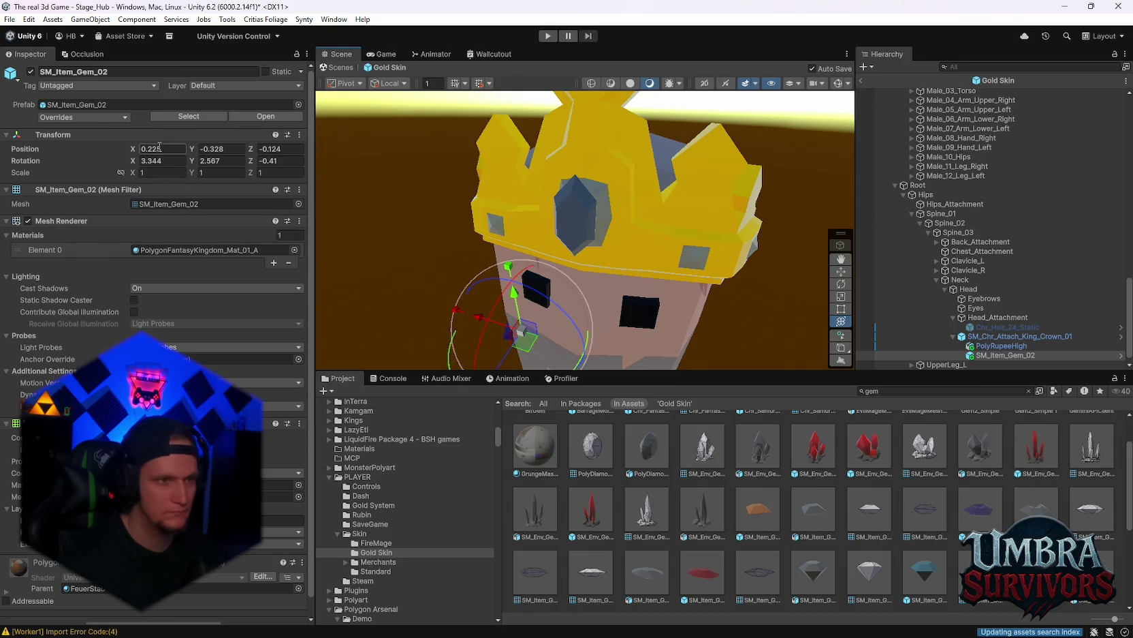
{"action": "type", "text": "0"}
{"action": "key", "text": "Tab"}
{"action": "type", "text": "0"}
{"action": "key", "text": "Tab"}
{"action": "type", "text": "0"}
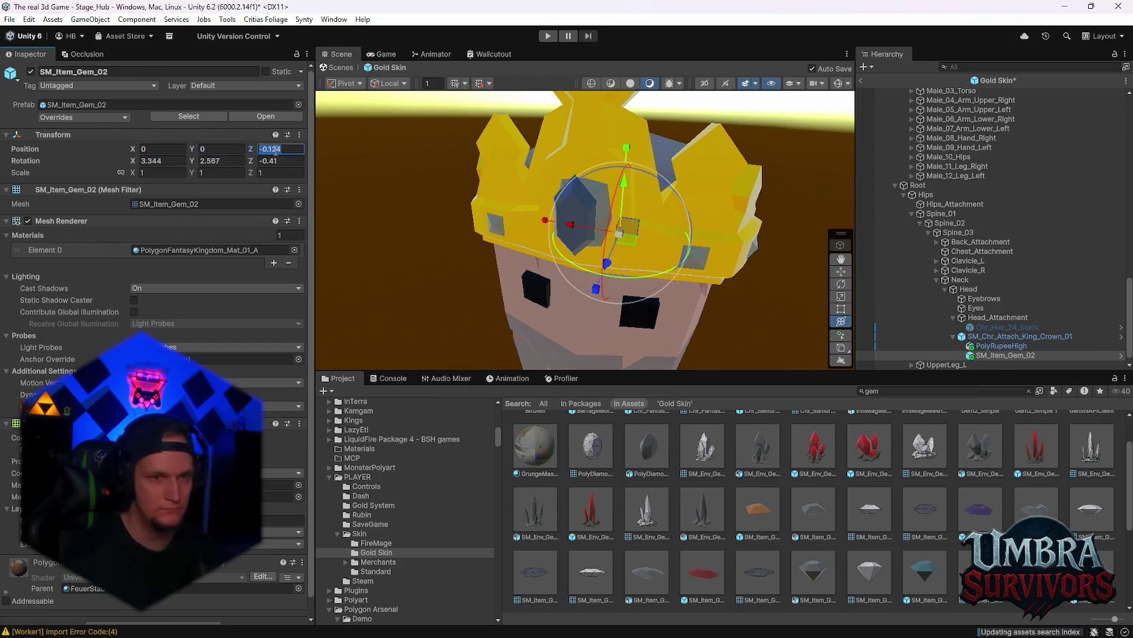
Step: Move SM_Item_Gem_02 forward and up onto the crown's front band
{"action": "left_click_drag", "start_coordinate": [743, 283], "coordinate": [558, 289]}
{"action": "left_click_drag", "start_coordinate": [436, 300], "coordinate": [422, 309]}
{"action": "mouse_move", "coordinate": [423, 259]}
{"action": "left_mouse_down"}
{"action": "mouse_move", "coordinate": [382, 194]}
{"action": "mouse_move", "coordinate": [374, 154]}
{"action": "left_mouse_up"}
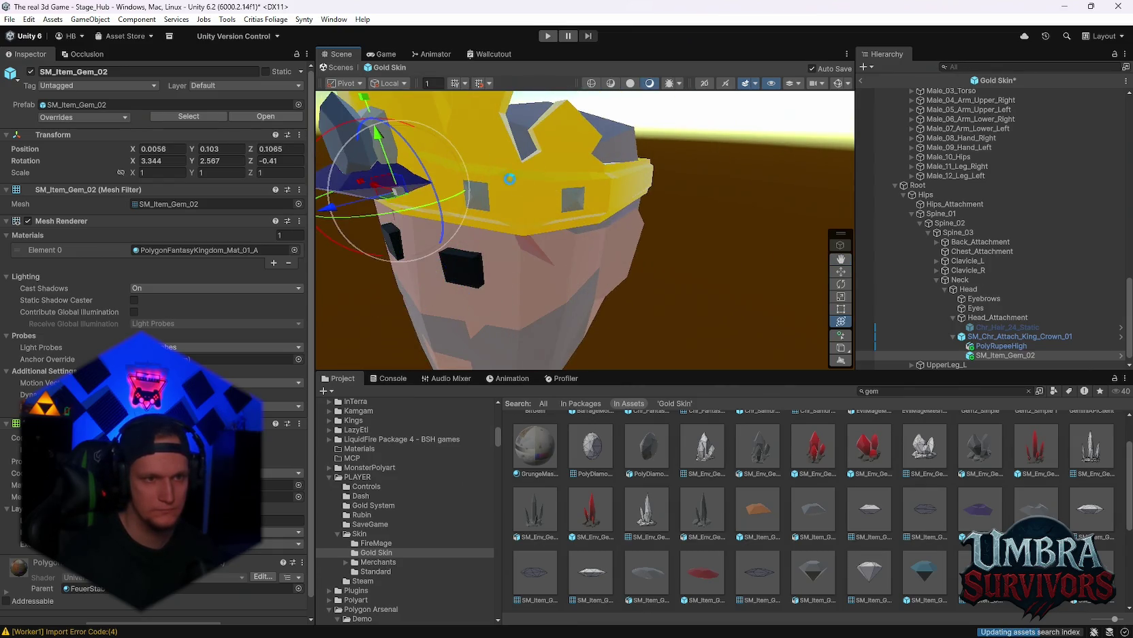
{"action": "scroll", "coordinate": [579, 233], "scroll_direction": "up", "scroll_amount": 5}
{"action": "scroll", "coordinate": [579, 234], "scroll_direction": "down", "scroll_amount": 5}
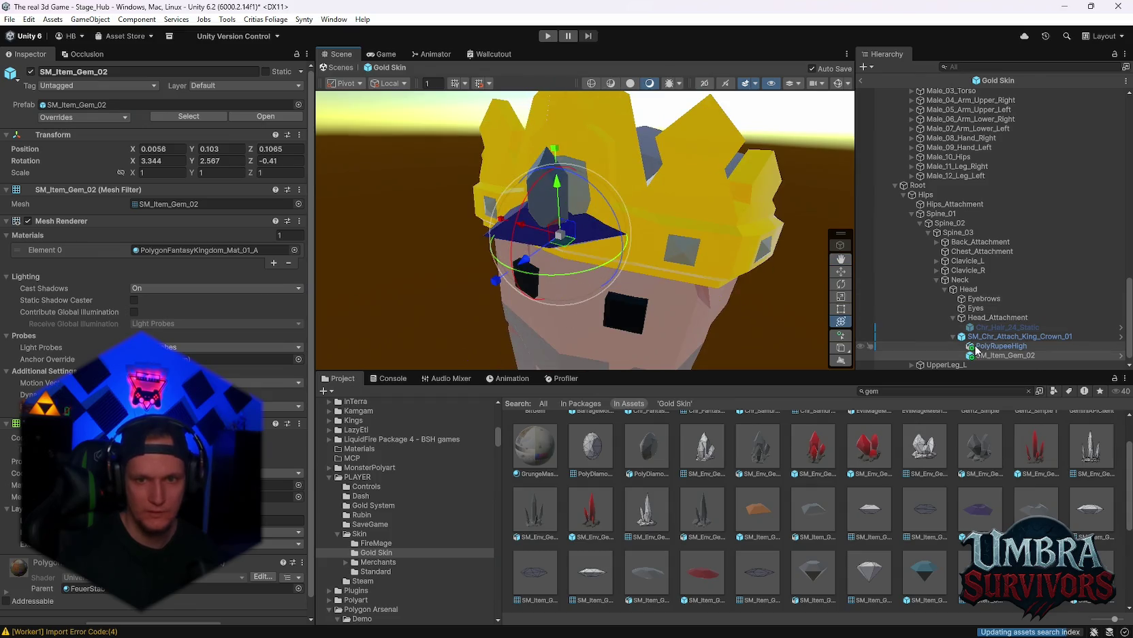
Step: Delete the PolyRupeeHigh gem from the crown
{"action": "left_click", "coordinate": [1001, 345]}
{"action": "mouse_move", "coordinate": [614, 209]}
{"action": "left_mouse_down"}
{"action": "mouse_move", "coordinate": [741, 246]}
{"action": "mouse_move", "coordinate": [678, 232]}
{"action": "left_mouse_up"}
{"action": "mouse_move", "coordinate": [707, 193]}
{"action": "left_mouse_down"}
{"action": "mouse_move", "coordinate": [702, 211]}
{"action": "mouse_move", "coordinate": [811, 259]}
{"action": "mouse_move", "coordinate": [831, 286]}
{"action": "left_mouse_up"}
{"action": "key", "text": "ctrl+z"}
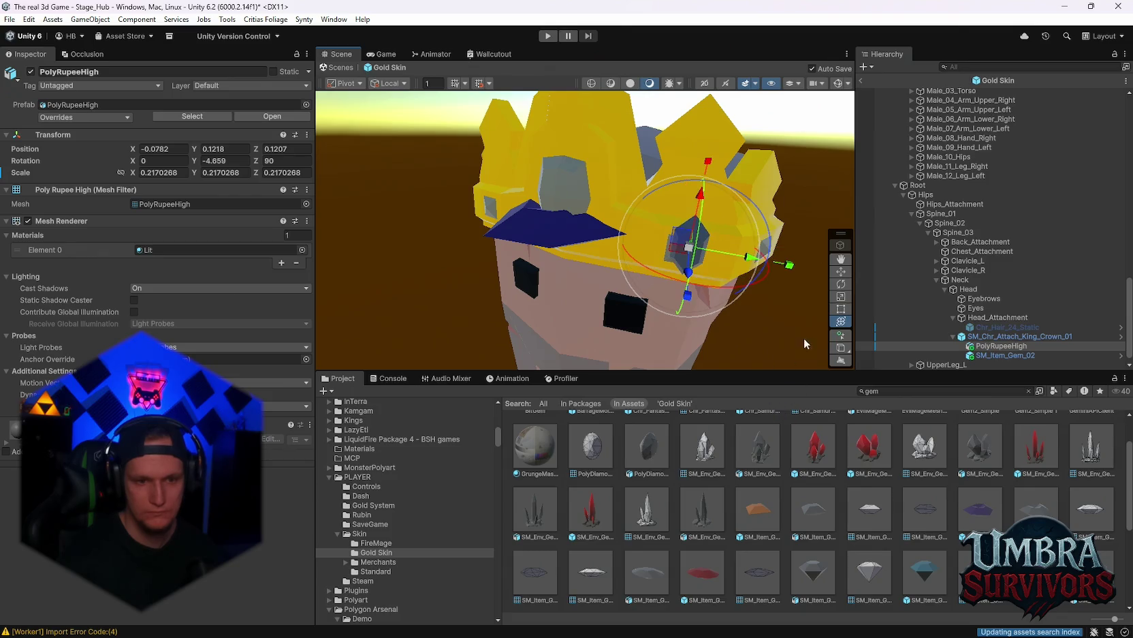
{"action": "key", "text": "Delete"}
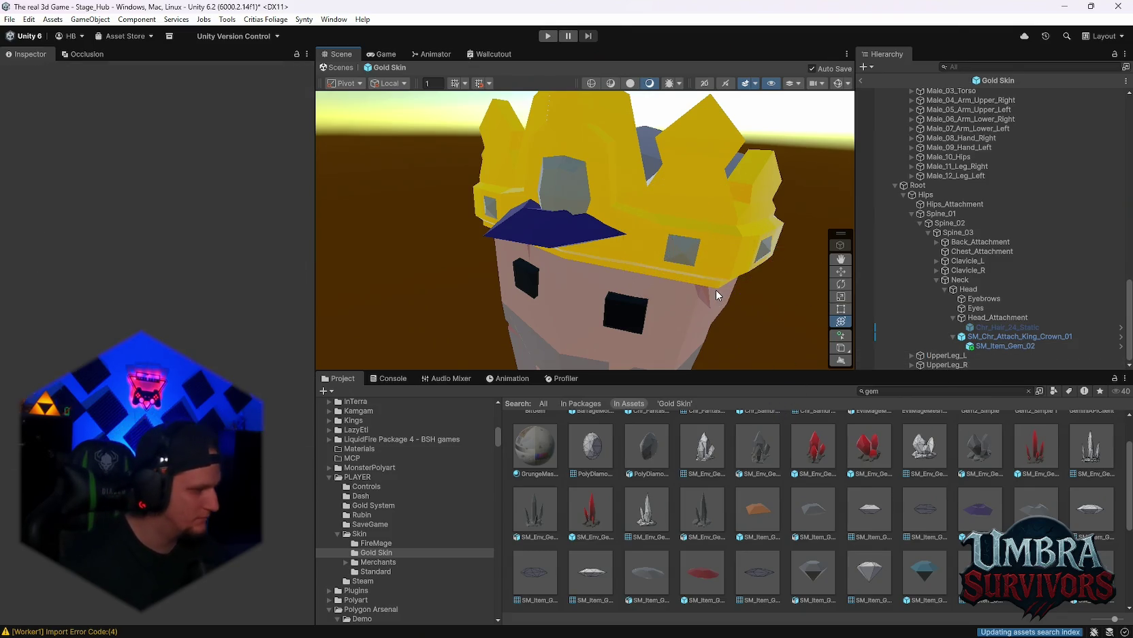
Step: Search the Project for emerald assets and inspect EmeraldMuzzle and EmeraldMissileOBJ
{"action": "left_click", "coordinate": [875, 392]}
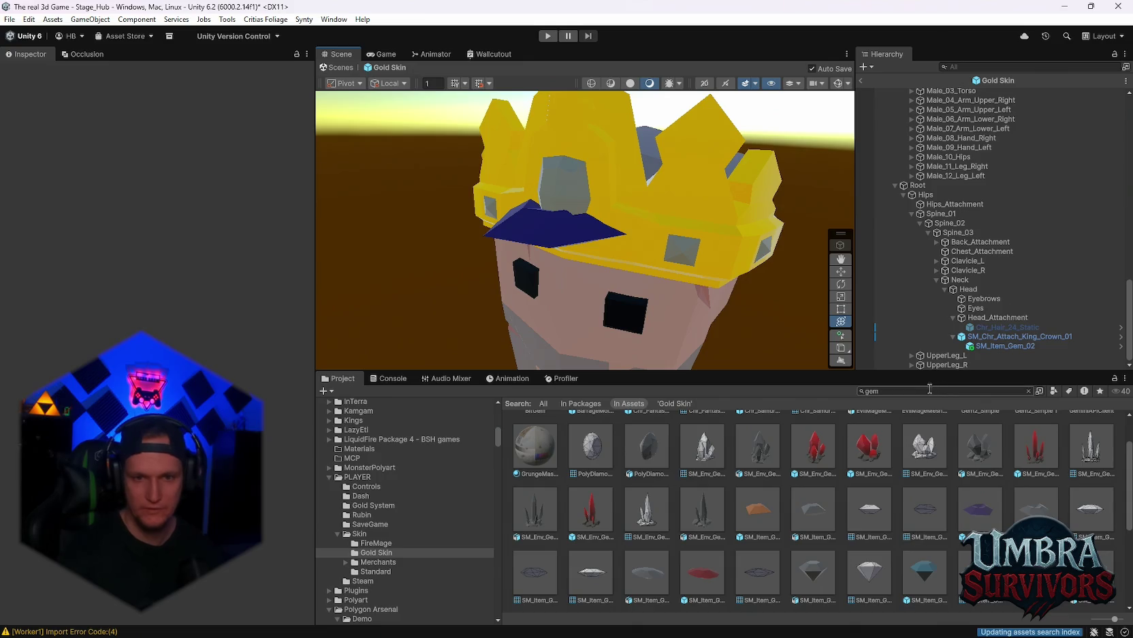
{"action": "type", "text": "ra"}
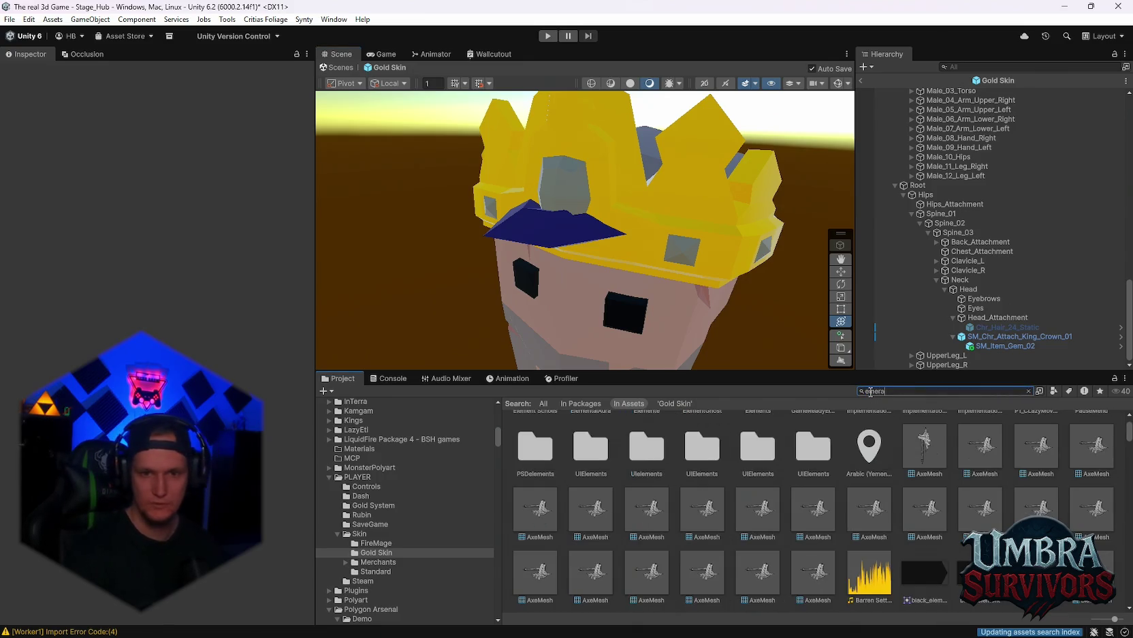
{"action": "key", "text": "BackSpace"}
{"action": "key", "text": "BackSpace"}
{"action": "key", "text": "BackSpace"}
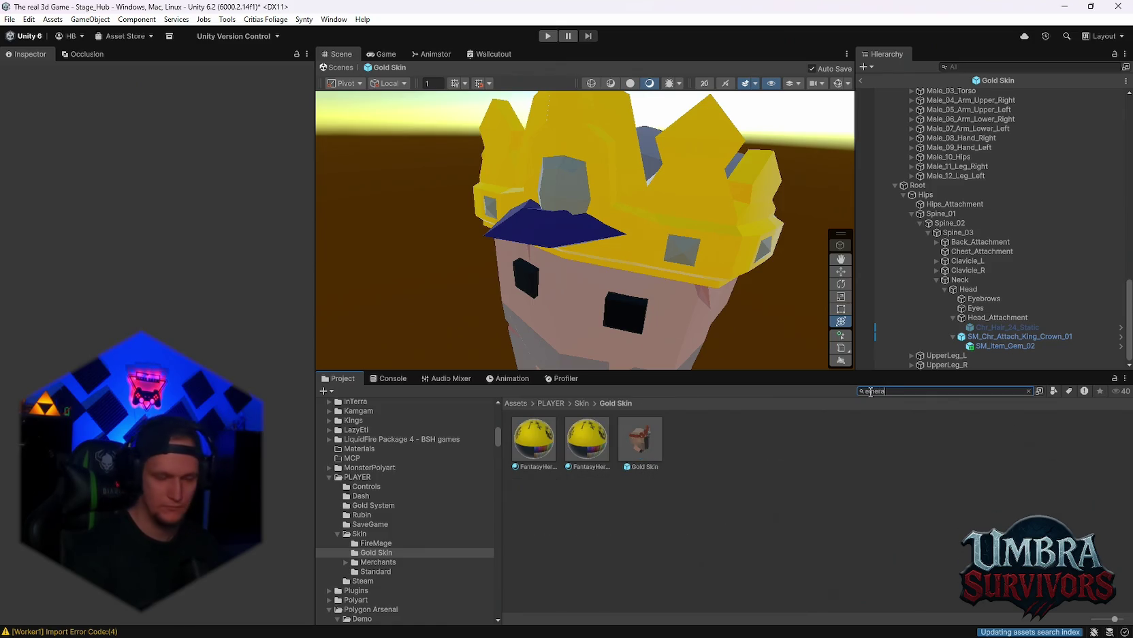
{"action": "type", "text": "ld"}
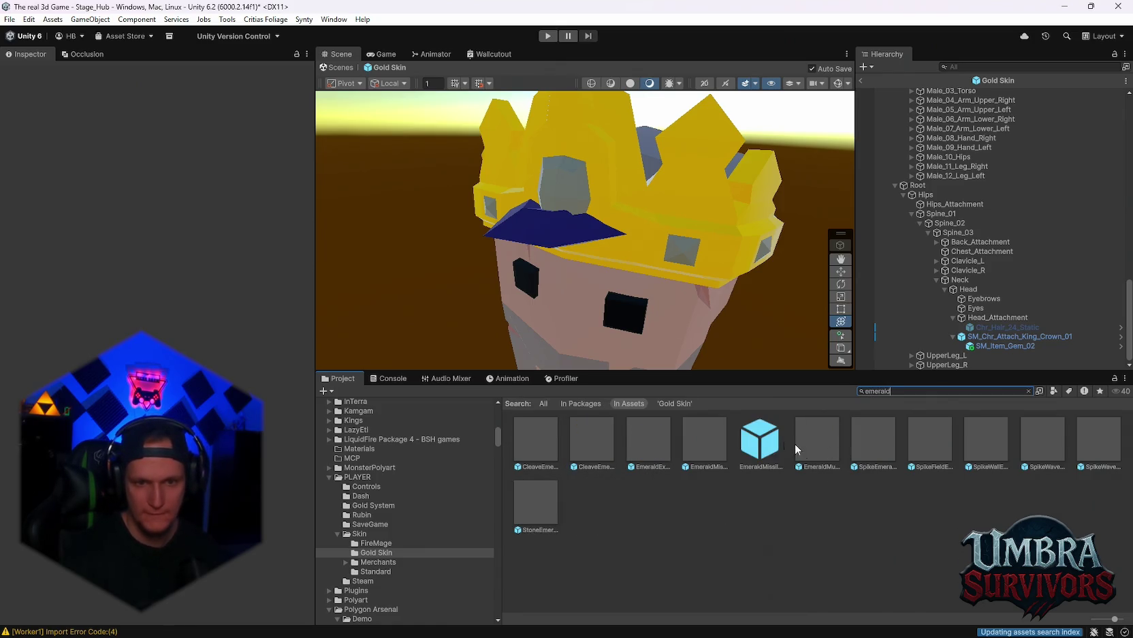
{"action": "left_click", "coordinate": [819, 439]}
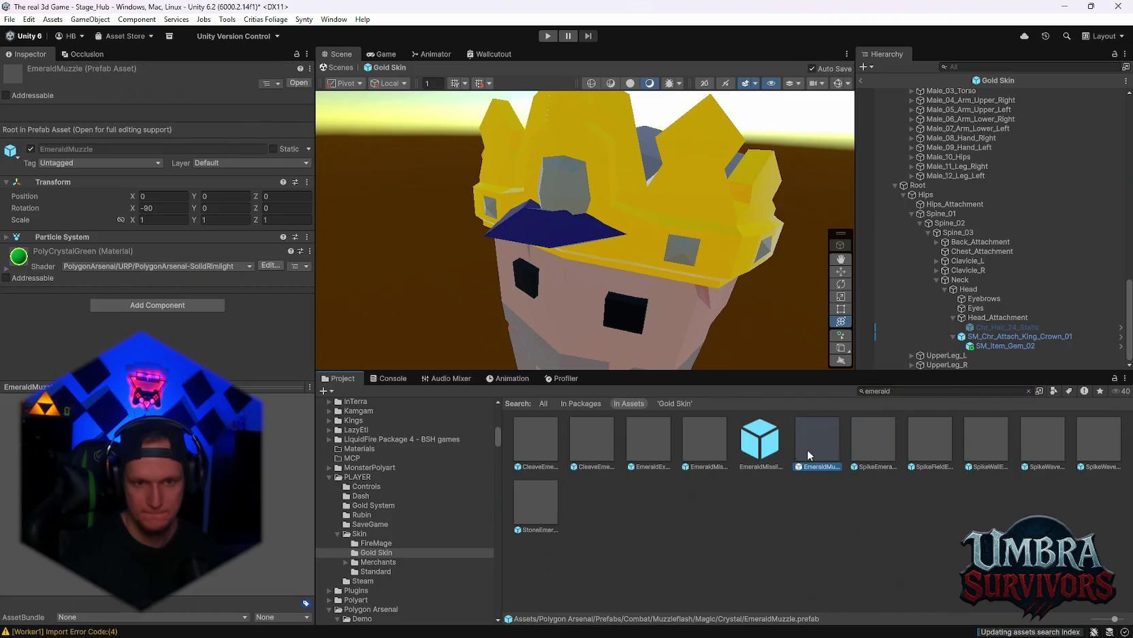
{"action": "left_click", "coordinate": [760, 439]}
Step: Switch the search back to gems and drag SM_Item_Gem_01 into the character prefab
{"action": "left_click", "coordinate": [908, 391]}
{"action": "type", "text": "gem"}
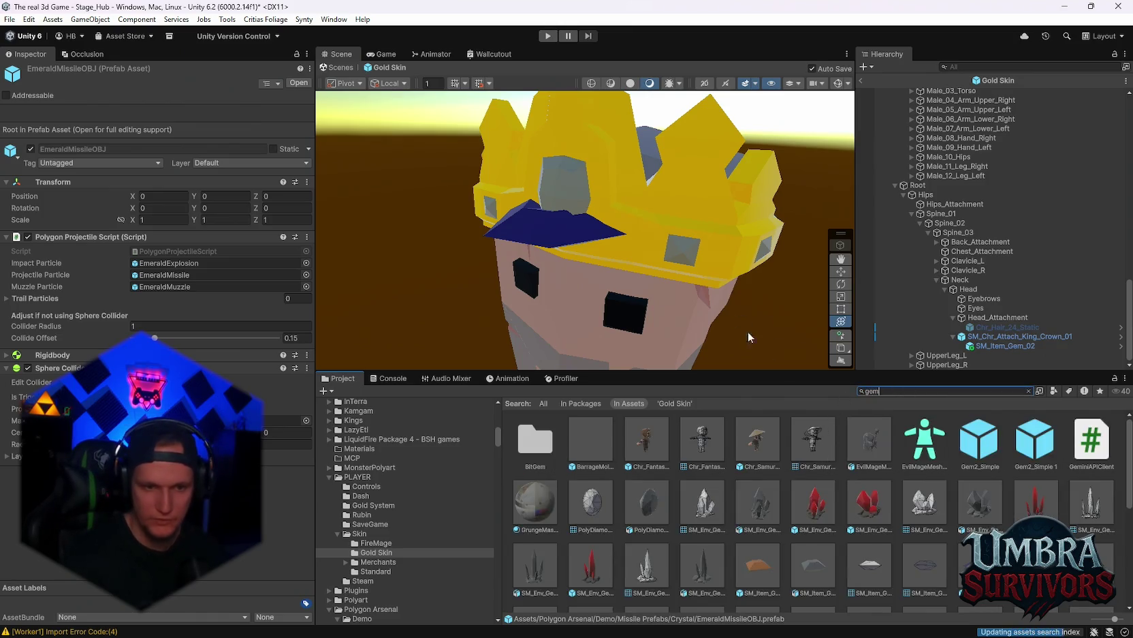
{"action": "left_click", "coordinate": [762, 567]}
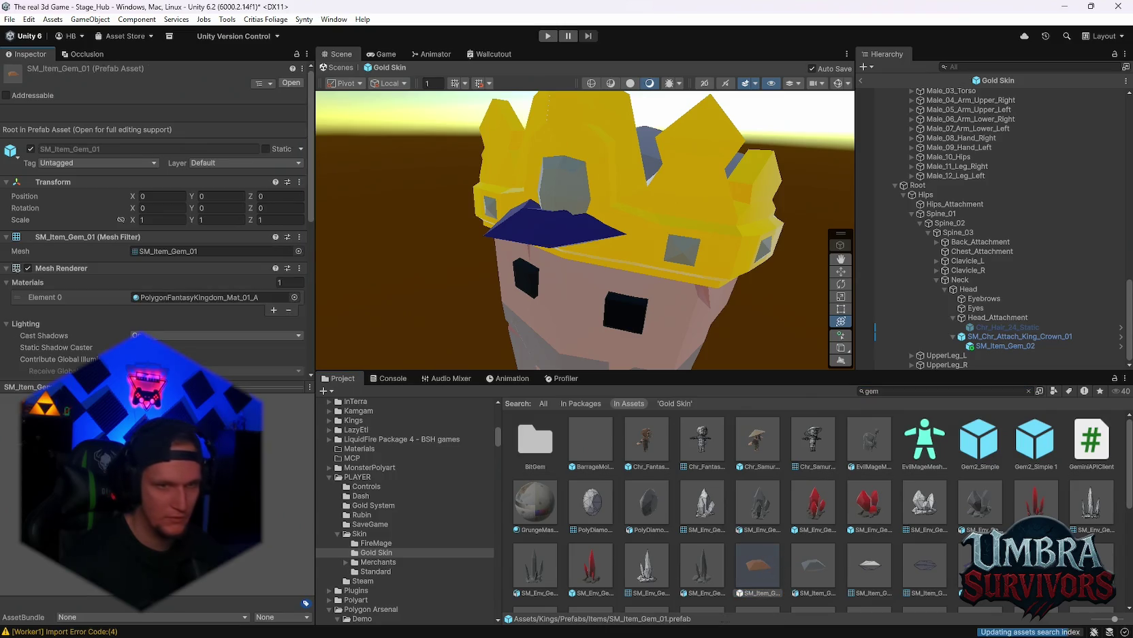
{"action": "mouse_move", "coordinate": [762, 584]}
{"action": "left_mouse_down"}
{"action": "mouse_move", "coordinate": [650, 357]}
{"action": "mouse_move", "coordinate": [671, 235]}
{"action": "left_mouse_up"}
Step: Parent SM_Item_Gem_01 under the crown, turn it a quarter turn around Z and tilt it around X
{"action": "left_click_drag", "start_coordinate": [940, 364], "coordinate": [987, 327]}
{"action": "key", "text": "e"}
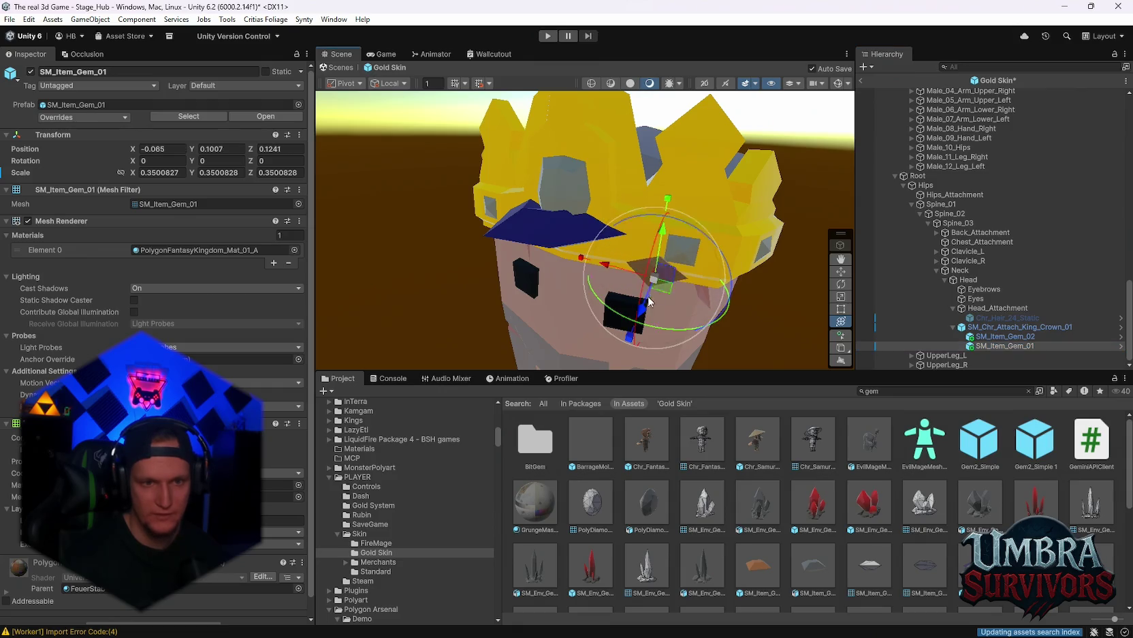
{"action": "mouse_move", "coordinate": [682, 210]}
{"action": "left_mouse_down"}
{"action": "mouse_move", "coordinate": [780, 279]}
{"action": "mouse_move", "coordinate": [766, 326]}
{"action": "left_mouse_up"}
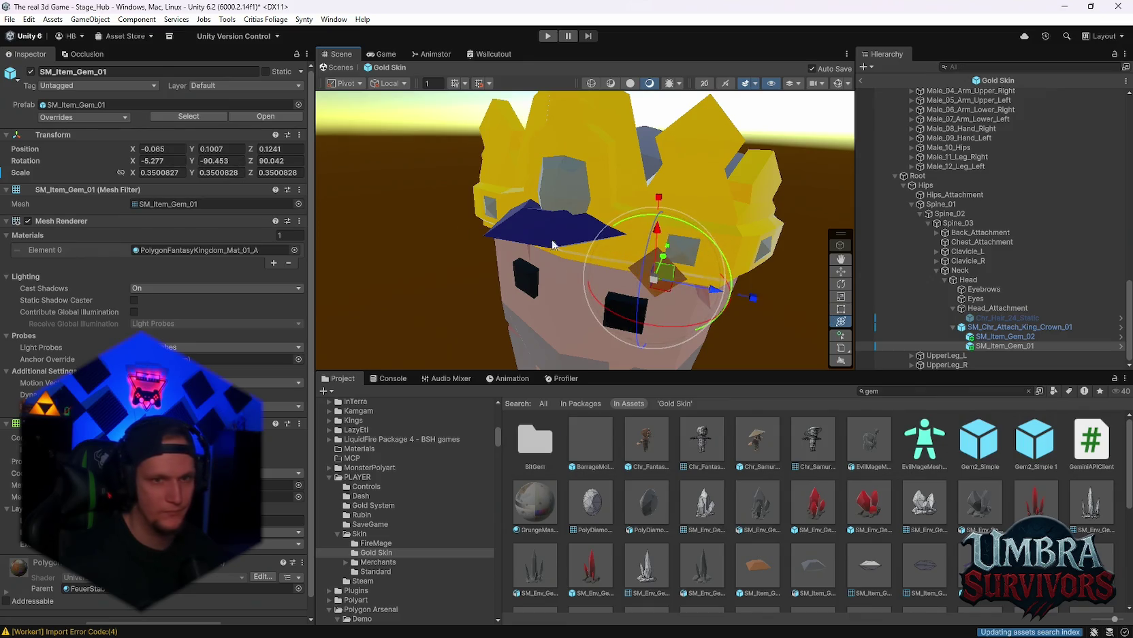
{"action": "left_click_drag", "start_coordinate": [664, 207], "coordinate": [619, 226]}
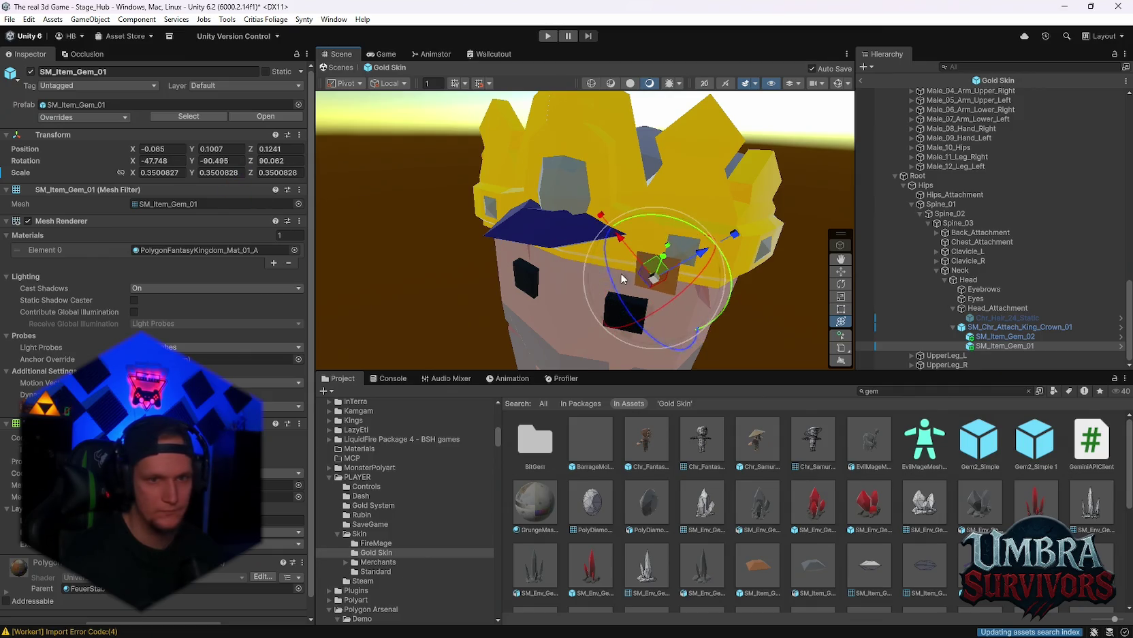
{"action": "scroll", "coordinate": [621, 272], "scroll_direction": "up", "scroll_amount": 5}
{"action": "scroll", "coordinate": [621, 272], "scroll_direction": "down", "scroll_amount": 4}
{"action": "scroll", "coordinate": [670, 261], "scroll_direction": "up", "scroll_amount": 5}
{"action": "key", "text": "f"}
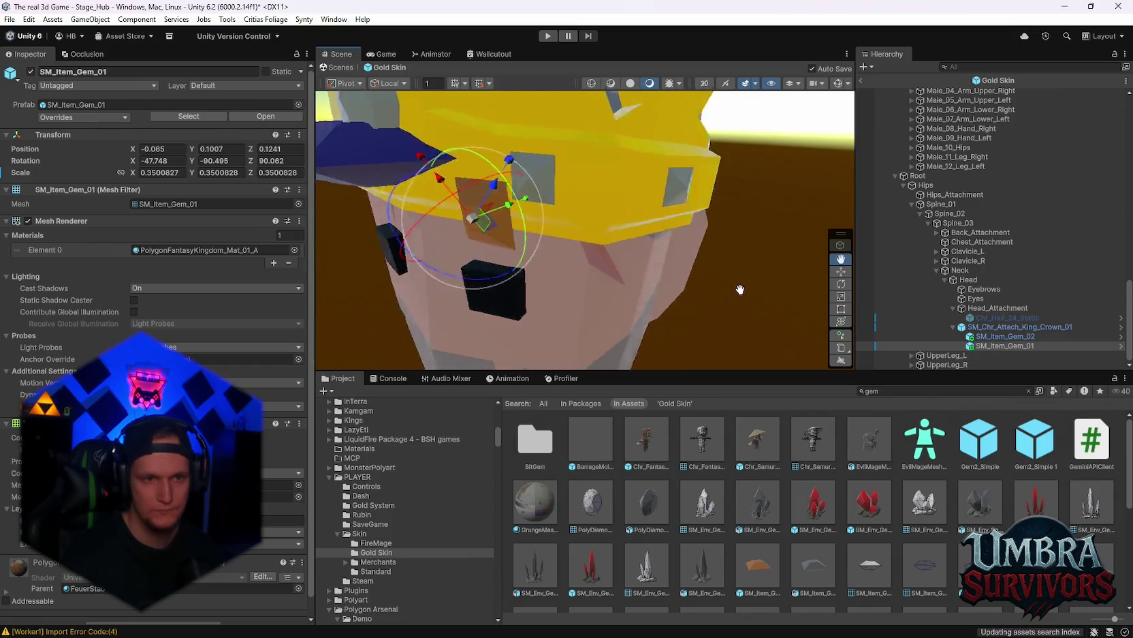
Step: Fine-tune SM_Item_Gem_01's rotation so it rests against the crown front
{"action": "mouse_move", "coordinate": [576, 246]}
{"action": "left_mouse_down"}
{"action": "mouse_move", "coordinate": [628, 250]}
{"action": "mouse_move", "coordinate": [607, 226]}
{"action": "mouse_move", "coordinate": [614, 186]}
{"action": "mouse_move", "coordinate": [619, 199]}
{"action": "left_mouse_up"}
{"action": "mouse_move", "coordinate": [590, 237]}
{"action": "left_mouse_down"}
{"action": "mouse_move", "coordinate": [598, 233]}
{"action": "mouse_move", "coordinate": [467, 242]}
{"action": "mouse_move", "coordinate": [554, 235]}
{"action": "mouse_move", "coordinate": [633, 253]}
{"action": "left_mouse_up"}
{"action": "scroll", "coordinate": [606, 243], "scroll_direction": "up", "scroll_amount": 5}
{"action": "scroll", "coordinate": [654, 257], "scroll_direction": "up", "scroll_amount": 5}
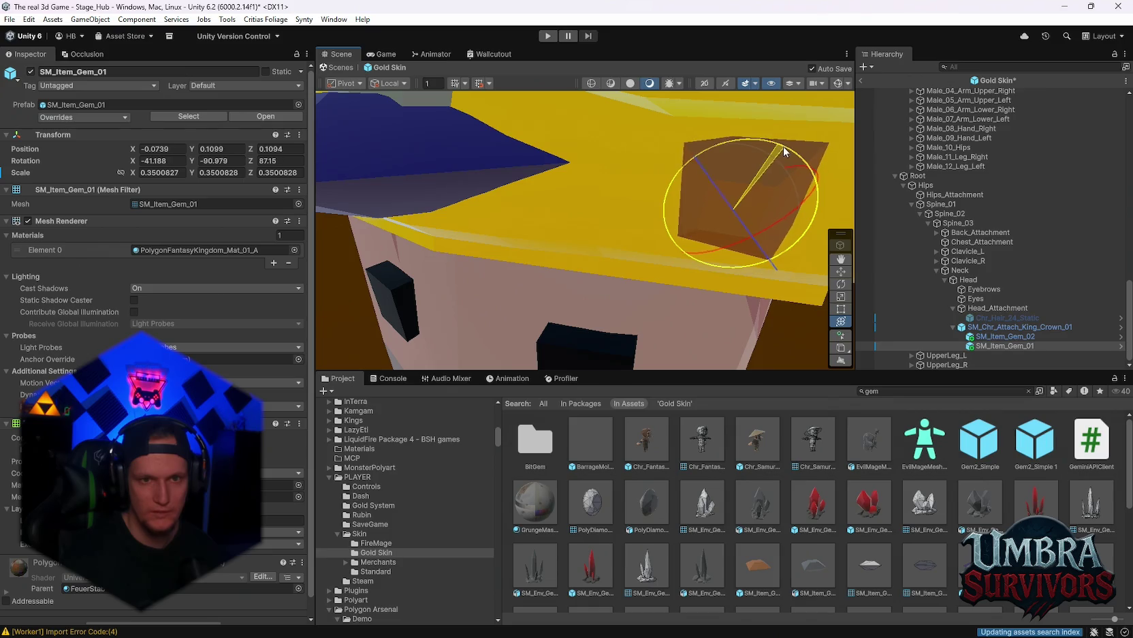
{"action": "left_click_drag", "start_coordinate": [752, 216], "coordinate": [770, 226]}
{"action": "left_click", "coordinate": [1004, 346]}
{"action": "left_click", "coordinate": [162, 160]}
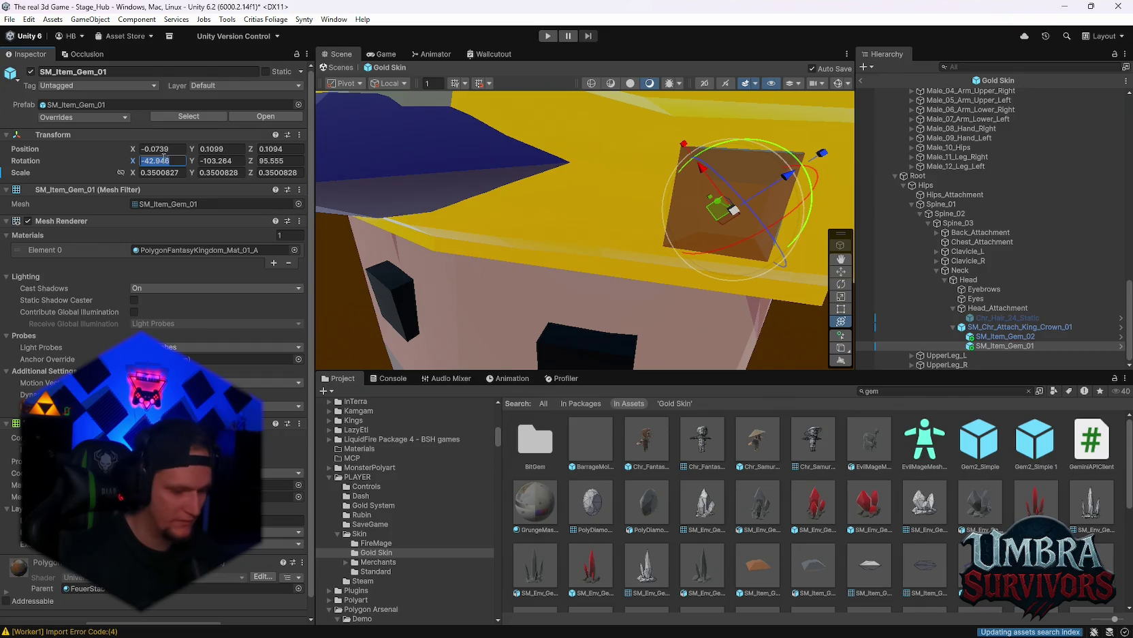
Step: Zero SM_Item_Gem_01's X and Z rotation and tip it upright, trying Y and Z values
{"action": "type", "text": "0"}
{"action": "key", "text": "Tab"}
{"action": "type", "text": "00"}
{"action": "key", "text": "Return"}
{"action": "type", "text": "0"}
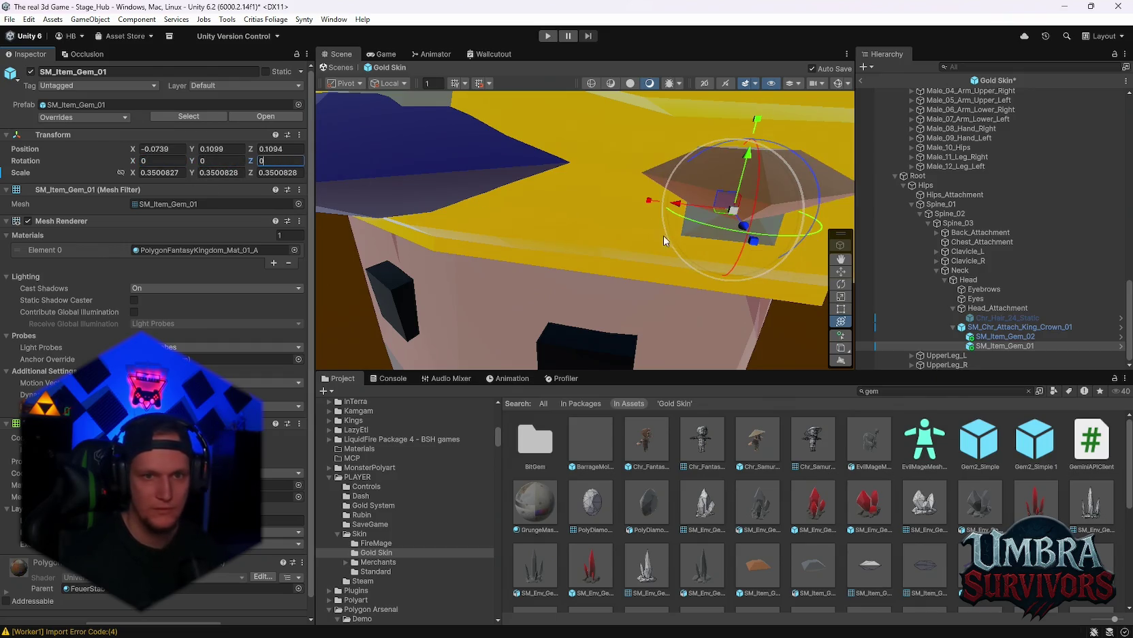
{"action": "key", "text": "f"}
{"action": "mouse_move", "coordinate": [620, 199]}
{"action": "left_mouse_down"}
{"action": "mouse_move", "coordinate": [613, 245]}
{"action": "mouse_move", "coordinate": [544, 249]}
{"action": "left_mouse_up"}
{"action": "type", "text": "9"}
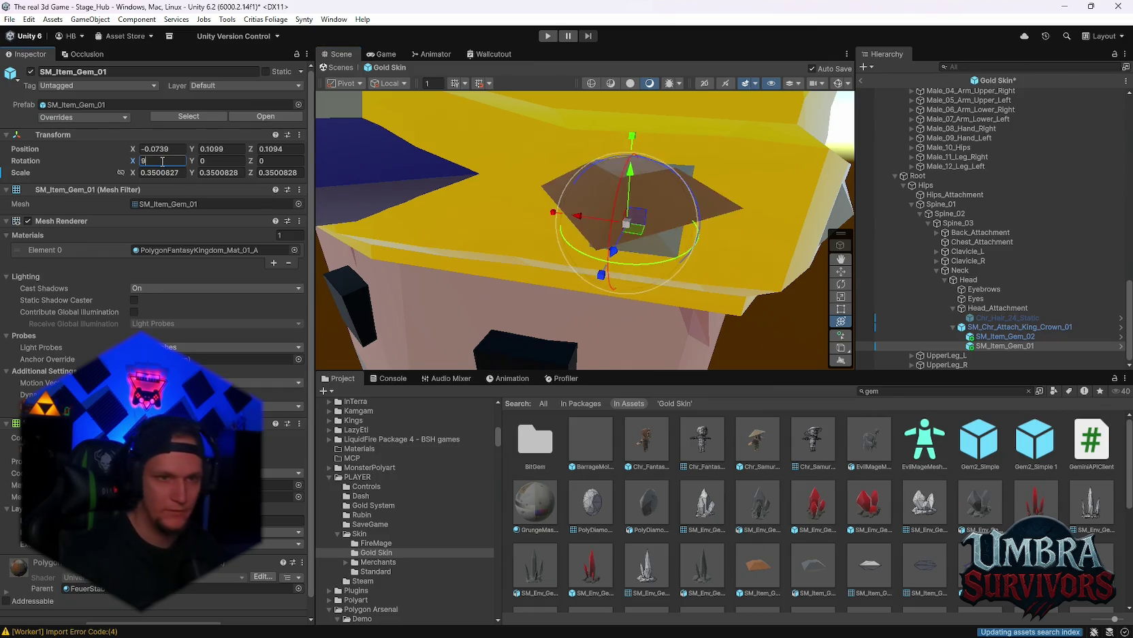
{"action": "type", "text": "045"}
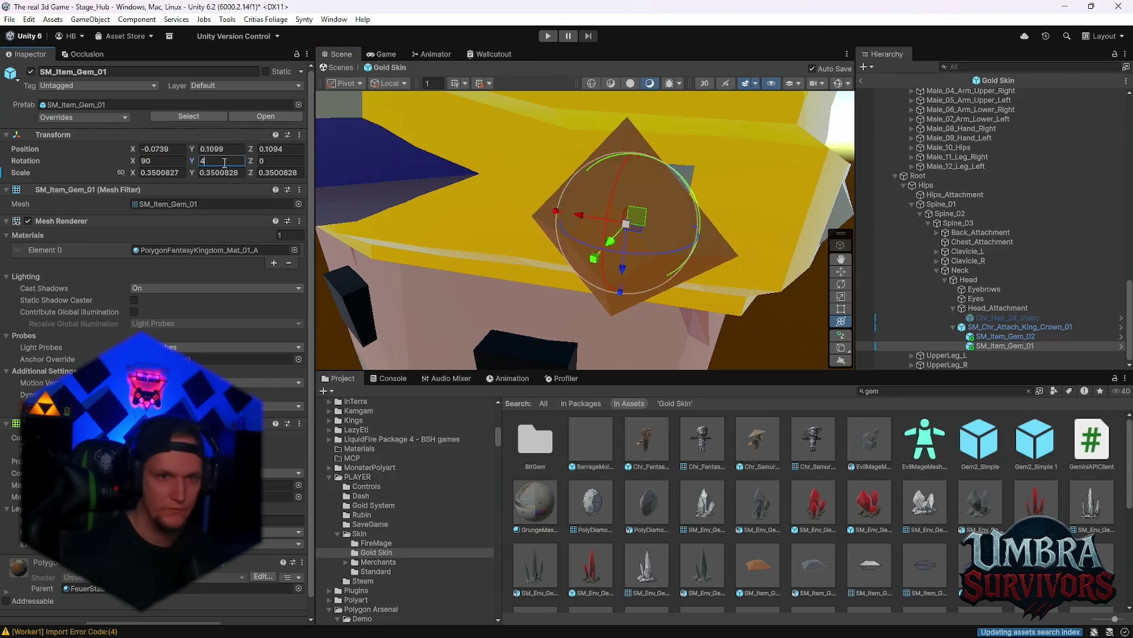
{"action": "key", "text": "BackSpace"}
{"action": "key", "text": "BackSpace"}
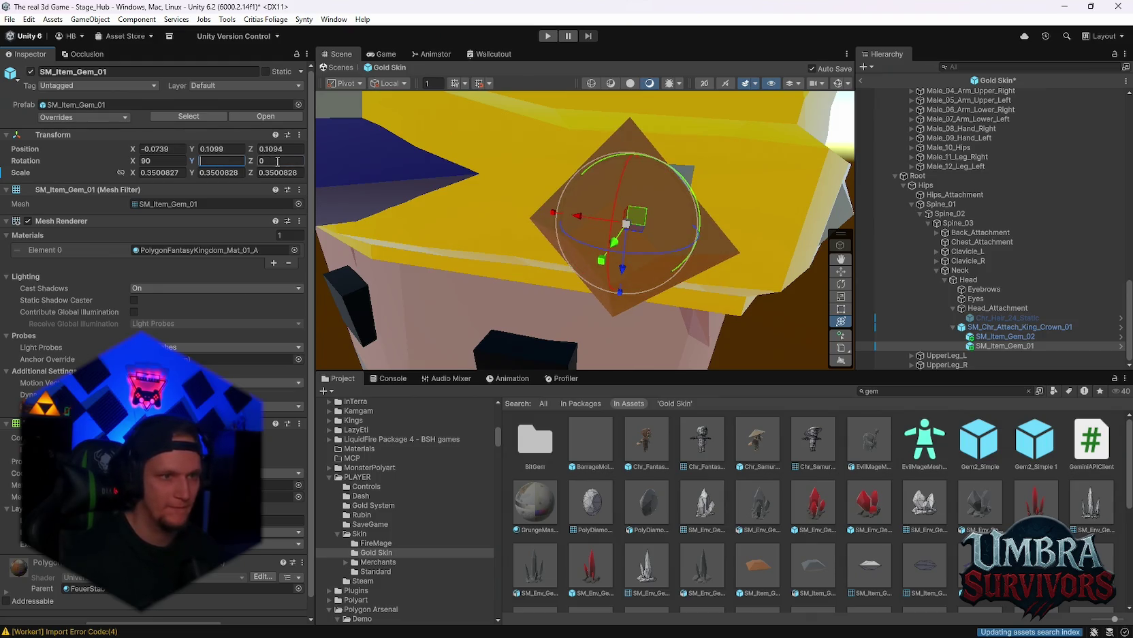
{"action": "left_click", "coordinate": [277, 162]}
{"action": "type", "text": "45"}
{"action": "key", "text": "BackSpace"}
{"action": "key", "text": "BackSpace"}
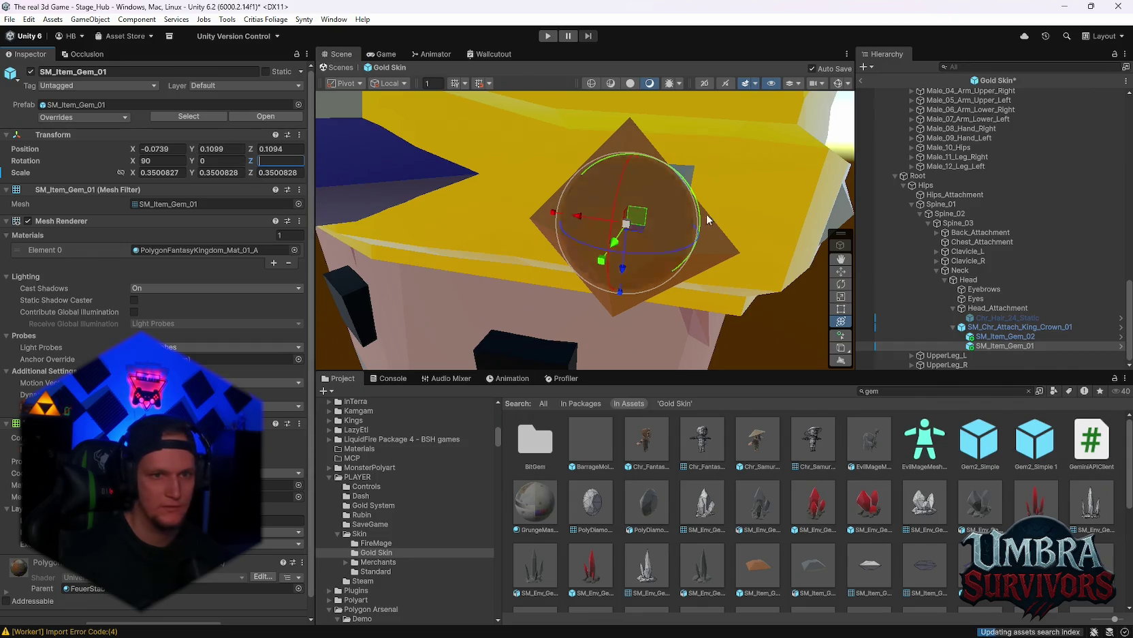
Step: Set the gem's X rotation to 135 and push it back onto the crown at Z 0.10183
{"action": "left_click_drag", "start_coordinate": [655, 157], "coordinate": [681, 199]}
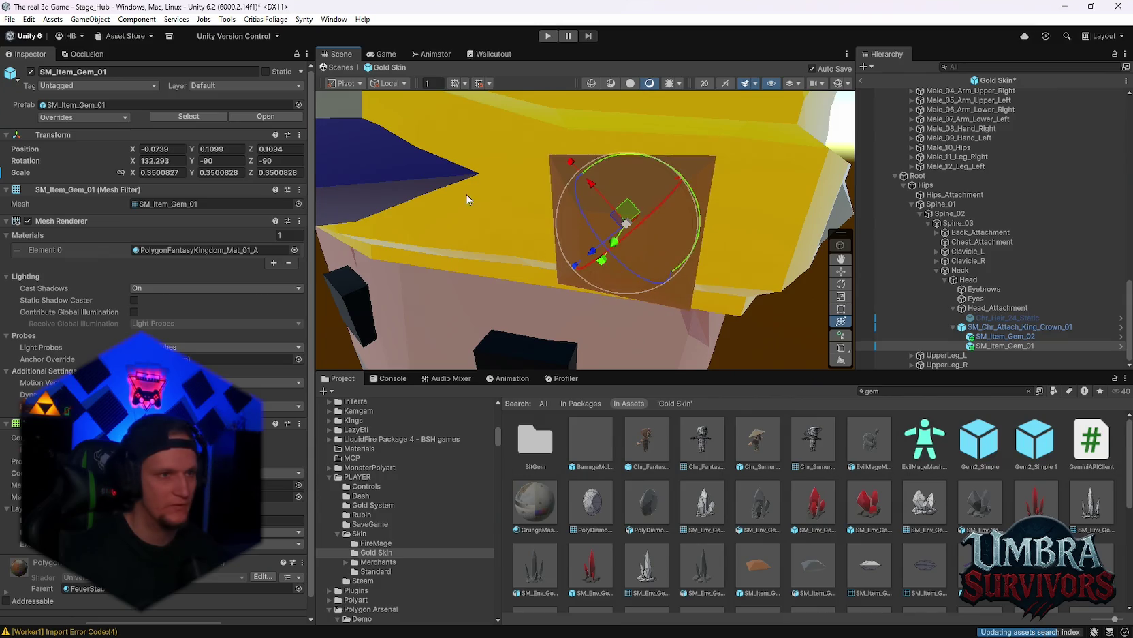
{"action": "type", "text": "130"}
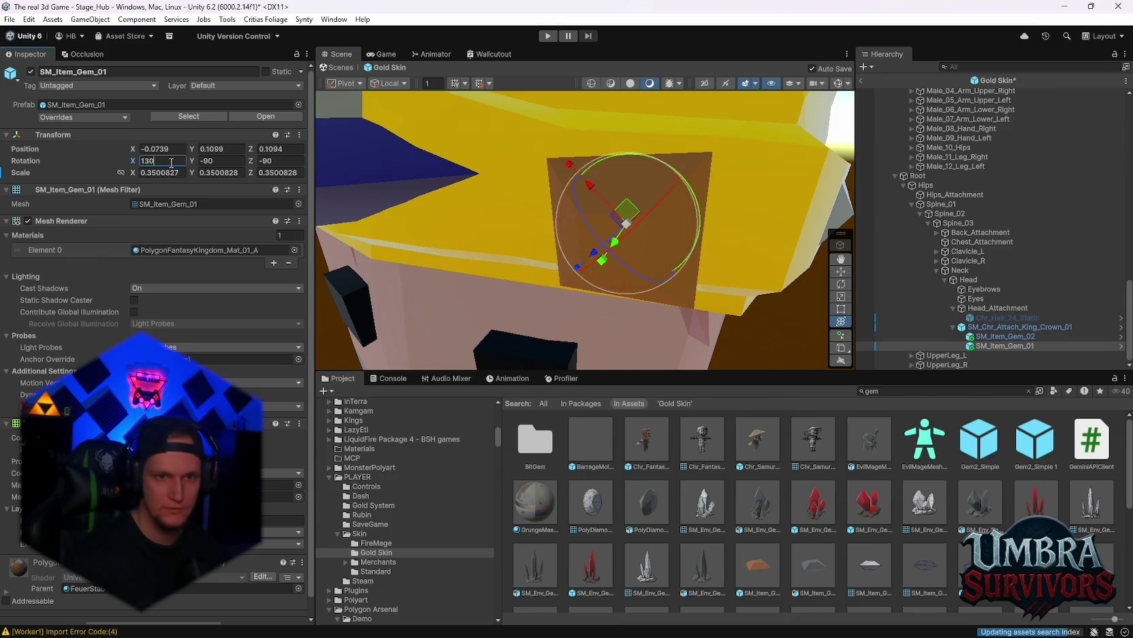
{"action": "key", "text": "BackSpace"}
{"action": "key", "text": "BackSpace"}
{"action": "type", "text": "45"}
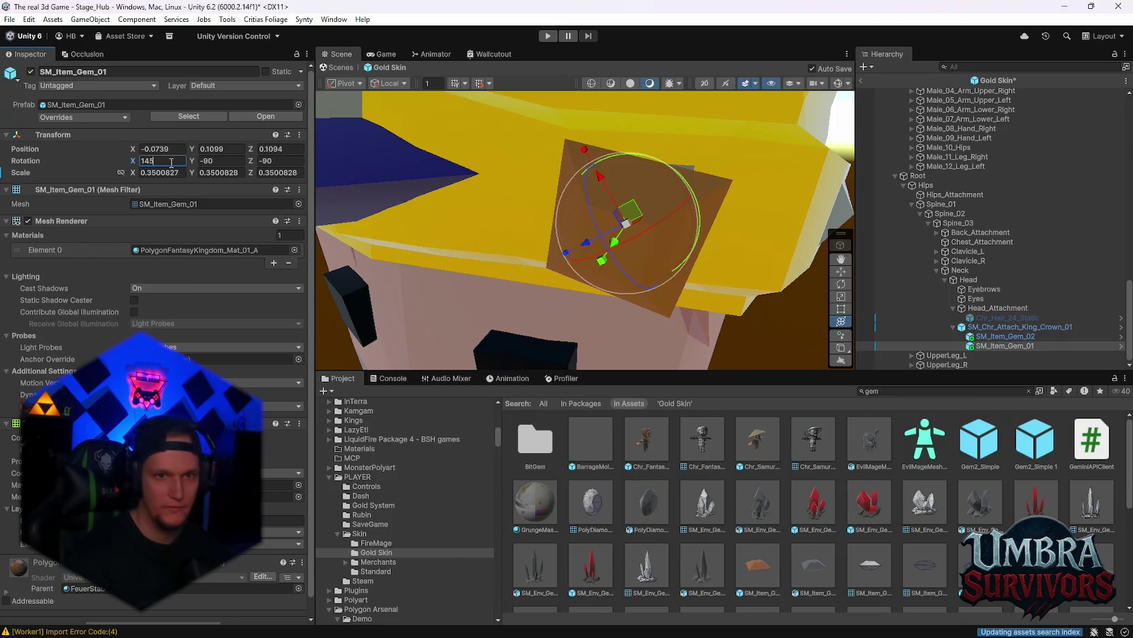
{"action": "key", "text": "BackSpace"}
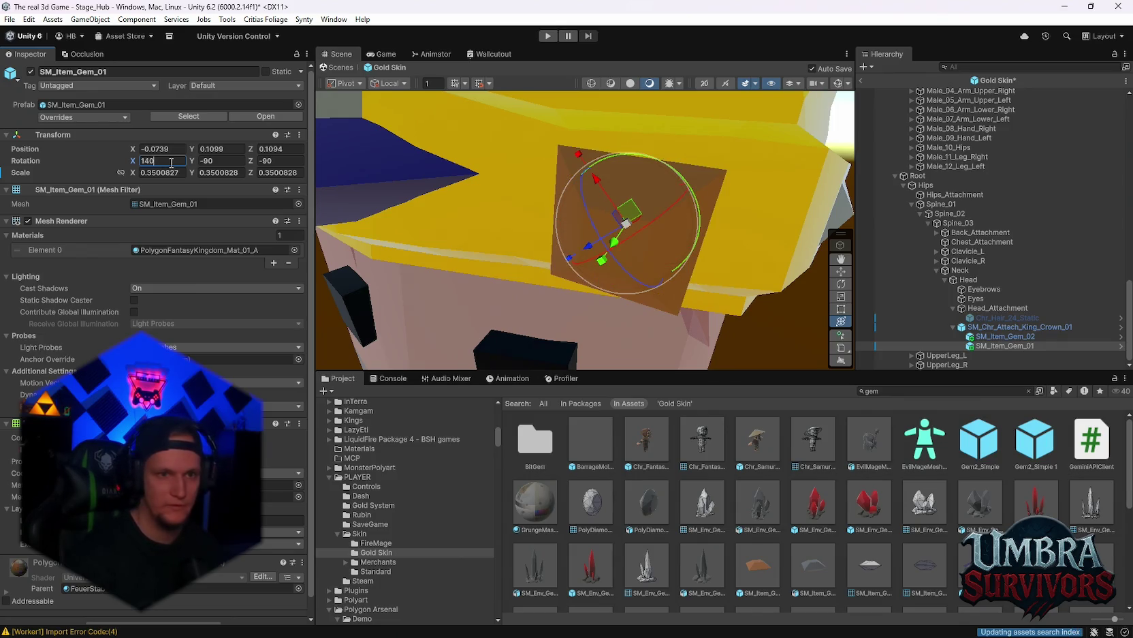
{"action": "key", "text": "BackSpace"}
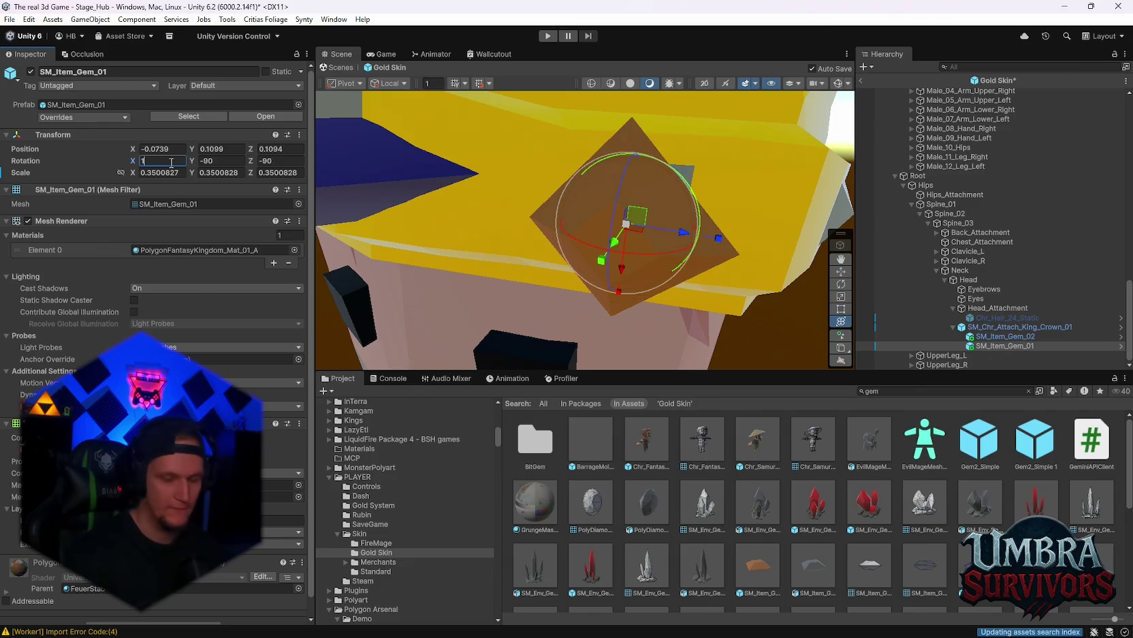
{"action": "type", "text": "37"}
{"action": "key", "text": "BackSpace"}
{"action": "type", "text": "5"}
{"action": "right_click", "coordinate": [587, 199]}
{"action": "key", "text": "Escape"}
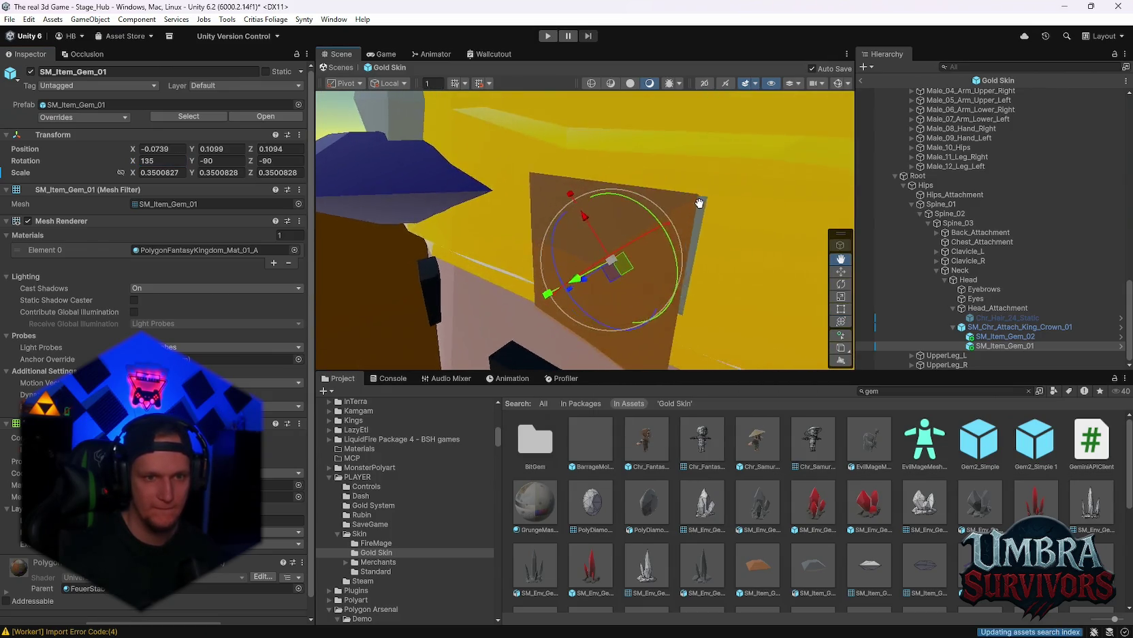
{"action": "mouse_move", "coordinate": [580, 272]}
{"action": "left_mouse_down"}
{"action": "mouse_move", "coordinate": [647, 259]}
{"action": "mouse_move", "coordinate": [486, 249]}
{"action": "left_mouse_up"}
Step: Rotate SM_Item_Gem_01 so it sits flush against the crown's side
{"action": "mouse_move", "coordinate": [596, 246]}
{"action": "left_mouse_down"}
{"action": "mouse_move", "coordinate": [559, 227]}
{"action": "mouse_move", "coordinate": [561, 211]}
{"action": "mouse_move", "coordinate": [591, 240]}
{"action": "mouse_move", "coordinate": [577, 220]}
{"action": "mouse_move", "coordinate": [664, 248]}
{"action": "mouse_move", "coordinate": [640, 245]}
{"action": "left_mouse_up"}
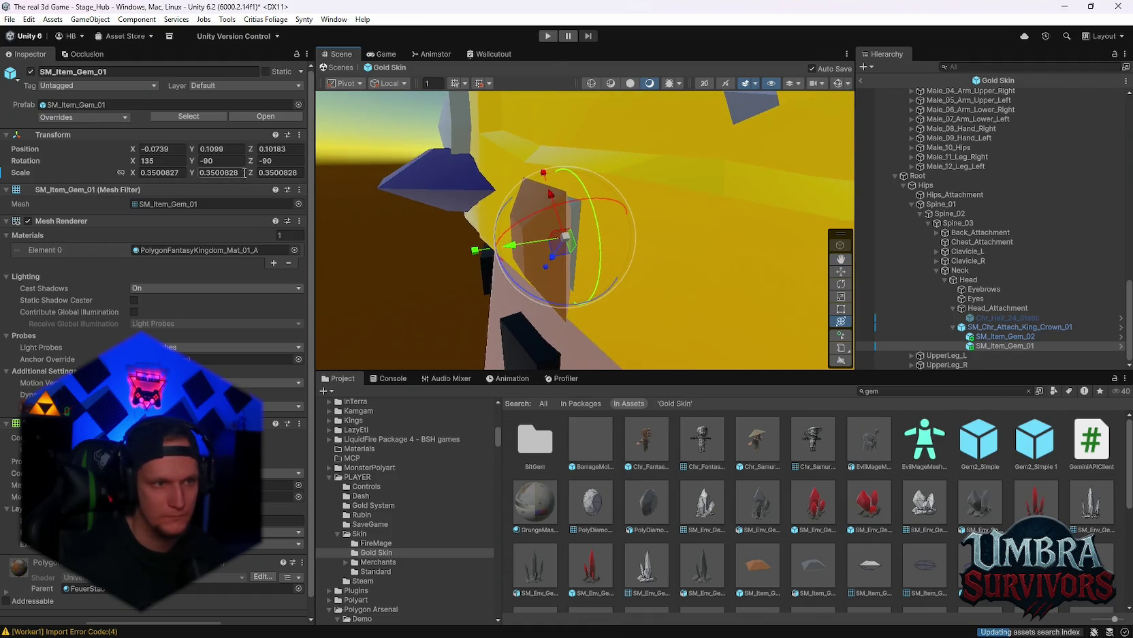
{"action": "left_click_drag", "start_coordinate": [261, 159], "coordinate": [345, 158]}
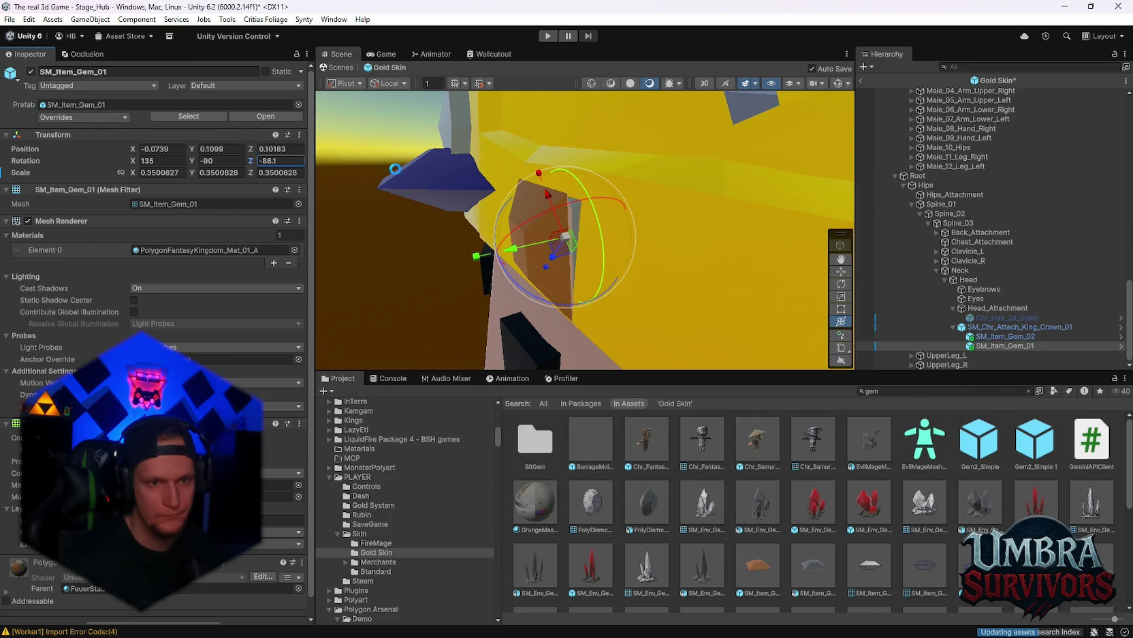
{"action": "scroll", "coordinate": [505, 233], "scroll_direction": "up", "scroll_amount": 3}
{"action": "left_click_drag", "start_coordinate": [469, 251], "coordinate": [479, 249]}
{"action": "key", "text": "f"}
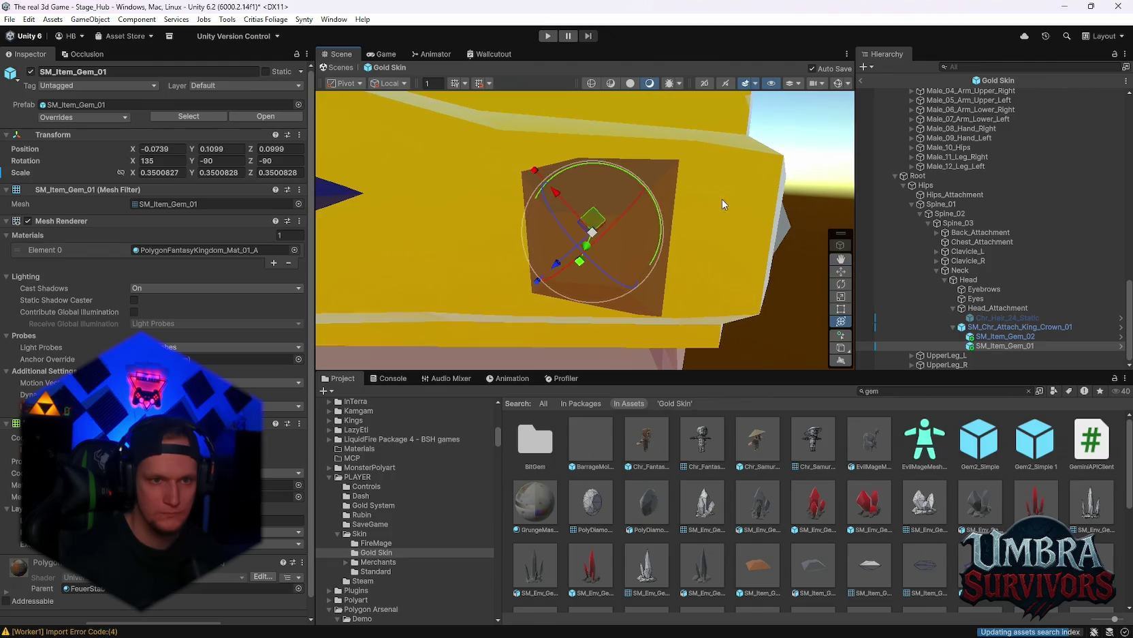
{"action": "mouse_move", "coordinate": [611, 233]}
{"action": "left_mouse_down"}
{"action": "mouse_move", "coordinate": [618, 227]}
{"action": "mouse_move", "coordinate": [602, 262]}
{"action": "mouse_move", "coordinate": [597, 222]}
{"action": "mouse_move", "coordinate": [621, 219]}
{"action": "left_mouse_up"}
{"action": "mouse_move", "coordinate": [603, 258]}
{"action": "left_mouse_down"}
{"action": "mouse_move", "coordinate": [417, 190]}
{"action": "mouse_move", "coordinate": [498, 218]}
{"action": "left_mouse_up"}
{"action": "mouse_move", "coordinate": [498, 218]}
{"action": "left_mouse_down"}
{"action": "mouse_move", "coordinate": [600, 245]}
{"action": "mouse_move", "coordinate": [638, 217]}
{"action": "mouse_move", "coordinate": [562, 232]}
{"action": "left_mouse_up"}
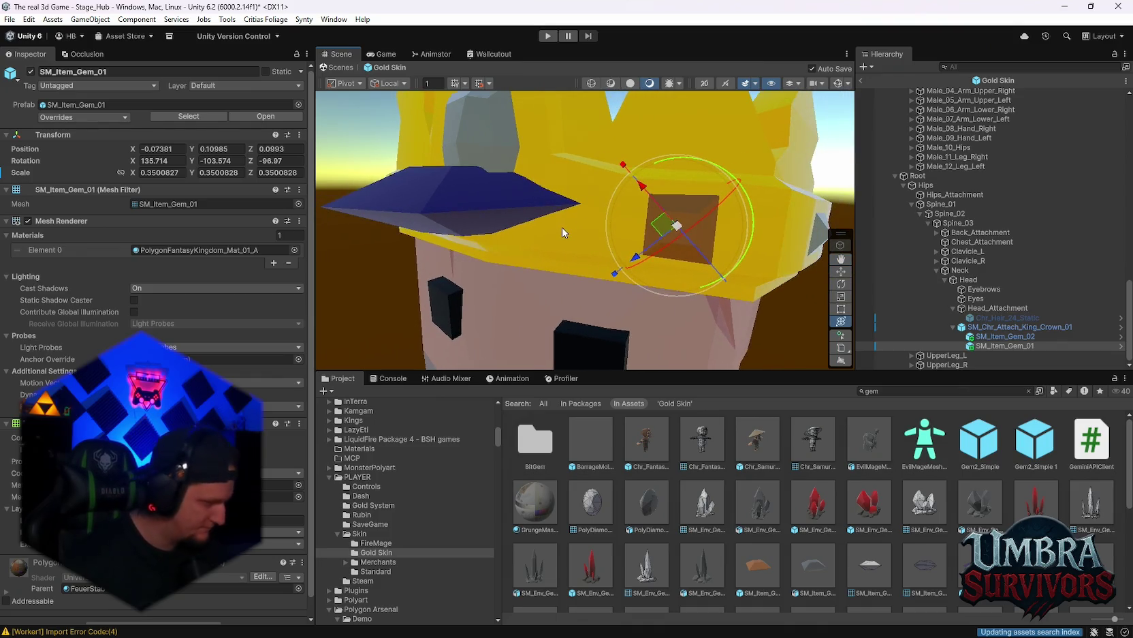
Step: Select the large blue SM_Item_Gem_02 on the crown and frame it
{"action": "mouse_move", "coordinate": [491, 239]}
{"action": "left_mouse_down"}
{"action": "mouse_move", "coordinate": [618, 245]}
{"action": "mouse_move", "coordinate": [574, 259]}
{"action": "mouse_move", "coordinate": [542, 300]}
{"action": "mouse_move", "coordinate": [523, 260]}
{"action": "mouse_move", "coordinate": [584, 195]}
{"action": "mouse_move", "coordinate": [553, 220]}
{"action": "mouse_move", "coordinate": [573, 209]}
{"action": "mouse_move", "coordinate": [563, 212]}
{"action": "left_mouse_up"}
{"action": "left_click", "coordinate": [552, 192]}
{"action": "key", "text": "f"}
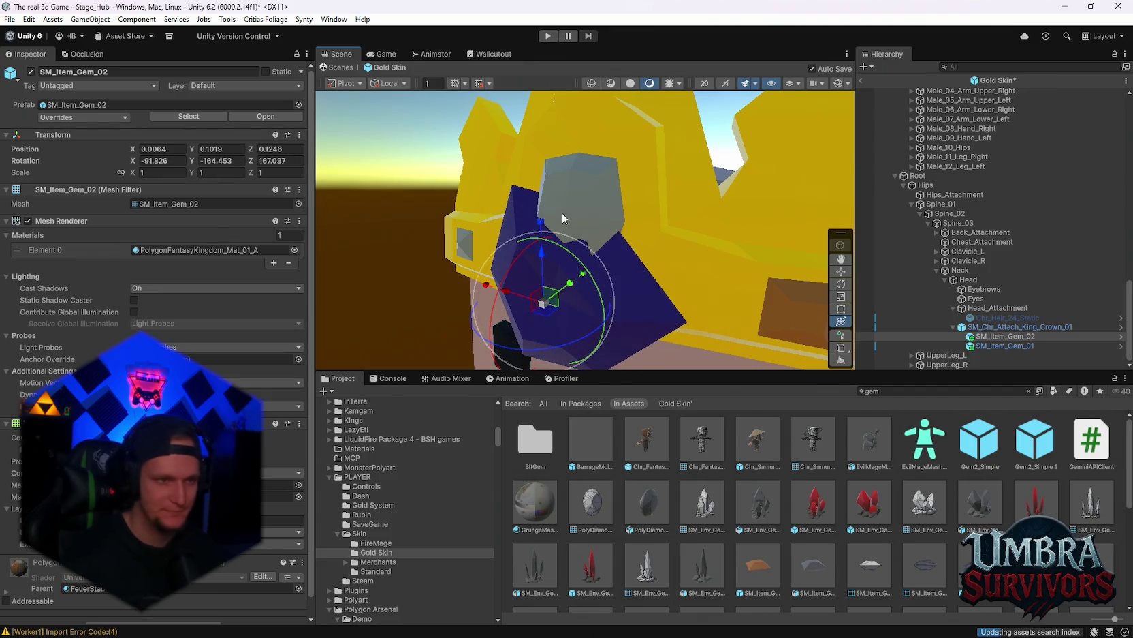
Step: Undo the accidental spin, set SM_Item_Gem_02 Rotation X to 90, and rotate it to face forward
{"action": "key", "text": "ctrl+z"}
{"action": "type", "text": "90"}
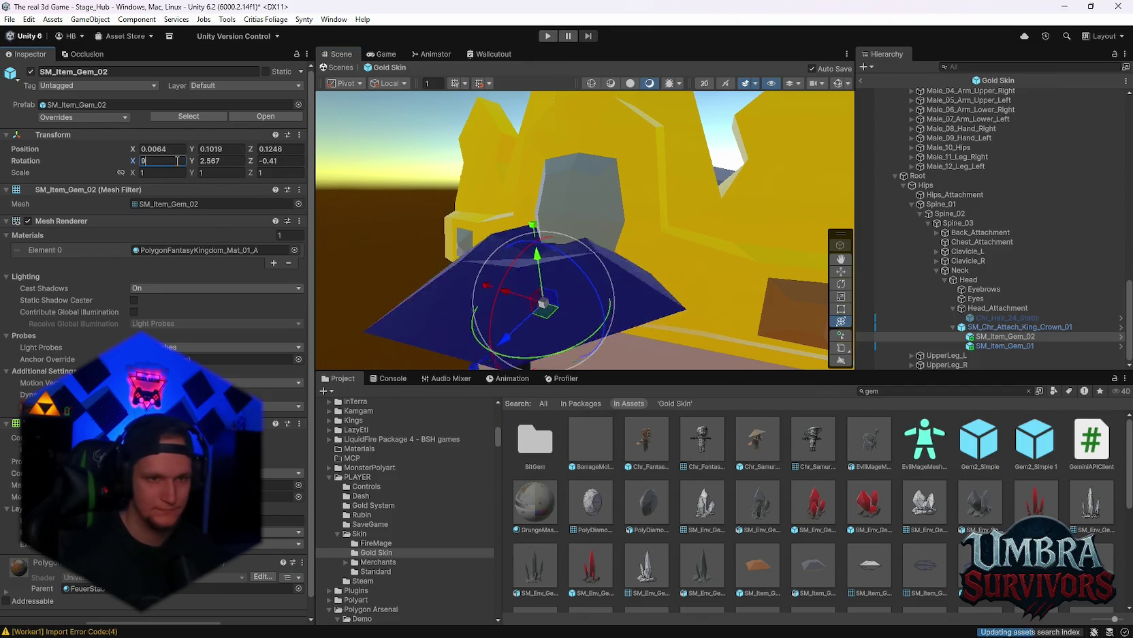
{"action": "right_click", "coordinate": [731, 161]}
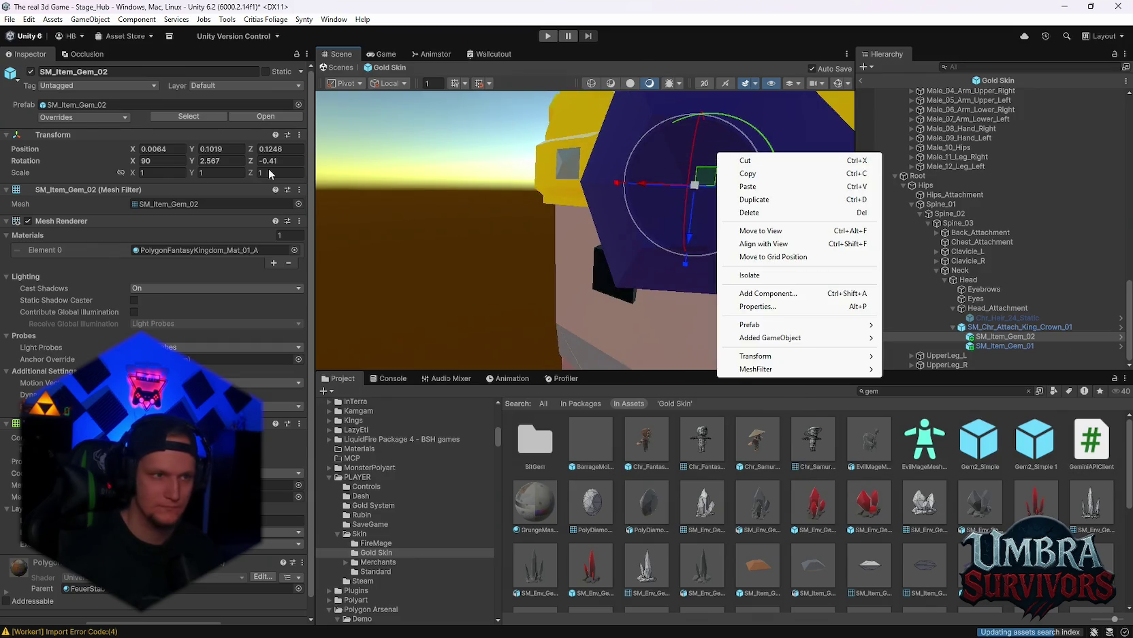
{"action": "left_click", "coordinate": [219, 149]}
{"action": "left_click", "coordinate": [193, 165]}
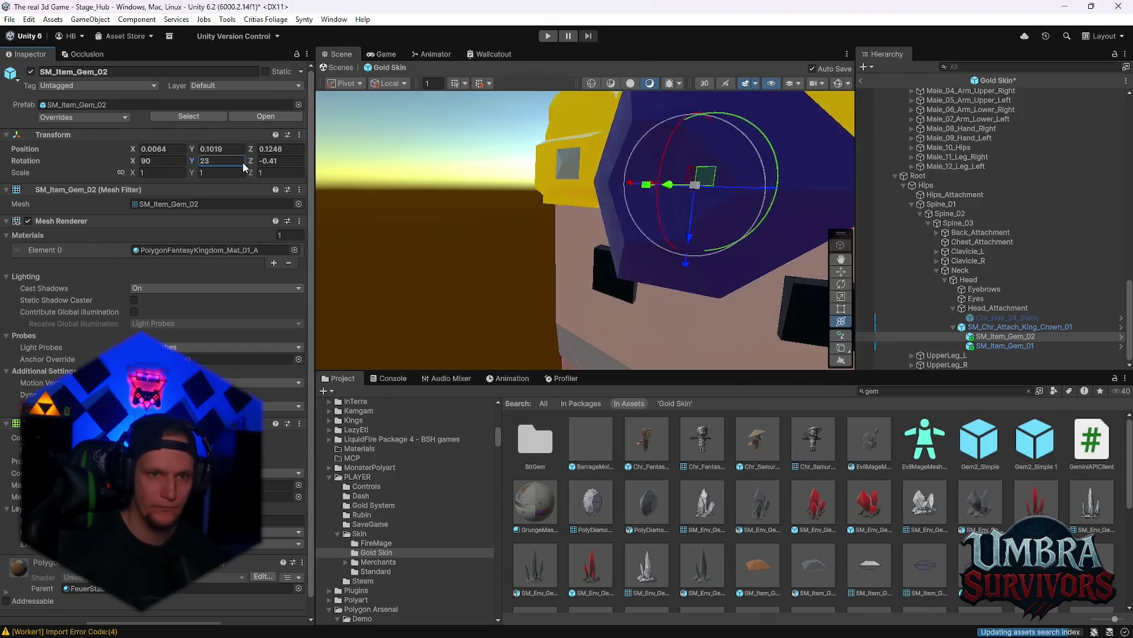
{"action": "mouse_move", "coordinate": [324, 169]}
{"action": "left_mouse_down"}
{"action": "mouse_move", "coordinate": [647, 188]}
{"action": "mouse_move", "coordinate": [657, 218]}
{"action": "mouse_move", "coordinate": [599, 318]}
{"action": "left_mouse_up"}
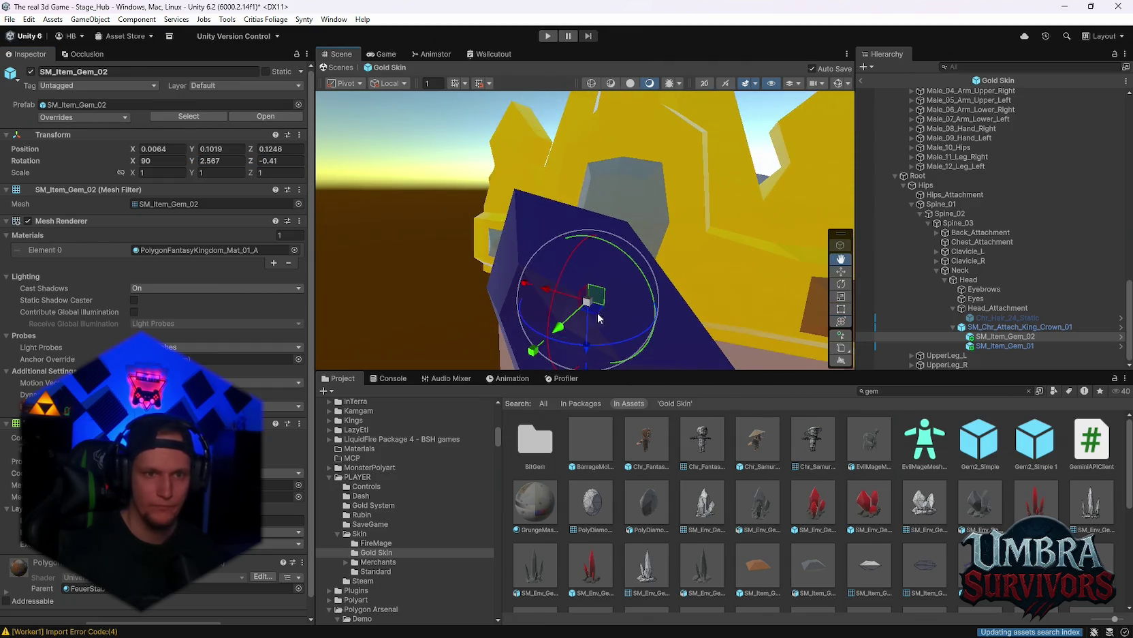
{"action": "mouse_move", "coordinate": [613, 242]}
{"action": "left_mouse_down"}
{"action": "mouse_move", "coordinate": [671, 309]}
{"action": "mouse_move", "coordinate": [624, 210]}
{"action": "mouse_move", "coordinate": [724, 211]}
{"action": "mouse_move", "coordinate": [586, 204]}
{"action": "mouse_move", "coordinate": [587, 147]}
{"action": "mouse_move", "coordinate": [616, 211]}
{"action": "mouse_move", "coordinate": [393, 221]}
{"action": "mouse_move", "coordinate": [442, 225]}
{"action": "mouse_move", "coordinate": [507, 264]}
{"action": "mouse_move", "coordinate": [585, 252]}
{"action": "mouse_move", "coordinate": [600, 242]}
{"action": "mouse_move", "coordinate": [545, 211]}
{"action": "mouse_move", "coordinate": [526, 177]}
{"action": "mouse_move", "coordinate": [505, 210]}
{"action": "mouse_move", "coordinate": [598, 180]}
{"action": "left_mouse_up"}
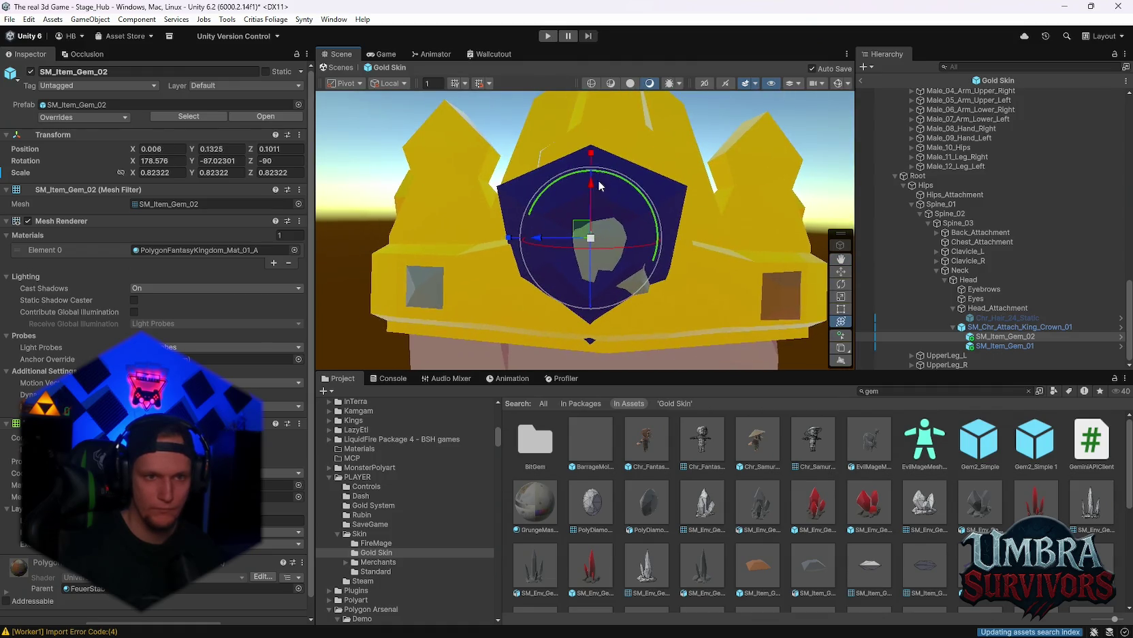
Step: Raise the blue gem slightly and nudge it forward onto the crown
{"action": "mouse_move", "coordinate": [598, 226]}
{"action": "left_mouse_down"}
{"action": "mouse_move", "coordinate": [659, 195]}
{"action": "mouse_move", "coordinate": [655, 222]}
{"action": "left_mouse_up"}
{"action": "mouse_move", "coordinate": [545, 154]}
{"action": "left_mouse_down"}
{"action": "mouse_move", "coordinate": [712, 271]}
{"action": "mouse_move", "coordinate": [651, 227]}
{"action": "mouse_move", "coordinate": [628, 230]}
{"action": "mouse_move", "coordinate": [797, 236]}
{"action": "left_mouse_up"}
{"action": "mouse_move", "coordinate": [625, 210]}
{"action": "left_mouse_down"}
{"action": "mouse_move", "coordinate": [636, 252]}
{"action": "mouse_move", "coordinate": [636, 214]}
{"action": "left_mouse_up"}
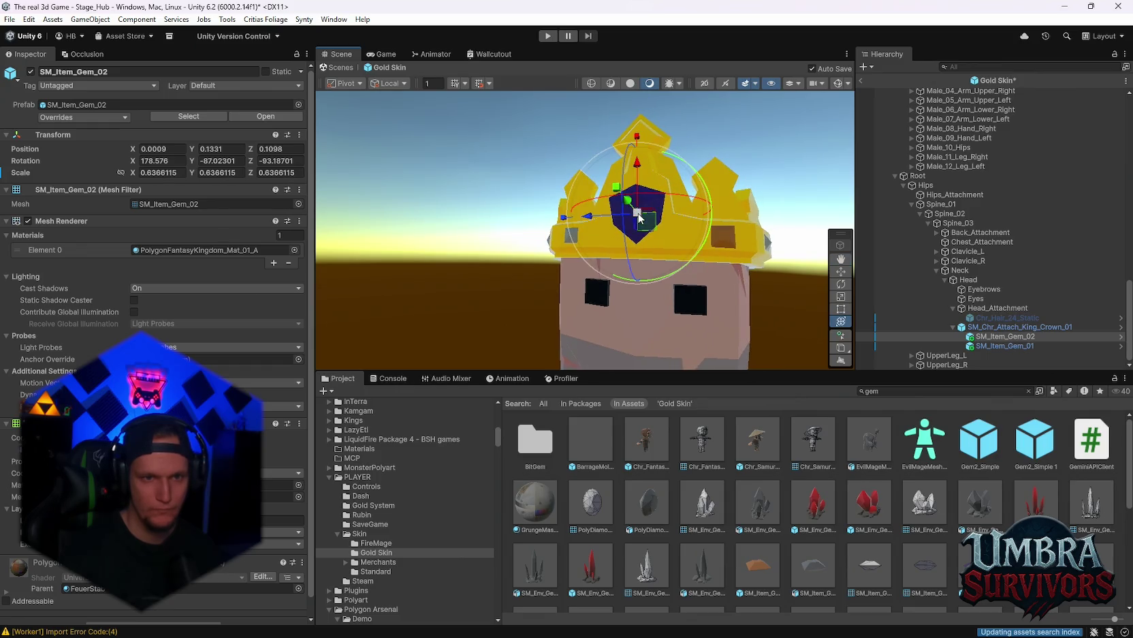
{"action": "left_click", "coordinate": [734, 212]}
{"action": "left_click_drag", "start_coordinate": [733, 212], "coordinate": [616, 236]}
{"action": "left_click", "coordinate": [616, 236]}
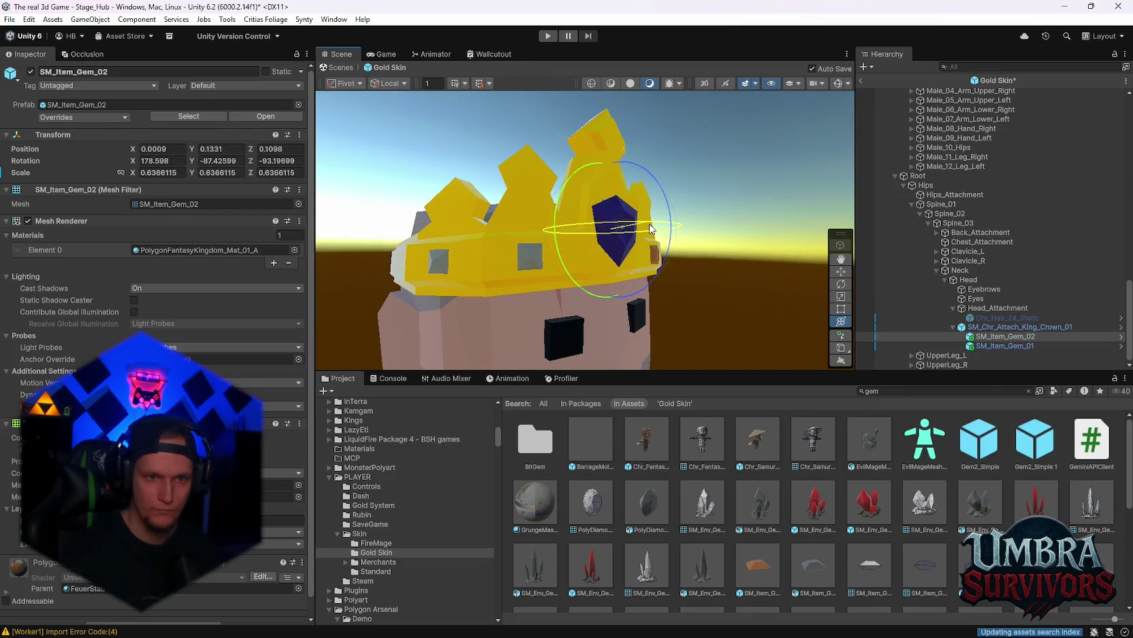
{"action": "left_click_drag", "start_coordinate": [654, 233], "coordinate": [656, 230]}
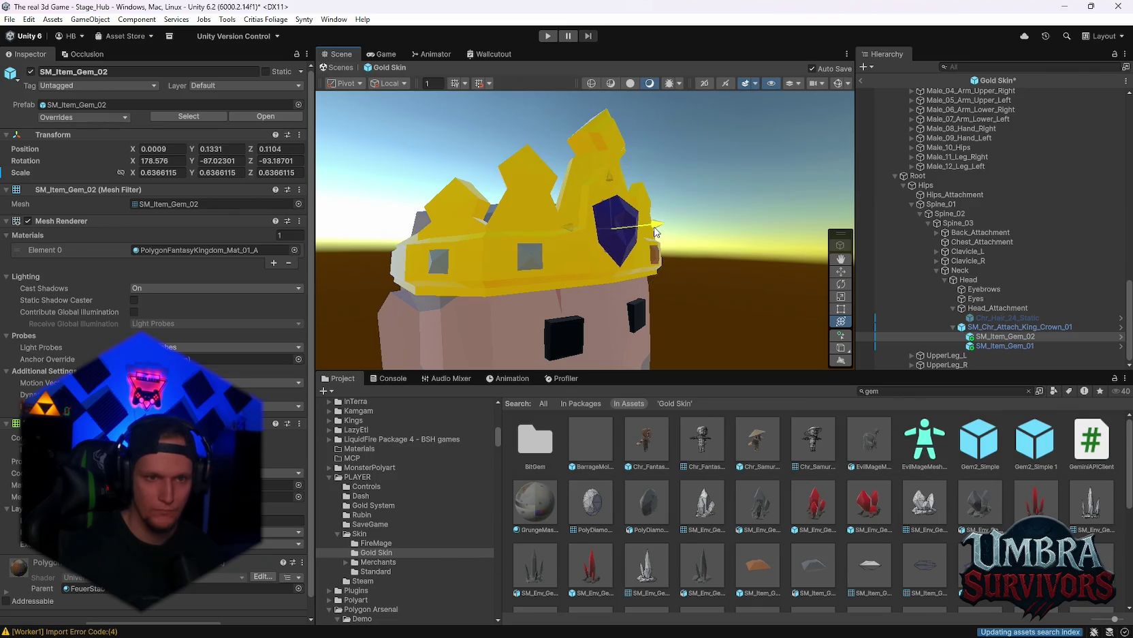
{"action": "scroll", "coordinate": [617, 263], "scroll_direction": "up", "scroll_amount": 3}
{"action": "mouse_move", "coordinate": [617, 263]}
{"action": "left_mouse_down"}
{"action": "mouse_move", "coordinate": [705, 143]}
{"action": "mouse_move", "coordinate": [674, 204]}
{"action": "left_mouse_up"}
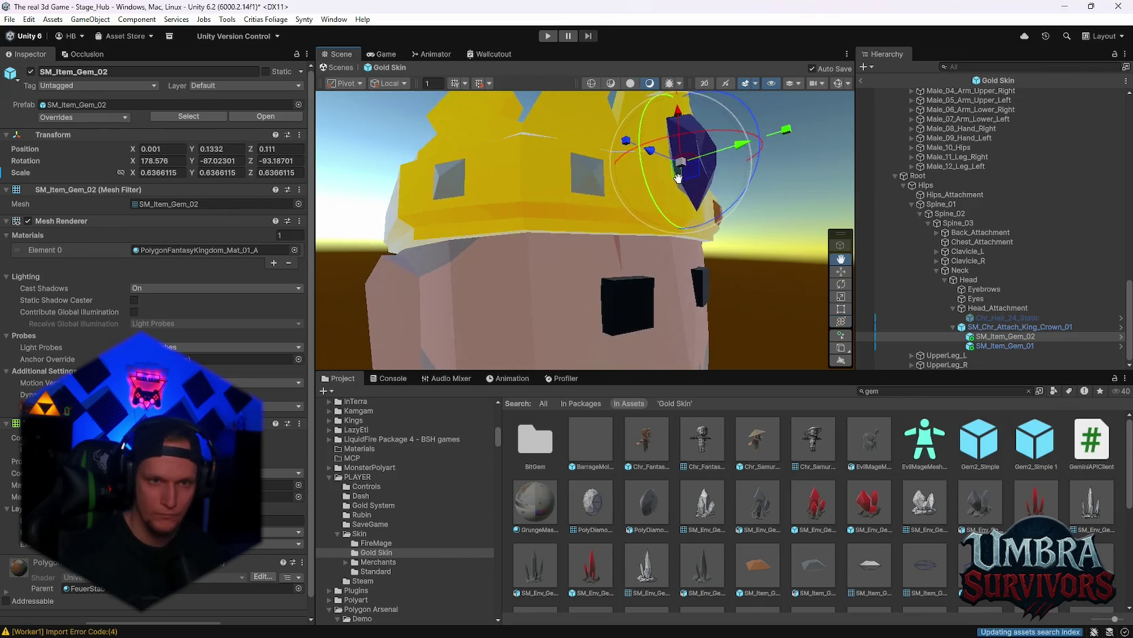
{"action": "scroll", "coordinate": [674, 204], "scroll_direction": "down", "scroll_amount": 3}
{"action": "scroll", "coordinate": [673, 207], "scroll_direction": "up", "scroll_amount": 3}
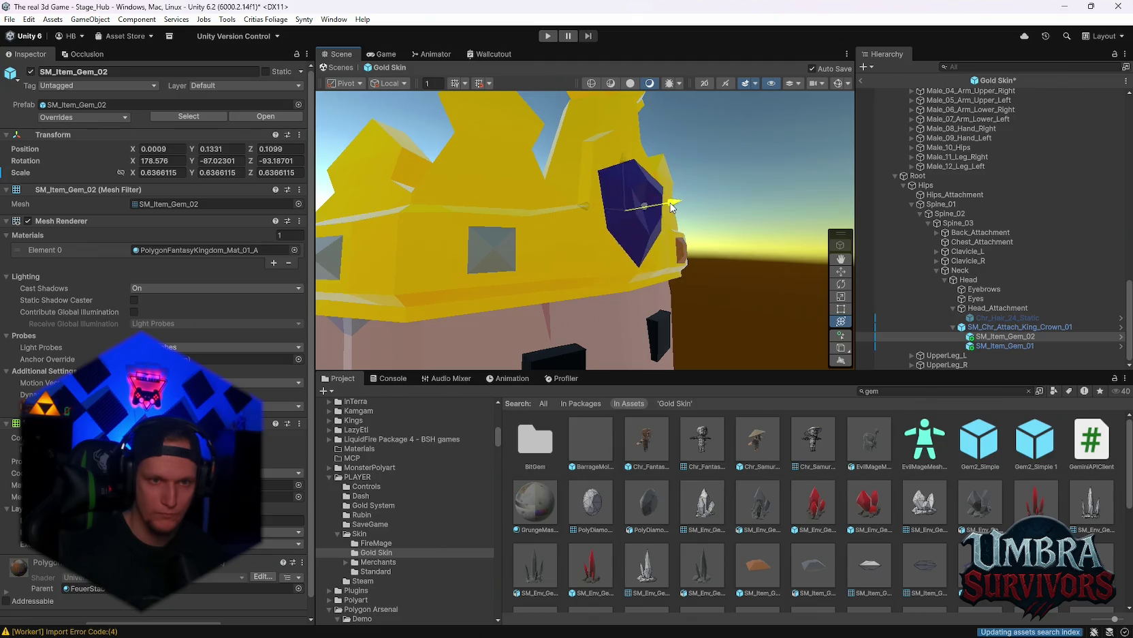
Step: Stretch the gem taller to Scale Y 0.8156 and centre it horizontally on the crown front
{"action": "left_click_drag", "start_coordinate": [698, 203], "coordinate": [665, 206]}
{"action": "left_click", "coordinate": [788, 202]}
{"action": "mouse_move", "coordinate": [788, 201]}
{"action": "left_mouse_down"}
{"action": "mouse_move", "coordinate": [502, 262]}
{"action": "mouse_move", "coordinate": [631, 278]}
{"action": "left_mouse_up"}
{"action": "scroll", "coordinate": [630, 277], "scroll_direction": "down", "scroll_amount": 3}
{"action": "scroll", "coordinate": [633, 230], "scroll_direction": "up", "scroll_amount": 5}
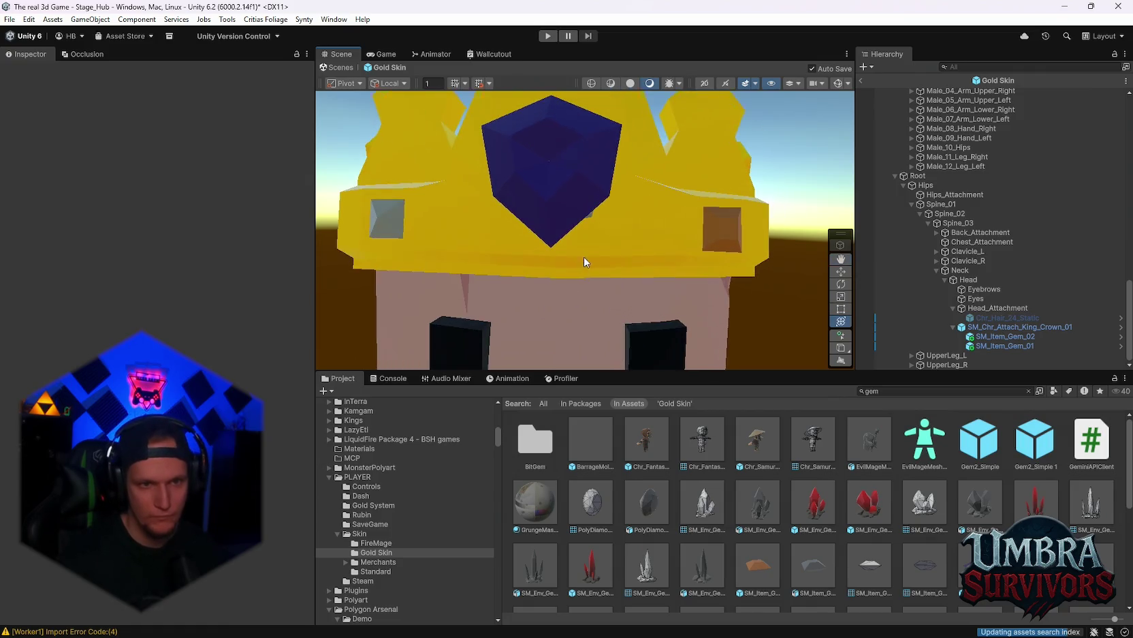
{"action": "left_click", "coordinate": [560, 182]}
{"action": "left_click_drag", "start_coordinate": [520, 176], "coordinate": [512, 179]}
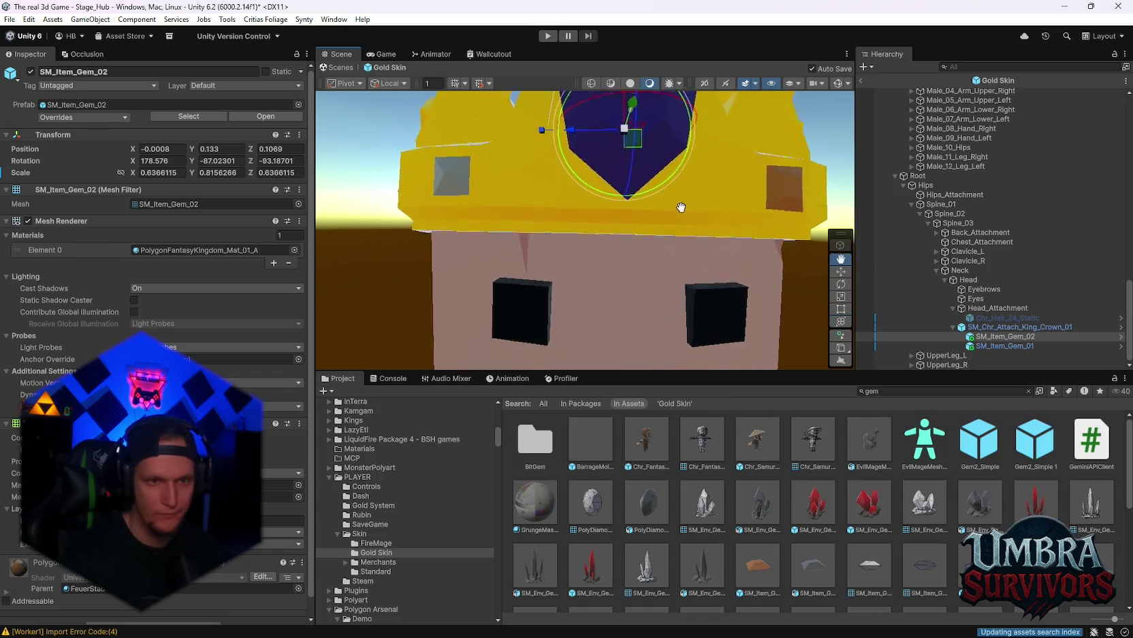
{"action": "left_click_drag", "start_coordinate": [789, 211], "coordinate": [590, 178]}
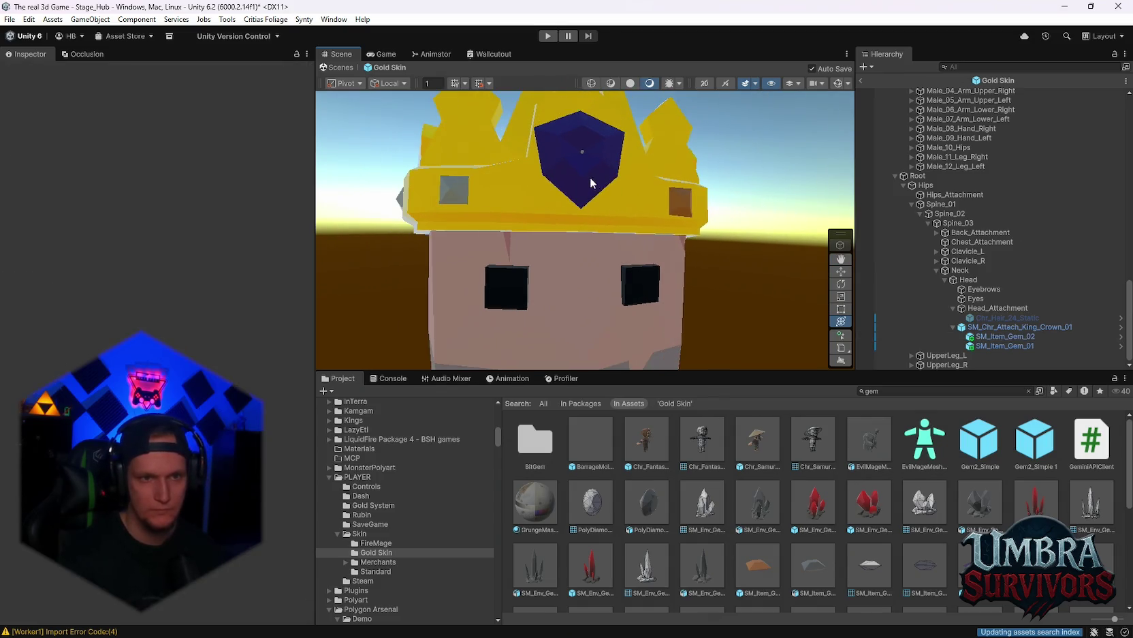
Step: Check the front gem's fit from around the crowned head
{"action": "left_click_drag", "start_coordinate": [593, 123], "coordinate": [596, 127]}
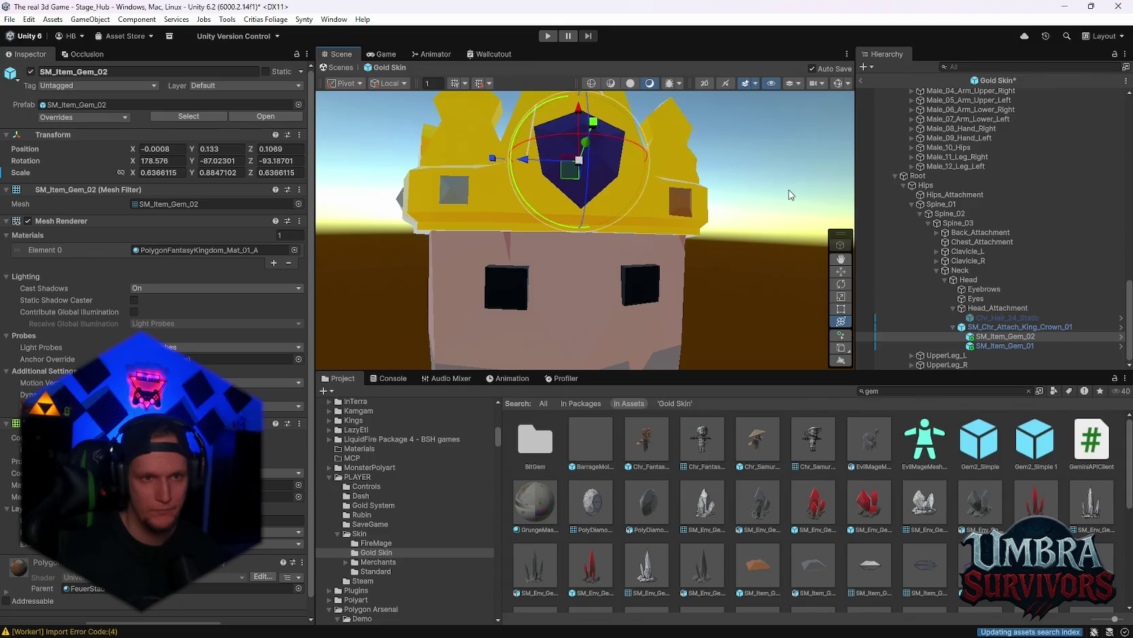
{"action": "left_click", "coordinate": [789, 190]}
{"action": "mouse_move", "coordinate": [789, 189]}
{"action": "left_mouse_down"}
{"action": "mouse_move", "coordinate": [663, 251]}
{"action": "mouse_move", "coordinate": [720, 256]}
{"action": "mouse_move", "coordinate": [665, 326]}
{"action": "mouse_move", "coordinate": [655, 368]}
{"action": "mouse_move", "coordinate": [624, 342]}
{"action": "mouse_move", "coordinate": [667, 236]}
{"action": "mouse_move", "coordinate": [677, 251]}
{"action": "mouse_move", "coordinate": [655, 158]}
{"action": "mouse_move", "coordinate": [643, 220]}
{"action": "mouse_move", "coordinate": [756, 53]}
{"action": "mouse_move", "coordinate": [729, 167]}
{"action": "mouse_move", "coordinate": [830, 170]}
{"action": "mouse_move", "coordinate": [632, 243]}
{"action": "mouse_move", "coordinate": [606, 241]}
{"action": "left_mouse_up"}
{"action": "left_click", "coordinate": [667, 236]}
{"action": "left_click", "coordinate": [829, 171]}
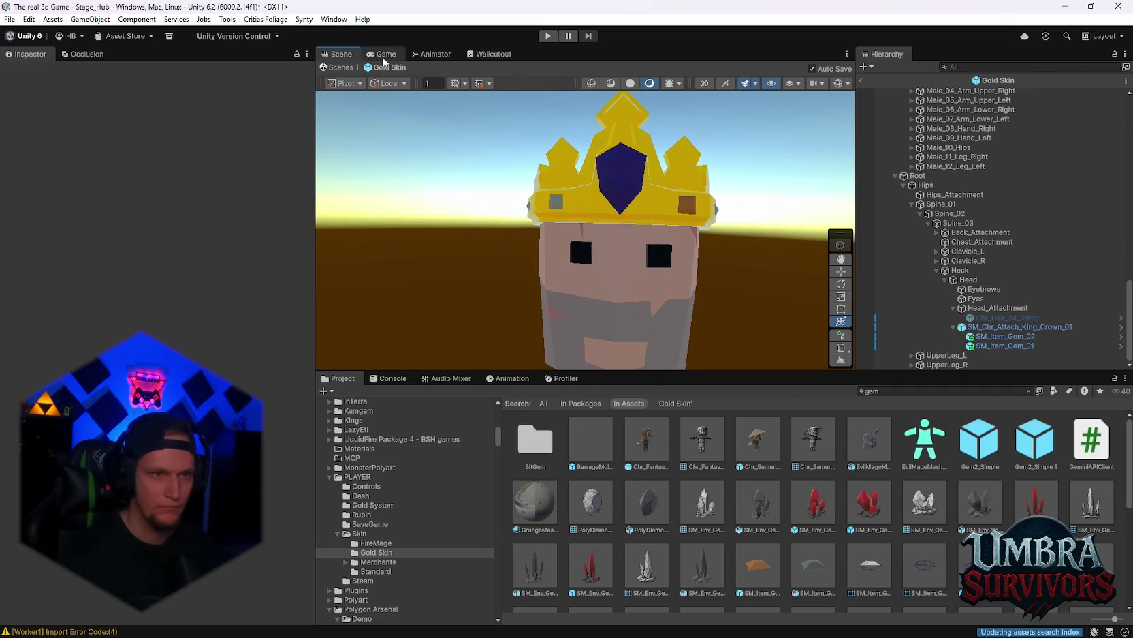
Step: Preview the crowned character in the Game view, then exit Prefab Mode to the forest scene
{"action": "left_click", "coordinate": [383, 56]}
{"action": "left_click", "coordinate": [339, 55]}
{"action": "left_click", "coordinate": [864, 81]}
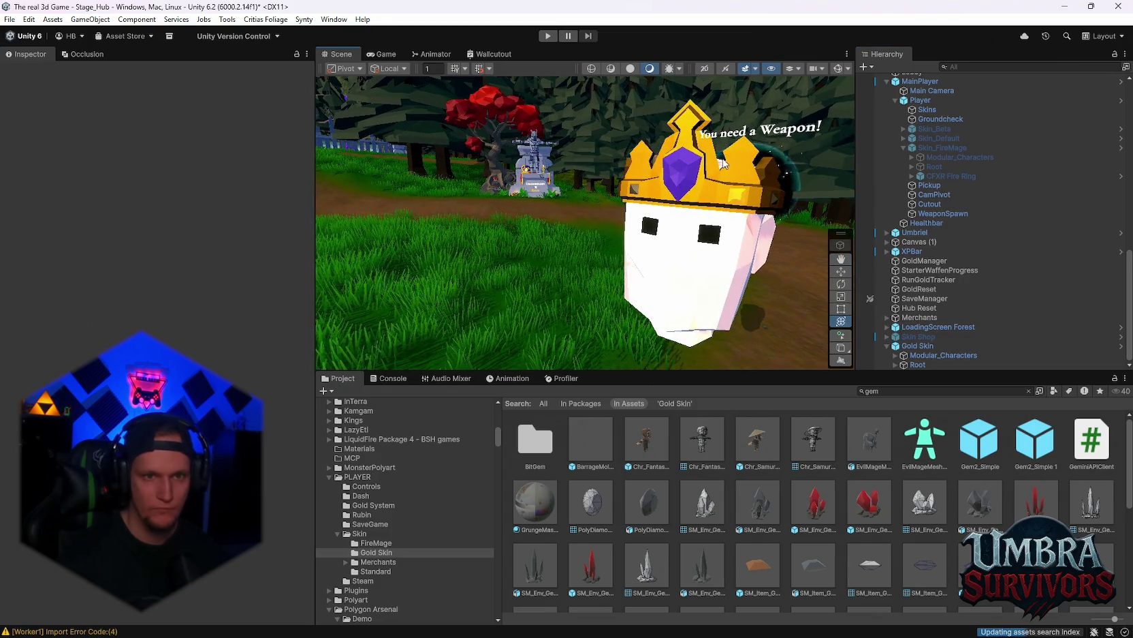
{"action": "left_click_drag", "start_coordinate": [683, 184], "coordinate": [687, 182]}
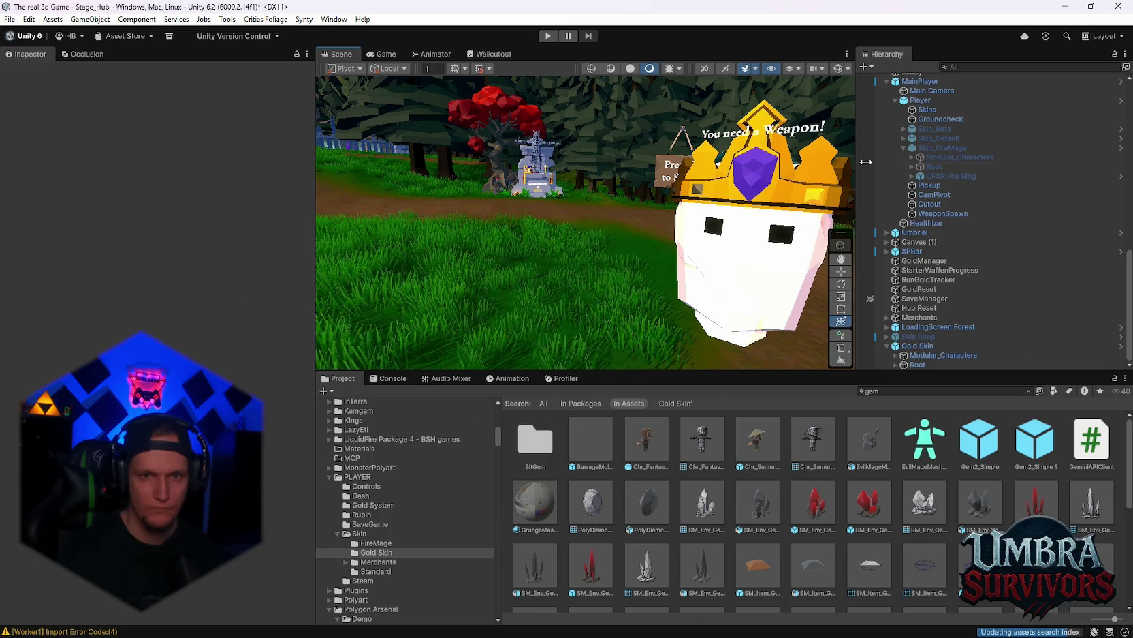
{"action": "left_click", "coordinate": [389, 550]}
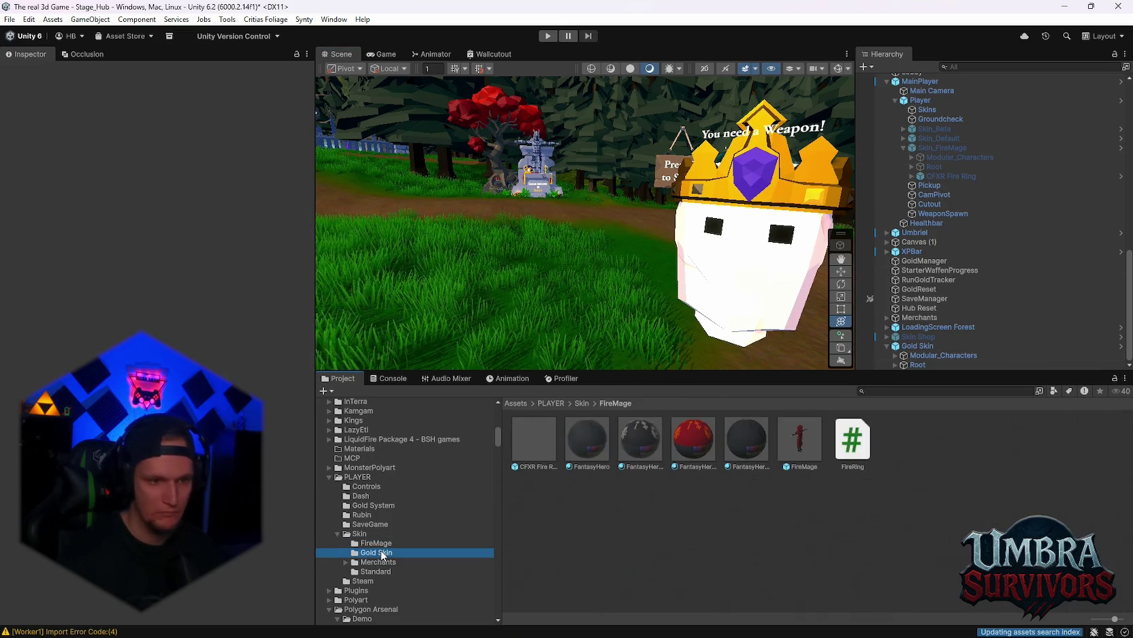
Step: Reopen the Gold Skin prefab and try a FantasyHero material on the crown gem
{"action": "double_click", "coordinate": [640, 439]}
{"action": "scroll", "coordinate": [662, 279], "scroll_direction": "up", "scroll_amount": 3}
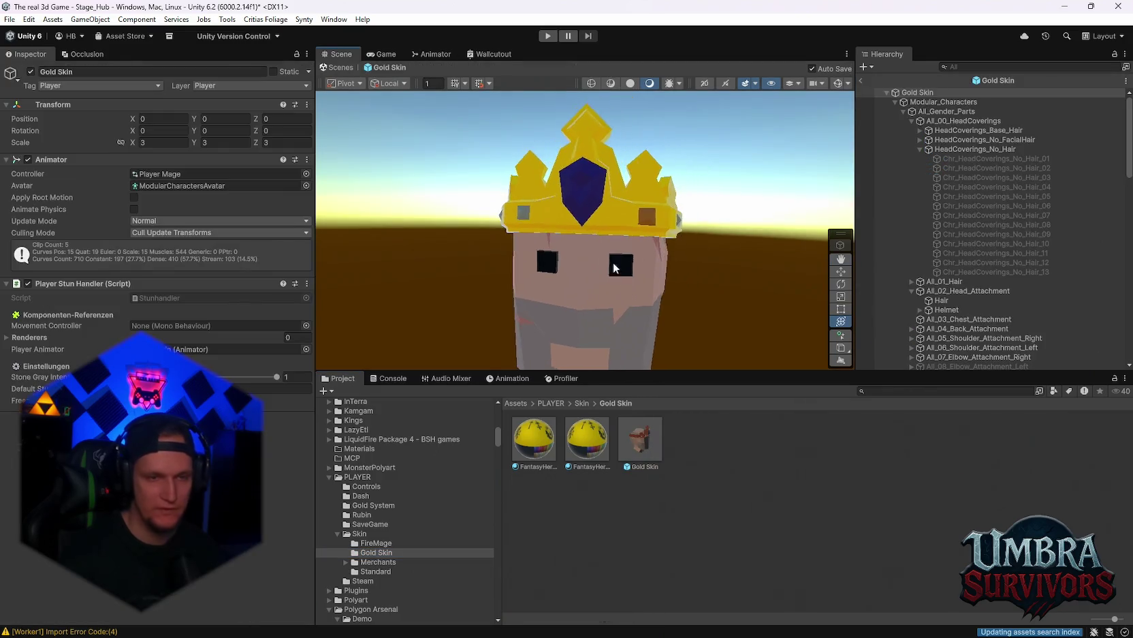
{"action": "left_click_drag", "start_coordinate": [596, 436], "coordinate": [609, 202]}
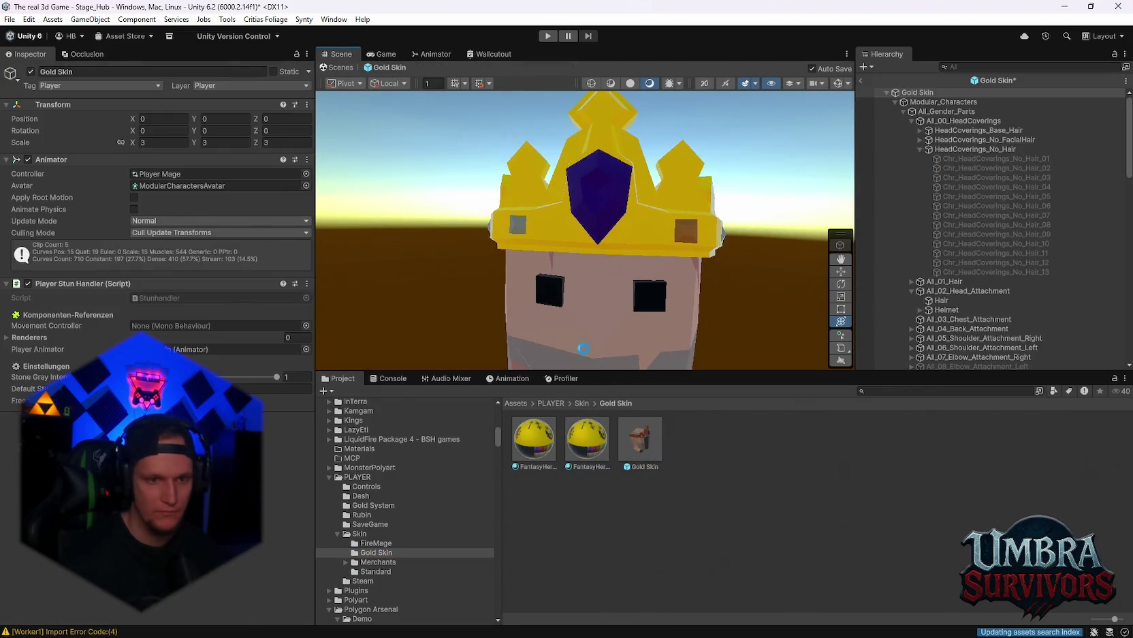
{"action": "left_click", "coordinate": [588, 443]}
{"action": "left_click", "coordinate": [188, 325]}
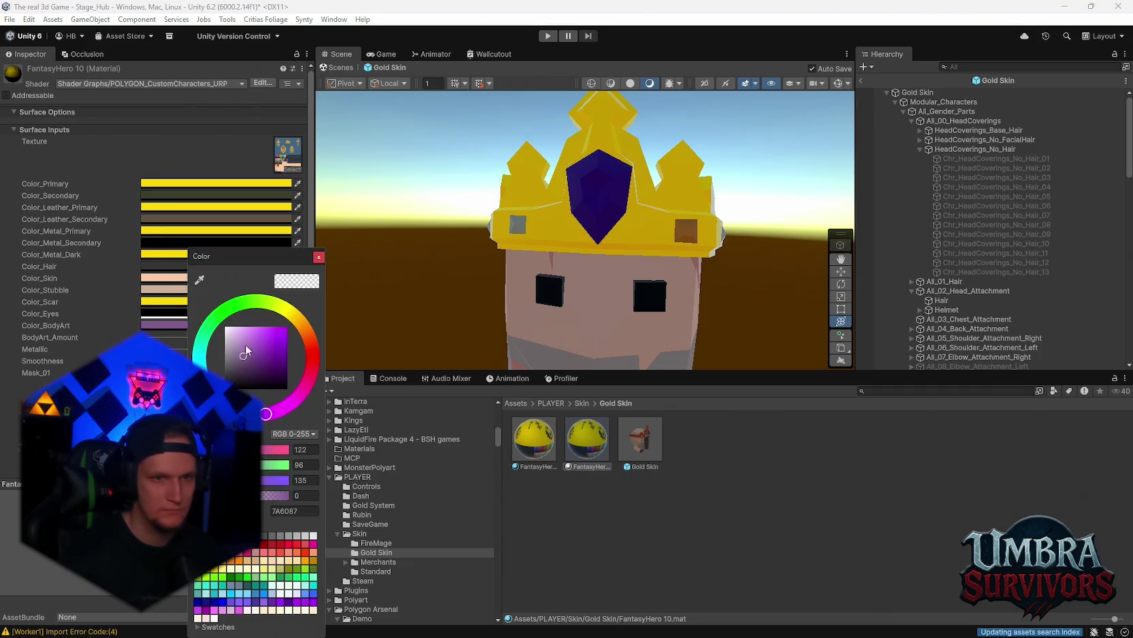
{"action": "key", "text": "Escape"}
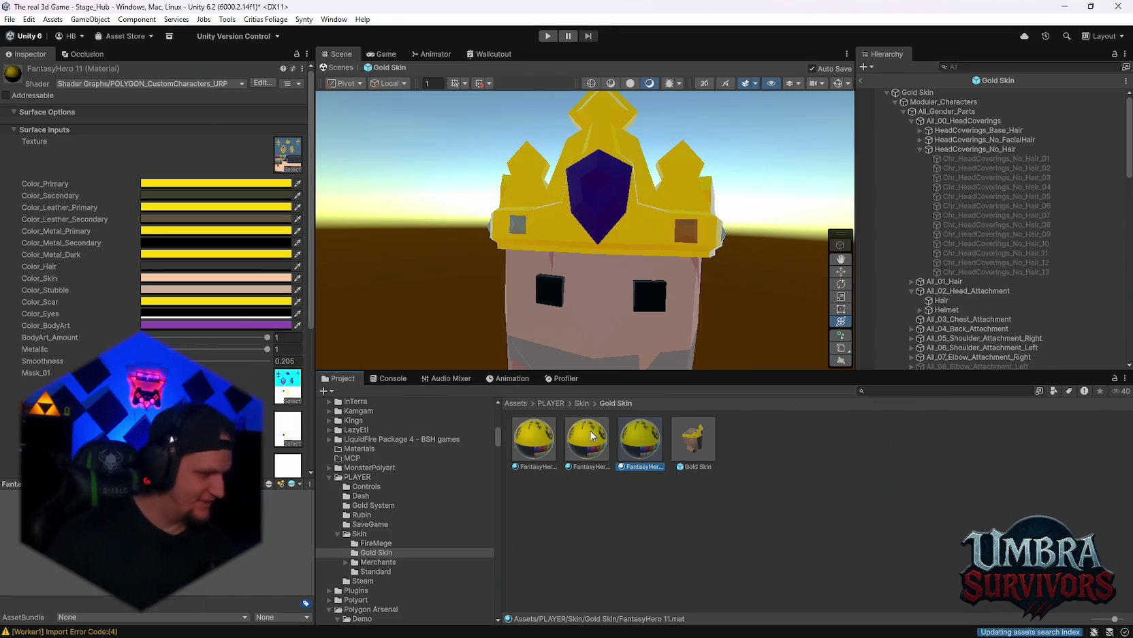
Step: Nudge the purple gem back onto the crown, checking it from several angles
{"action": "mouse_move", "coordinate": [455, 332]}
{"action": "left_mouse_down"}
{"action": "mouse_move", "coordinate": [535, 223]}
{"action": "mouse_move", "coordinate": [522, 249]}
{"action": "mouse_move", "coordinate": [733, 223]}
{"action": "mouse_move", "coordinate": [642, 263]}
{"action": "left_mouse_up"}
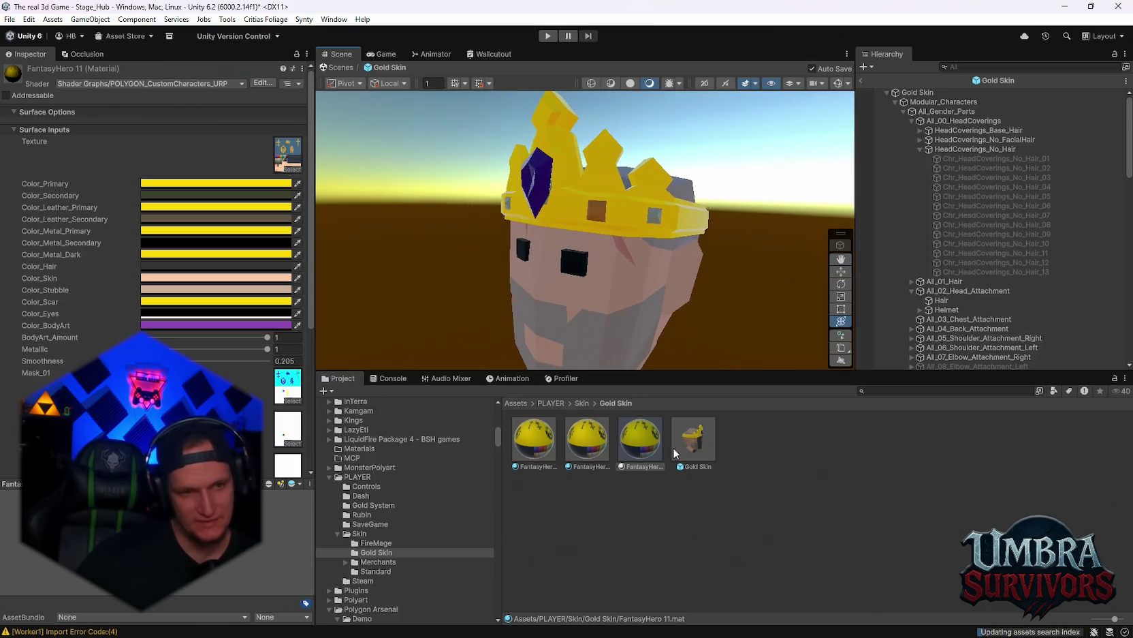
{"action": "scroll", "coordinate": [611, 227], "scroll_direction": "up", "scroll_amount": 5}
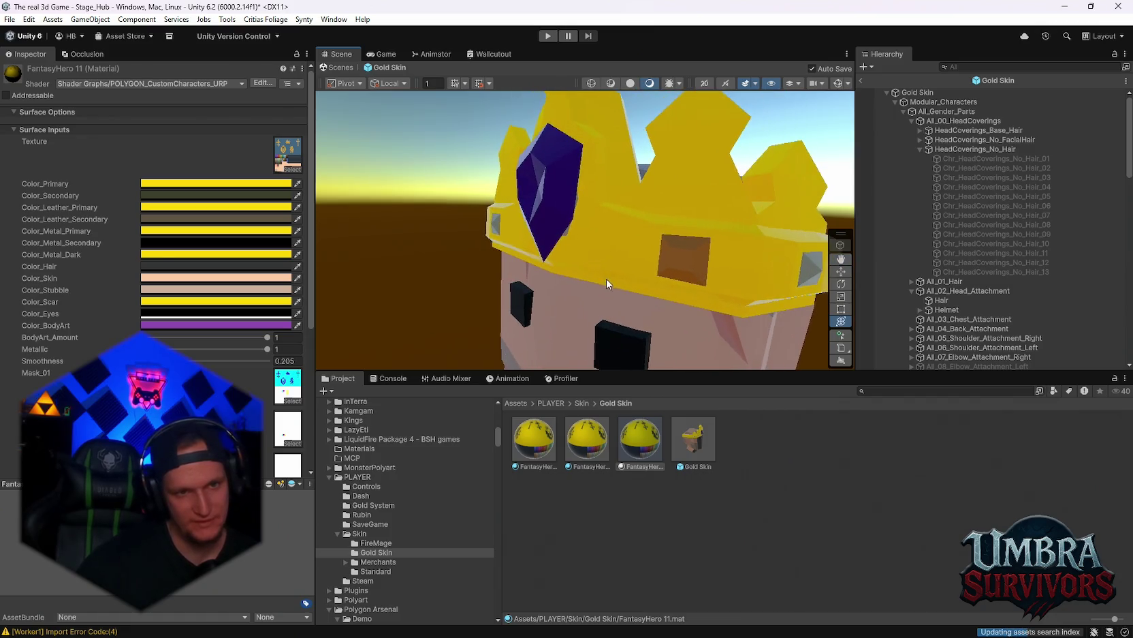
{"action": "left_click", "coordinate": [543, 198]}
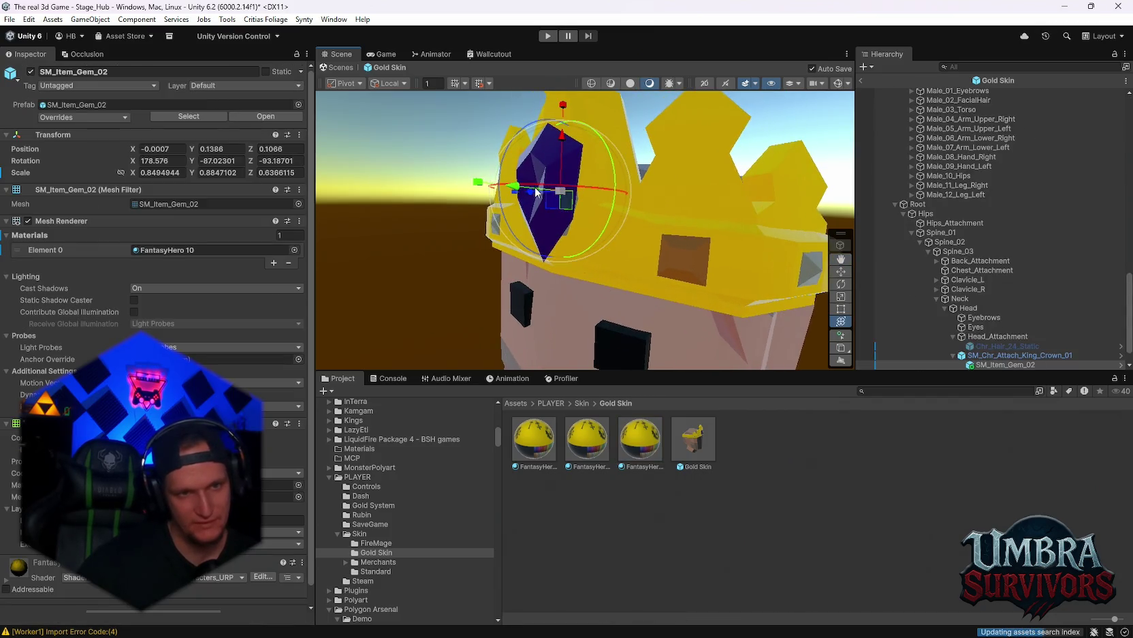
{"action": "mouse_move", "coordinate": [518, 190]}
{"action": "left_mouse_down"}
{"action": "mouse_move", "coordinate": [485, 189]}
{"action": "mouse_move", "coordinate": [528, 193]}
{"action": "mouse_move", "coordinate": [707, 153]}
{"action": "left_mouse_up"}
{"action": "left_click", "coordinate": [706, 153]}
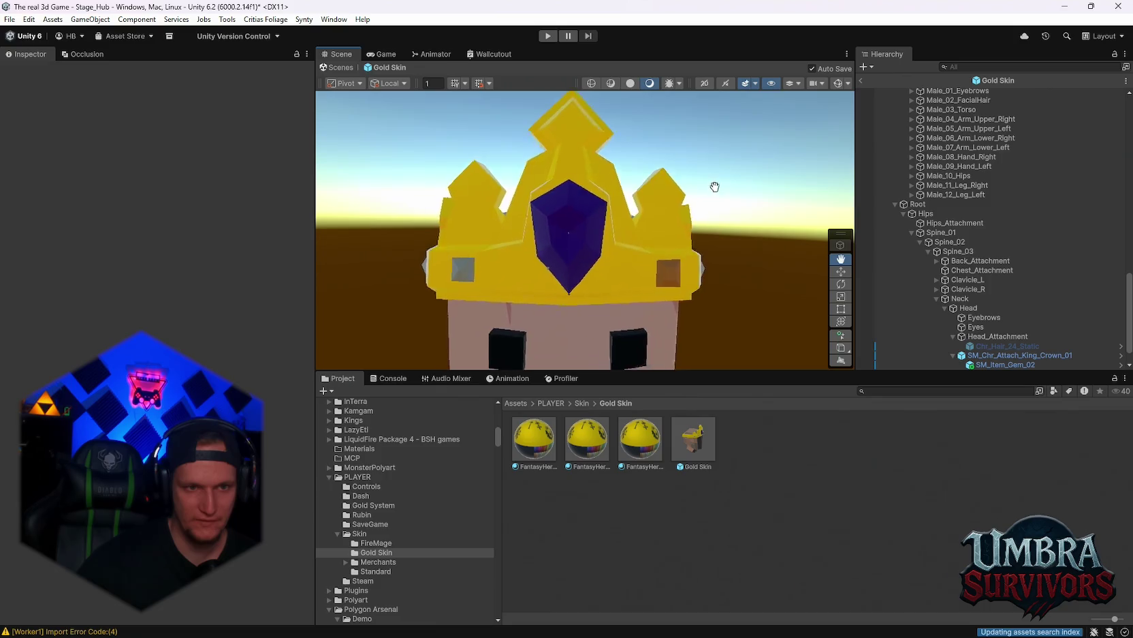
{"action": "scroll", "coordinate": [681, 225], "scroll_direction": "down", "scroll_amount": 6}
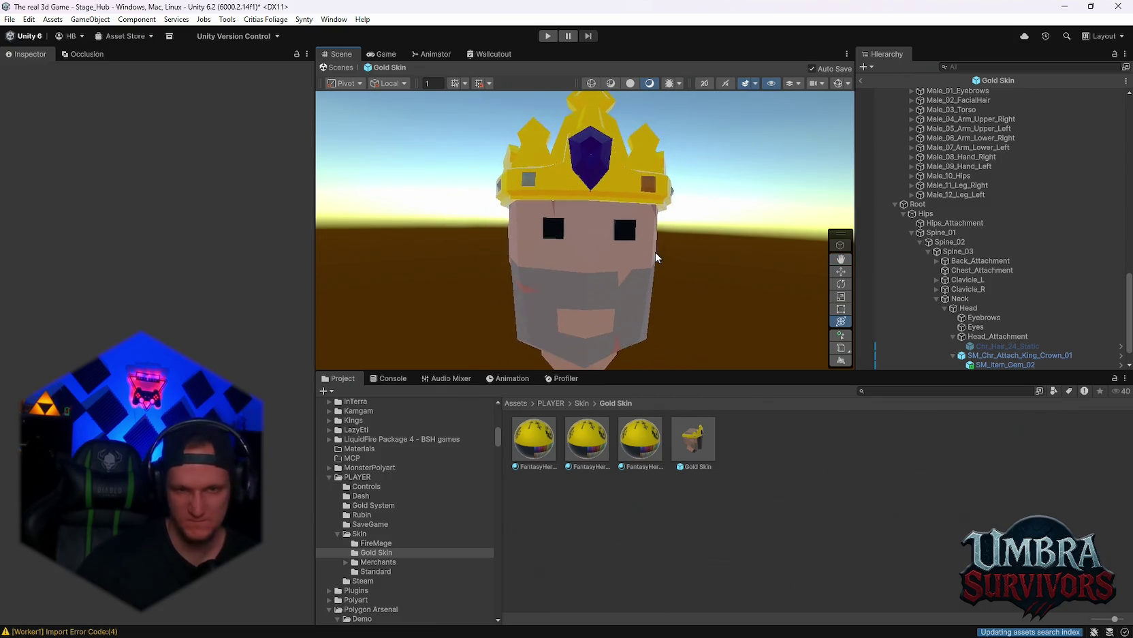
{"action": "scroll", "coordinate": [581, 237], "scroll_direction": "up", "scroll_amount": 2}
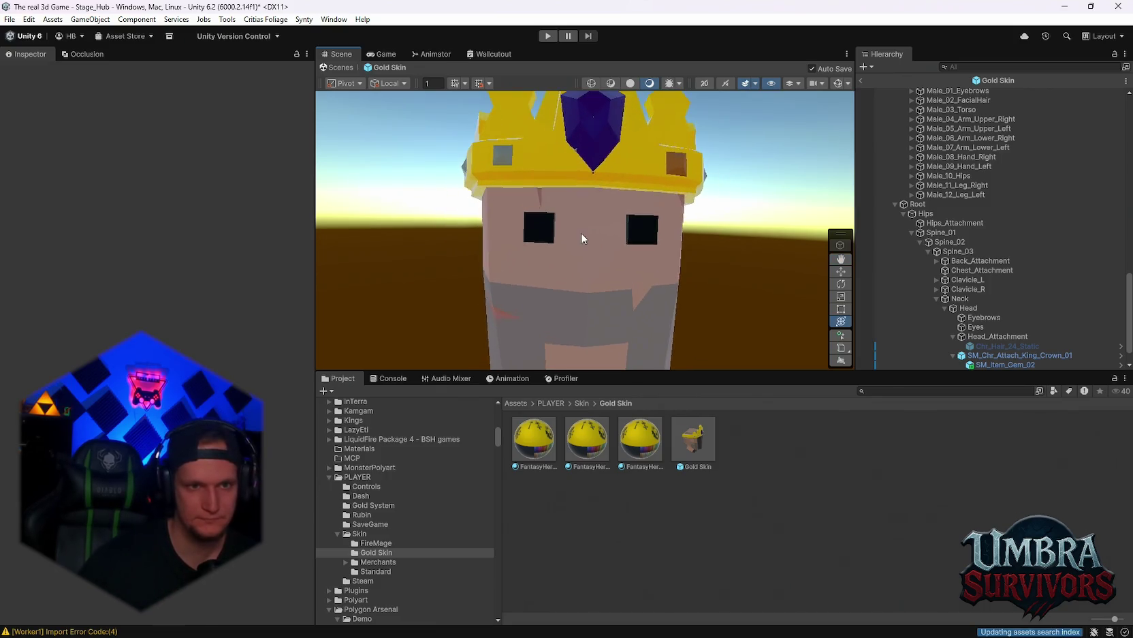
{"action": "scroll", "coordinate": [581, 233], "scroll_direction": "up", "scroll_amount": 4}
{"action": "left_click", "coordinate": [613, 204]}
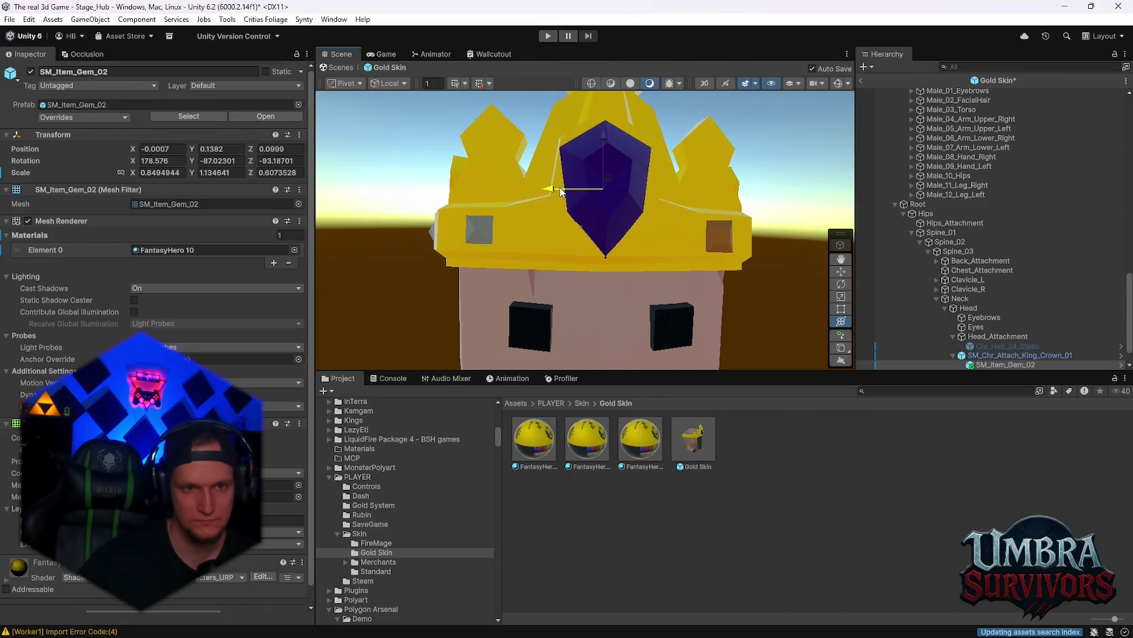
{"action": "left_click_drag", "start_coordinate": [704, 206], "coordinate": [712, 221]}
{"action": "left_click", "coordinate": [715, 227]}
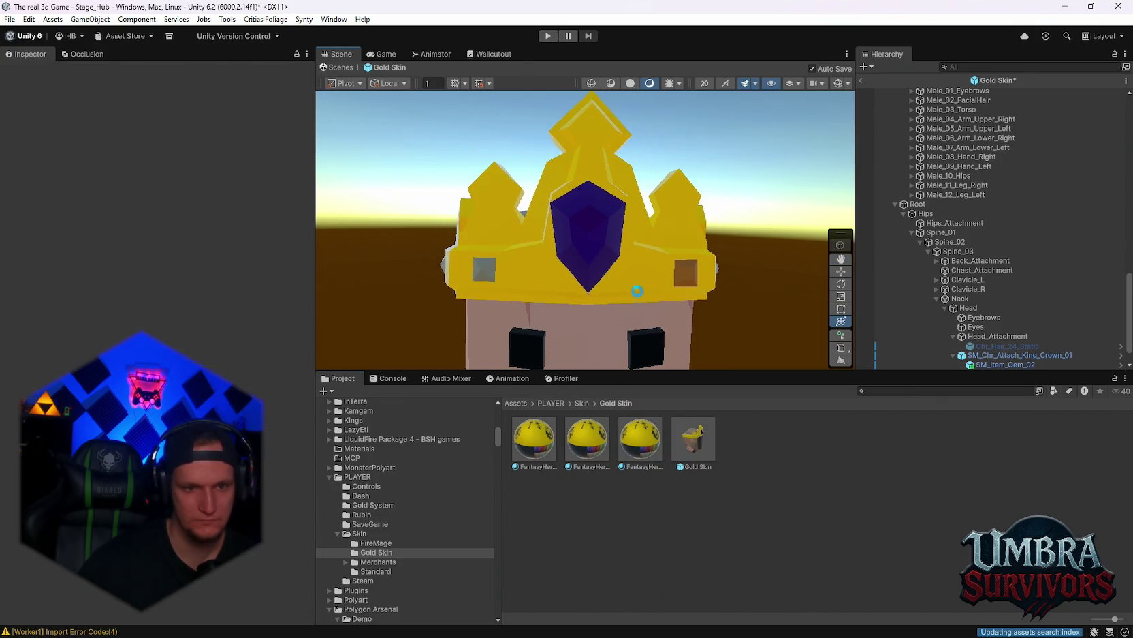
Step: Set FantasyHero 11 smoothness to 0.238 and darken its Color_Metal_Primary
{"action": "left_click", "coordinate": [646, 437]}
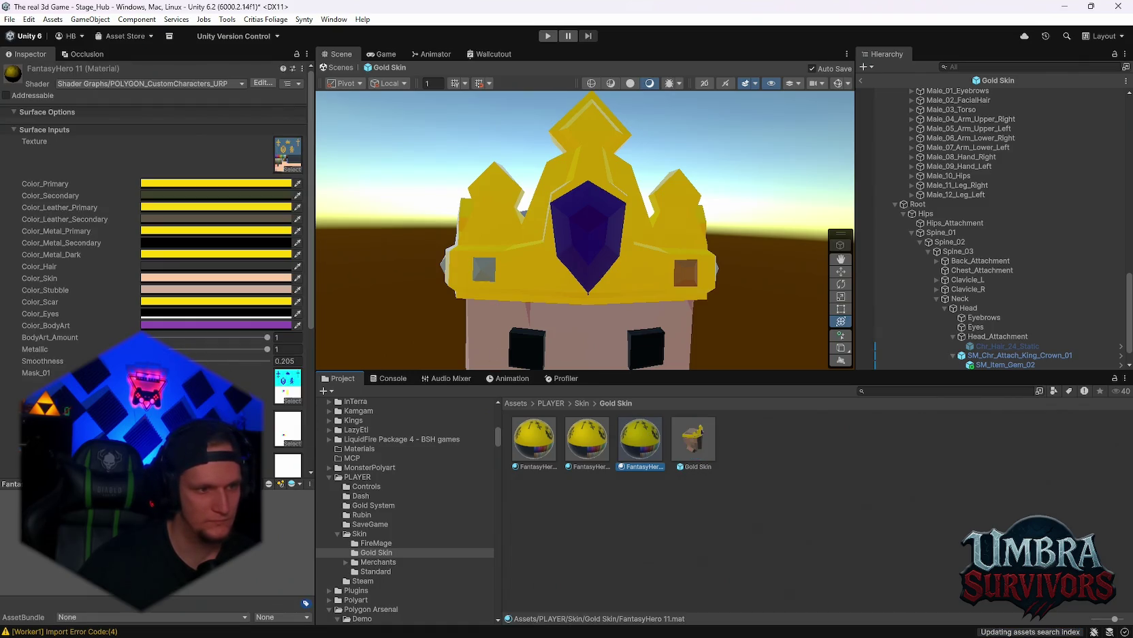
{"action": "left_click_drag", "start_coordinate": [160, 361], "coordinate": [173, 360]}
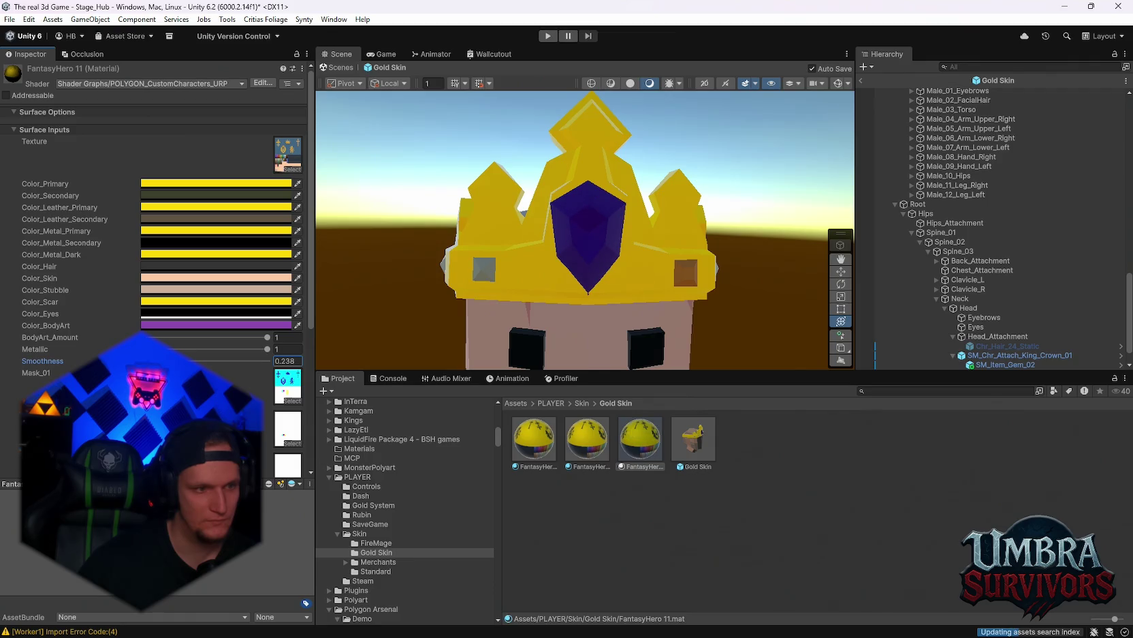
{"action": "left_click", "coordinate": [172, 267]}
{"action": "left_click", "coordinate": [163, 254]}
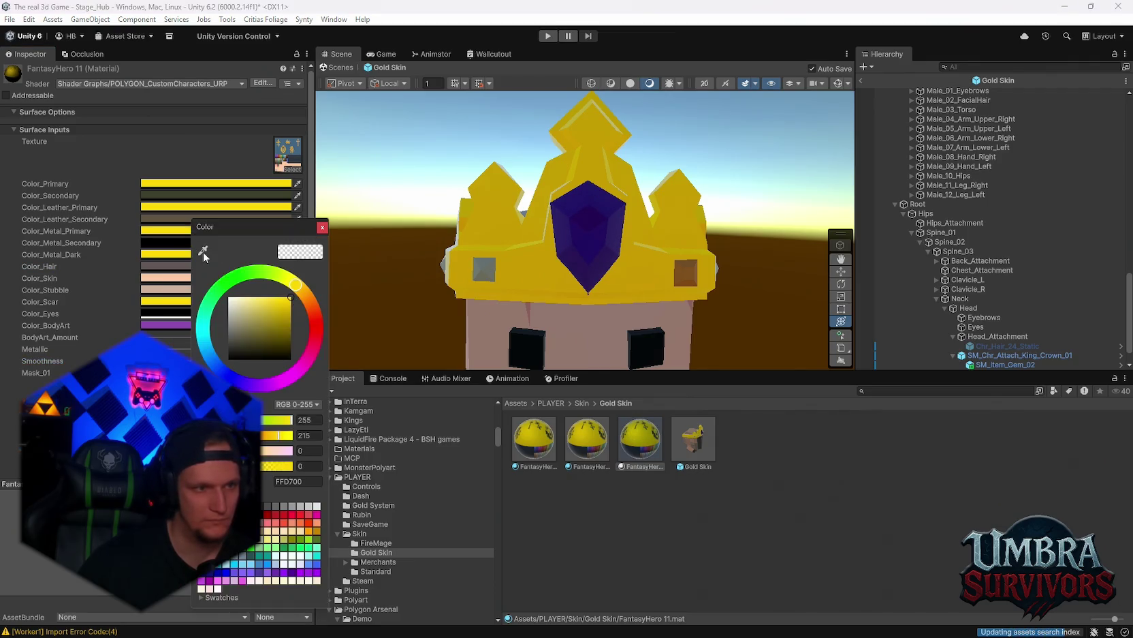
{"action": "left_click", "coordinate": [322, 227]}
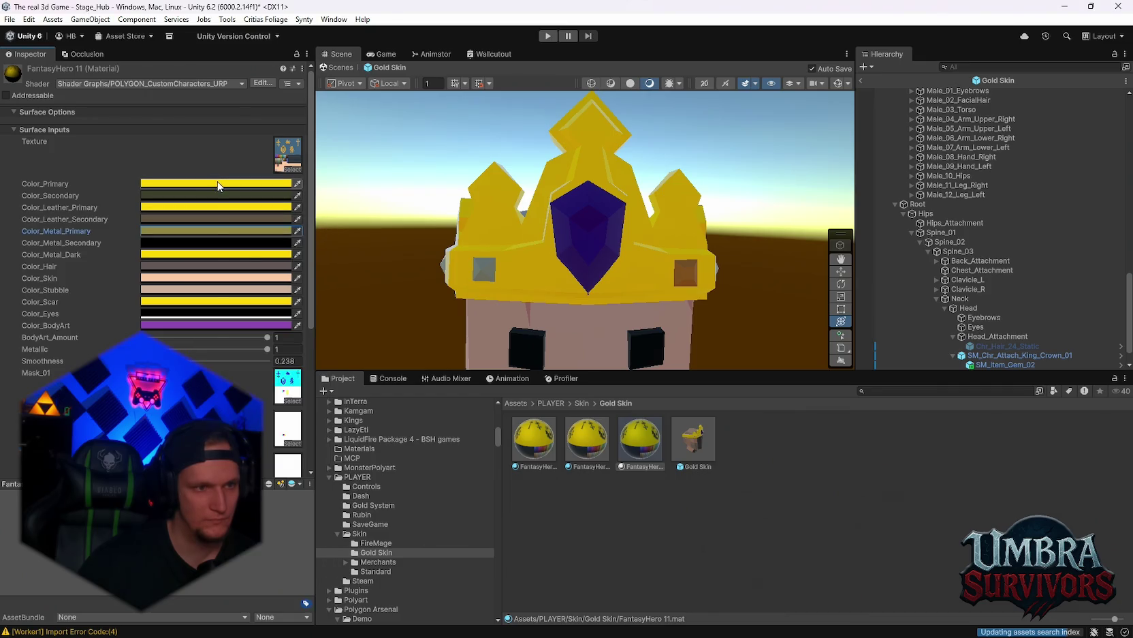
{"action": "left_click", "coordinate": [211, 183]}
{"action": "left_click", "coordinate": [293, 257]}
{"action": "left_click", "coordinate": [346, 181]}
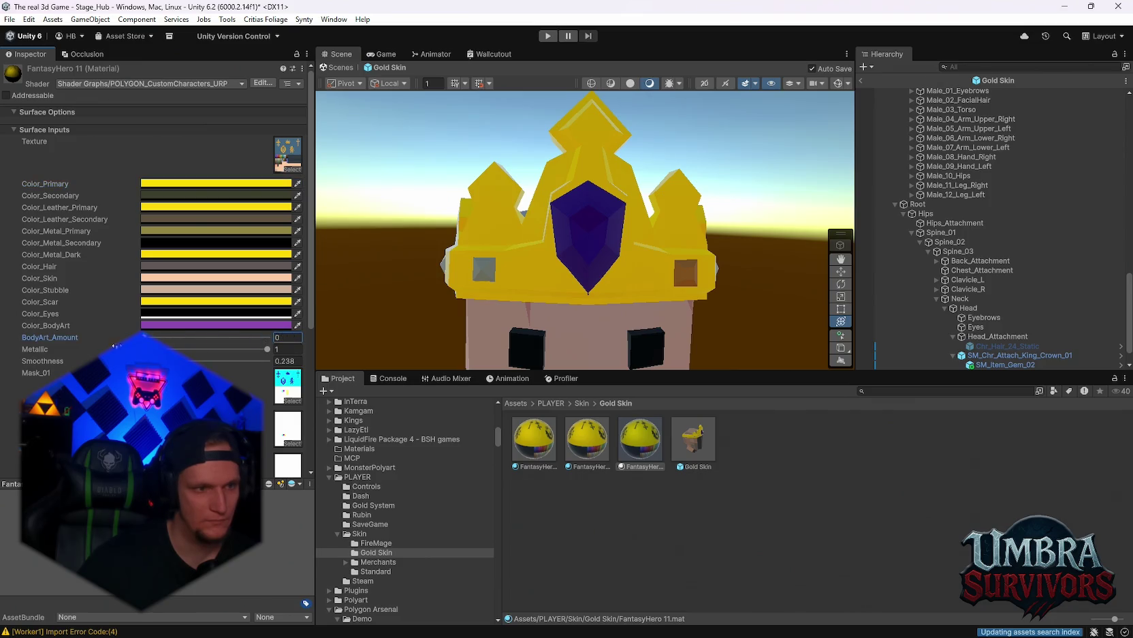
Step: Set the FantasyHero 11 Color_BodyArt to black
{"action": "left_click", "coordinate": [169, 326]}
{"action": "left_click", "coordinate": [290, 257]}
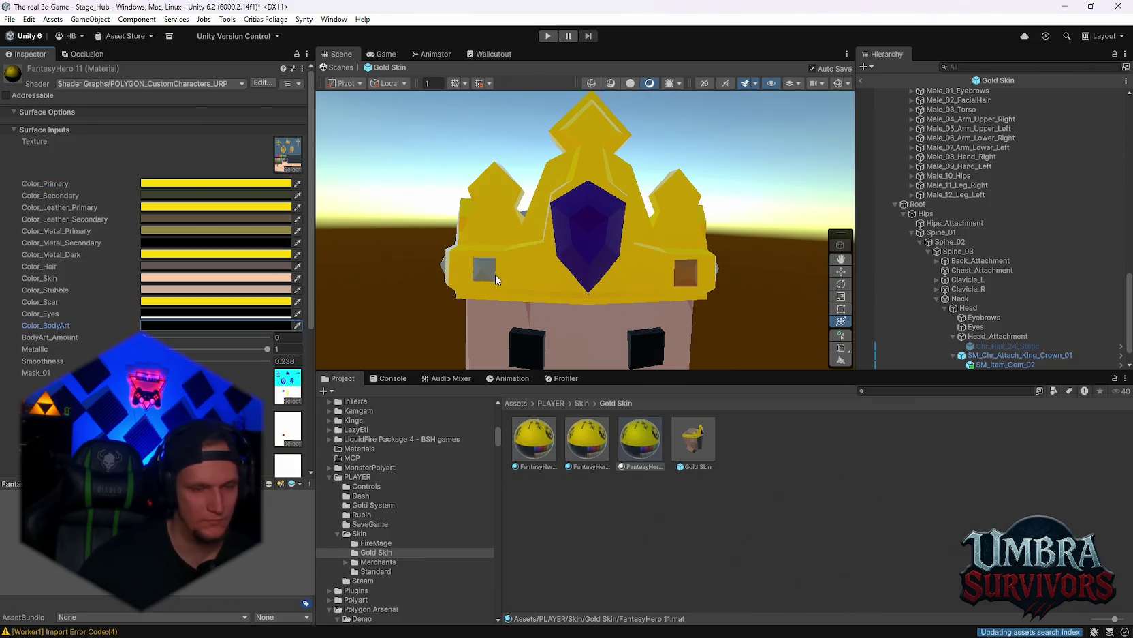
{"action": "scroll", "coordinate": [616, 312], "scroll_direction": "up", "scroll_amount": 5}
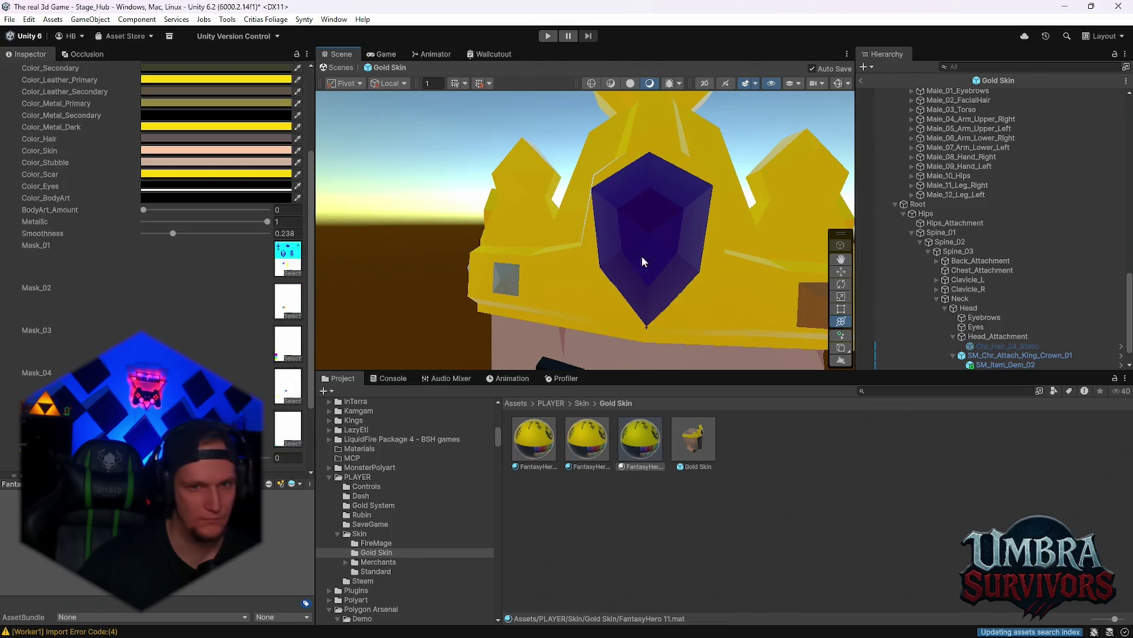
{"action": "scroll", "coordinate": [975, 363], "scroll_direction": "down", "scroll_amount": 2}
{"action": "left_click", "coordinate": [987, 345]}
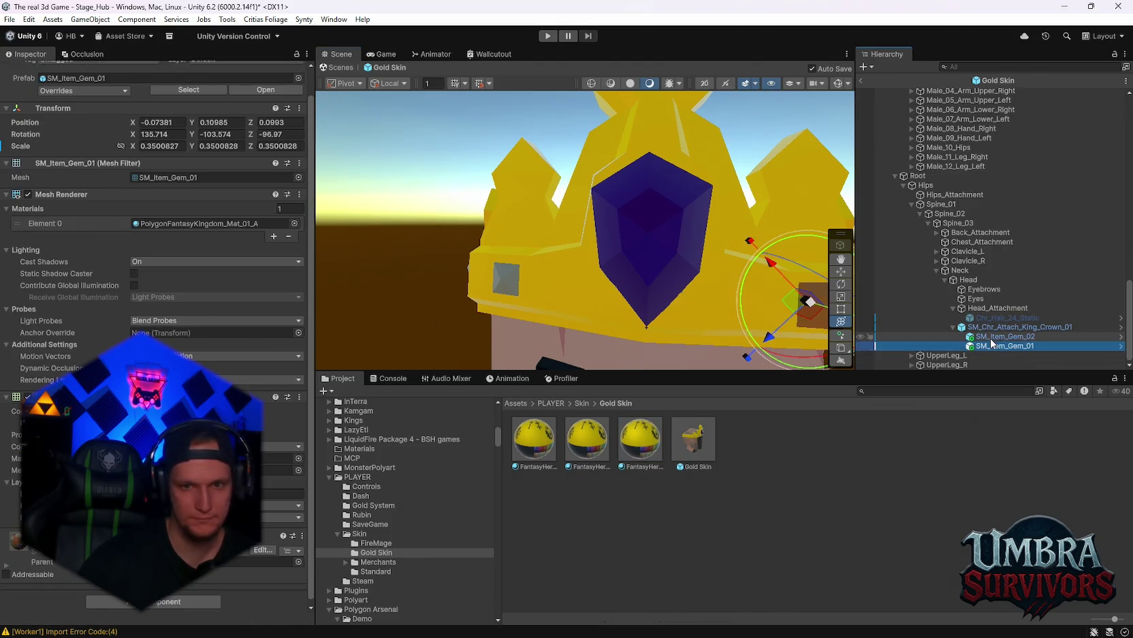
Step: Select SM_Item_Gem_02 and open its FantasyHero 11 material's settings
{"action": "left_click", "coordinate": [1005, 336]}
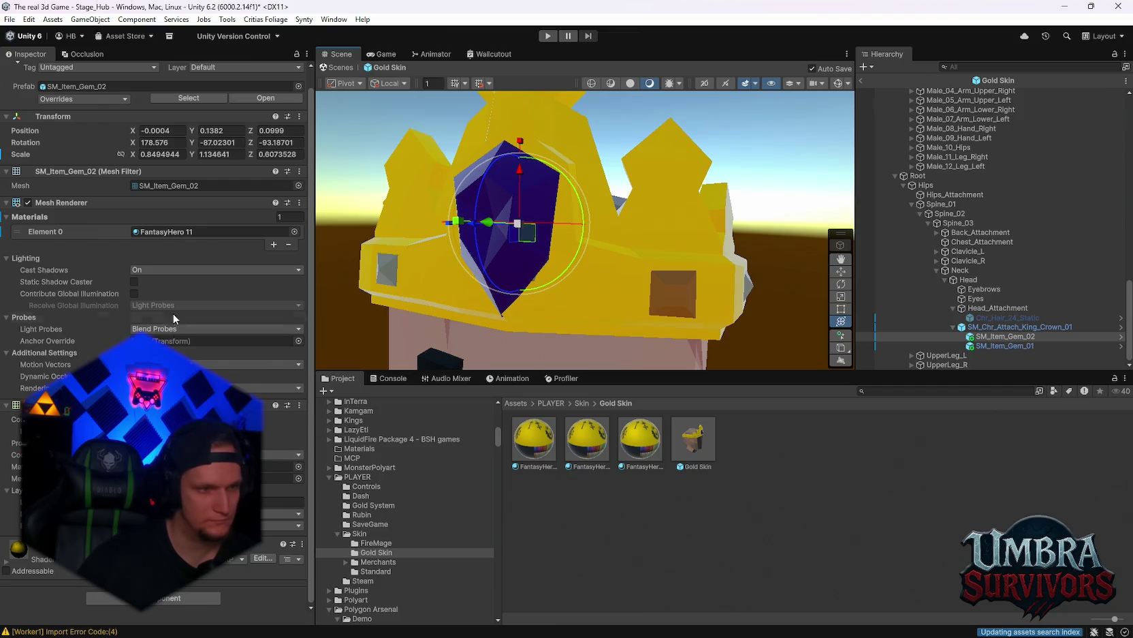
{"action": "left_click", "coordinate": [146, 233]}
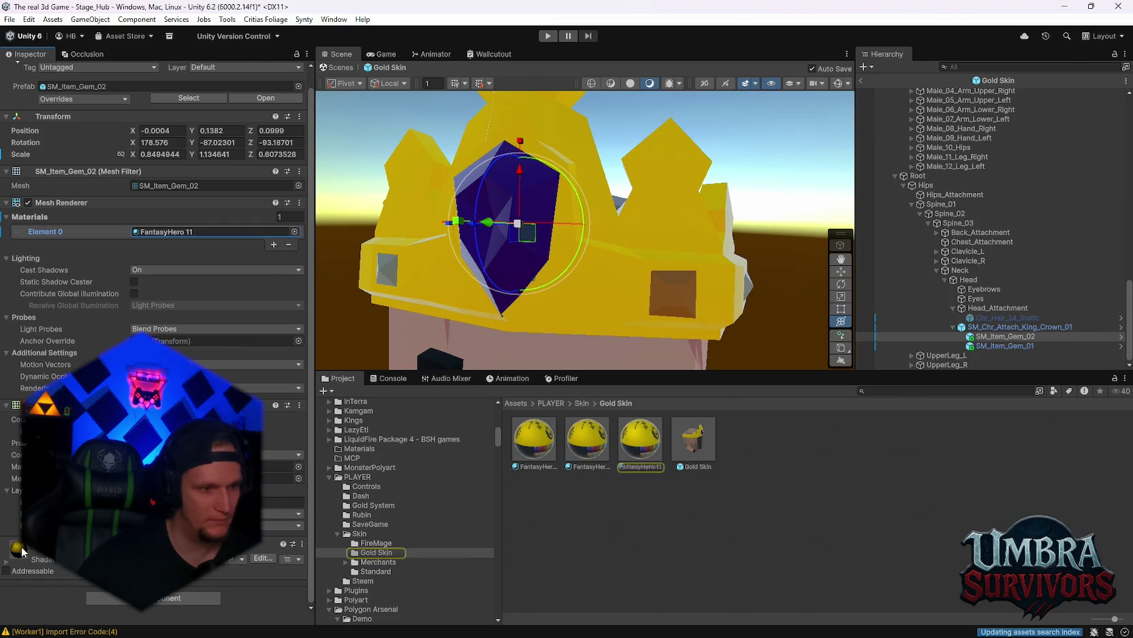
{"action": "left_click_drag", "start_coordinate": [784, 308], "coordinate": [613, 300]}
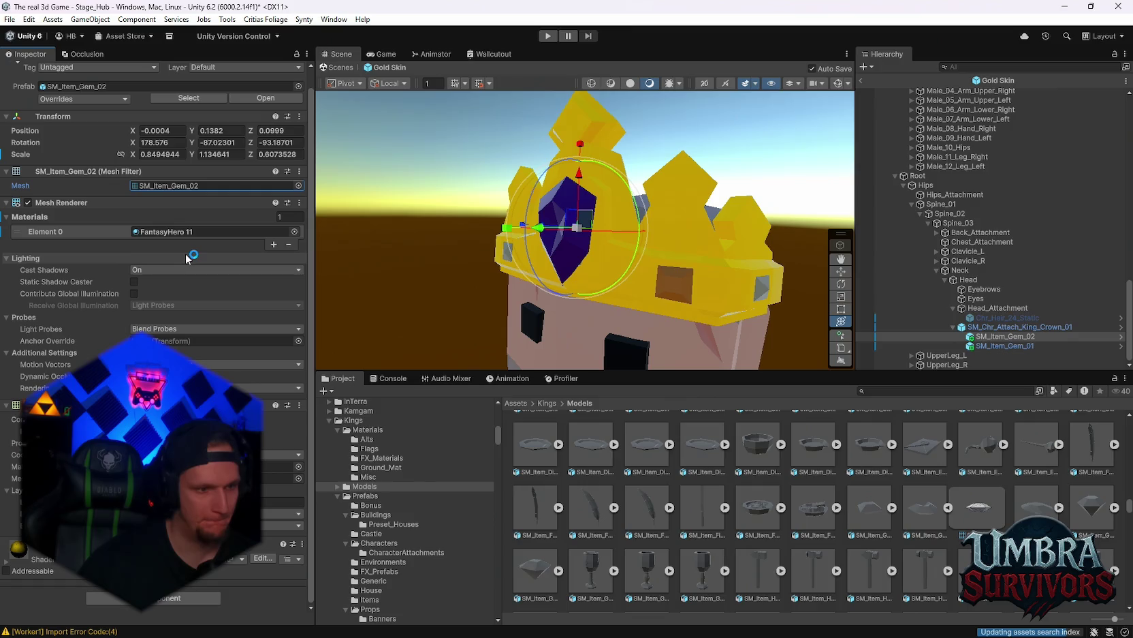
{"action": "left_click", "coordinate": [177, 232]}
{"action": "left_click", "coordinate": [637, 440]}
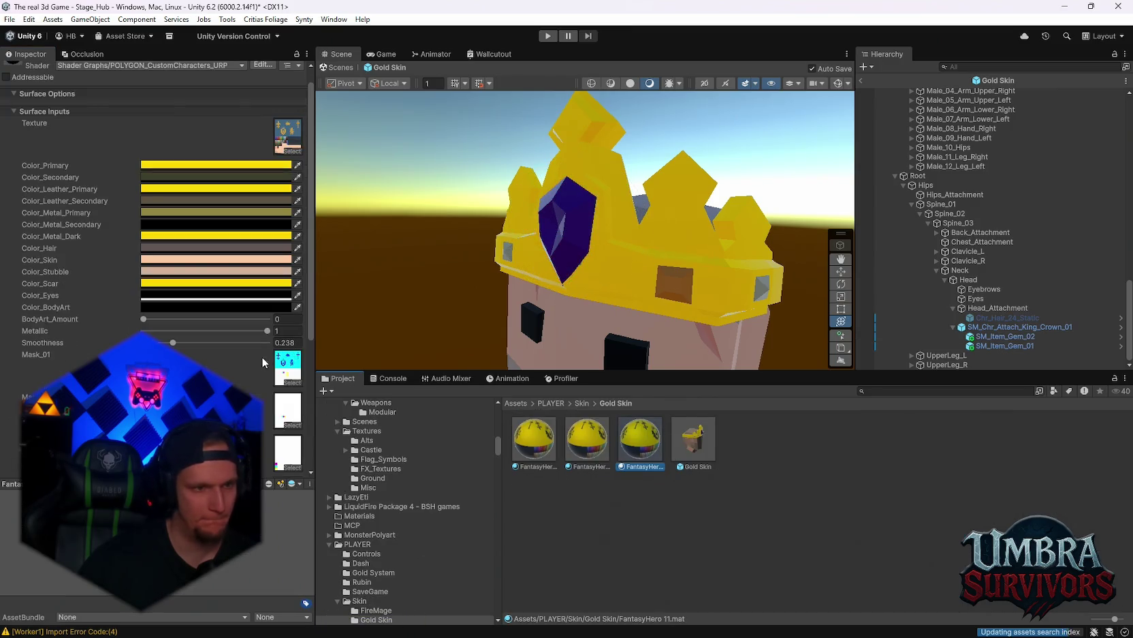
{"action": "scroll", "coordinate": [236, 373], "scroll_direction": "down", "scroll_amount": 2}
{"action": "scroll", "coordinate": [216, 364], "scroll_direction": "up", "scroll_amount": 5}
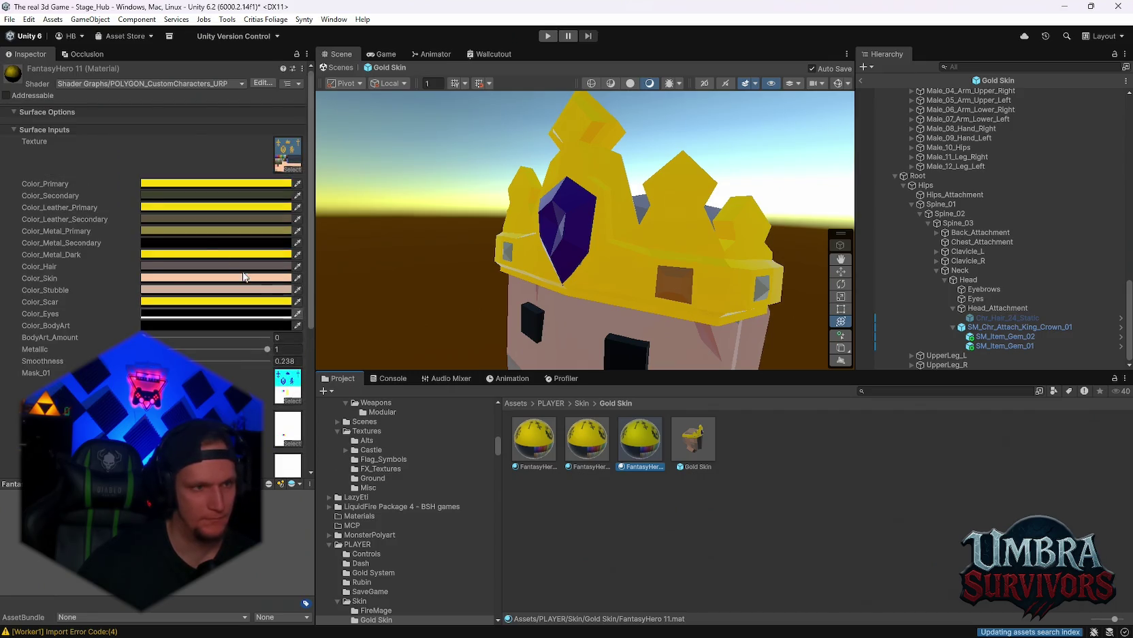
{"action": "left_click", "coordinate": [1005, 335]}
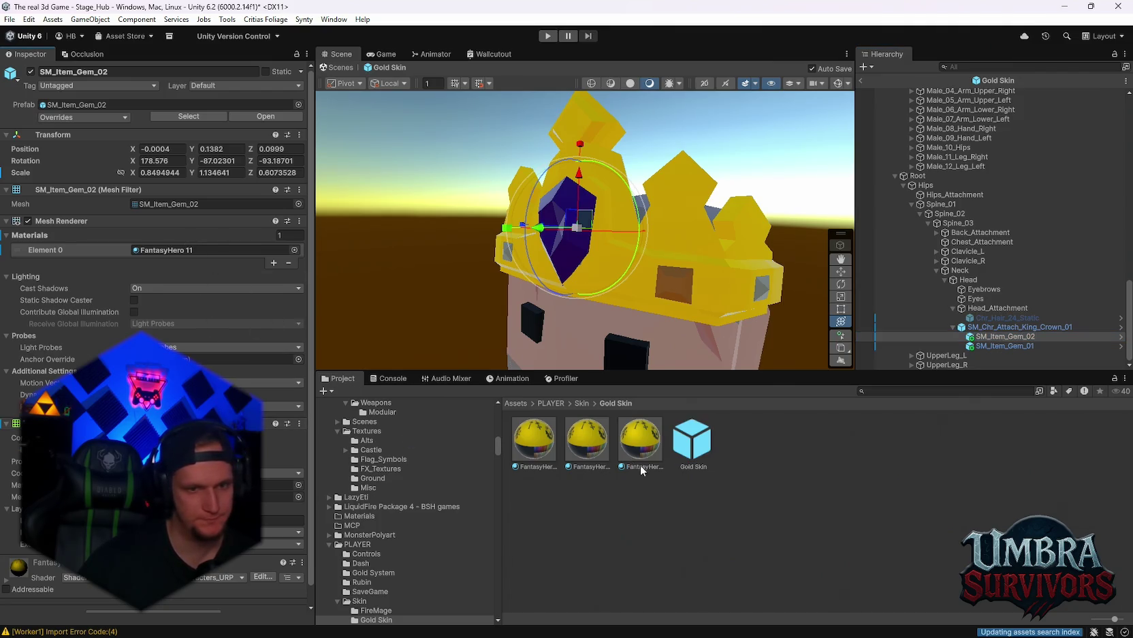
{"action": "left_click", "coordinate": [624, 439]}
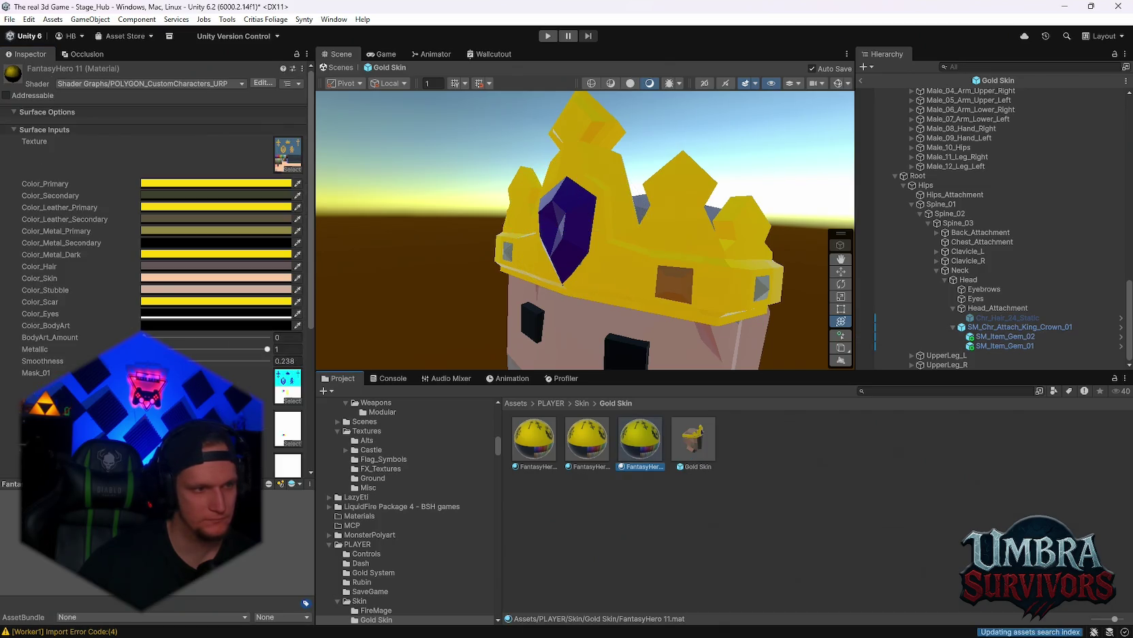
Step: Set Color_Leather_Secondary to orange and adjust the material's primary colour
{"action": "left_click", "coordinate": [159, 219]}
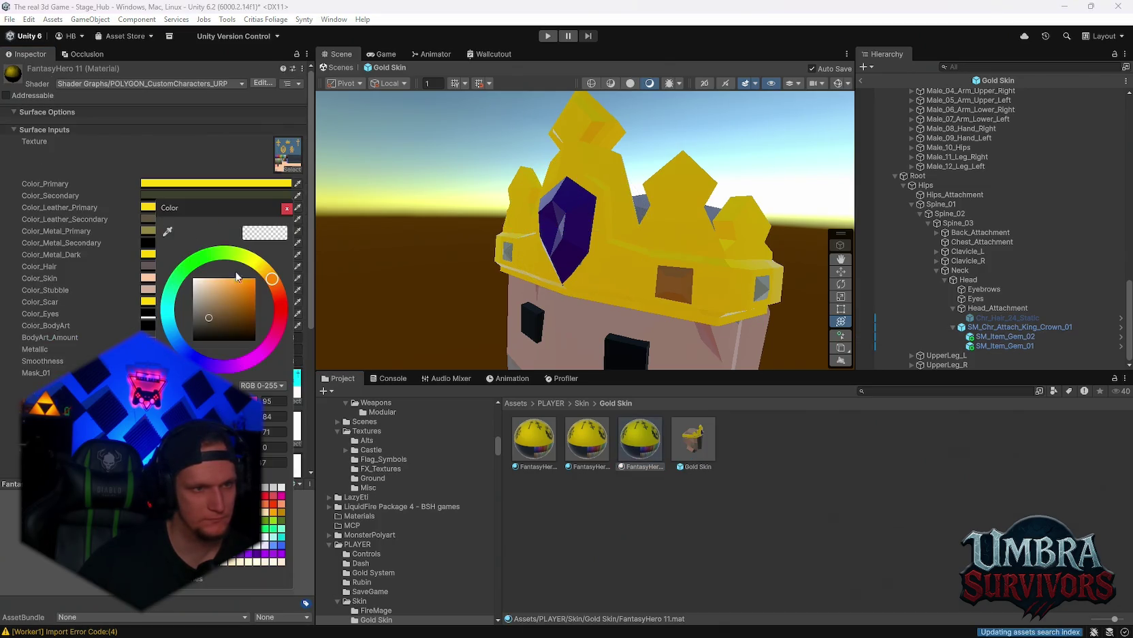
{"action": "left_click", "coordinate": [286, 208]}
{"action": "left_click", "coordinate": [201, 182]}
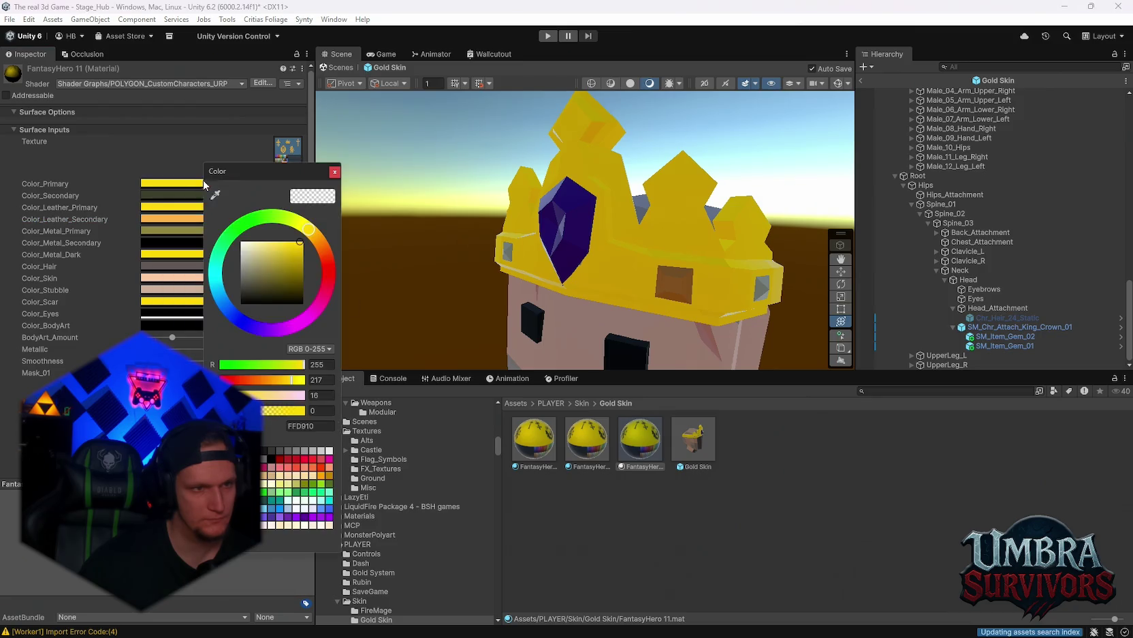
{"action": "mouse_move", "coordinate": [311, 266]}
{"action": "left_mouse_down"}
{"action": "mouse_move", "coordinate": [294, 285]}
{"action": "mouse_move", "coordinate": [289, 245]}
{"action": "left_mouse_up"}
{"action": "left_click", "coordinate": [334, 172]}
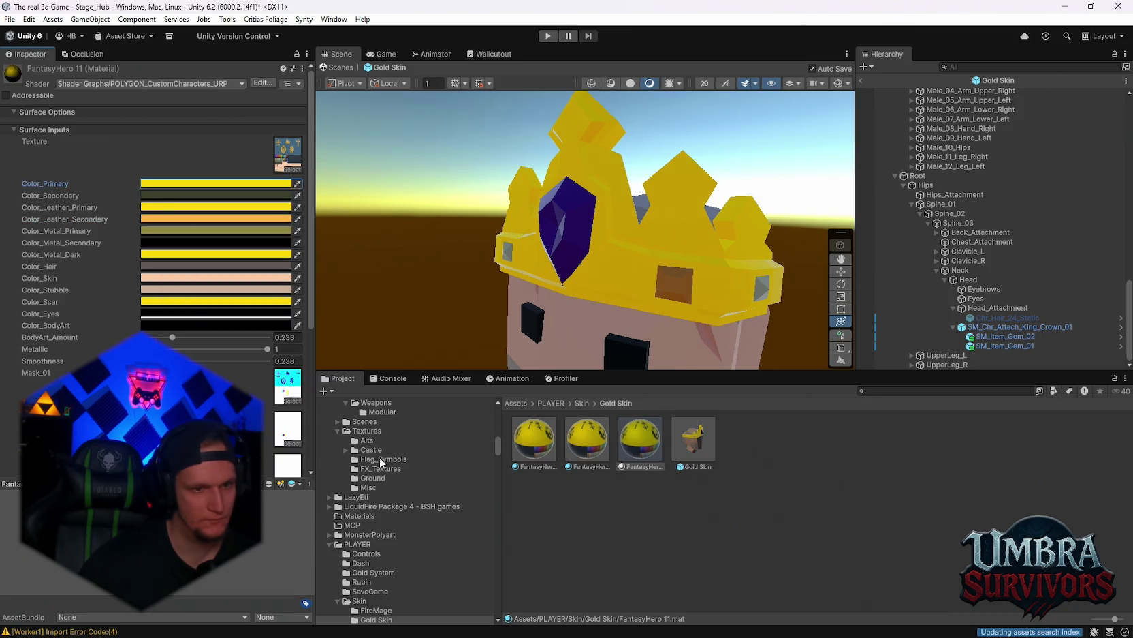
{"action": "scroll", "coordinate": [382, 583], "scroll_direction": "down", "scroll_amount": 2}
Step: Try a FireMage skin material on the crown gem and view the bearded face
{"action": "left_click", "coordinate": [379, 575]}
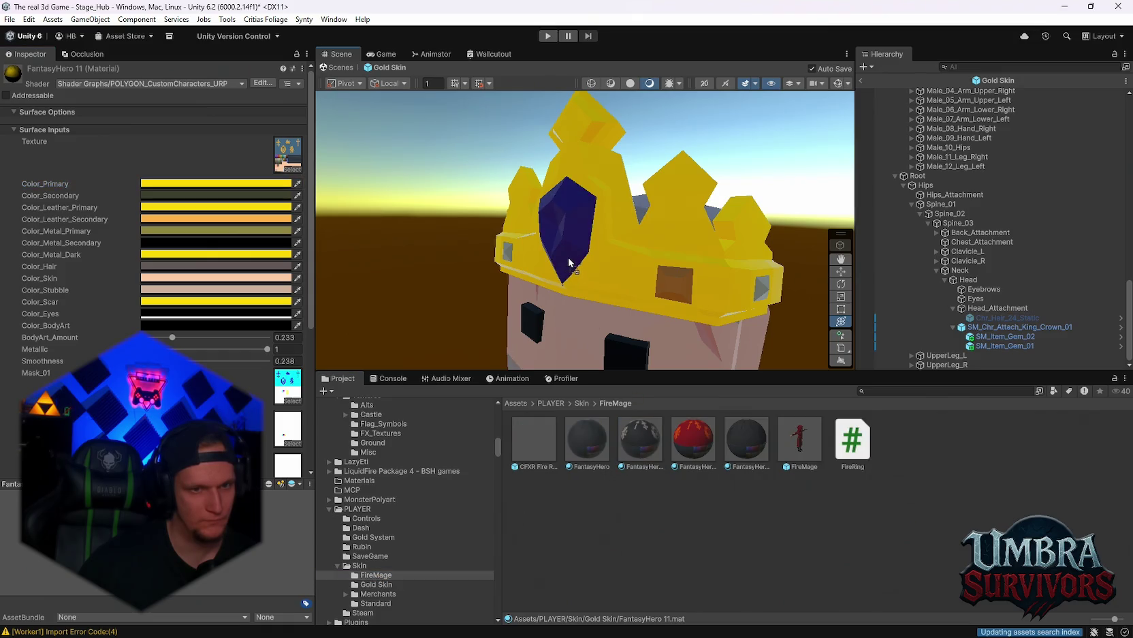
{"action": "mouse_move", "coordinate": [600, 323]}
{"action": "left_mouse_down"}
{"action": "mouse_move", "coordinate": [577, 238]}
{"action": "mouse_move", "coordinate": [567, 238]}
{"action": "mouse_move", "coordinate": [610, 236]}
{"action": "mouse_move", "coordinate": [566, 239]}
{"action": "mouse_move", "coordinate": [641, 269]}
{"action": "left_mouse_up"}
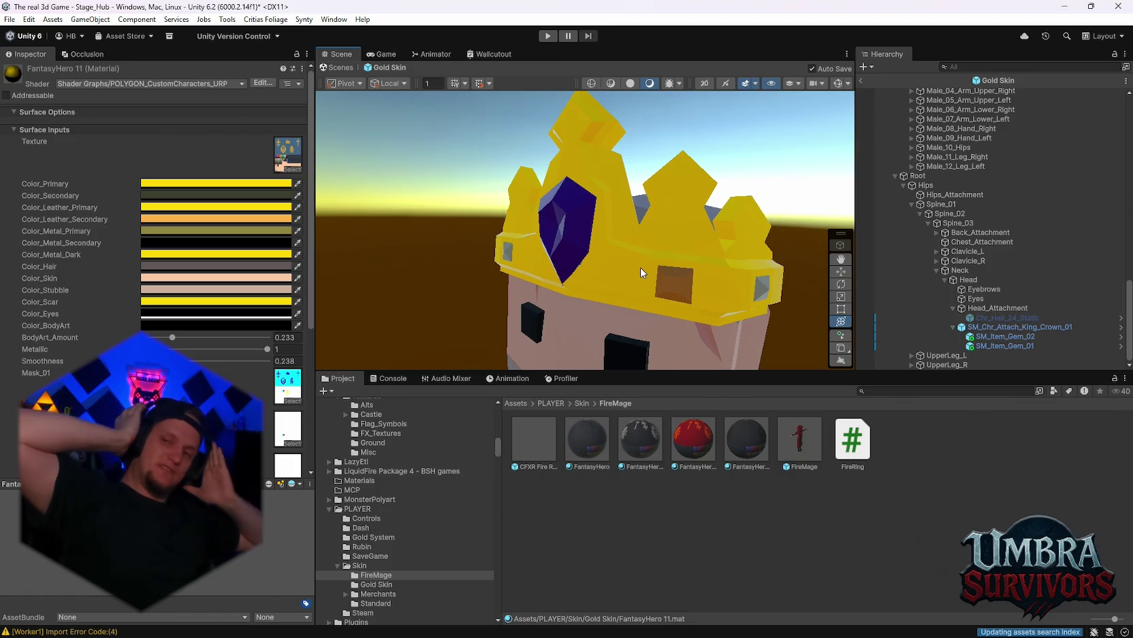
{"action": "mouse_move", "coordinate": [608, 210]}
{"action": "left_mouse_down"}
{"action": "mouse_move", "coordinate": [505, 246]}
{"action": "mouse_move", "coordinate": [594, 260]}
{"action": "mouse_move", "coordinate": [608, 297]}
{"action": "left_mouse_up"}
{"action": "scroll", "coordinate": [505, 246], "scroll_direction": "down", "scroll_amount": 3}
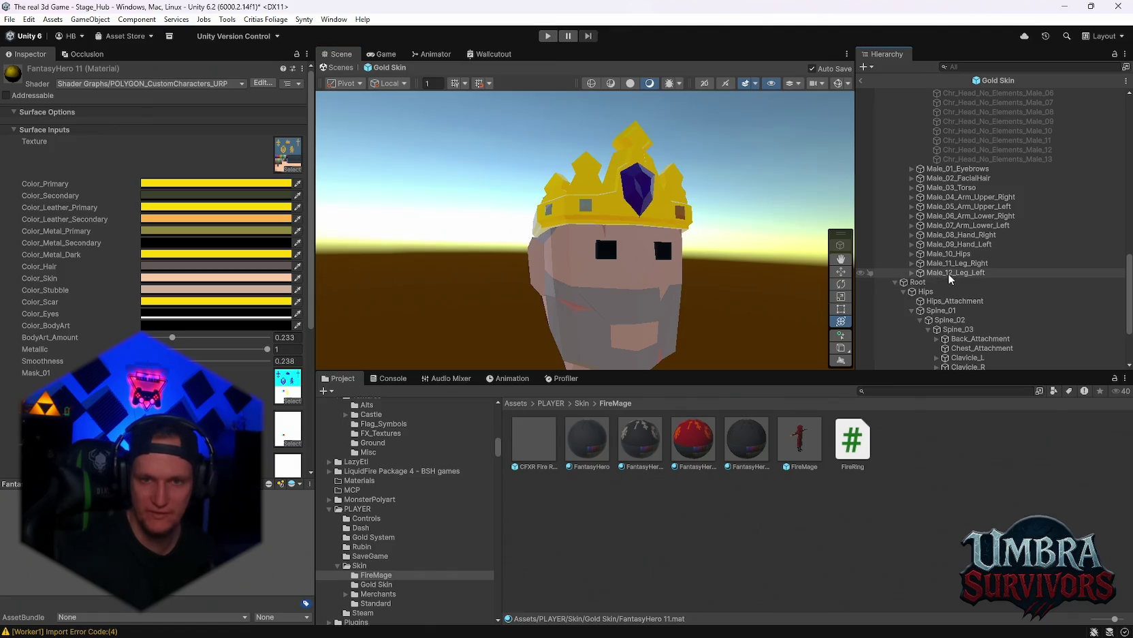
Step: Select the crown gem, open its FantasyHero 11 material and locate the Mask_01 texture
{"action": "left_click_drag", "start_coordinate": [505, 225], "coordinate": [599, 259]}
{"action": "scroll", "coordinate": [650, 278], "scroll_direction": "up", "scroll_amount": 5}
{"action": "scroll", "coordinate": [650, 278], "scroll_direction": "down", "scroll_amount": 2}
{"action": "left_click", "coordinate": [587, 250]}
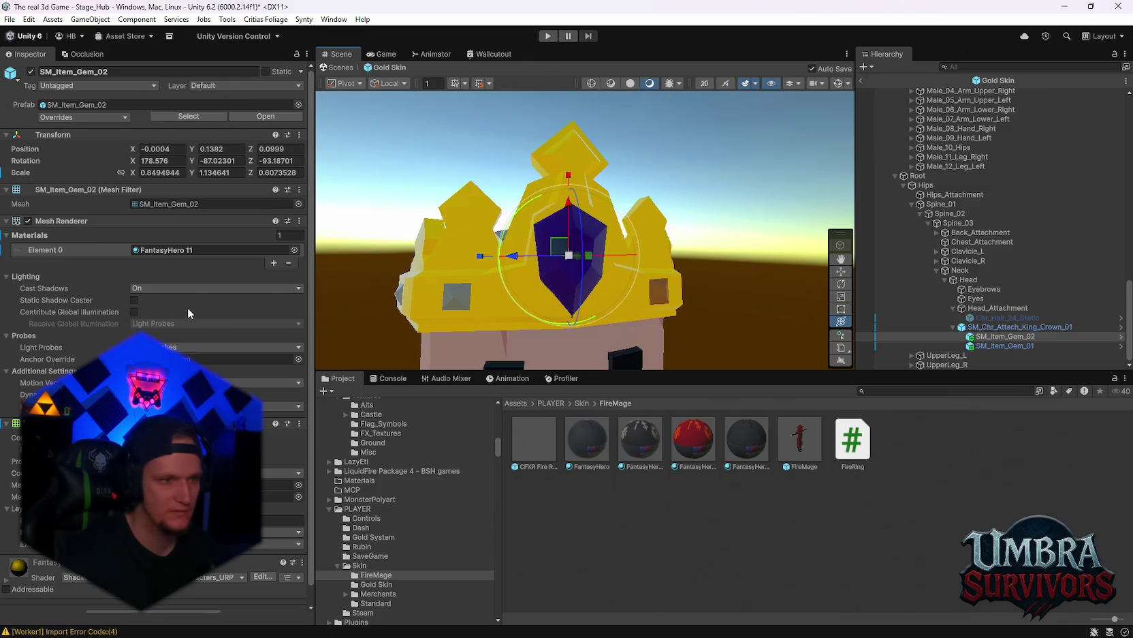
{"action": "scroll", "coordinate": [190, 308], "scroll_direction": "down", "scroll_amount": 1}
{"action": "double_click", "coordinate": [144, 233]}
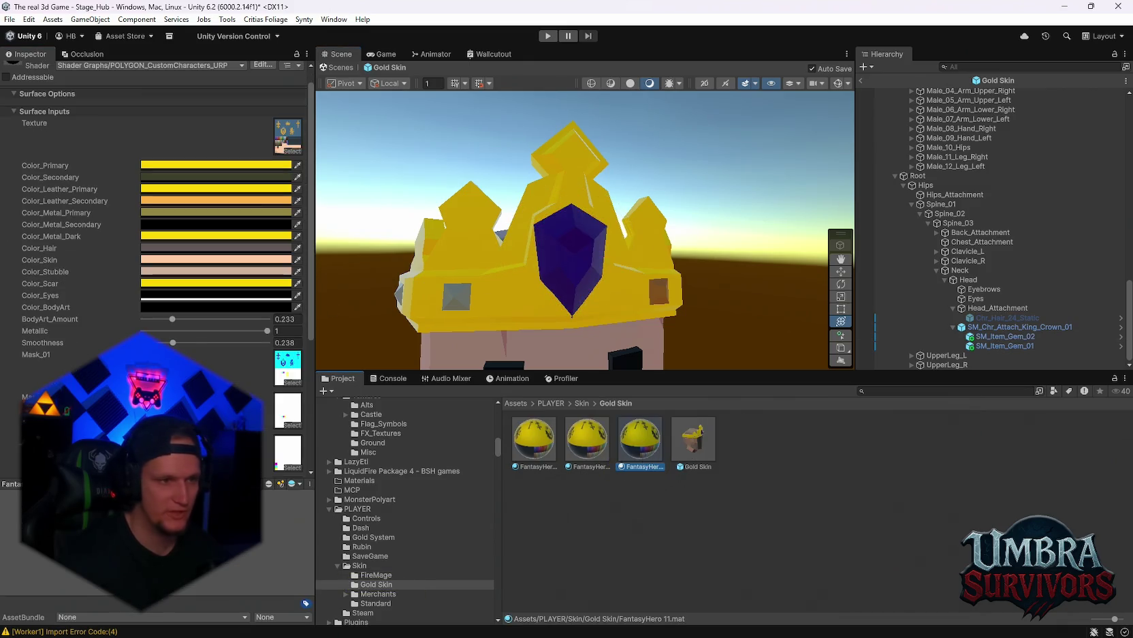
{"action": "scroll", "coordinate": [188, 293], "scroll_direction": "up", "scroll_amount": 1}
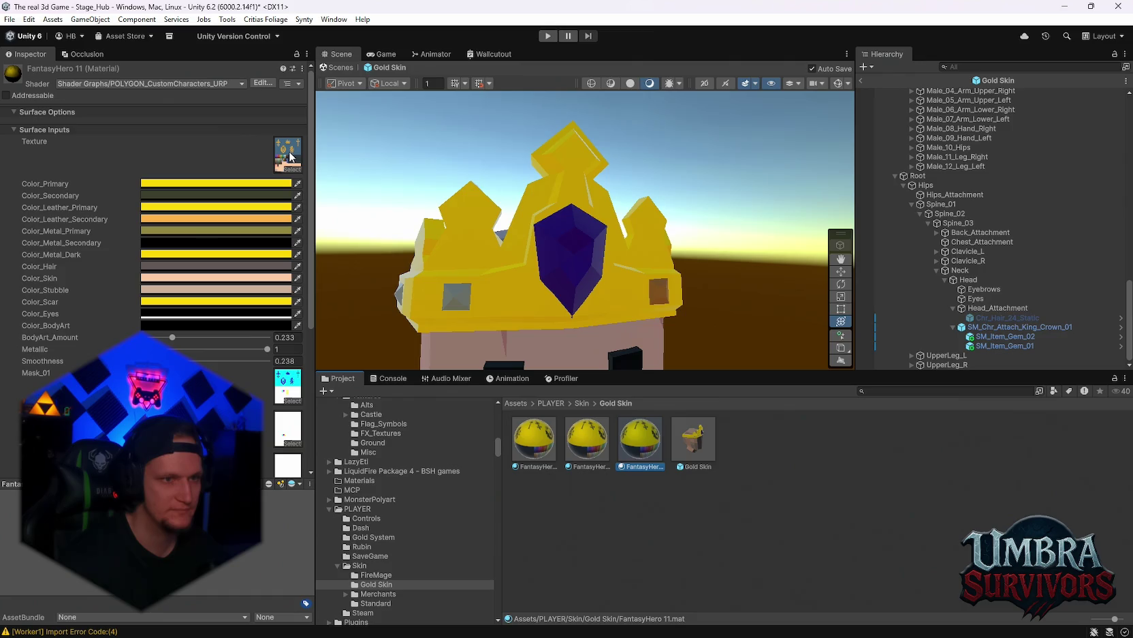
{"action": "scroll", "coordinate": [264, 346], "scroll_direction": "down", "scroll_amount": 3}
{"action": "left_click", "coordinate": [284, 328]}
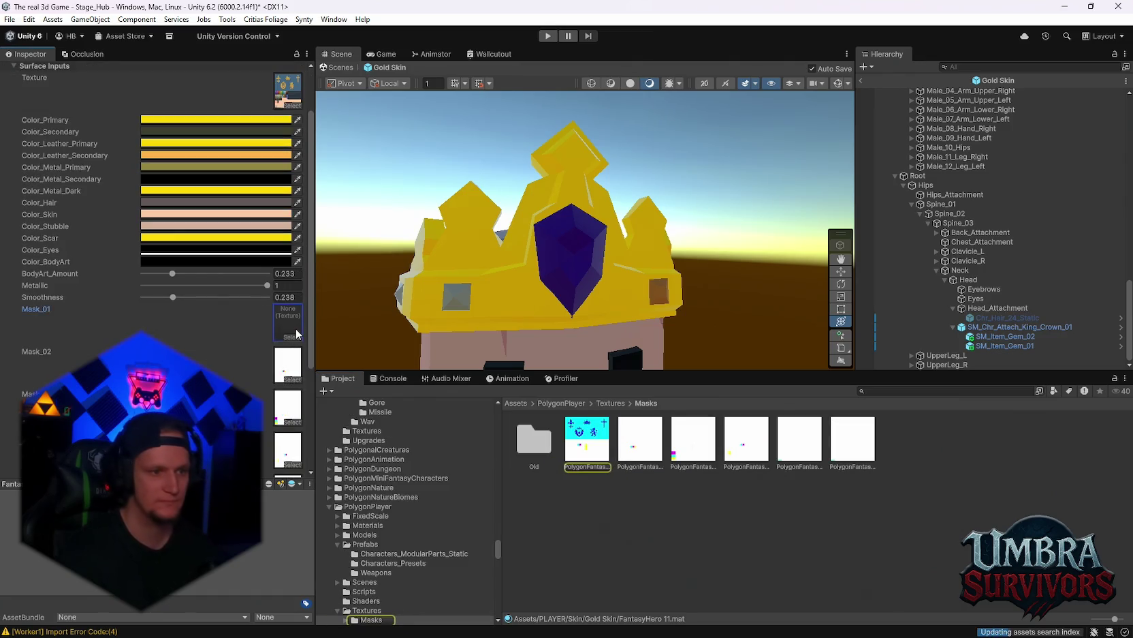
{"action": "scroll", "coordinate": [231, 343], "scroll_direction": "down", "scroll_amount": 7}
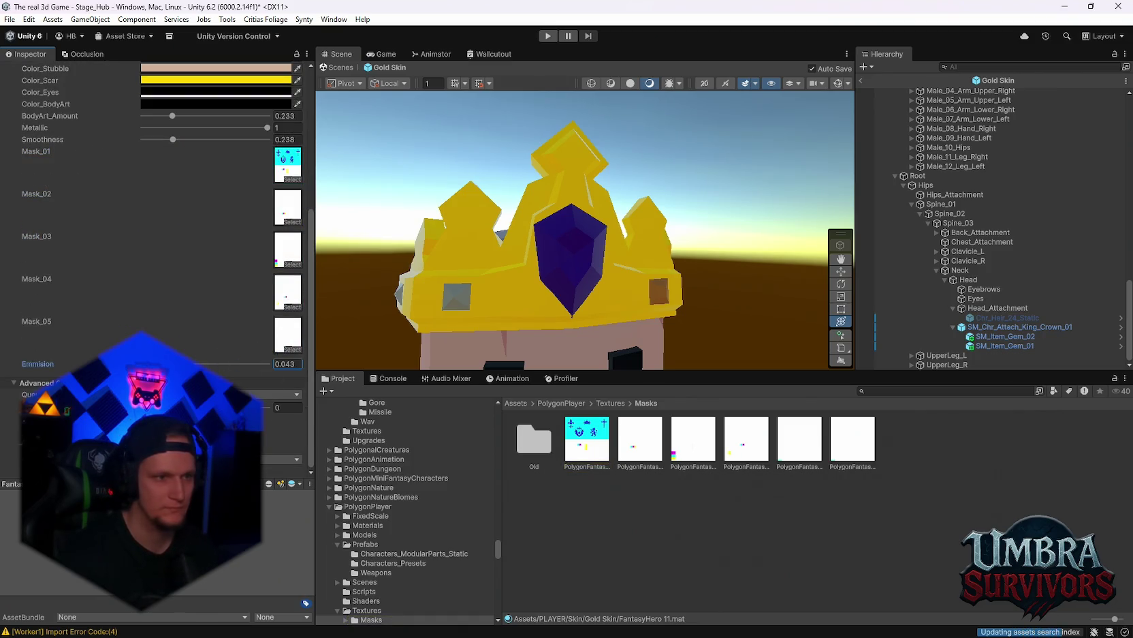
{"action": "scroll", "coordinate": [187, 283], "scroll_direction": "up", "scroll_amount": 4}
Step: Raise the material's smoothness to 0.643 and try a red hair colour in the picker
{"action": "left_click_drag", "start_coordinate": [131, 244], "coordinate": [207, 235]}
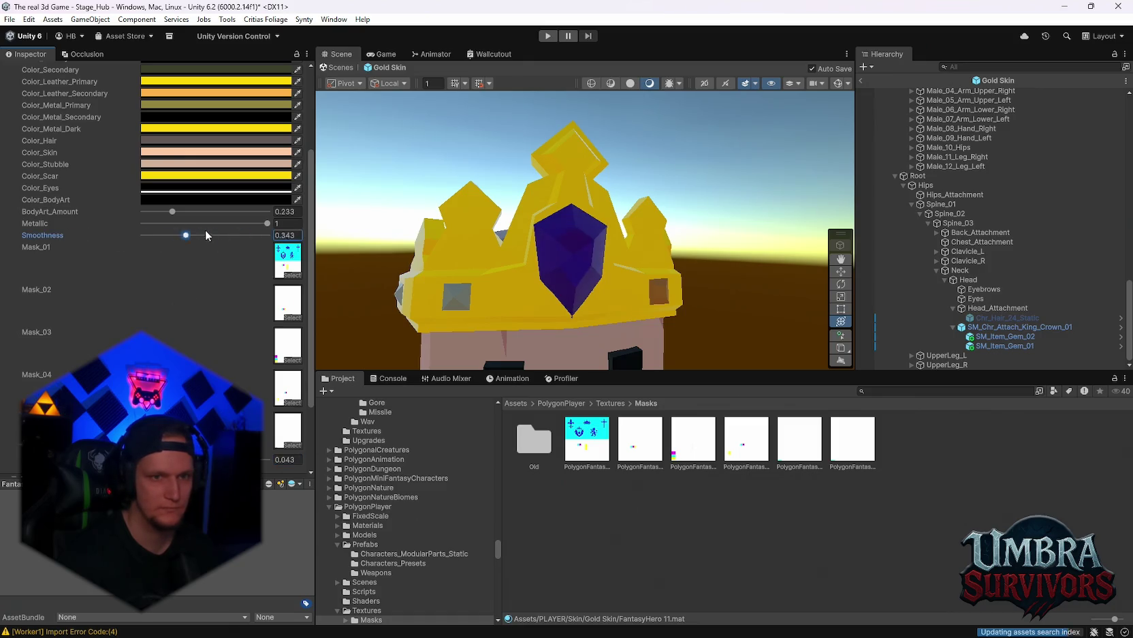
{"action": "scroll", "coordinate": [161, 199], "scroll_direction": "up", "scroll_amount": 5}
{"action": "left_click", "coordinate": [156, 189]}
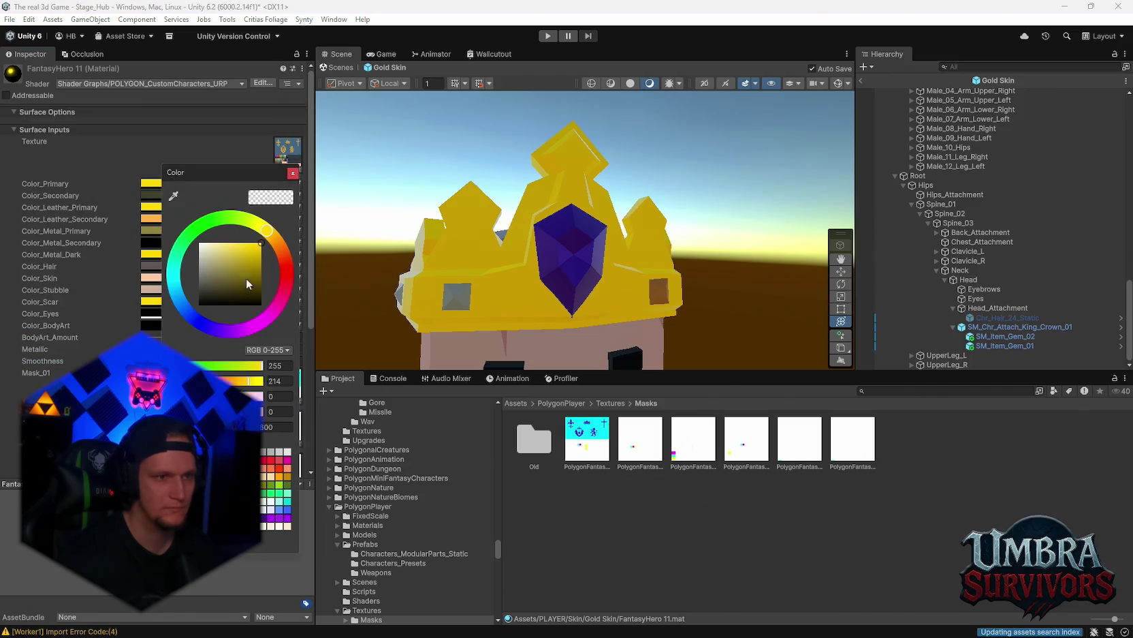
{"action": "left_click", "coordinate": [294, 174]}
{"action": "left_click", "coordinate": [191, 243]}
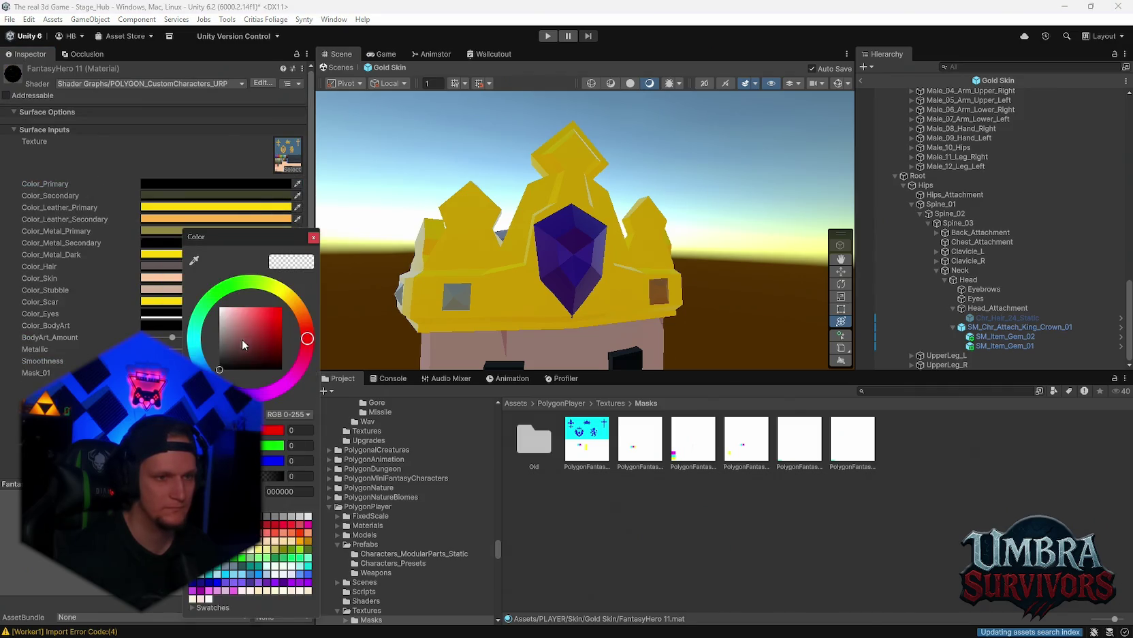
{"action": "left_click", "coordinate": [313, 238]}
{"action": "left_click", "coordinate": [170, 266]}
{"action": "left_click_drag", "start_coordinate": [266, 321], "coordinate": [286, 332]}
{"action": "left_click", "coordinate": [331, 255]}
{"action": "scroll", "coordinate": [221, 312], "scroll_direction": "down", "scroll_amount": 5}
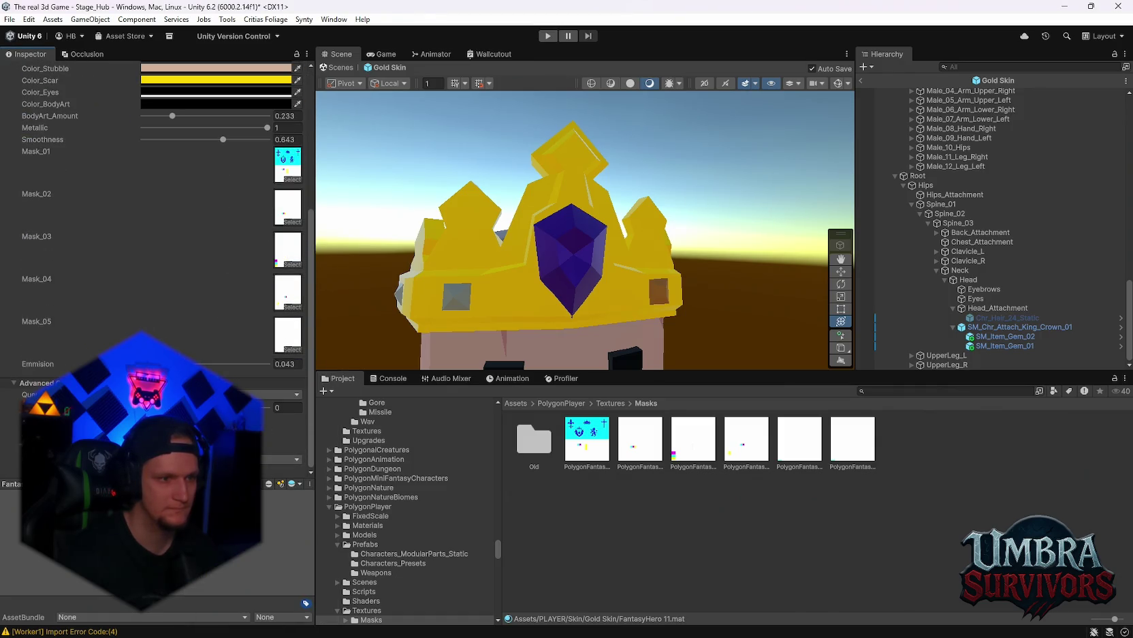
{"action": "double_click", "coordinate": [1005, 345]}
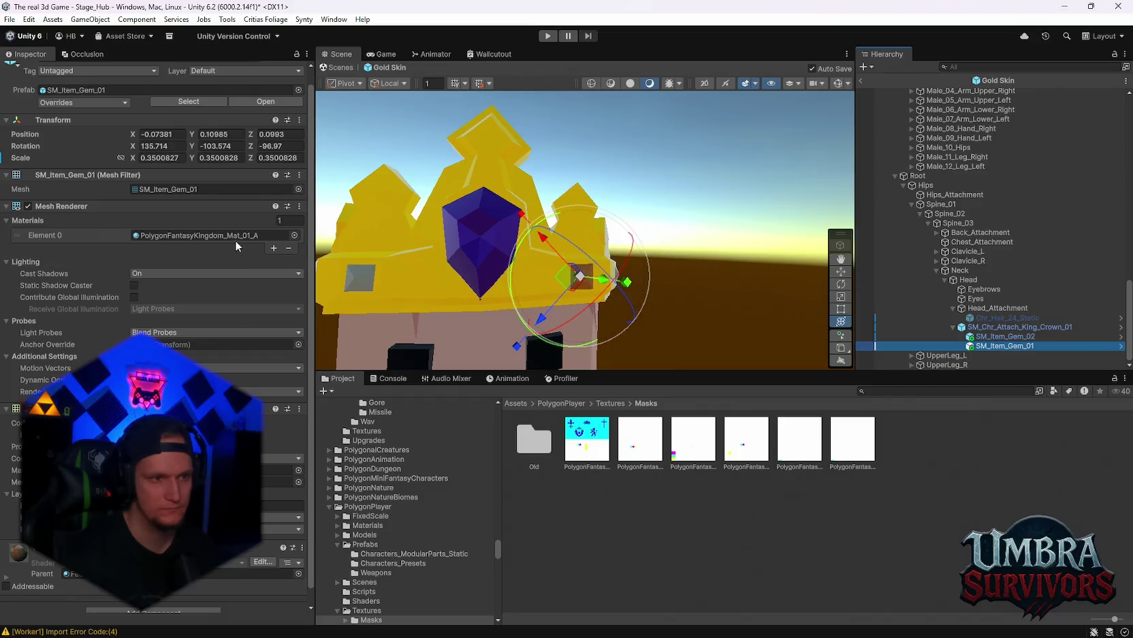
Step: Apply the gem material to the crown's front gem and darken its base colour to black
{"action": "left_click", "coordinate": [234, 237]}
{"action": "left_click", "coordinate": [932, 447]}
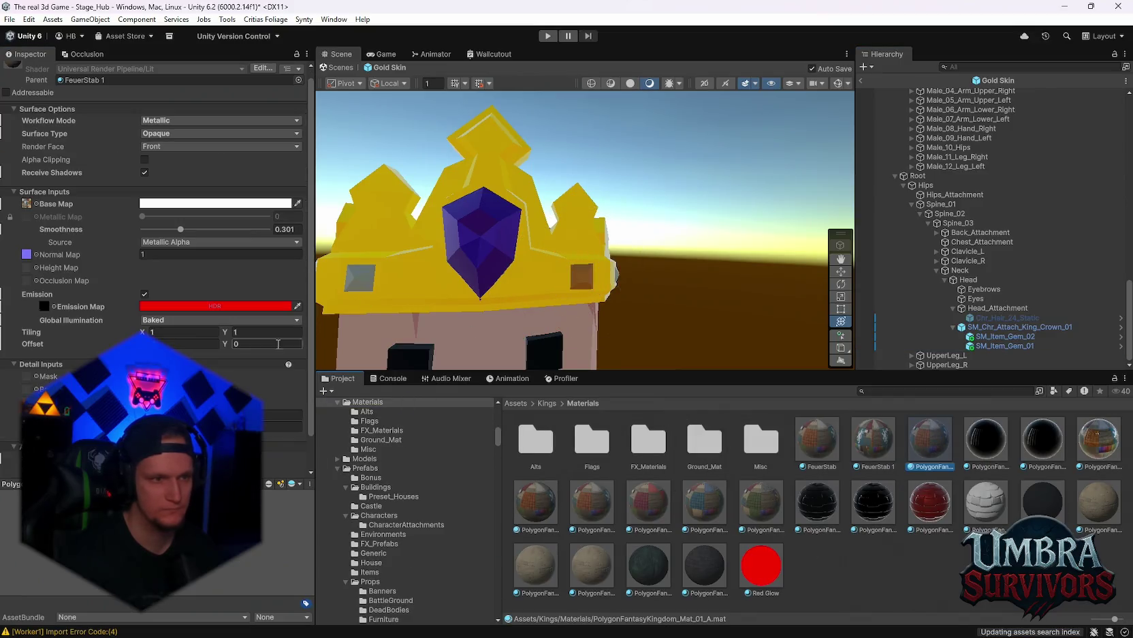
{"action": "scroll", "coordinate": [156, 278], "scroll_direction": "up", "scroll_amount": 1}
{"action": "left_click_drag", "start_coordinate": [553, 298], "coordinate": [489, 255]}
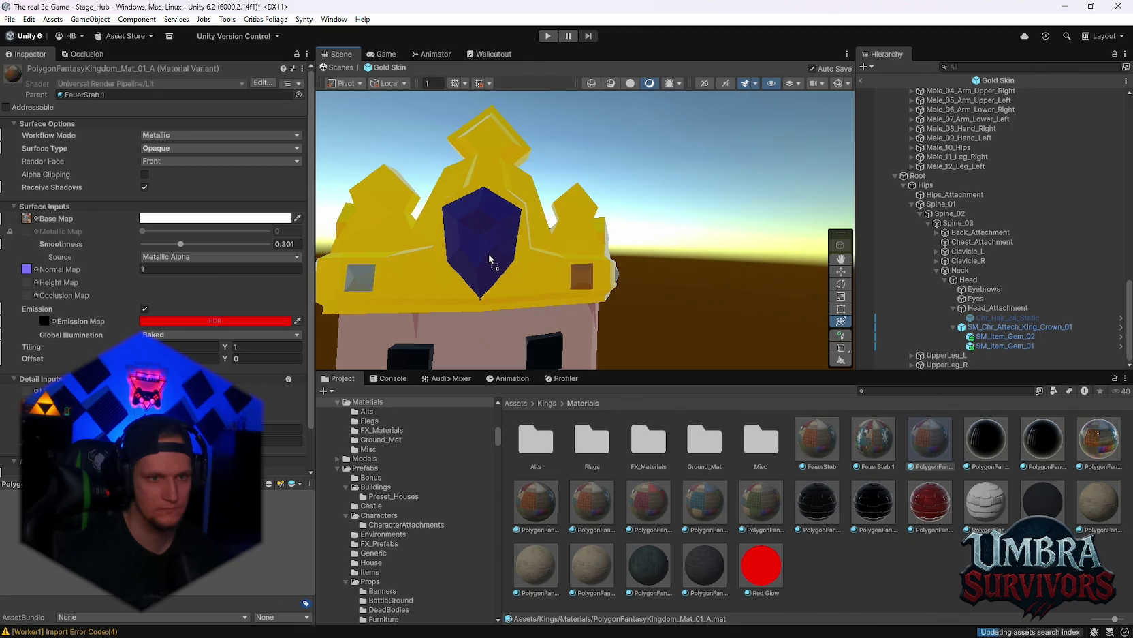
{"action": "left_click", "coordinate": [153, 216]}
{"action": "mouse_move", "coordinate": [224, 292]}
{"action": "left_mouse_down"}
{"action": "mouse_move", "coordinate": [218, 320]}
{"action": "mouse_move", "coordinate": [237, 264]}
{"action": "mouse_move", "coordinate": [181, 347]}
{"action": "mouse_move", "coordinate": [203, 327]}
{"action": "left_mouse_up"}
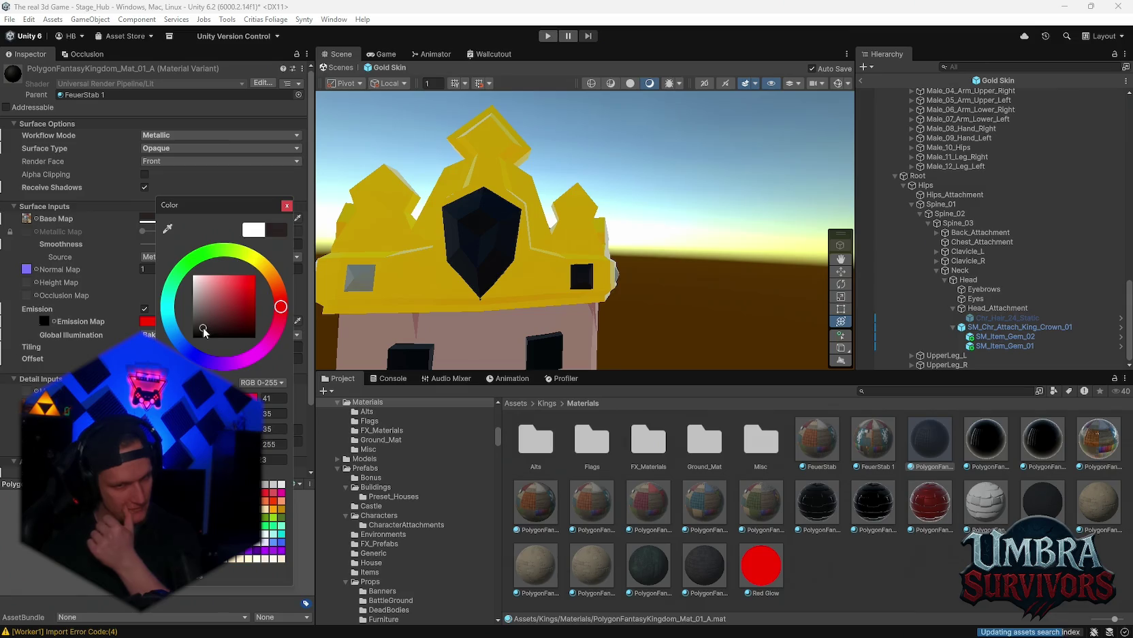
{"action": "left_click", "coordinate": [285, 206]}
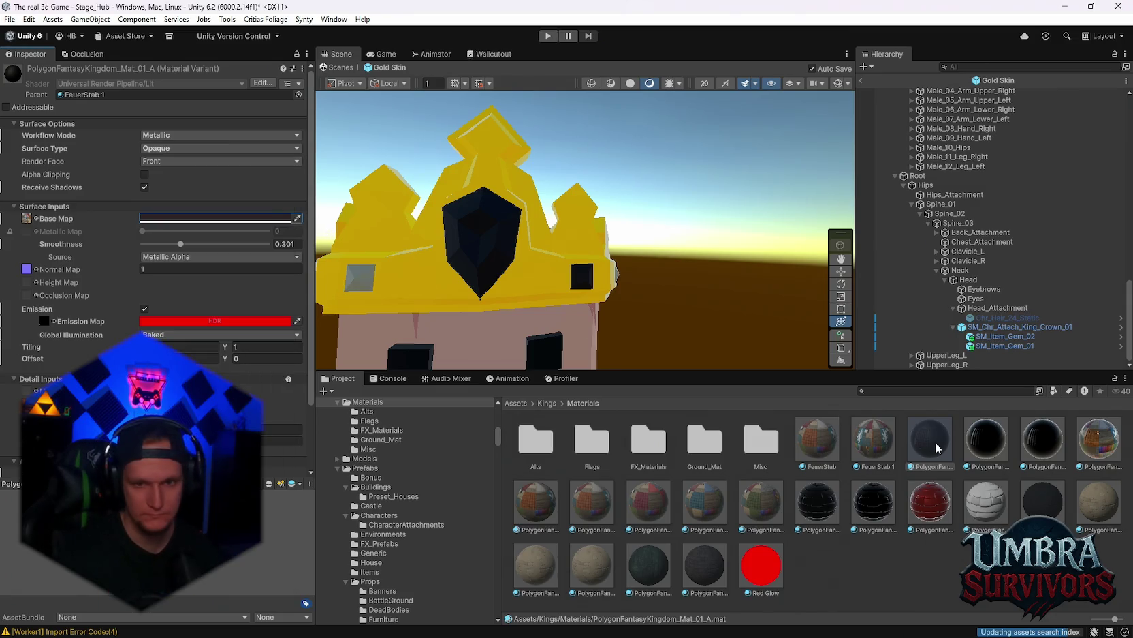
Step: Duplicate the gem material with Ctrl+D into the Kings Materials folder
{"action": "key", "text": "ctrl+d"}
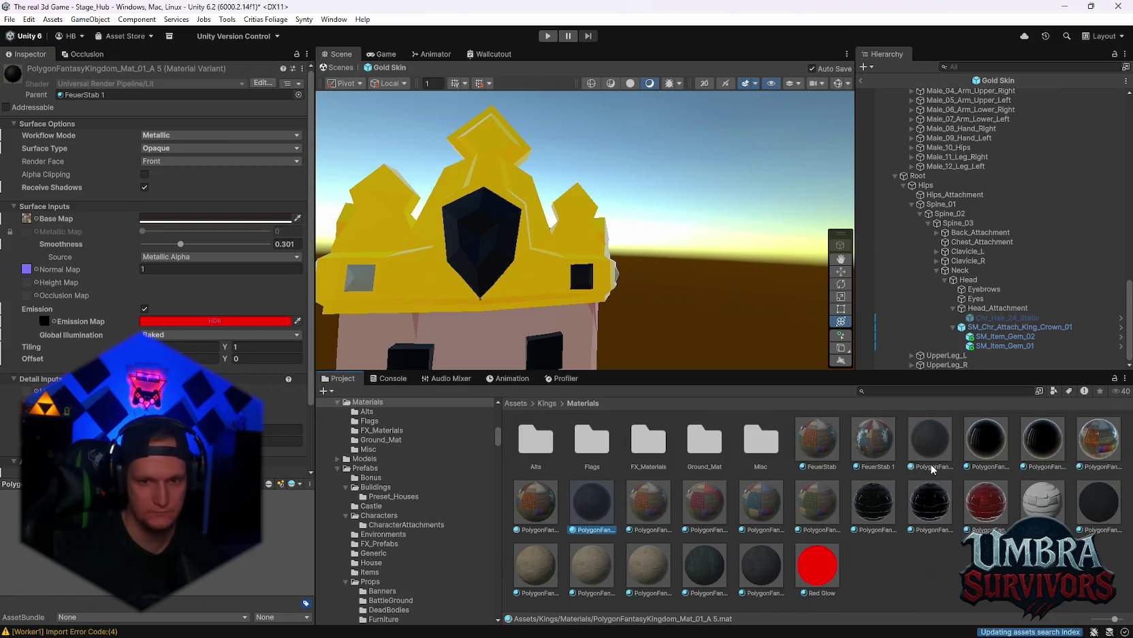
{"action": "scroll", "coordinate": [413, 484], "scroll_direction": "down", "scroll_amount": 5}
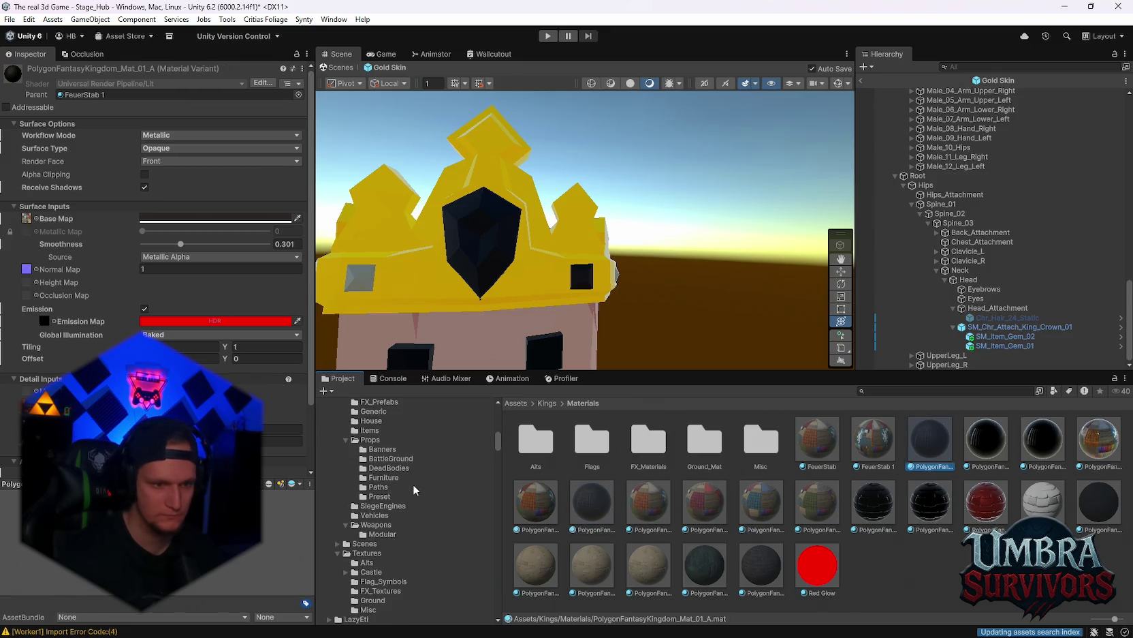
{"action": "mouse_move", "coordinate": [495, 439]}
{"action": "left_mouse_down"}
{"action": "mouse_move", "coordinate": [502, 612]}
{"action": "mouse_move", "coordinate": [524, 477]}
{"action": "mouse_move", "coordinate": [503, 605]}
{"action": "mouse_move", "coordinate": [498, 581]}
{"action": "left_mouse_up"}
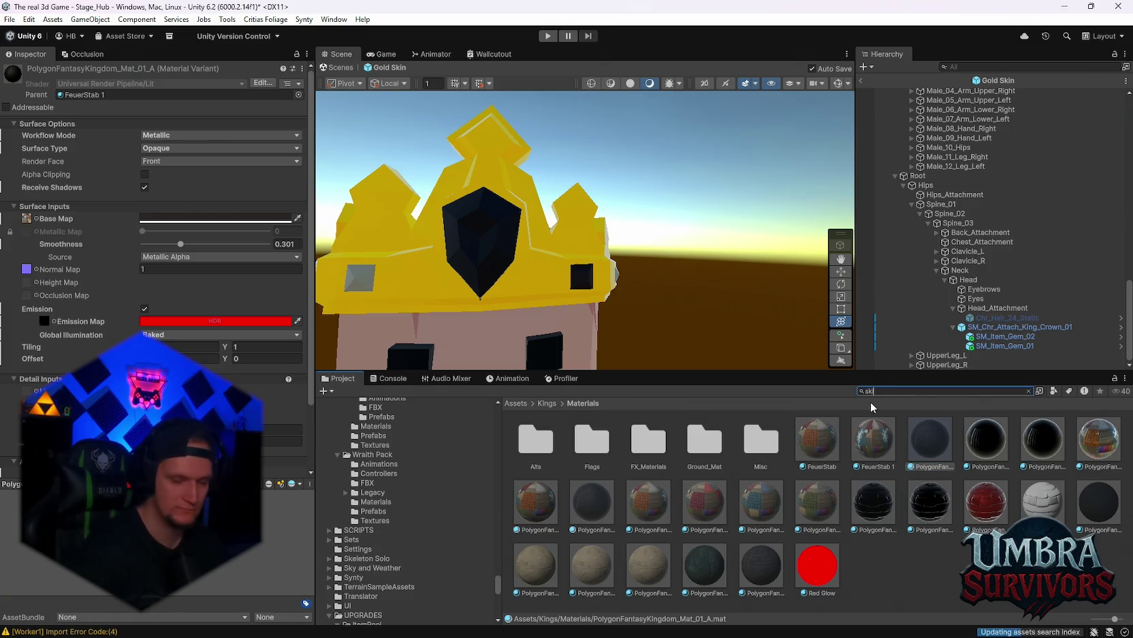
Step: Find the Gold Skin folder and raise the gem material's smoothness to 0.887
{"action": "type", "text": "ins"}
{"action": "double_click", "coordinate": [534, 441]}
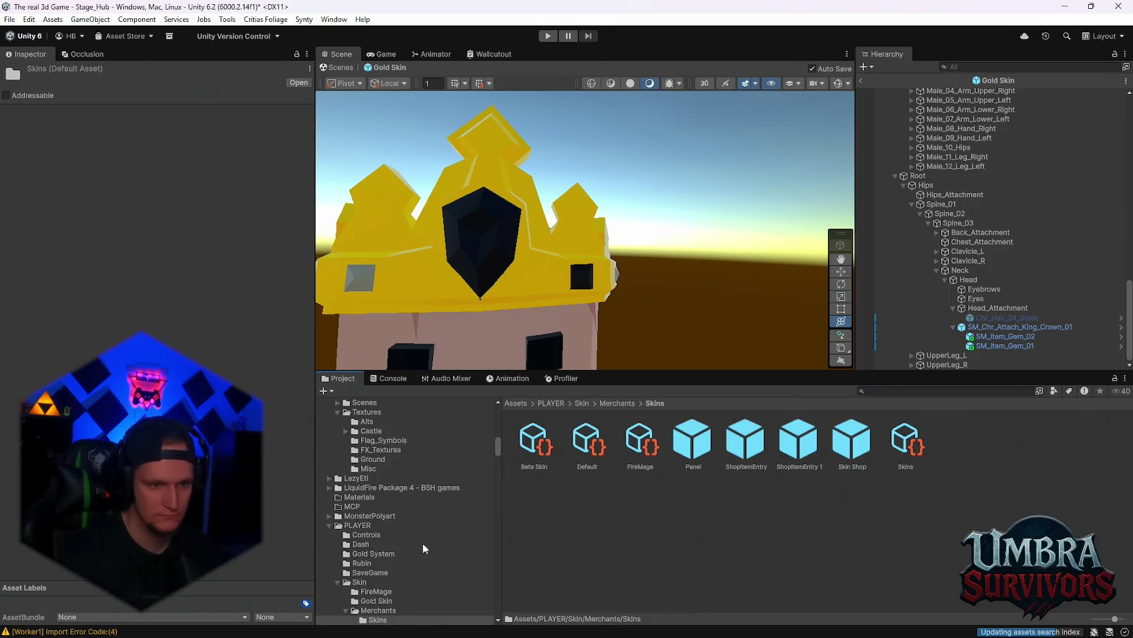
{"action": "scroll", "coordinate": [422, 542], "scroll_direction": "down", "scroll_amount": 3}
{"action": "left_click", "coordinate": [374, 531]}
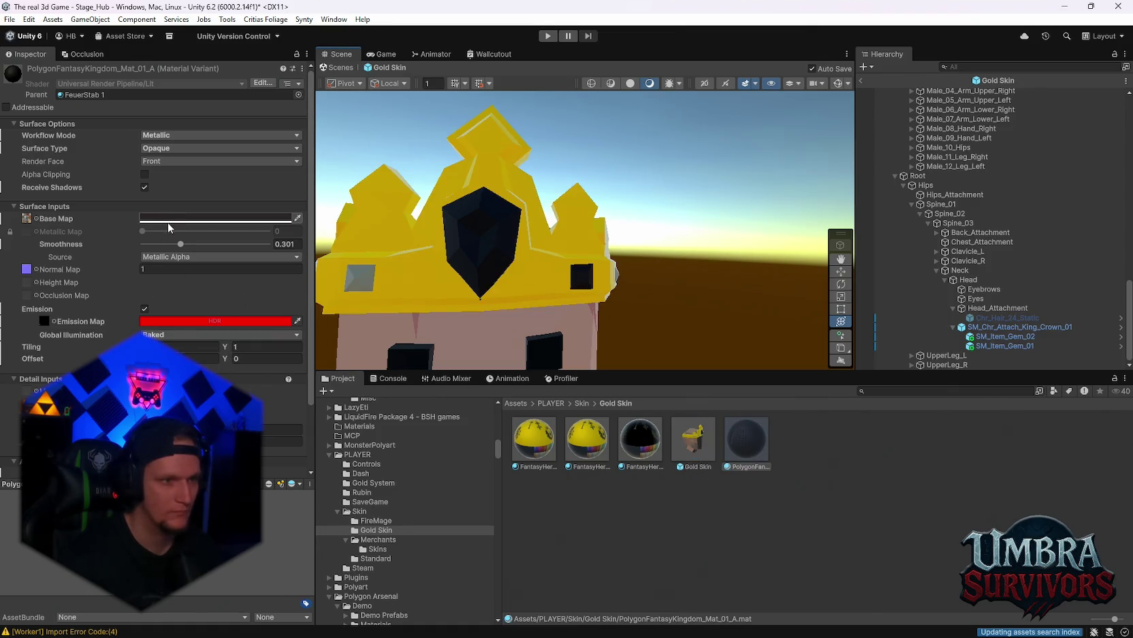
{"action": "mouse_move", "coordinate": [207, 244]}
{"action": "left_mouse_down"}
{"action": "mouse_move", "coordinate": [284, 248]}
{"action": "mouse_move", "coordinate": [258, 249]}
{"action": "left_mouse_up"}
{"action": "scroll", "coordinate": [640, 216], "scroll_direction": "down", "scroll_amount": 5}
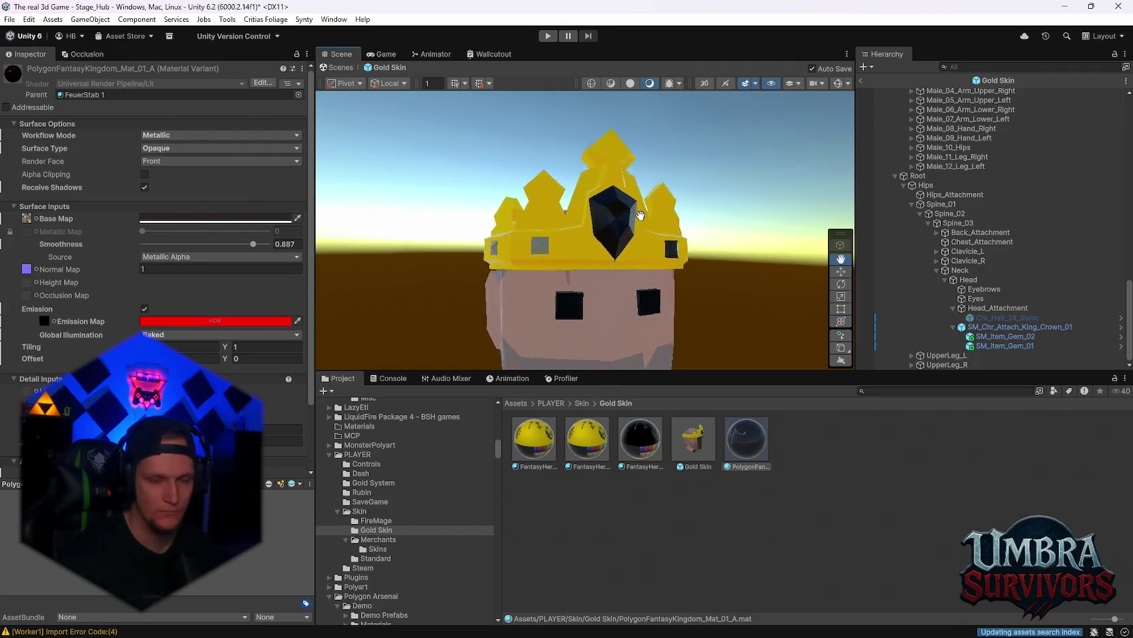
{"action": "scroll", "coordinate": [640, 216], "scroll_direction": "up", "scroll_amount": 3}
Step: Duplicate SM_Item_Gem_01 and move the copy to the crown's side
{"action": "left_click", "coordinate": [1005, 345]}
{"action": "left_click", "coordinate": [841, 320]}
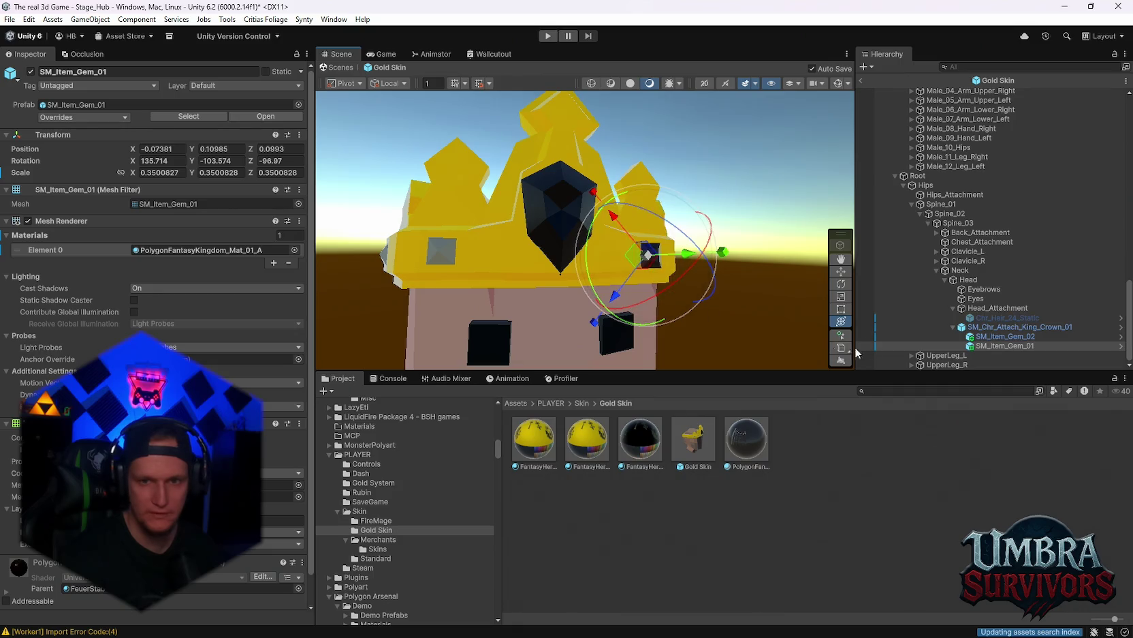
{"action": "mouse_move", "coordinate": [641, 333]}
{"action": "left_mouse_down"}
{"action": "mouse_move", "coordinate": [624, 299]}
{"action": "mouse_move", "coordinate": [638, 306]}
{"action": "left_mouse_up"}
{"action": "key", "text": "ctrl+d"}
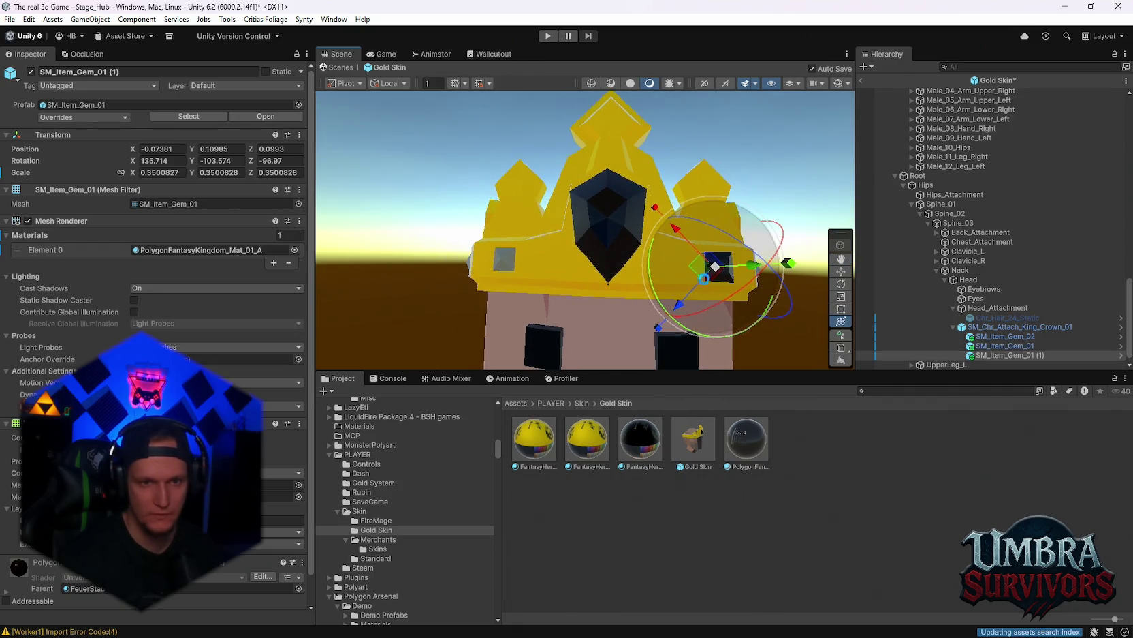
{"action": "mouse_move", "coordinate": [704, 274]}
{"action": "left_mouse_down"}
{"action": "mouse_move", "coordinate": [499, 261]}
{"action": "mouse_move", "coordinate": [664, 270]}
{"action": "mouse_move", "coordinate": [575, 288]}
{"action": "mouse_move", "coordinate": [638, 329]}
{"action": "mouse_move", "coordinate": [619, 326]}
{"action": "mouse_move", "coordinate": [562, 295]}
{"action": "mouse_move", "coordinate": [616, 300]}
{"action": "mouse_move", "coordinate": [605, 271]}
{"action": "mouse_move", "coordinate": [561, 240]}
{"action": "mouse_move", "coordinate": [569, 228]}
{"action": "mouse_move", "coordinate": [594, 278]}
{"action": "mouse_move", "coordinate": [552, 246]}
{"action": "left_mouse_up"}
{"action": "scroll", "coordinate": [633, 320], "scroll_direction": "up", "scroll_amount": 3}
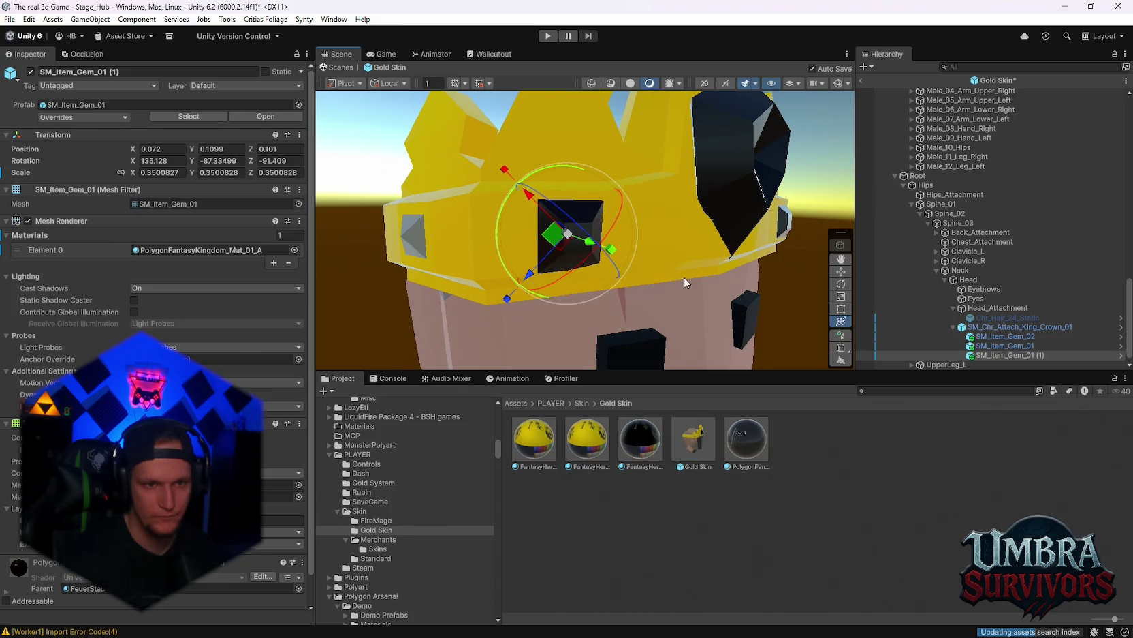
Step: Seat and angle SM_Item_Gem_01 (1) in its socket, save the prefab, and duplicate the gem
{"action": "scroll", "coordinate": [575, 277], "scroll_direction": "down", "scroll_amount": 3}
{"action": "key", "text": "f"}
{"action": "mouse_move", "coordinate": [605, 292]}
{"action": "left_mouse_down"}
{"action": "mouse_move", "coordinate": [522, 290]}
{"action": "mouse_move", "coordinate": [733, 269]}
{"action": "mouse_move", "coordinate": [564, 232]}
{"action": "mouse_move", "coordinate": [715, 220]}
{"action": "left_mouse_up"}
{"action": "mouse_move", "coordinate": [695, 265]}
{"action": "left_mouse_down"}
{"action": "mouse_move", "coordinate": [391, 261]}
{"action": "mouse_move", "coordinate": [555, 301]}
{"action": "left_mouse_up"}
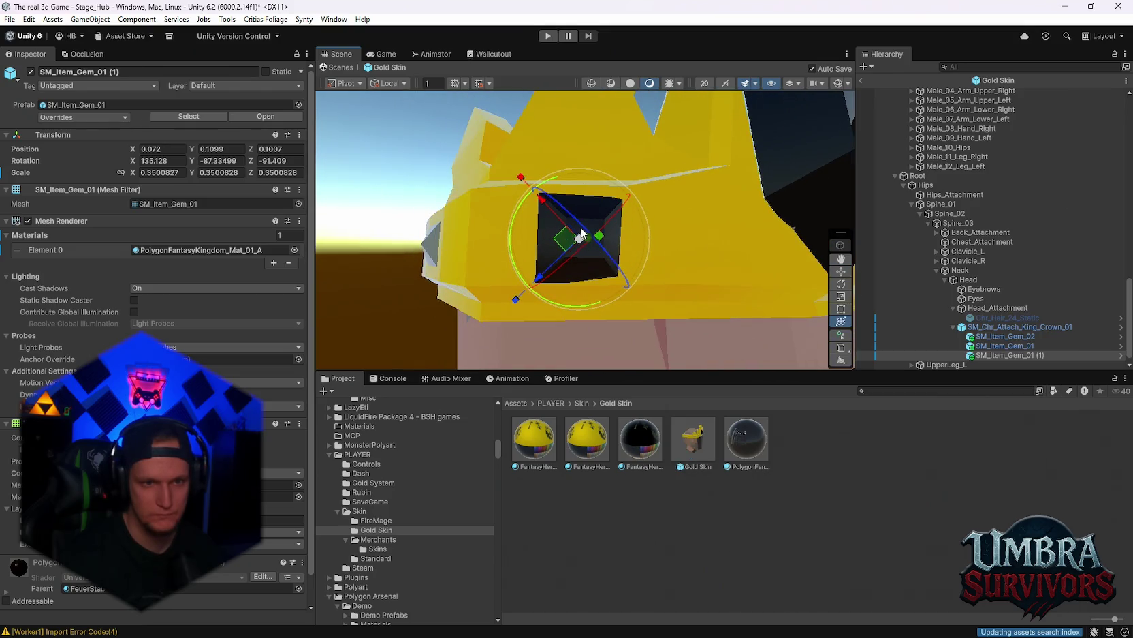
{"action": "mouse_move", "coordinate": [576, 238]}
{"action": "left_mouse_down"}
{"action": "mouse_move", "coordinate": [562, 259]}
{"action": "mouse_move", "coordinate": [578, 238]}
{"action": "mouse_move", "coordinate": [511, 282]}
{"action": "mouse_move", "coordinate": [504, 272]}
{"action": "mouse_move", "coordinate": [620, 278]}
{"action": "mouse_move", "coordinate": [681, 266]}
{"action": "mouse_move", "coordinate": [662, 248]}
{"action": "mouse_move", "coordinate": [562, 260]}
{"action": "mouse_move", "coordinate": [522, 231]}
{"action": "left_mouse_up"}
{"action": "key", "text": "ctrl+s"}
{"action": "key", "text": "ctrl+d"}
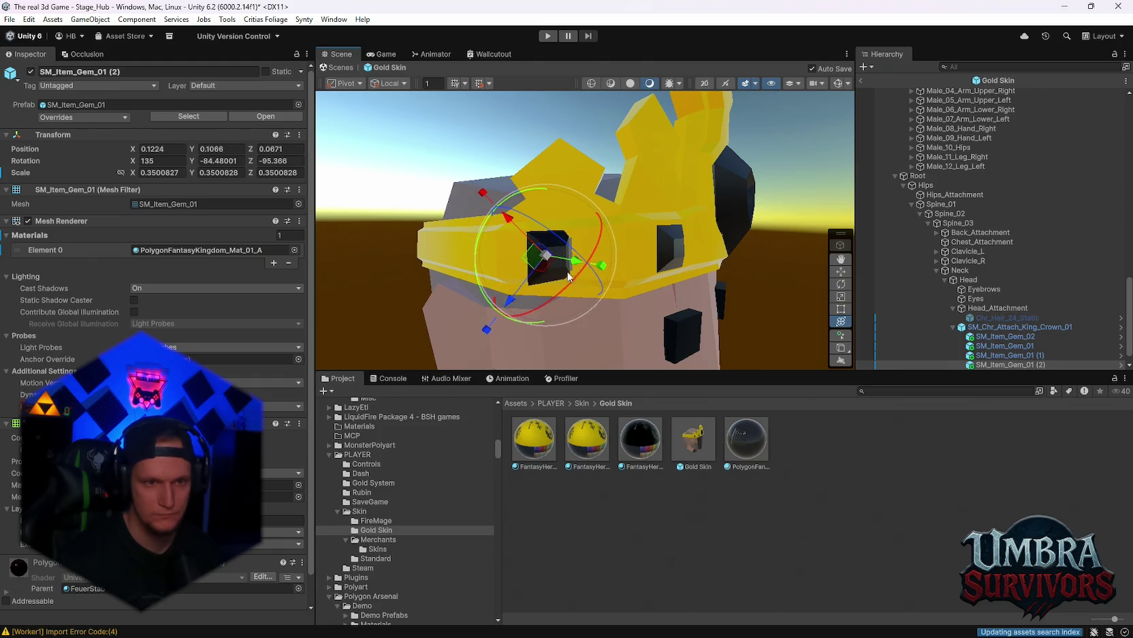
Step: Zero the third gem's X and Y rotation, then enter rotation values 90 and 35
{"action": "double_click", "coordinate": [154, 161]}
{"action": "type", "text": "0"}
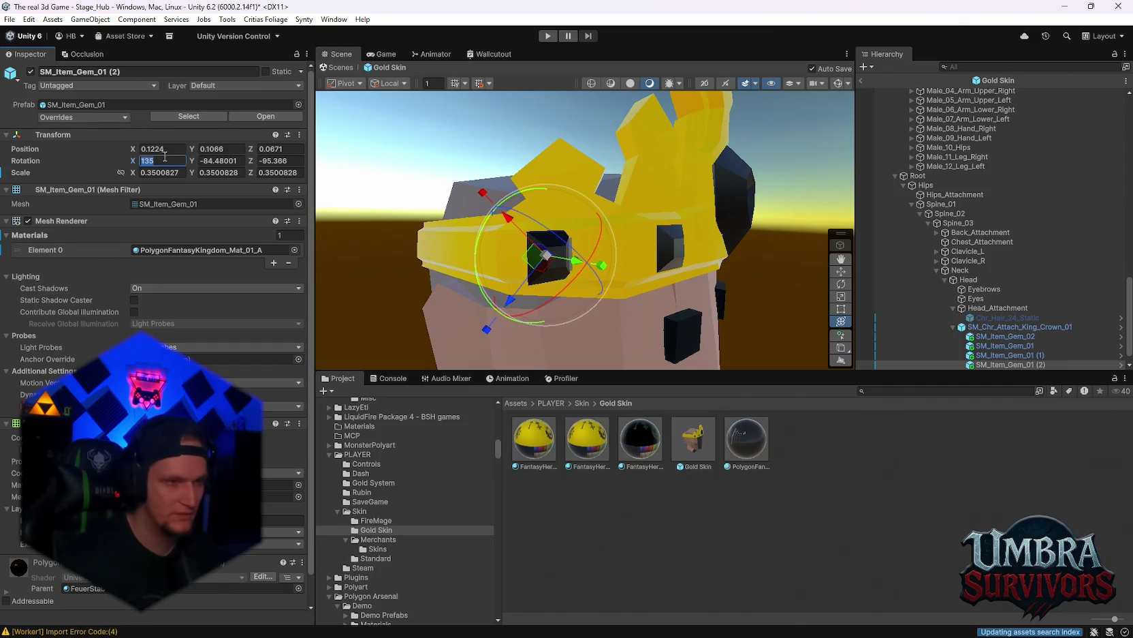
{"action": "key", "text": "Tab"}
{"action": "type", "text": "0"}
{"action": "key", "text": "Return"}
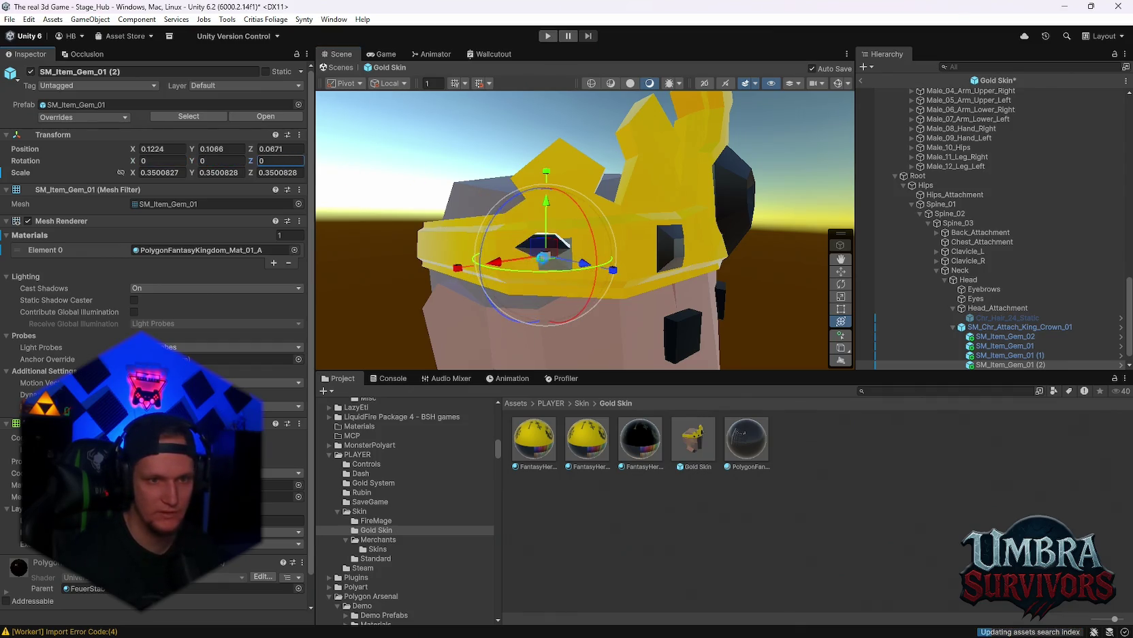
{"action": "key", "text": "f"}
{"action": "key", "text": "f"}
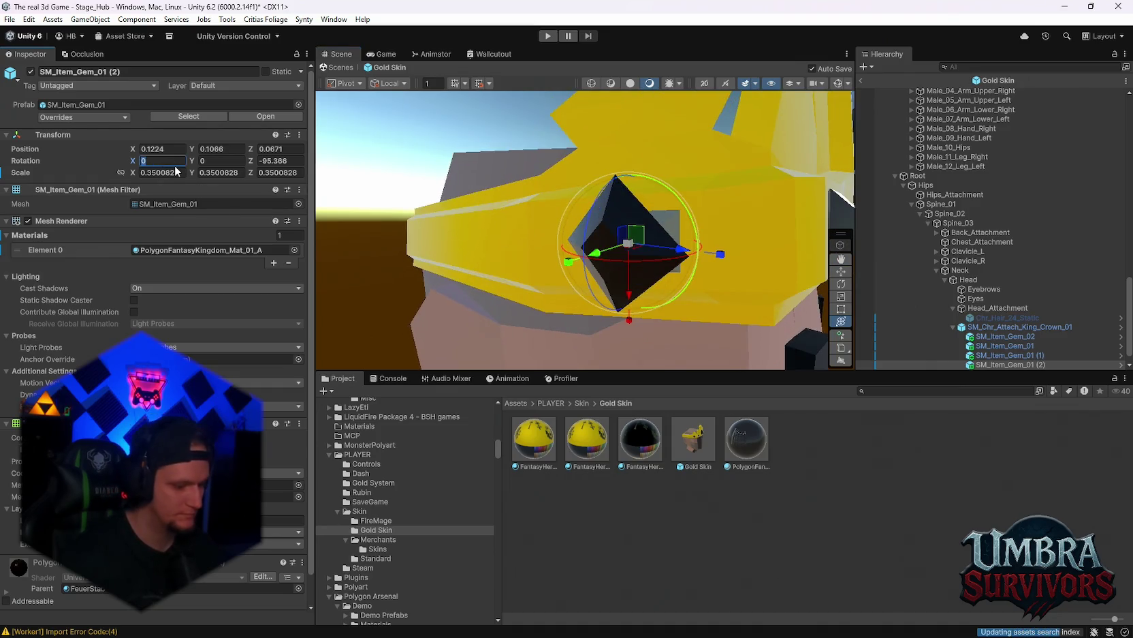
{"action": "type", "text": "90"}
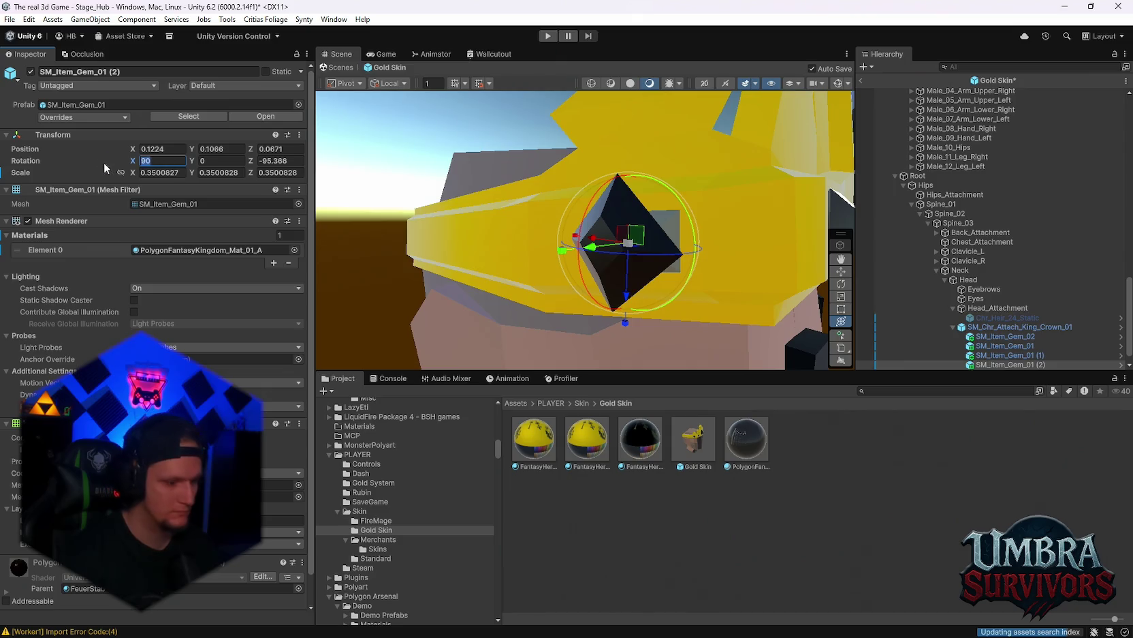
{"action": "key", "text": "BackSpace"}
{"action": "key", "text": "BackSpace"}
{"action": "type", "text": "35"}
Step: Shrink the gem with the Rect tool and move it into the side socket
{"action": "mouse_move", "coordinate": [584, 276]}
{"action": "left_mouse_down"}
{"action": "mouse_move", "coordinate": [653, 197]}
{"action": "mouse_move", "coordinate": [598, 239]}
{"action": "mouse_move", "coordinate": [652, 260]}
{"action": "mouse_move", "coordinate": [644, 272]}
{"action": "mouse_move", "coordinate": [557, 219]}
{"action": "mouse_move", "coordinate": [585, 265]}
{"action": "mouse_move", "coordinate": [540, 263]}
{"action": "mouse_move", "coordinate": [582, 177]}
{"action": "mouse_move", "coordinate": [697, 224]}
{"action": "left_mouse_up"}
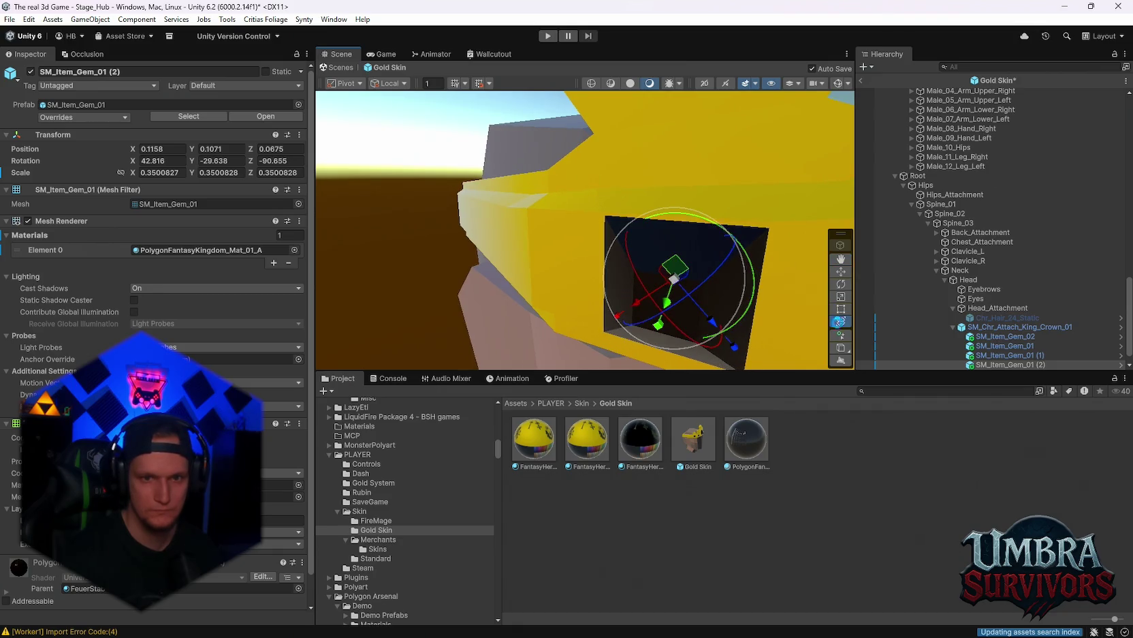
{"action": "left_click_drag", "start_coordinate": [733, 290], "coordinate": [847, 322]}
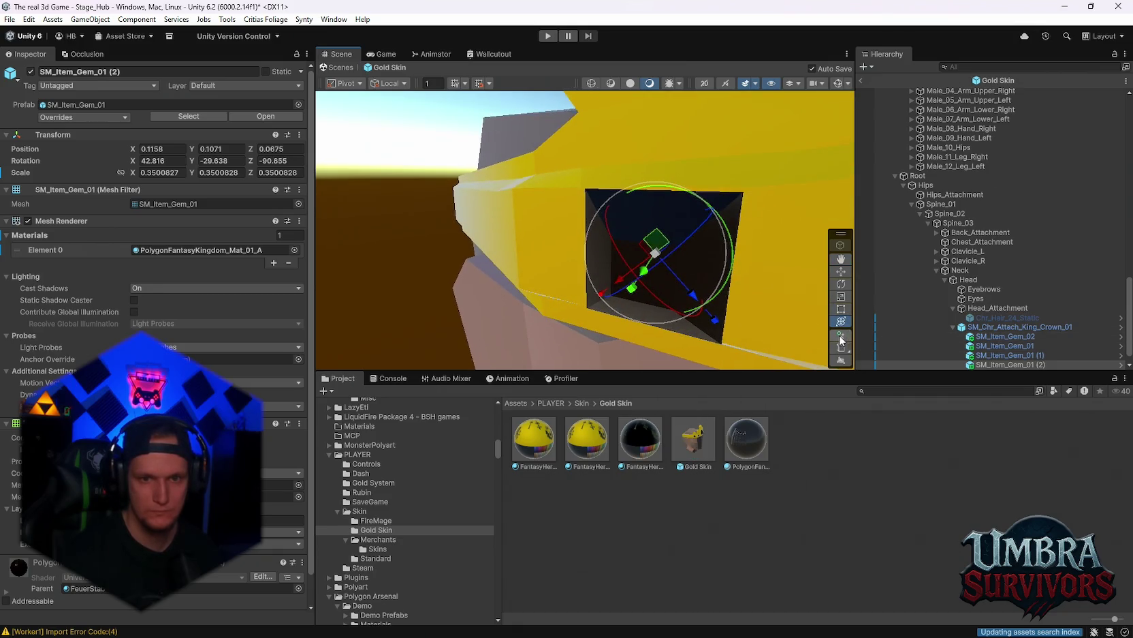
{"action": "key", "text": "t"}
{"action": "left_click_drag", "start_coordinate": [665, 115], "coordinate": [654, 146]}
{"action": "mouse_move", "coordinate": [653, 139]}
{"action": "left_mouse_down"}
{"action": "mouse_move", "coordinate": [726, 264]}
{"action": "mouse_move", "coordinate": [818, 280]}
{"action": "left_mouse_up"}
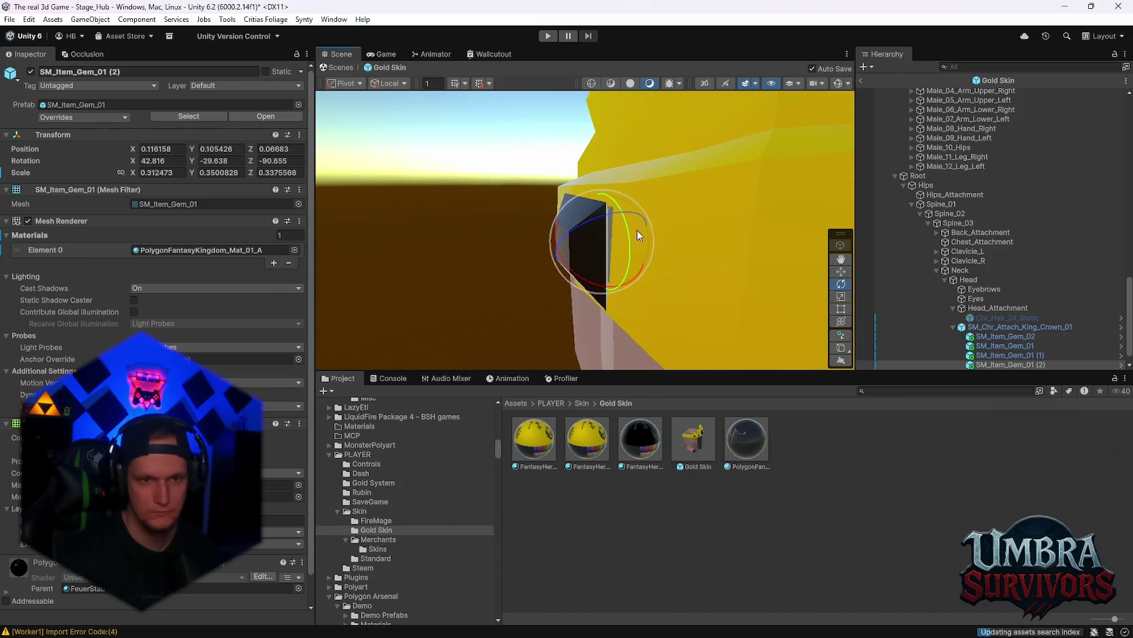
{"action": "mouse_move", "coordinate": [574, 249]}
{"action": "left_mouse_down"}
{"action": "mouse_move", "coordinate": [681, 259]}
{"action": "mouse_move", "coordinate": [862, 319]}
{"action": "left_mouse_up"}
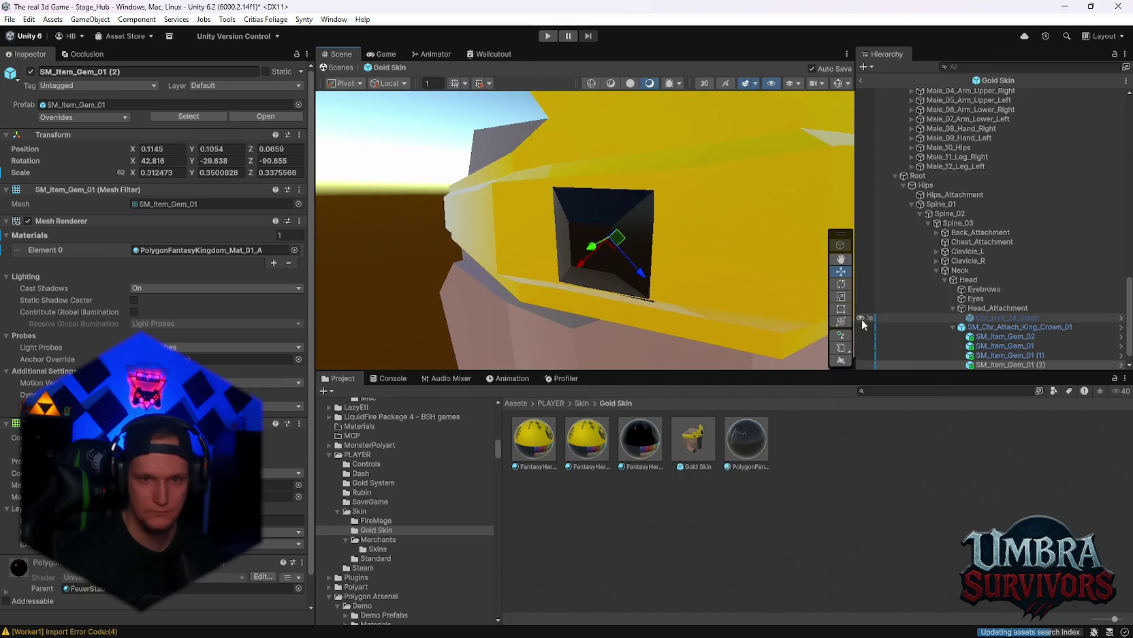
Step: Fine-tune the gem's height and width to fit the socket, roughly 0.31, 0.35, 0.32 scale
{"action": "left_click_drag", "start_coordinate": [607, 135], "coordinate": [606, 136]}
{"action": "left_click_drag", "start_coordinate": [715, 254], "coordinate": [710, 239]}
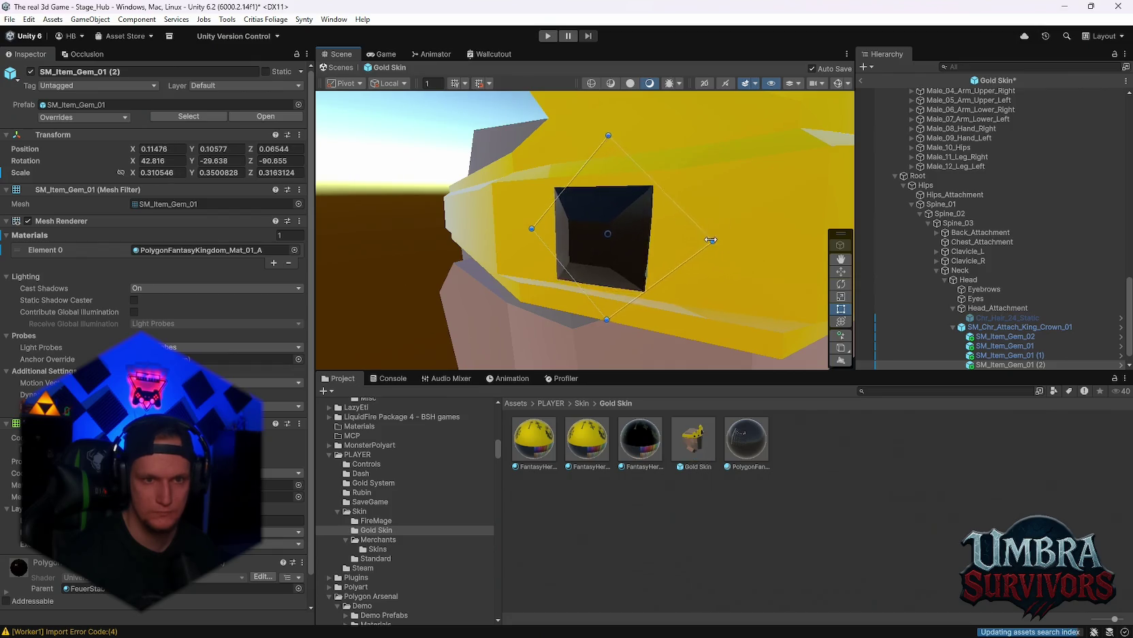
{"action": "left_click_drag", "start_coordinate": [686, 307], "coordinate": [605, 285]}
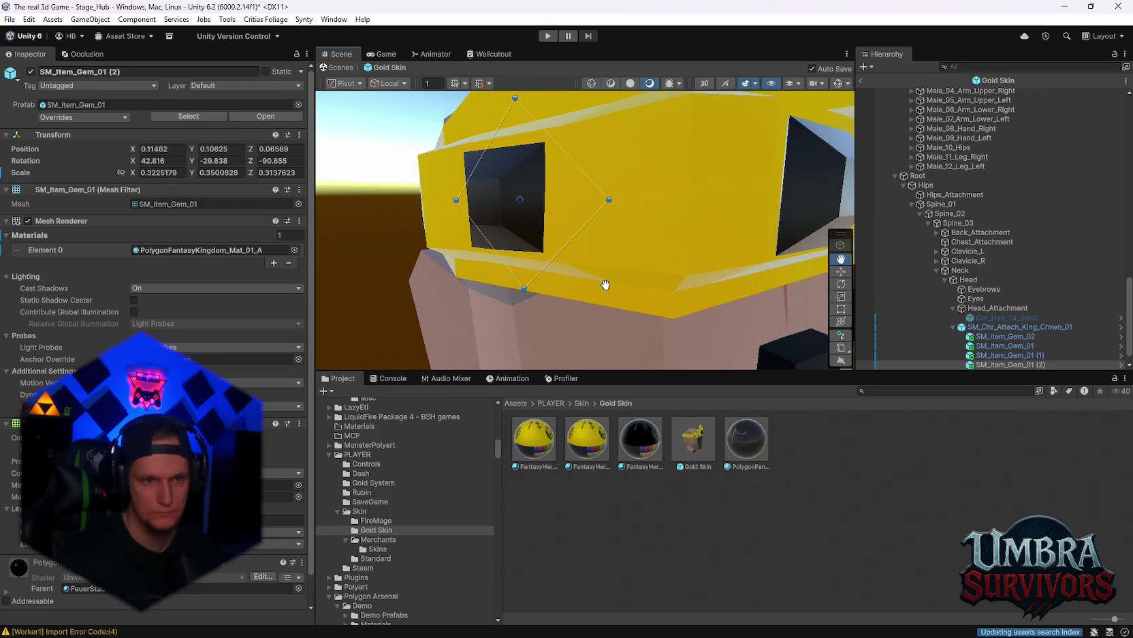
{"action": "left_click_drag", "start_coordinate": [529, 286], "coordinate": [530, 284]}
{"action": "mouse_move", "coordinate": [530, 284]}
{"action": "left_mouse_down"}
{"action": "mouse_move", "coordinate": [623, 260]}
{"action": "mouse_move", "coordinate": [586, 247]}
{"action": "mouse_move", "coordinate": [690, 257]}
{"action": "mouse_move", "coordinate": [572, 228]}
{"action": "mouse_move", "coordinate": [583, 272]}
{"action": "left_mouse_up"}
{"action": "scroll", "coordinate": [582, 250], "scroll_direction": "down", "scroll_amount": 5}
{"action": "left_click", "coordinate": [573, 230]}
Step: Duplicate the gem as a slightly smaller SM_Item_Gem_01 (3) at -0.1153, 0.1082, 0.0664
{"action": "key", "text": "y"}
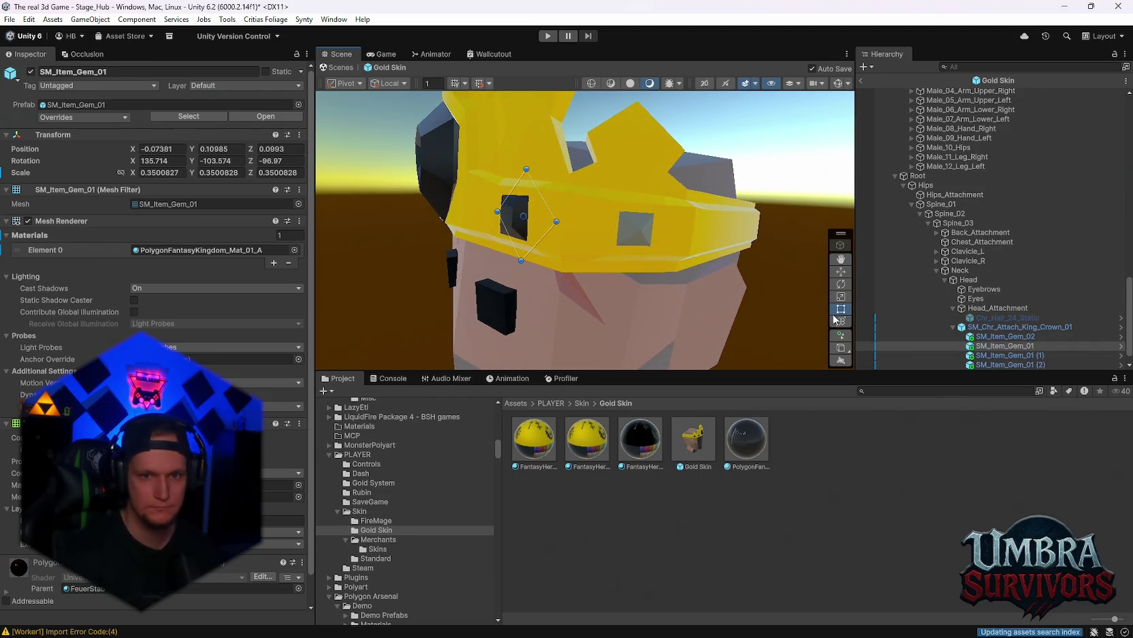
{"action": "key", "text": "ctrl+d"}
{"action": "mouse_move", "coordinate": [534, 227]}
{"action": "left_mouse_down"}
{"action": "mouse_move", "coordinate": [634, 235]}
{"action": "mouse_move", "coordinate": [626, 242]}
{"action": "mouse_move", "coordinate": [687, 209]}
{"action": "mouse_move", "coordinate": [708, 242]}
{"action": "mouse_move", "coordinate": [574, 269]}
{"action": "mouse_move", "coordinate": [547, 236]}
{"action": "mouse_move", "coordinate": [558, 261]}
{"action": "mouse_move", "coordinate": [560, 179]}
{"action": "mouse_move", "coordinate": [594, 229]}
{"action": "mouse_move", "coordinate": [575, 233]}
{"action": "mouse_move", "coordinate": [594, 250]}
{"action": "mouse_move", "coordinate": [730, 251]}
{"action": "mouse_move", "coordinate": [736, 233]}
{"action": "mouse_move", "coordinate": [590, 250]}
{"action": "left_mouse_up"}
{"action": "mouse_move", "coordinate": [544, 198]}
{"action": "left_mouse_down"}
{"action": "mouse_move", "coordinate": [567, 178]}
{"action": "mouse_move", "coordinate": [551, 213]}
{"action": "mouse_move", "coordinate": [541, 202]}
{"action": "mouse_move", "coordinate": [527, 216]}
{"action": "mouse_move", "coordinate": [538, 193]}
{"action": "mouse_move", "coordinate": [506, 208]}
{"action": "mouse_move", "coordinate": [606, 227]}
{"action": "mouse_move", "coordinate": [582, 225]}
{"action": "mouse_move", "coordinate": [596, 230]}
{"action": "left_mouse_up"}
{"action": "mouse_move", "coordinate": [485, 249]}
{"action": "left_mouse_down"}
{"action": "mouse_move", "coordinate": [588, 255]}
{"action": "mouse_move", "coordinate": [695, 229]}
{"action": "mouse_move", "coordinate": [681, 211]}
{"action": "mouse_move", "coordinate": [687, 178]}
{"action": "mouse_move", "coordinate": [670, 217]}
{"action": "mouse_move", "coordinate": [638, 223]}
{"action": "mouse_move", "coordinate": [657, 304]}
{"action": "left_mouse_up"}
{"action": "left_click", "coordinate": [687, 176]}
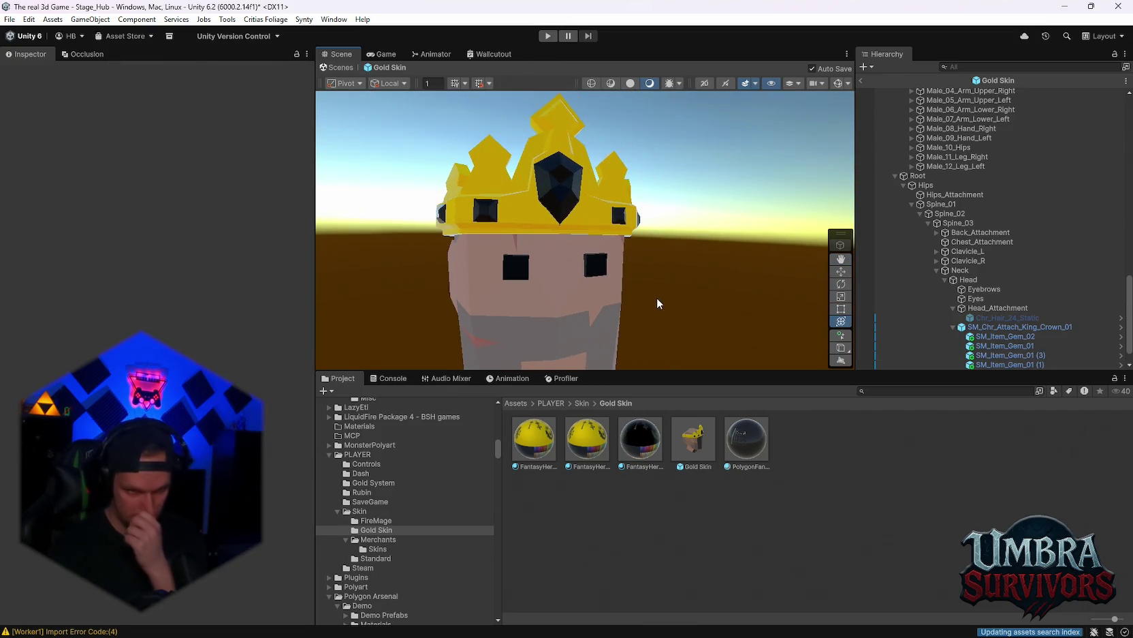
{"action": "mouse_move", "coordinate": [649, 250]}
{"action": "left_mouse_down"}
{"action": "mouse_move", "coordinate": [632, 208]}
{"action": "mouse_move", "coordinate": [634, 321]}
{"action": "left_mouse_up"}
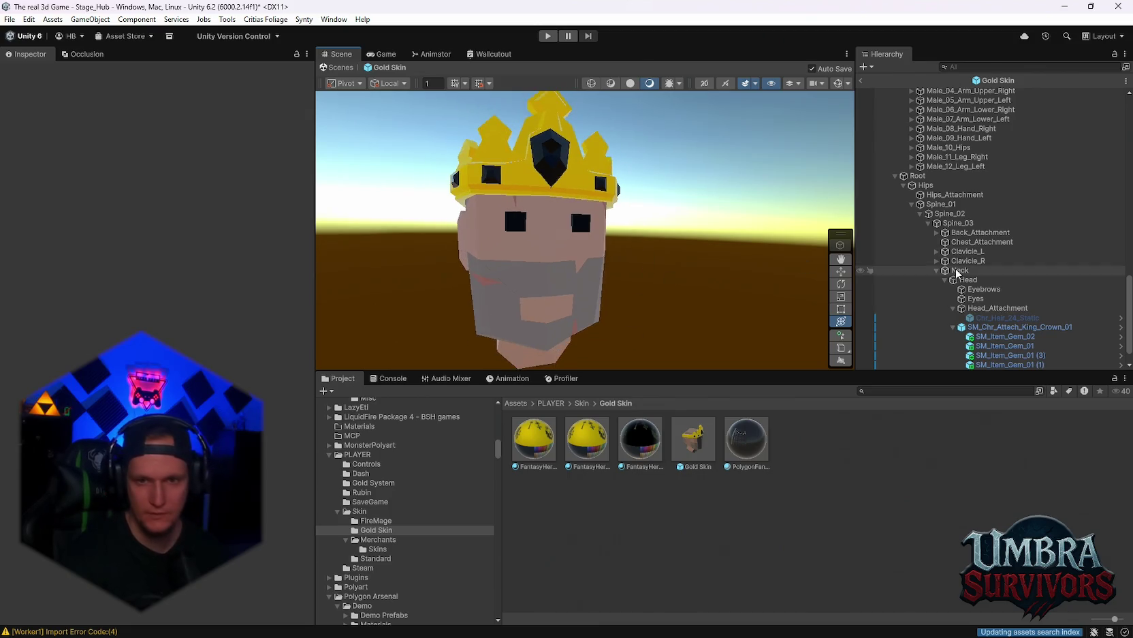
{"action": "scroll", "coordinate": [995, 296], "scroll_direction": "down", "scroll_amount": 2}
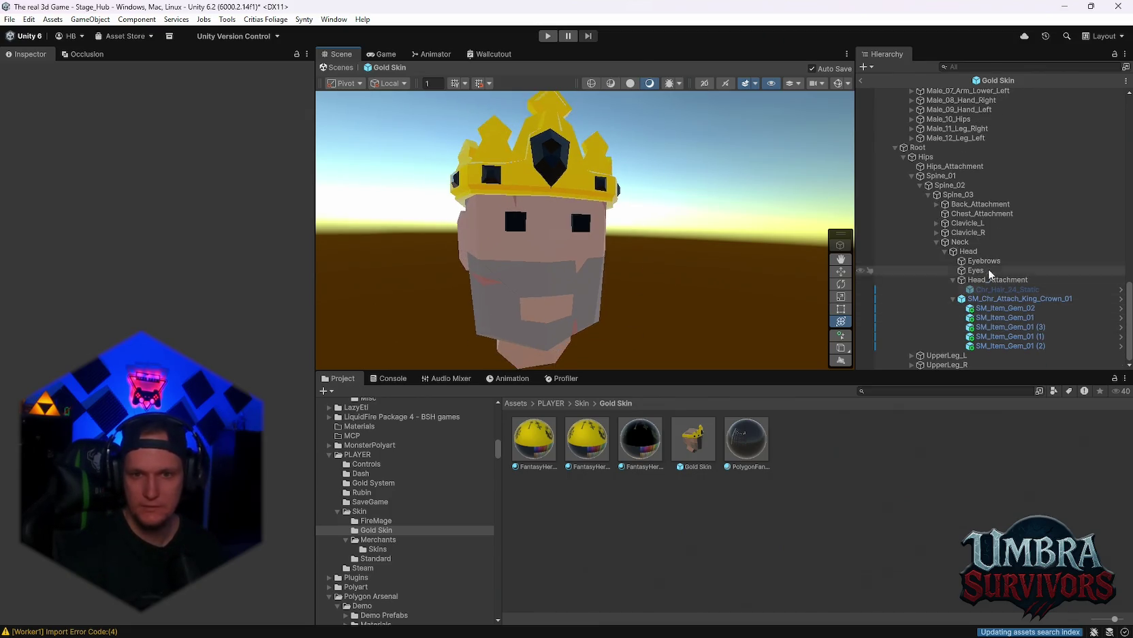
Step: Collapse the crown gems and head groups, and expand the Male_01_Eyebrows variant list
{"action": "left_click", "coordinate": [952, 298]}
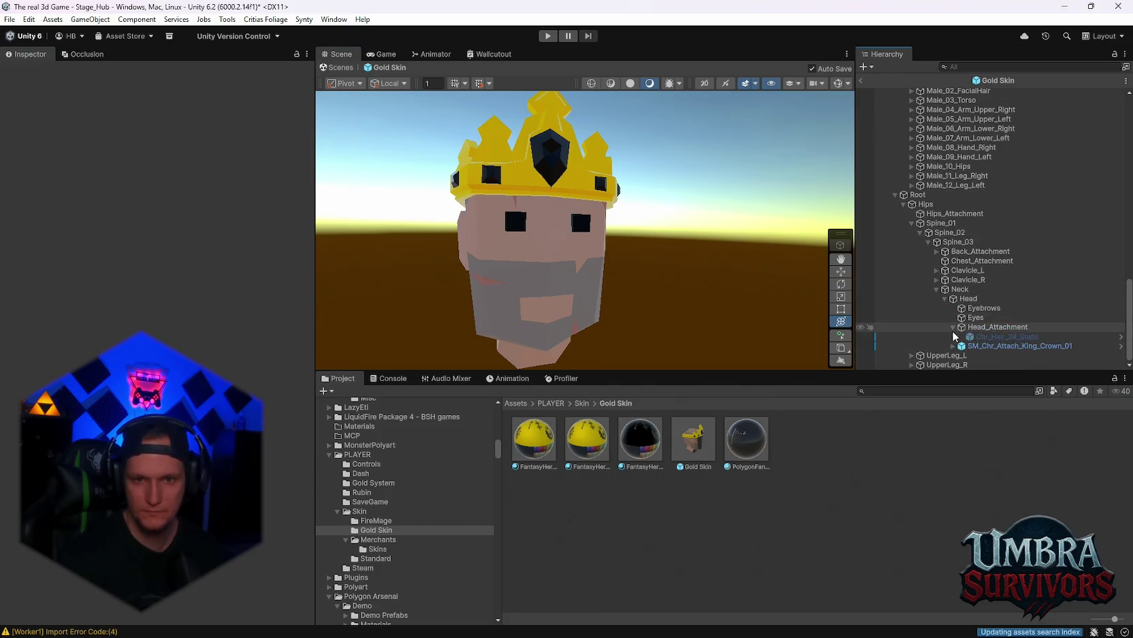
{"action": "left_click", "coordinate": [937, 280]}
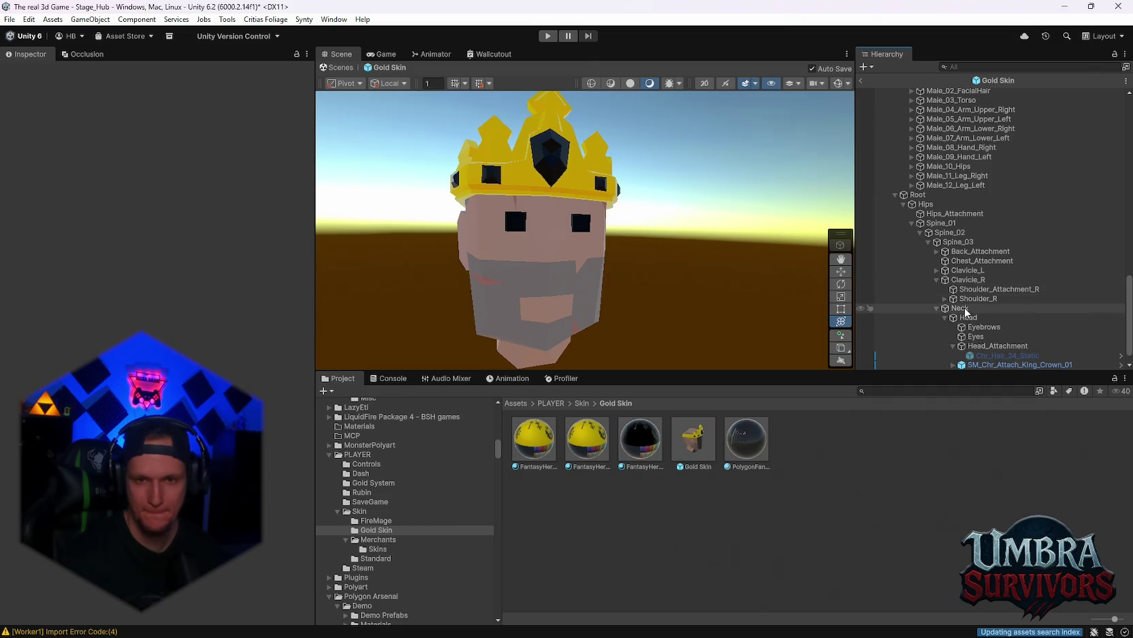
{"action": "left_click", "coordinate": [957, 280]}
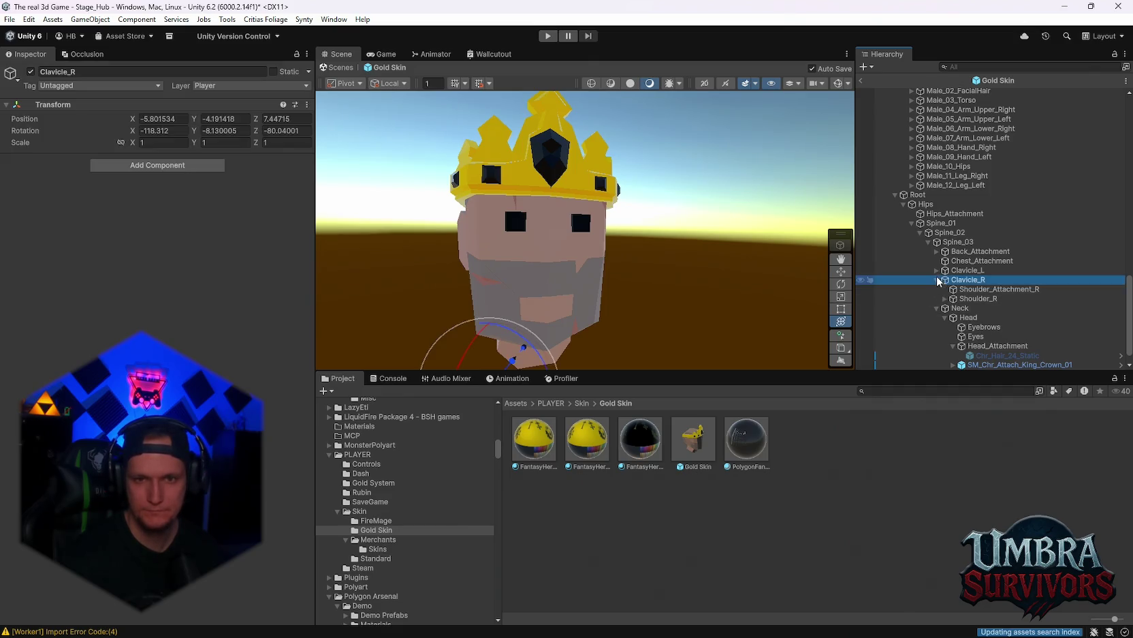
{"action": "scroll", "coordinate": [957, 286], "scroll_direction": "up", "scroll_amount": 10}
{"action": "left_click", "coordinate": [920, 147]}
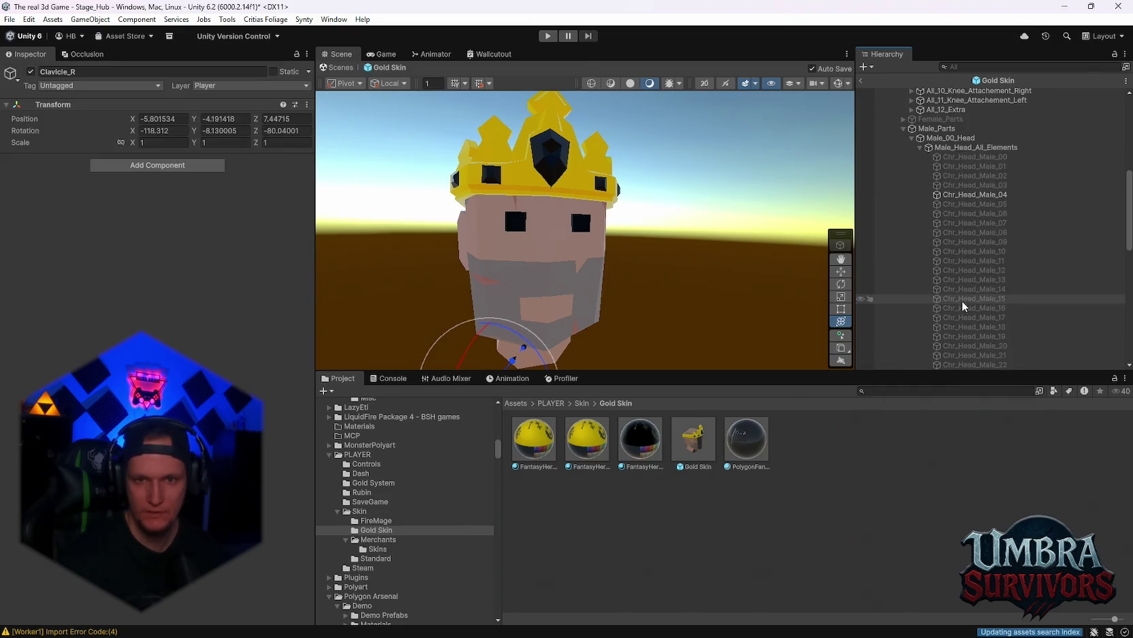
{"action": "left_click", "coordinate": [920, 157]}
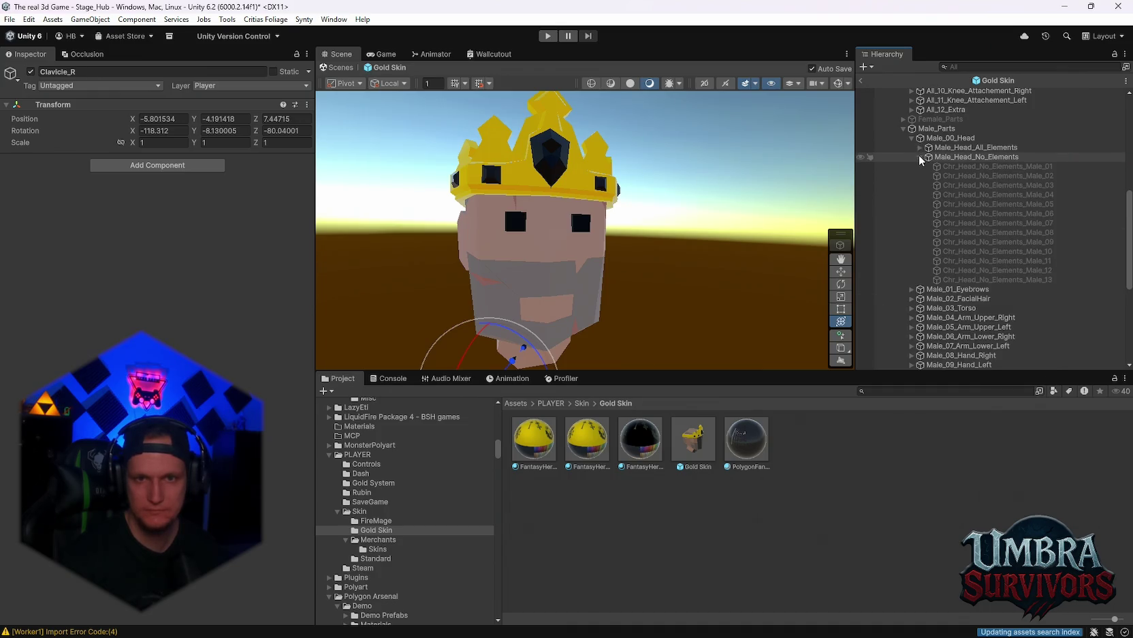
{"action": "left_click", "coordinate": [920, 157]}
{"action": "left_click", "coordinate": [911, 166]}
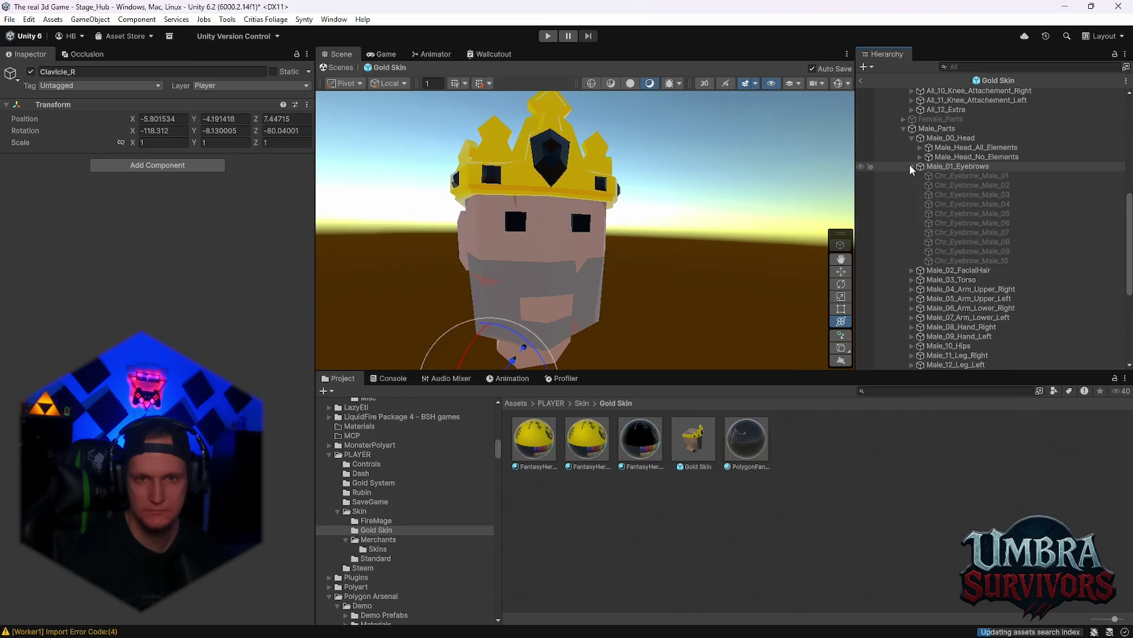
Step: Preview eyebrow variants Chr_Eyebrow_Male_01 through 05, hiding each again
{"action": "left_click", "coordinate": [960, 176]}
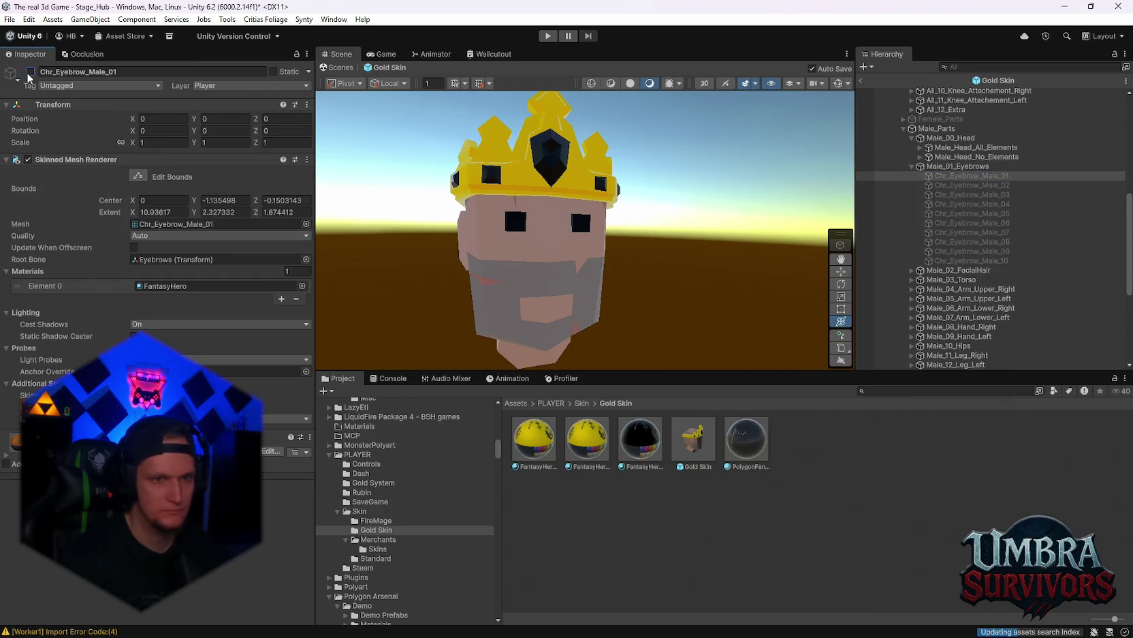
{"action": "left_click", "coordinate": [972, 185]}
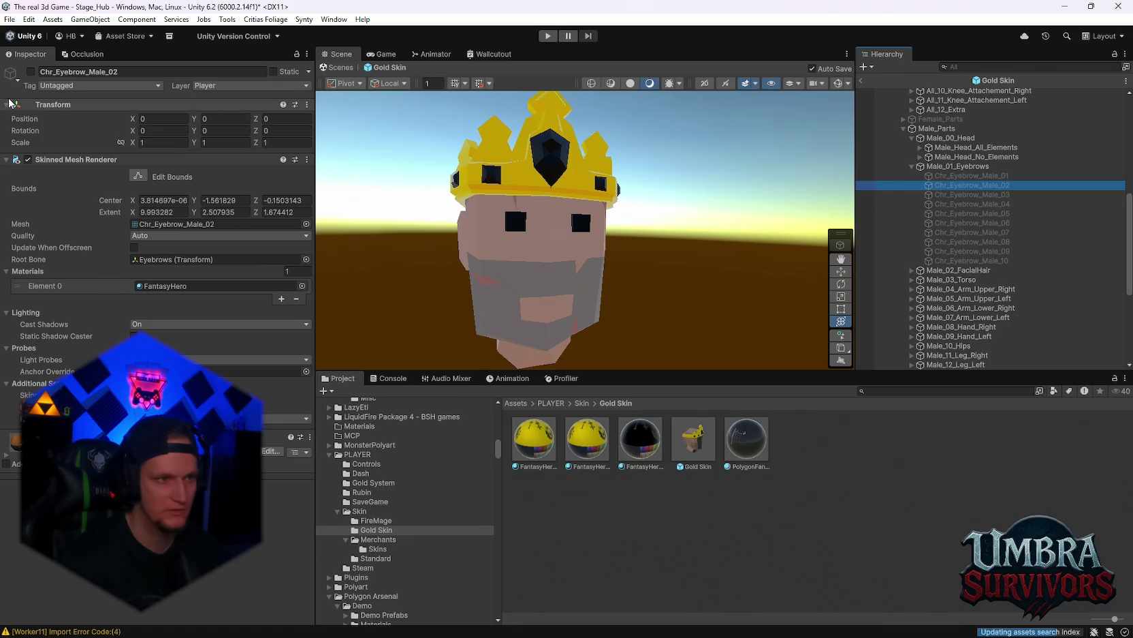
{"action": "left_click", "coordinate": [906, 194]}
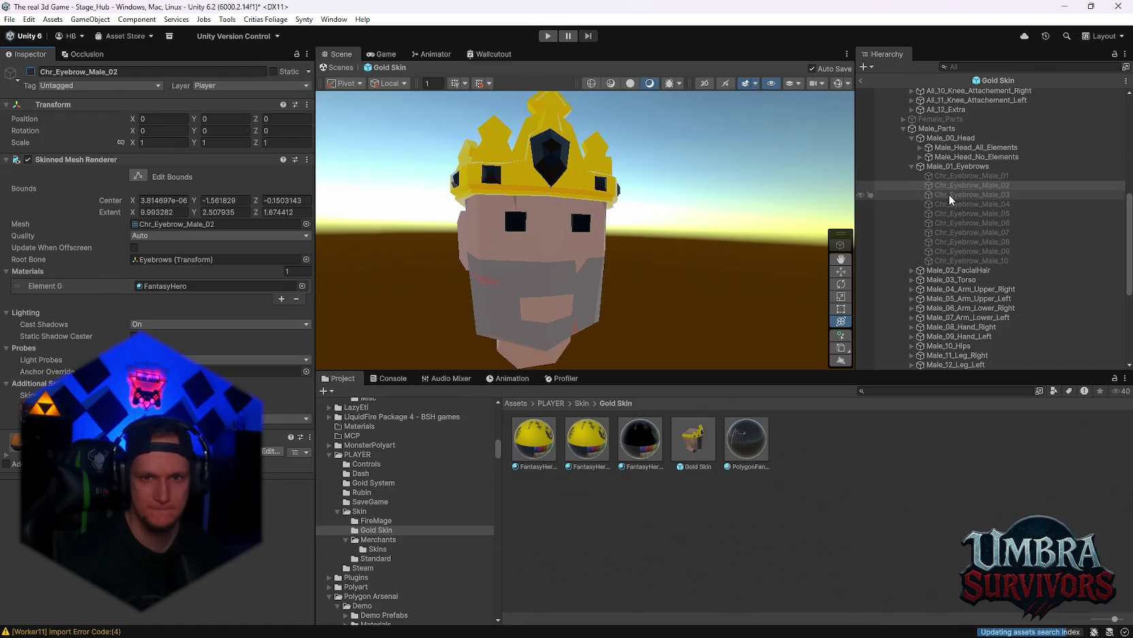
{"action": "left_click", "coordinate": [30, 72]}
{"action": "left_click", "coordinate": [960, 203]}
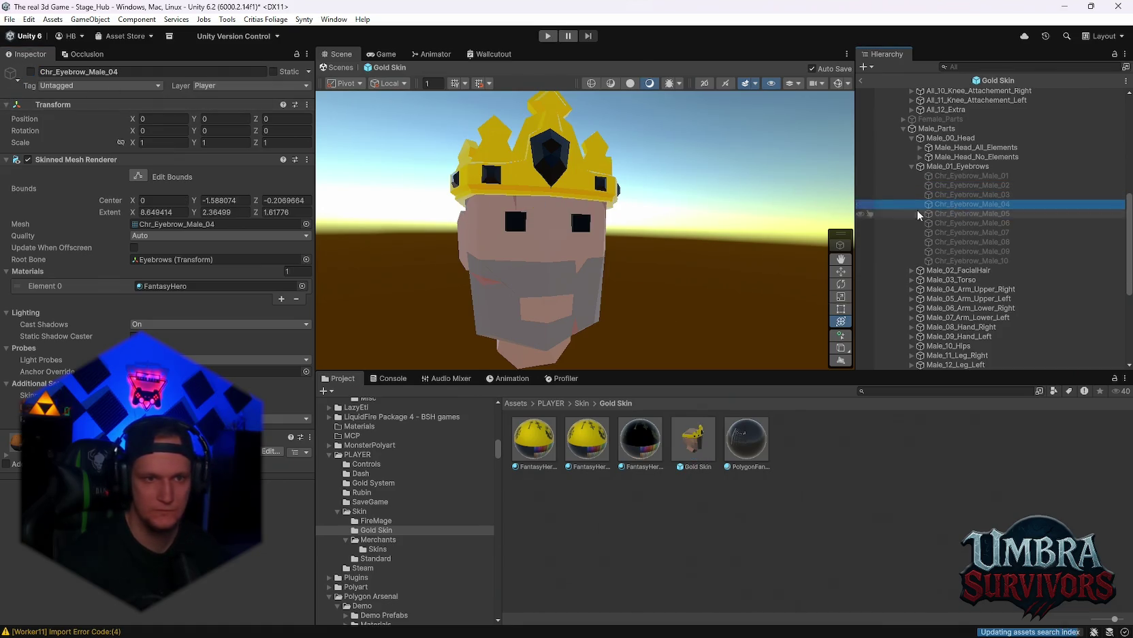
{"action": "left_click", "coordinate": [31, 72]}
{"action": "left_click", "coordinate": [32, 72]}
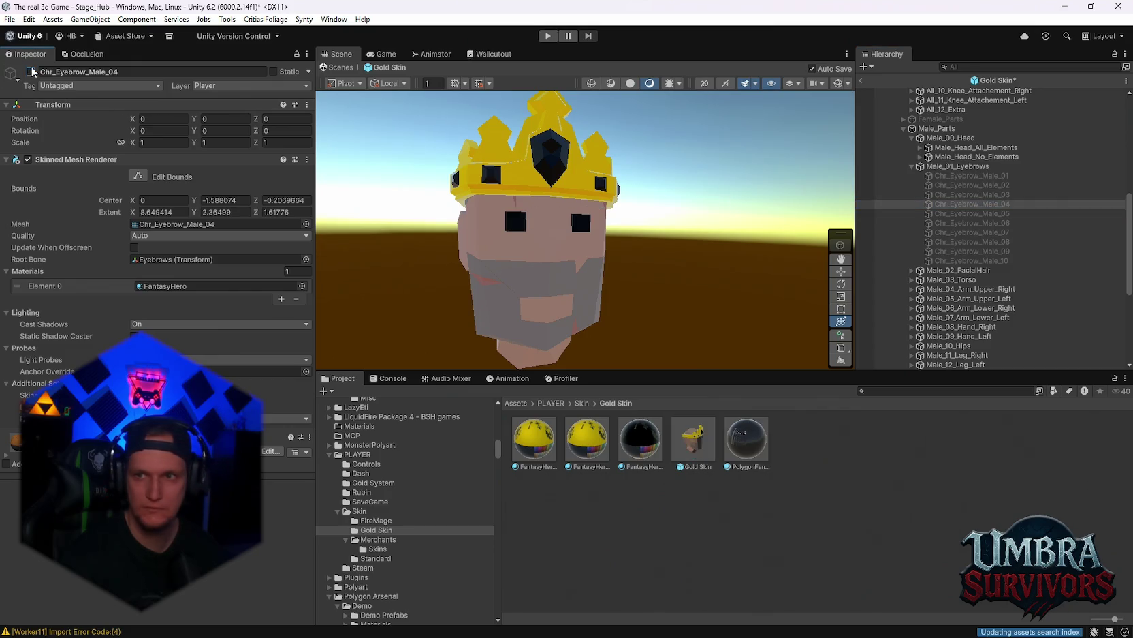
{"action": "left_click", "coordinate": [972, 214]}
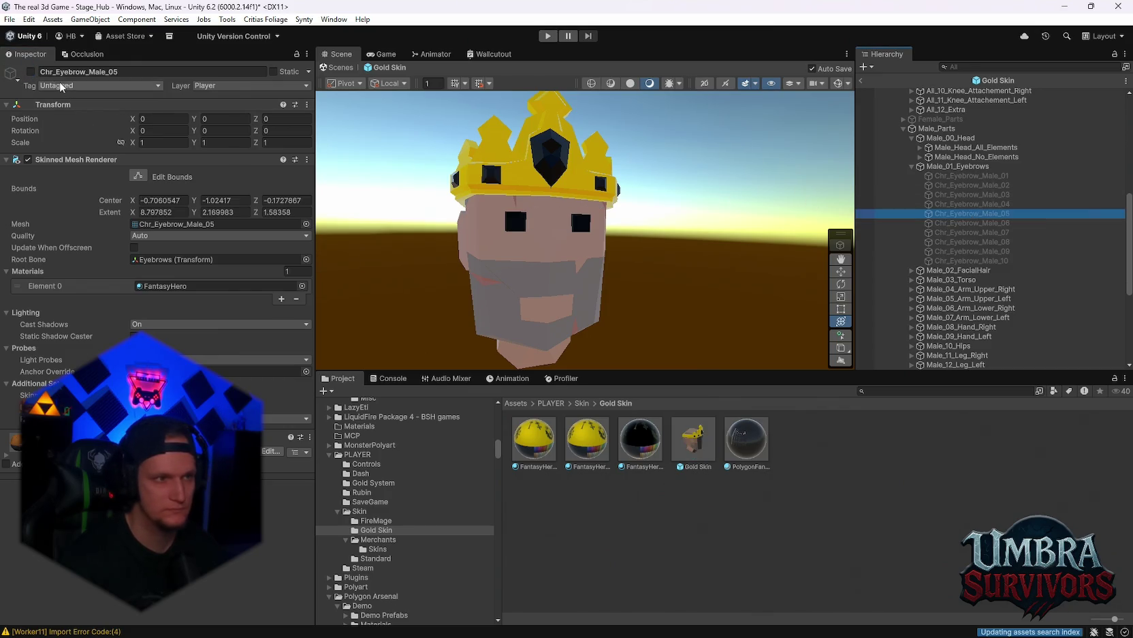
{"action": "left_click", "coordinate": [33, 73]}
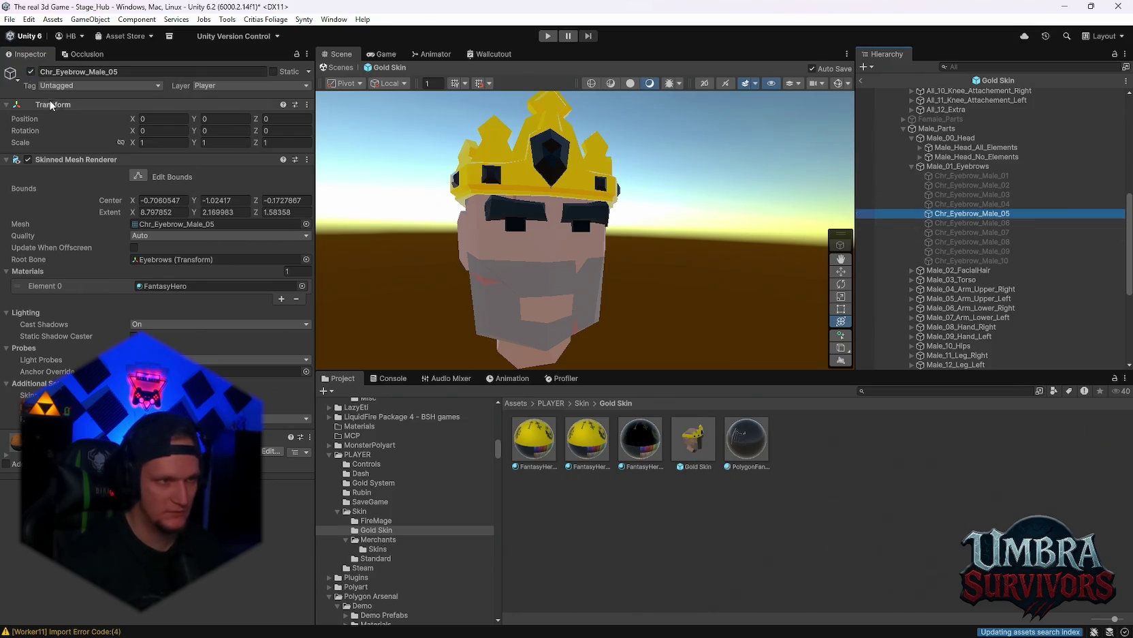
{"action": "left_click", "coordinate": [30, 71]}
Step: Preview eyebrow variants 06 through 10, switching each off after viewing
{"action": "left_click", "coordinate": [968, 223]}
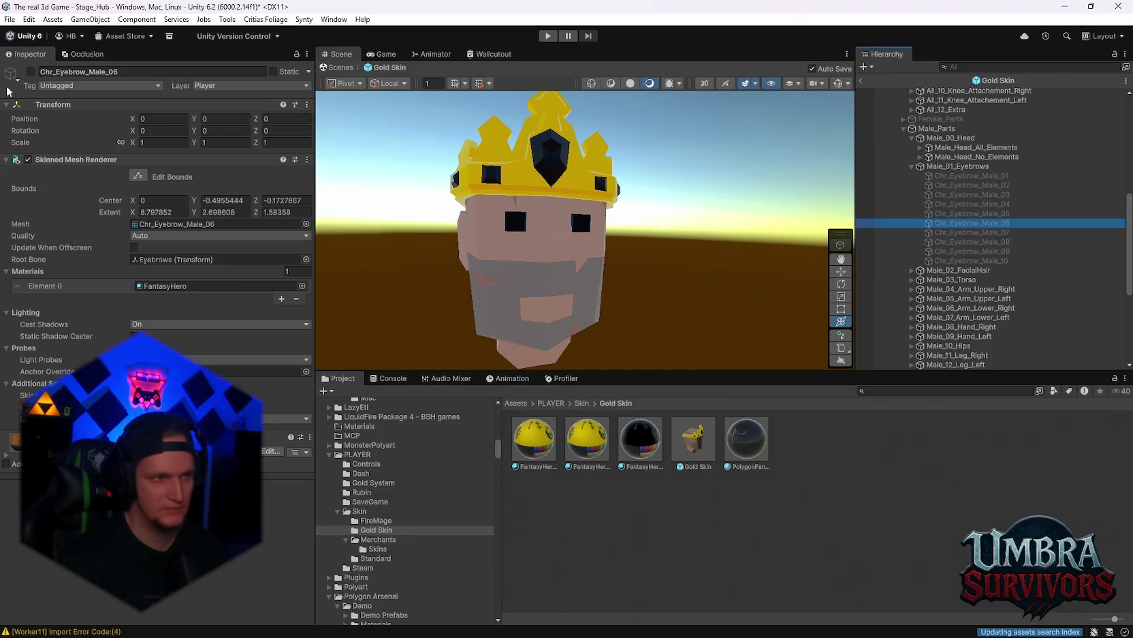
{"action": "left_click", "coordinate": [30, 71]}
{"action": "left_click", "coordinate": [30, 72]}
{"action": "left_click", "coordinate": [954, 233]}
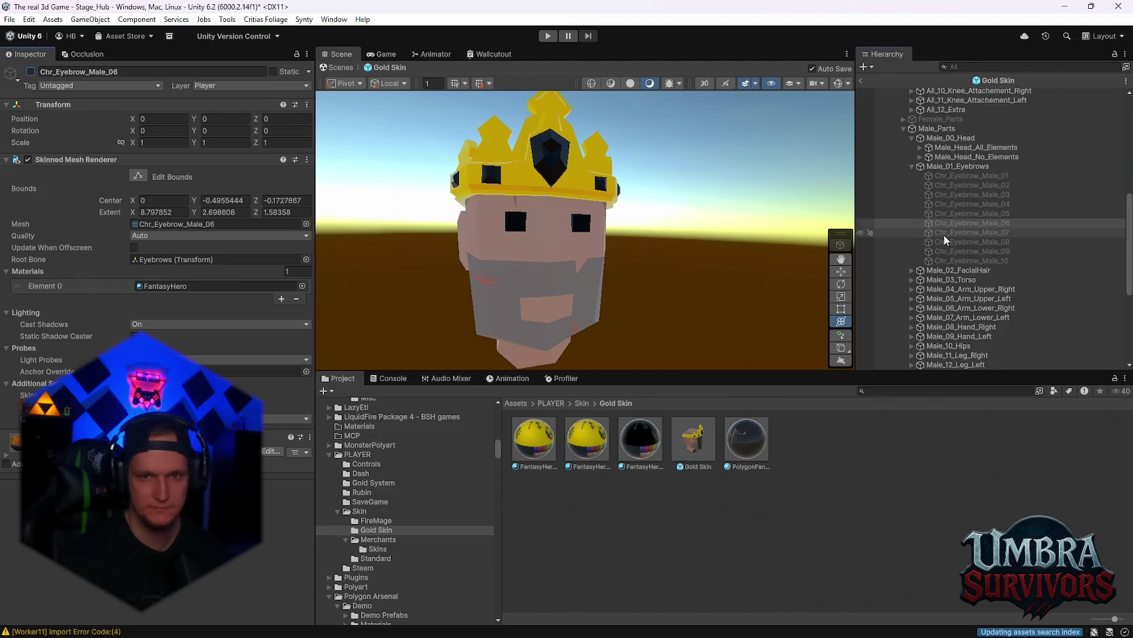
{"action": "left_click", "coordinate": [30, 72]}
{"action": "left_click", "coordinate": [31, 72]}
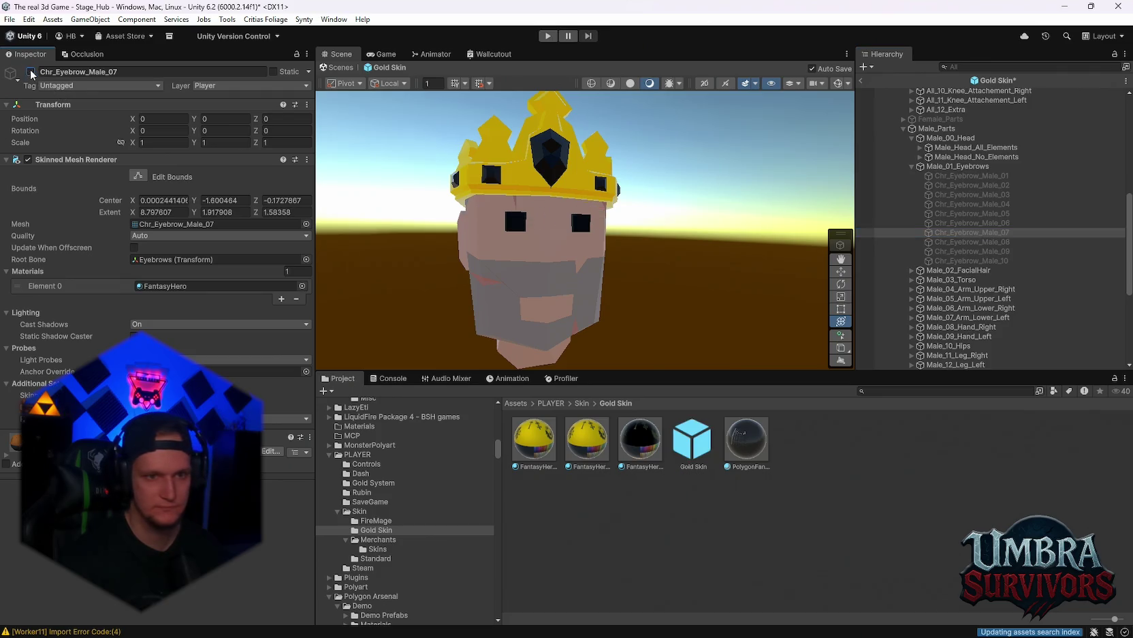
{"action": "left_click", "coordinate": [967, 242]}
{"action": "left_click", "coordinate": [31, 71]}
{"action": "left_click", "coordinate": [31, 72]}
{"action": "left_click", "coordinate": [967, 251]}
{"action": "left_click", "coordinate": [31, 71]}
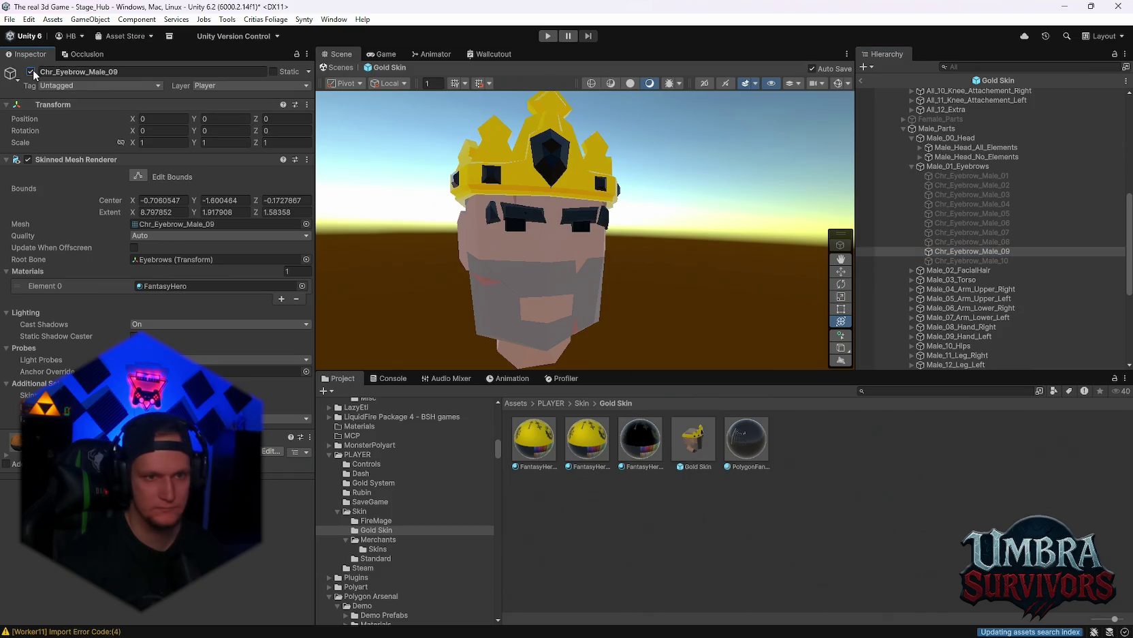
{"action": "left_click_drag", "start_coordinate": [617, 238], "coordinate": [590, 238]}
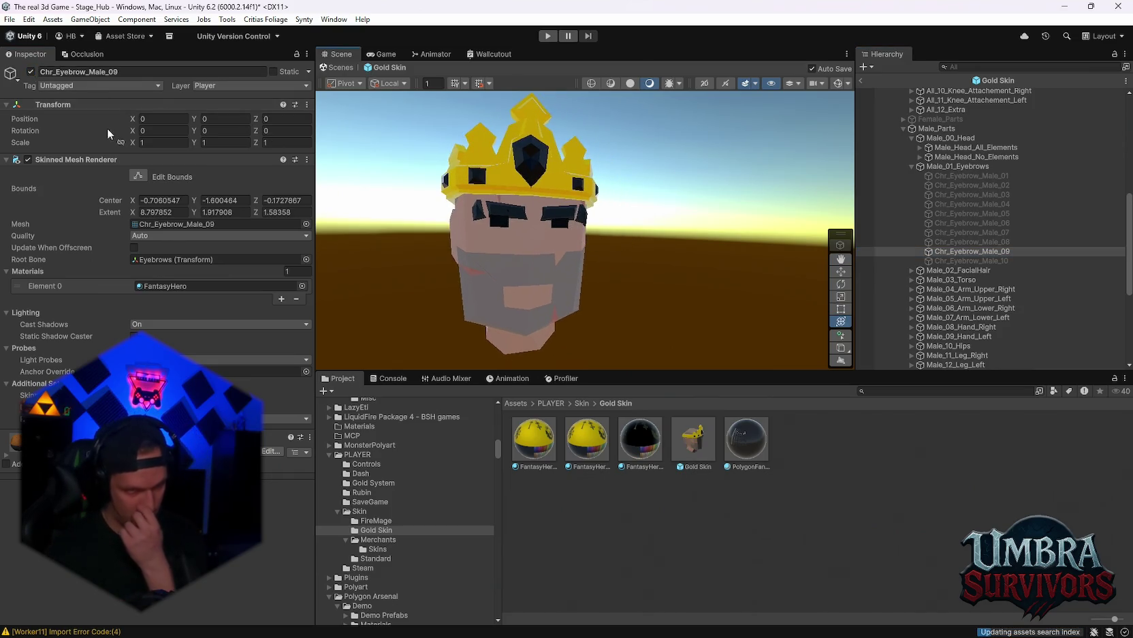
{"action": "left_click", "coordinate": [31, 72]}
{"action": "left_click", "coordinate": [954, 260]}
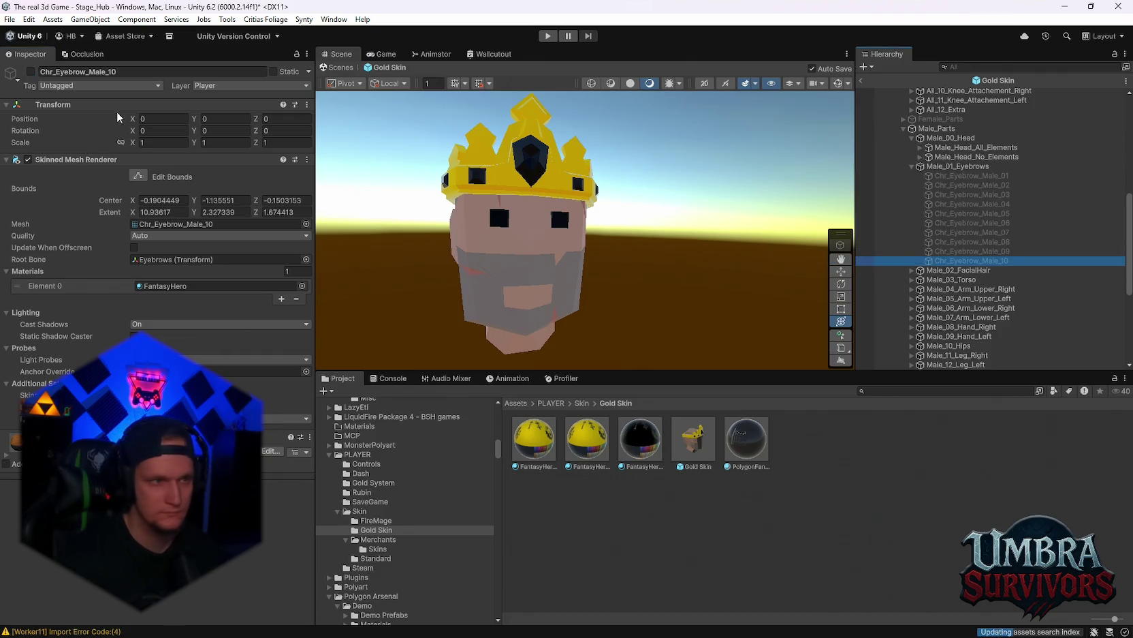
{"action": "left_click", "coordinate": [31, 72]}
{"action": "left_click", "coordinate": [30, 72]}
Step: Recheck variant 06, then leave Chr_Eyebrow_Male_07 enabled on the head
{"action": "left_click", "coordinate": [972, 224]}
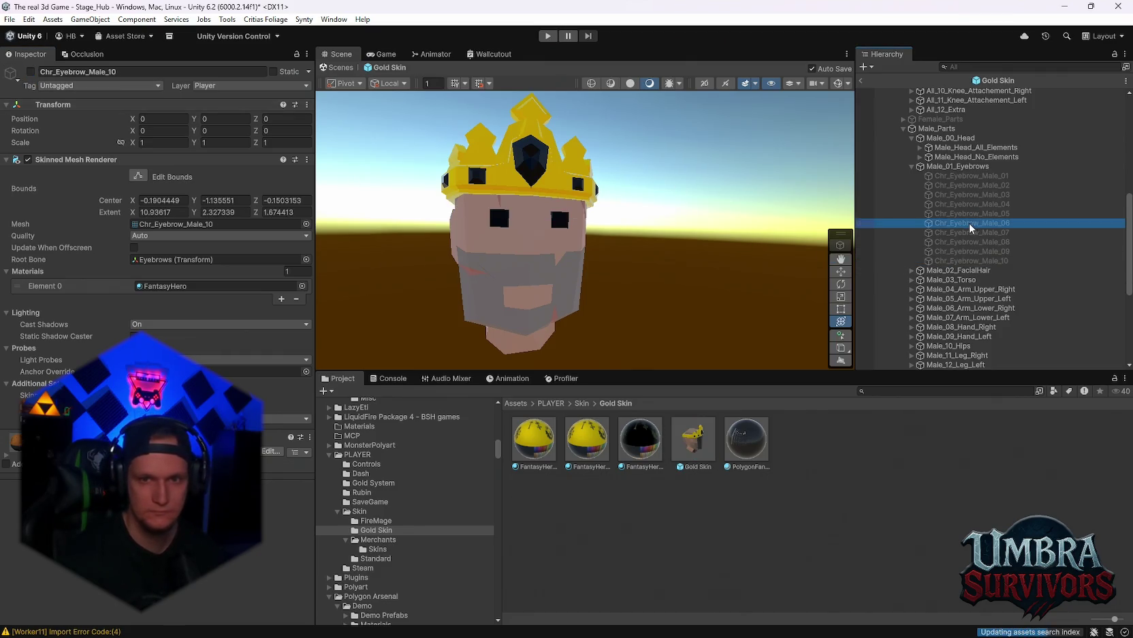
{"action": "left_click", "coordinate": [31, 72]}
{"action": "left_click", "coordinate": [30, 72]}
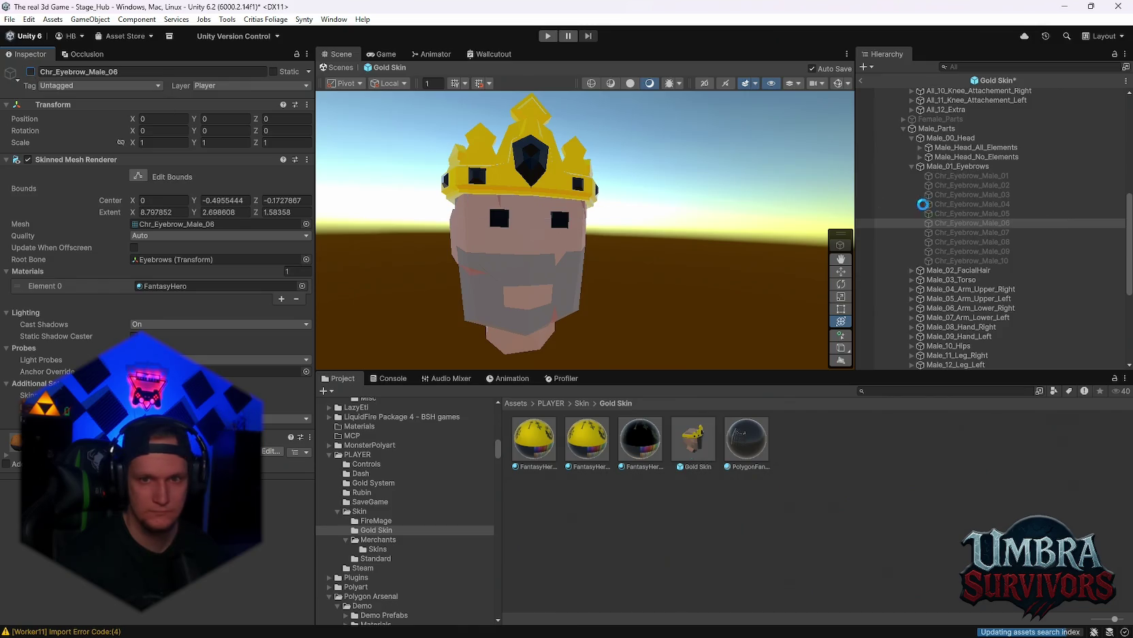
{"action": "left_click", "coordinate": [942, 233]}
{"action": "left_click", "coordinate": [30, 71]}
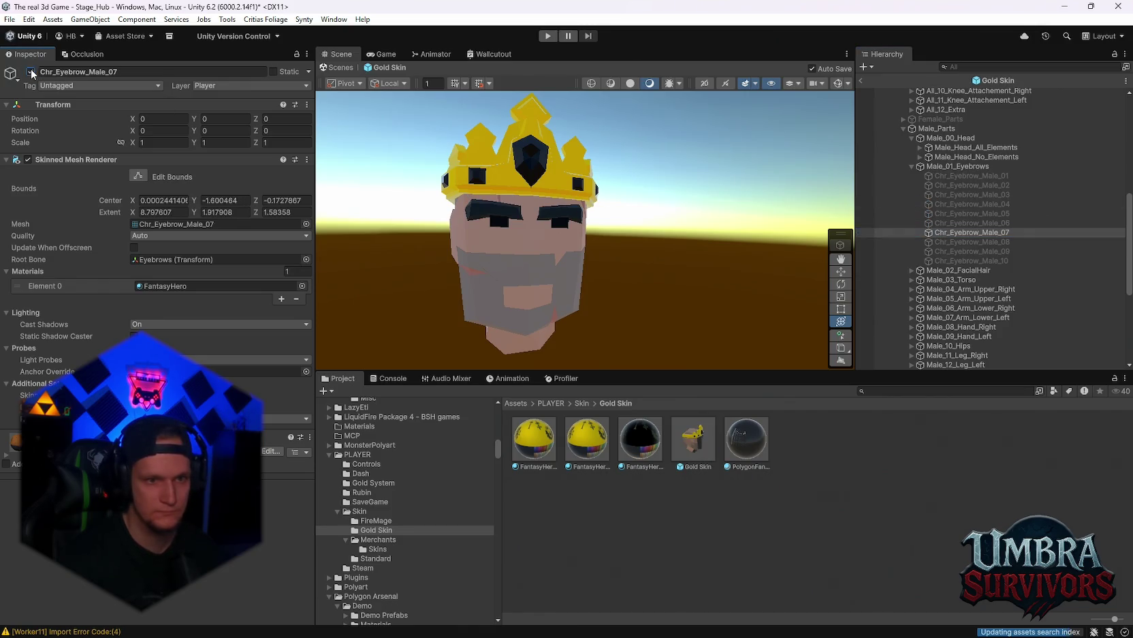
{"action": "mouse_move", "coordinate": [609, 254]}
{"action": "left_mouse_down"}
{"action": "mouse_move", "coordinate": [566, 256]}
{"action": "mouse_move", "coordinate": [587, 292]}
{"action": "left_mouse_up"}
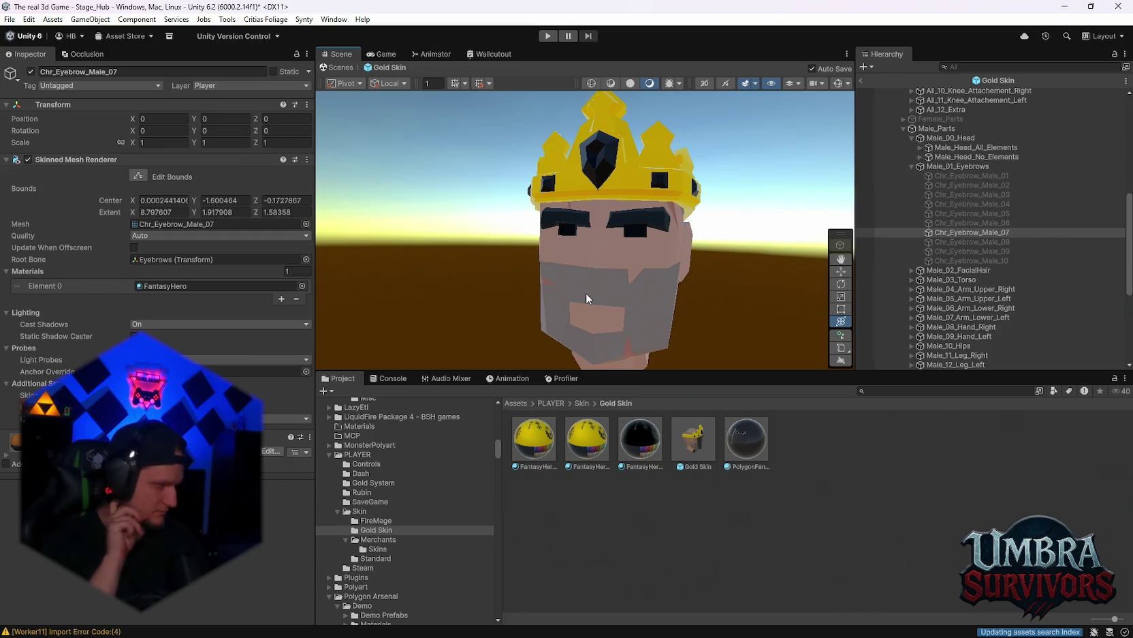
{"action": "mouse_move", "coordinate": [568, 277]}
{"action": "left_mouse_down"}
{"action": "mouse_move", "coordinate": [580, 245]}
{"action": "mouse_move", "coordinate": [536, 224]}
{"action": "left_mouse_up"}
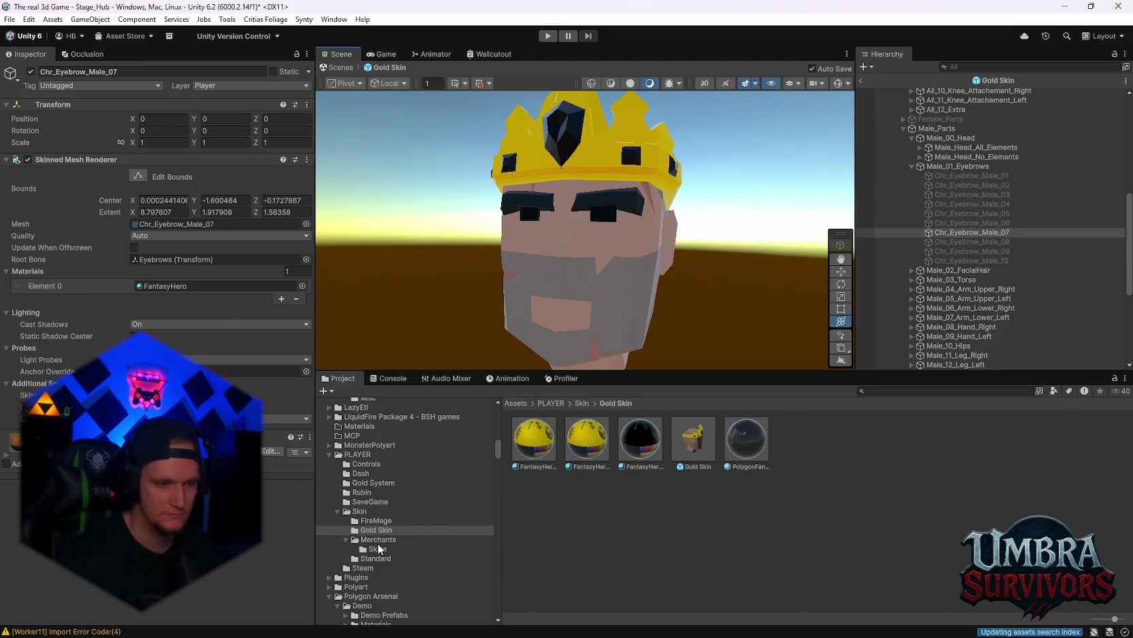
Step: Expand the male facial hair variant list in the Hierarchy
{"action": "scroll", "coordinate": [404, 553], "scroll_direction": "down", "scroll_amount": 15}
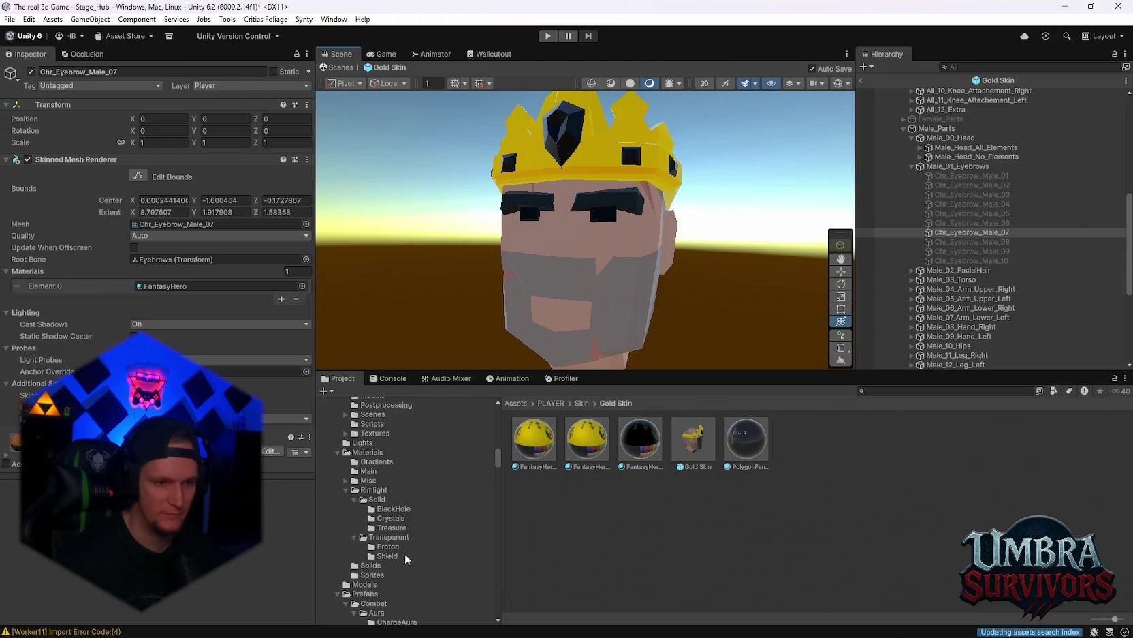
{"action": "scroll", "coordinate": [404, 544], "scroll_direction": "down", "scroll_amount": 8}
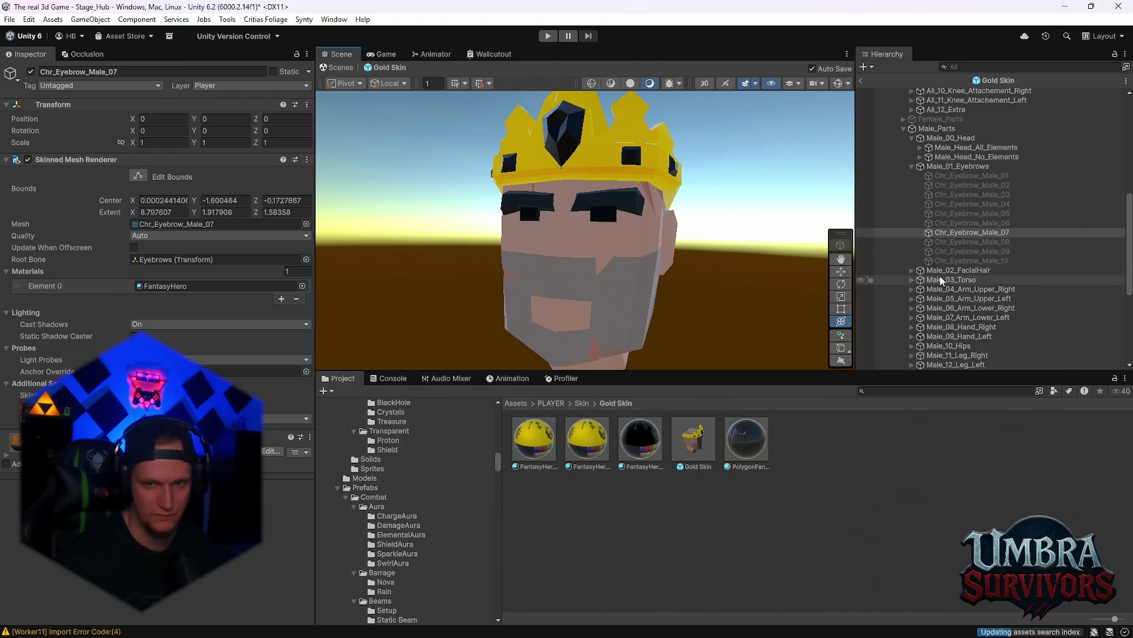
{"action": "left_click", "coordinate": [914, 270]}
{"action": "scroll", "coordinate": [959, 289], "scroll_direction": "down", "scroll_amount": 5}
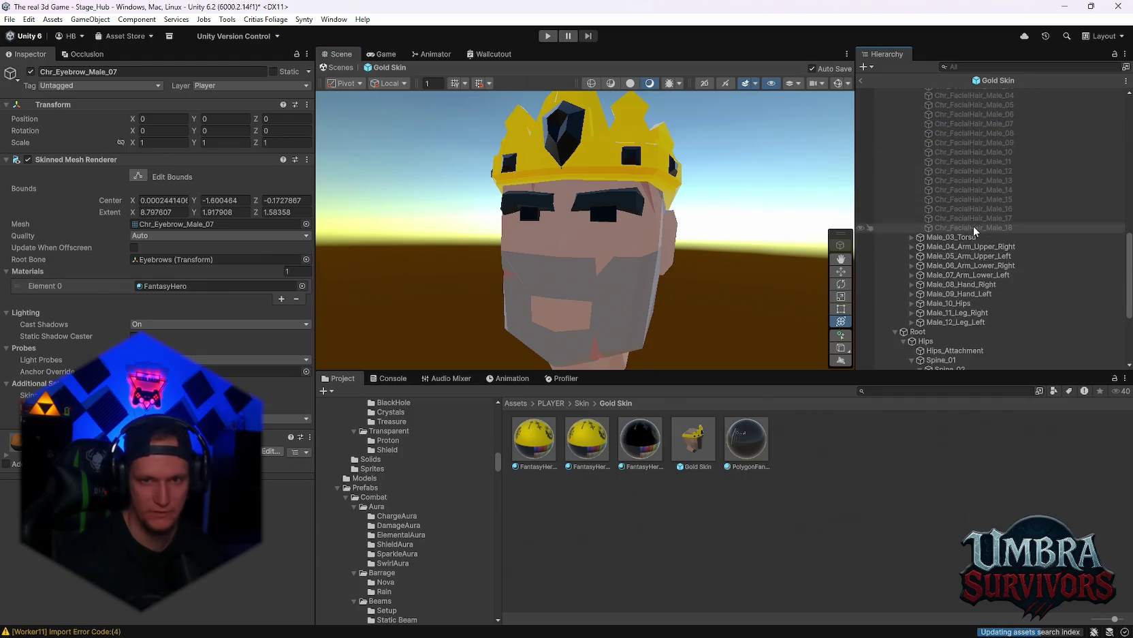
{"action": "scroll", "coordinate": [999, 307], "scroll_direction": "down", "scroll_amount": 2}
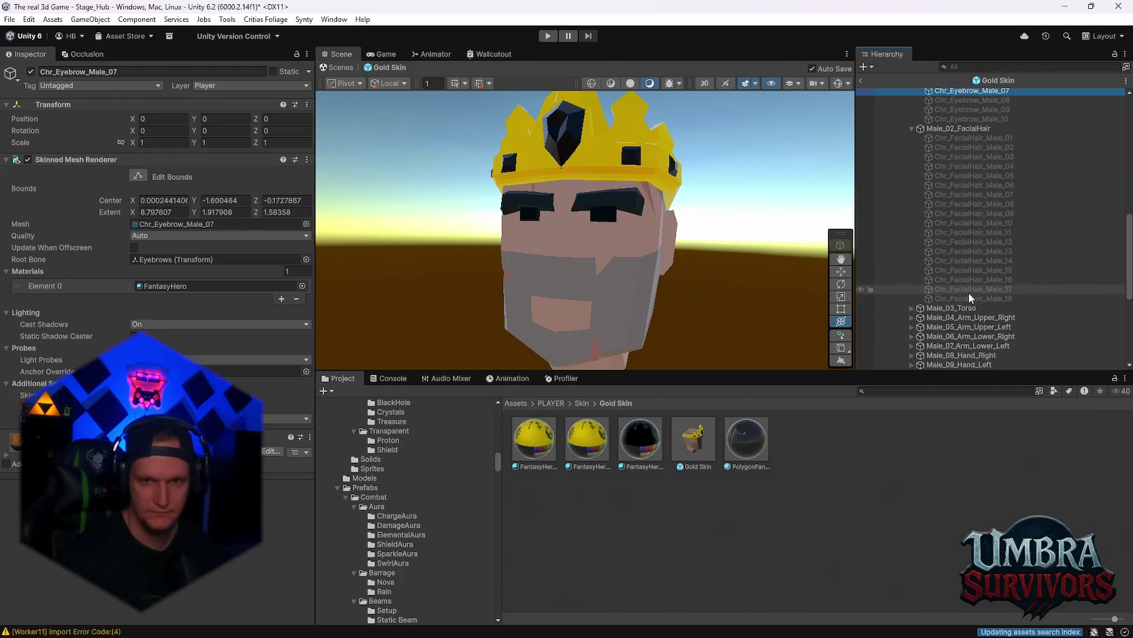
{"action": "scroll", "coordinate": [972, 210], "scroll_direction": "up", "scroll_amount": 5}
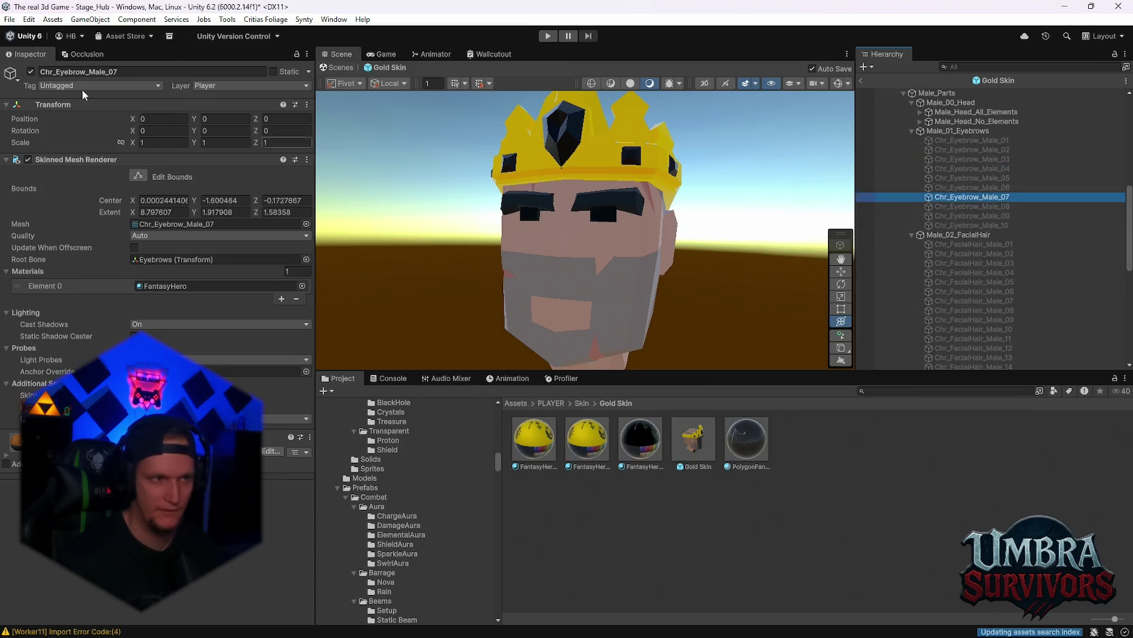
{"action": "scroll", "coordinate": [960, 231], "scroll_direction": "down", "scroll_amount": 4}
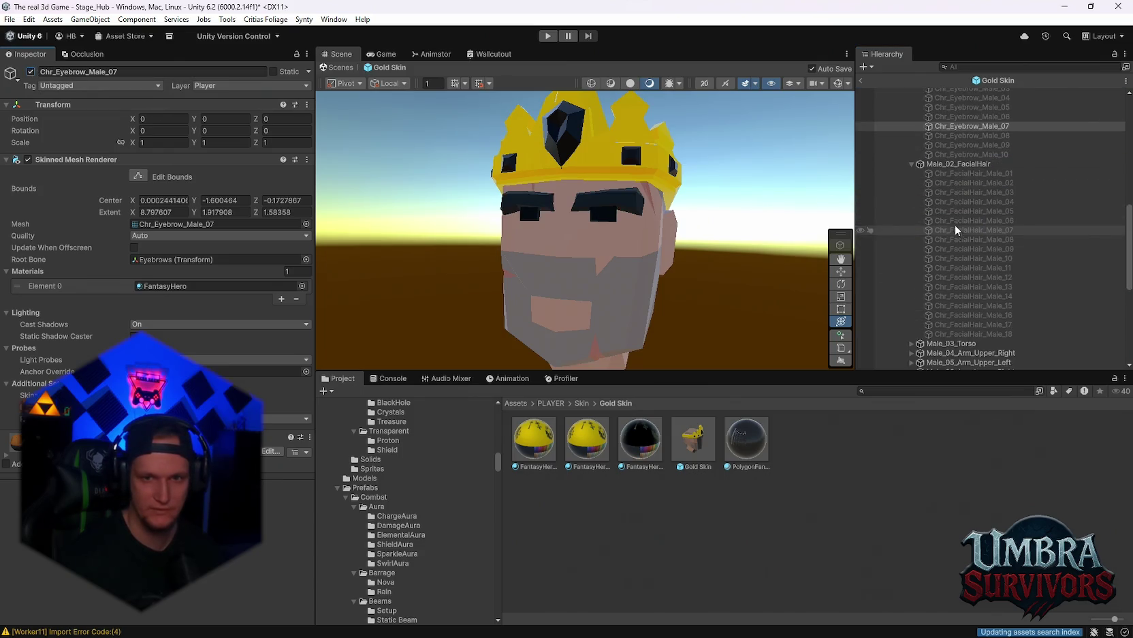
Step: Toggle the Chr_FacialHair_Male_01 beard on and off to compare, leaving it hidden
{"action": "left_click", "coordinate": [961, 175]}
{"action": "left_click", "coordinate": [29, 71]}
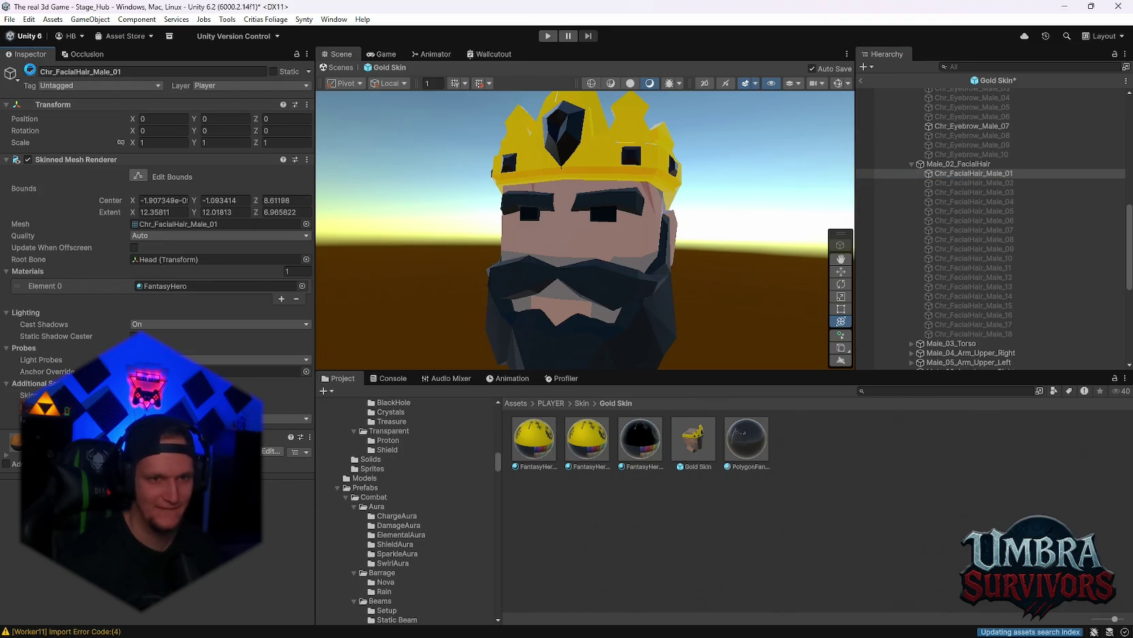
{"action": "left_click", "coordinate": [30, 71]}
{"action": "left_click", "coordinate": [29, 71]}
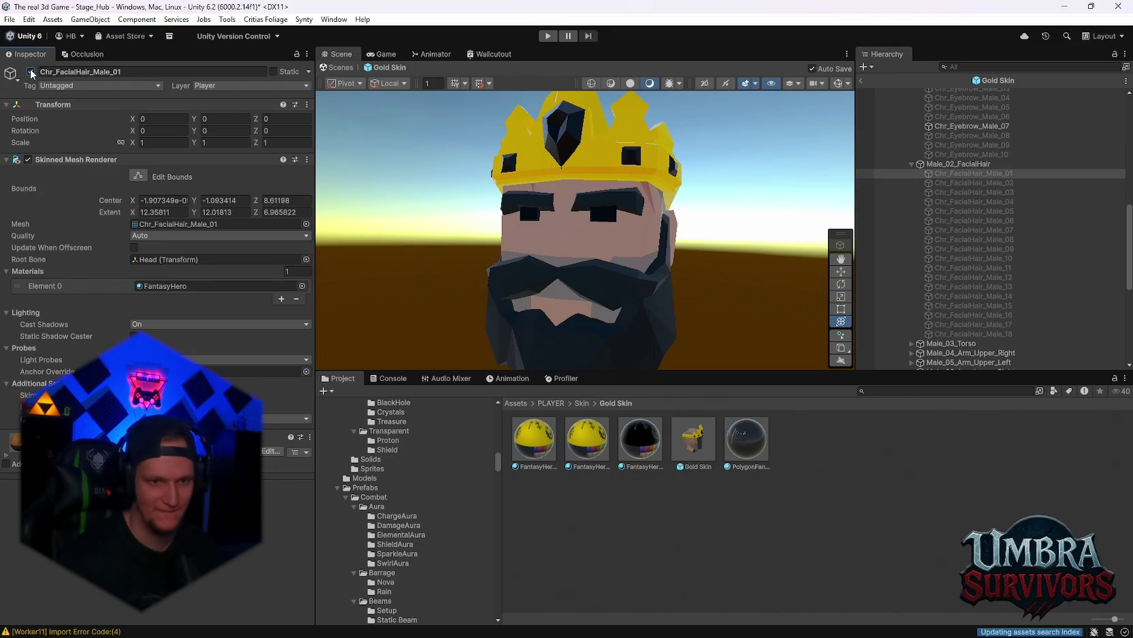
{"action": "left_click", "coordinate": [30, 71]}
{"action": "left_click", "coordinate": [30, 71]}
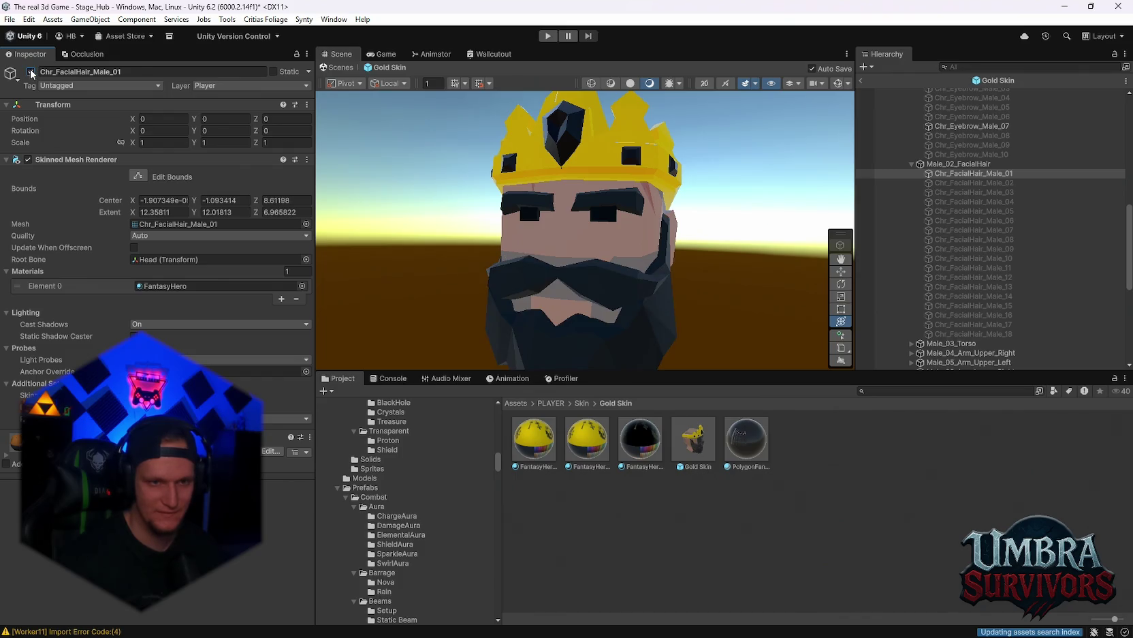
{"action": "left_click", "coordinate": [30, 71]}
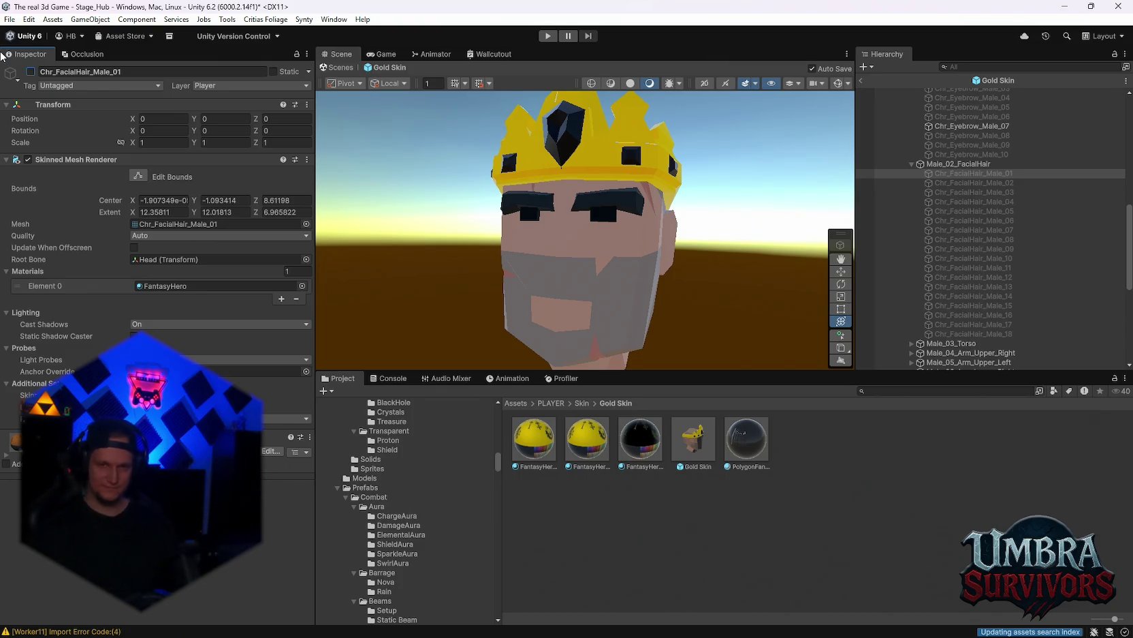
{"action": "left_click", "coordinate": [31, 71]}
{"action": "left_click", "coordinate": [31, 72]}
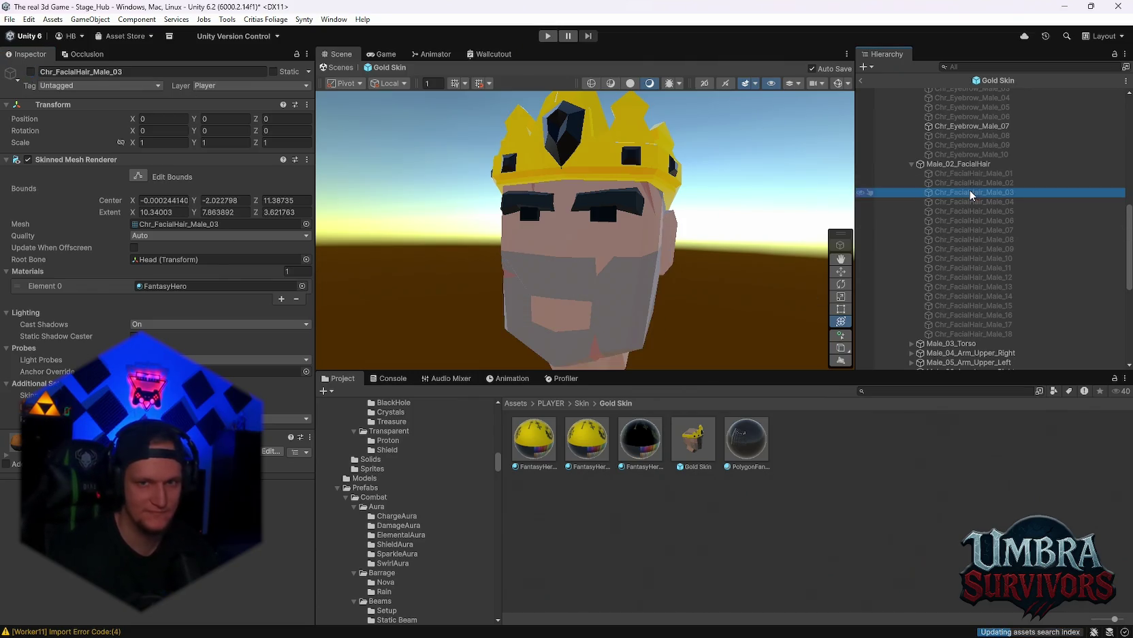
Step: Preview beard variants 02, 03 and 04 on the head, hiding each afterwards
{"action": "left_click", "coordinate": [967, 183]}
{"action": "left_click", "coordinate": [31, 71]}
{"action": "left_click", "coordinate": [30, 71]}
{"action": "key", "text": "f"}
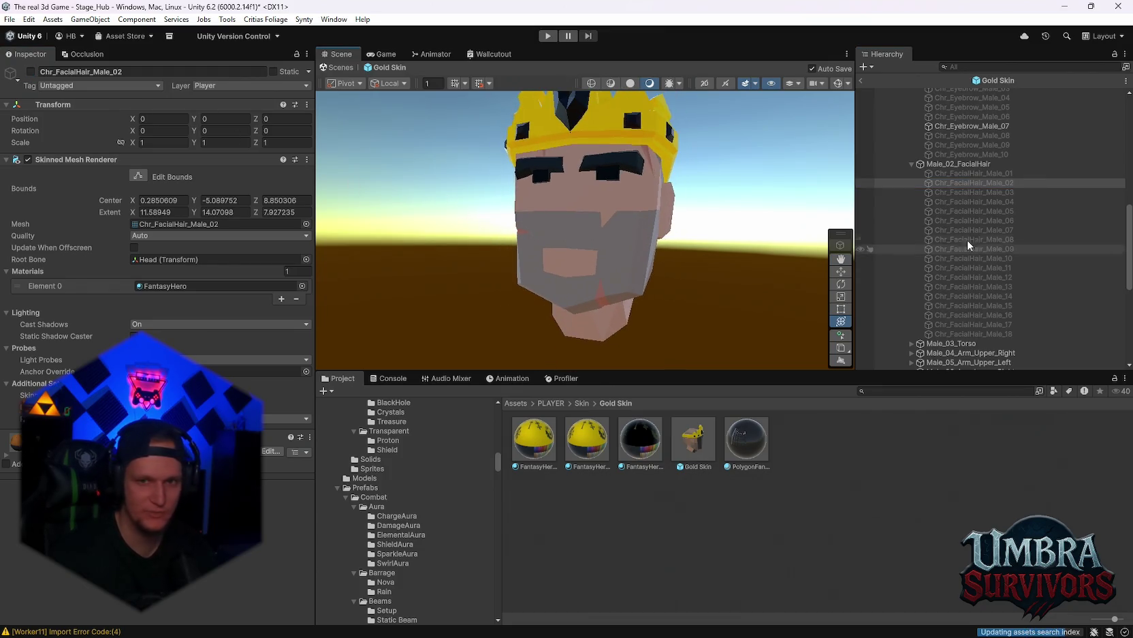
{"action": "left_click", "coordinate": [960, 192]}
{"action": "left_click", "coordinate": [31, 71]}
{"action": "left_click", "coordinate": [31, 72]}
{"action": "left_click", "coordinate": [967, 201]}
{"action": "left_click", "coordinate": [31, 72]}
{"action": "left_click", "coordinate": [31, 71]}
Step: Preview beard variants 05, 07 and 08, switching each off again
{"action": "left_click", "coordinate": [953, 212]}
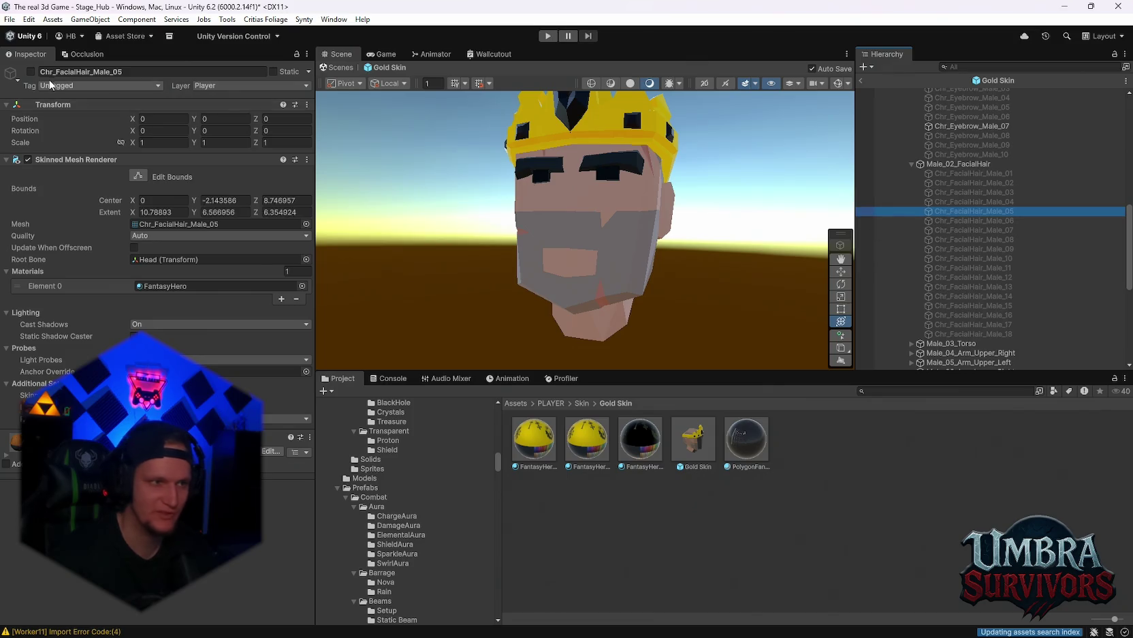
{"action": "left_click", "coordinate": [31, 72]}
{"action": "left_click", "coordinate": [967, 220]}
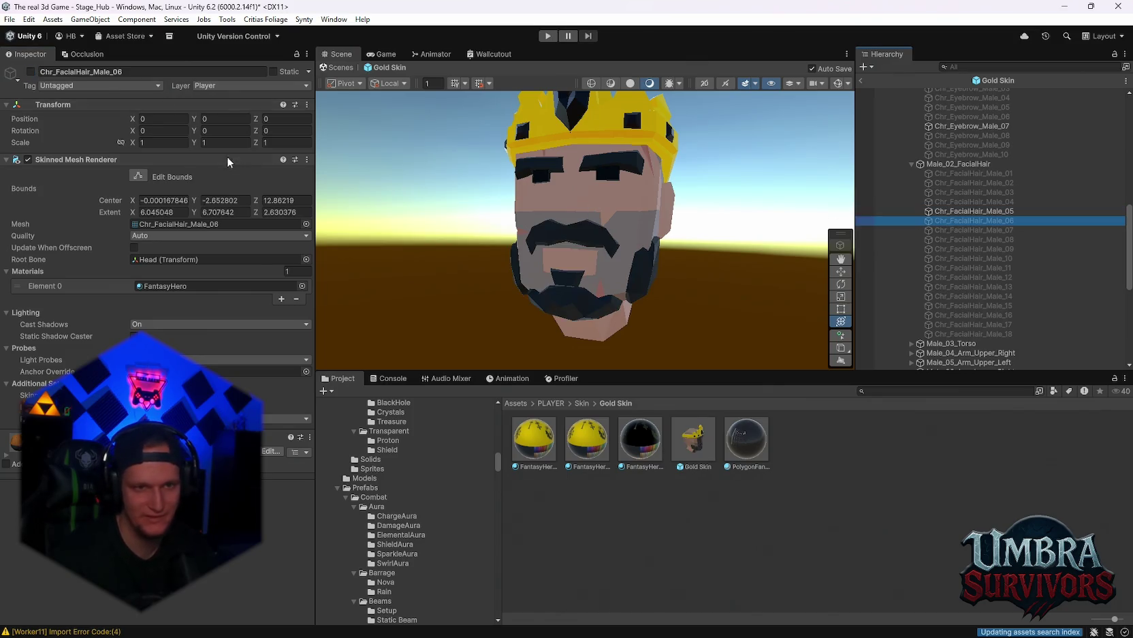
{"action": "left_click", "coordinate": [988, 212]}
{"action": "left_click", "coordinate": [31, 72]}
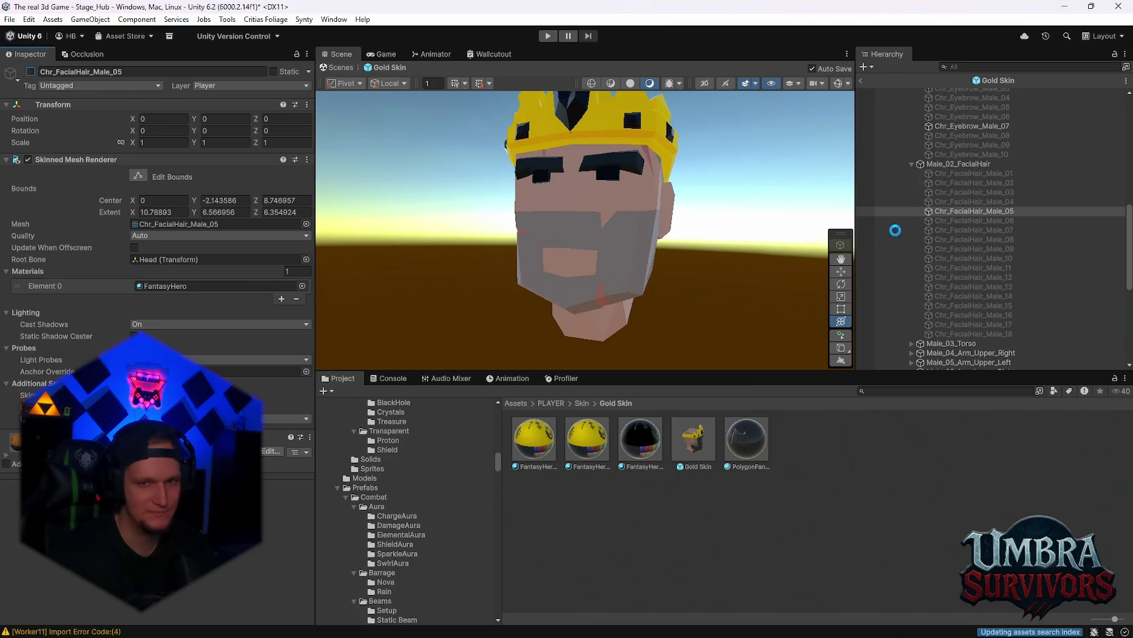
{"action": "left_click", "coordinate": [899, 230]}
{"action": "left_click", "coordinate": [30, 71]}
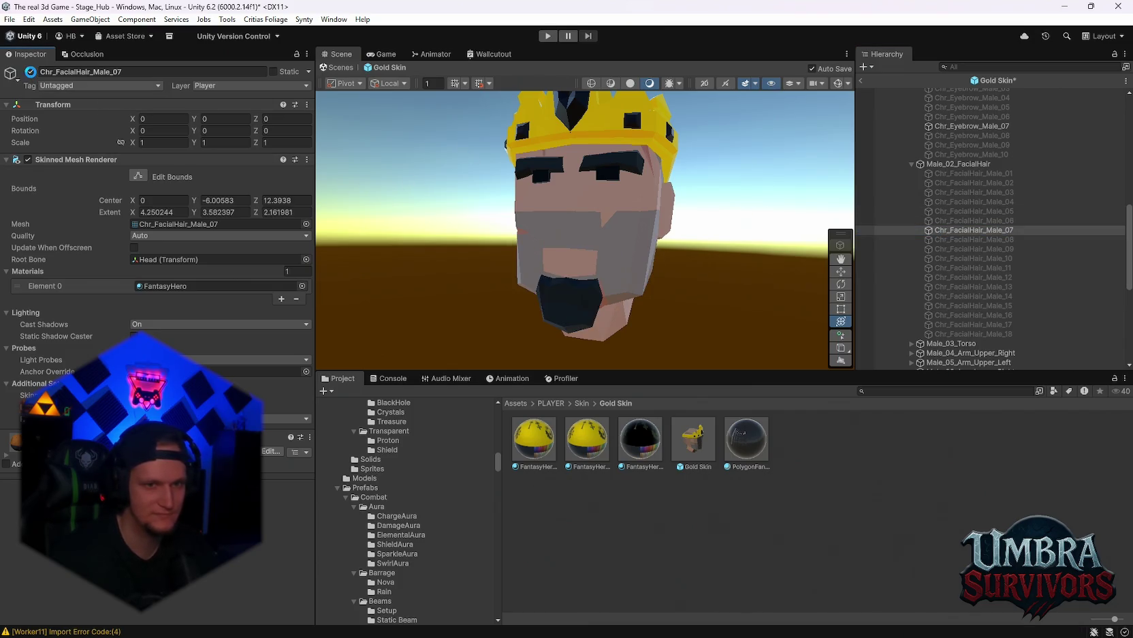
{"action": "left_click", "coordinate": [31, 71]}
{"action": "left_click", "coordinate": [964, 240]}
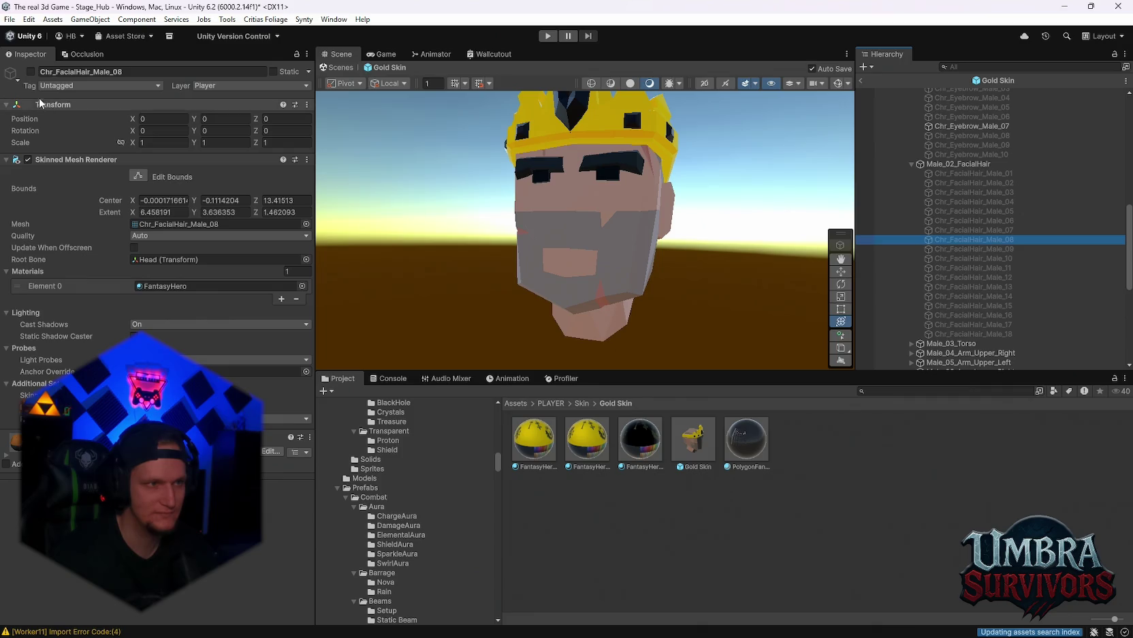
{"action": "left_click", "coordinate": [31, 72]}
{"action": "left_click", "coordinate": [31, 71]}
Step: Preview beards 10 and 11, then enable the dark full Chr_FacialHair_Male_12 beard
{"action": "left_click", "coordinate": [873, 259]}
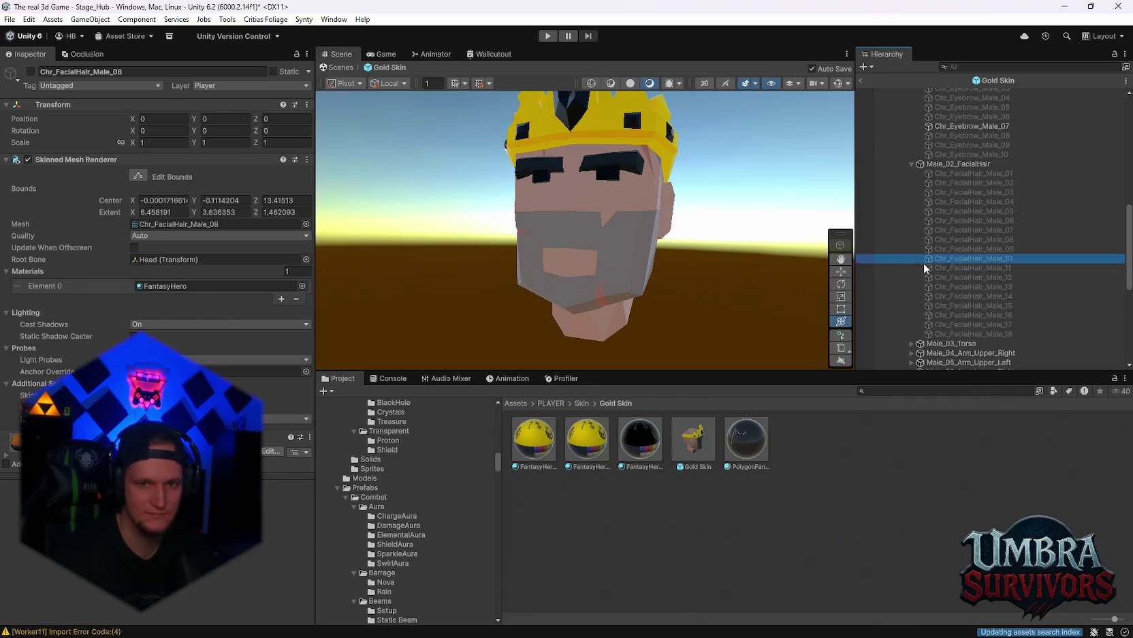
{"action": "left_click", "coordinate": [31, 71]}
{"action": "left_click", "coordinate": [31, 71]}
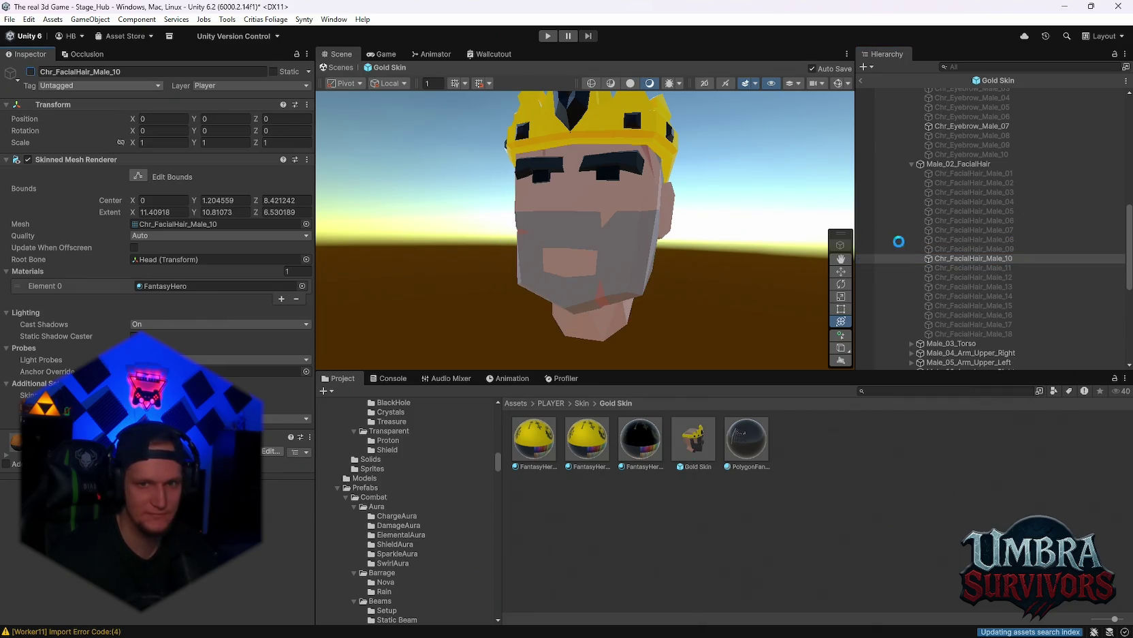
{"action": "left_click", "coordinate": [952, 268]}
{"action": "left_click", "coordinate": [30, 72]}
{"action": "left_click", "coordinate": [30, 71]}
{"action": "left_click", "coordinate": [31, 71]}
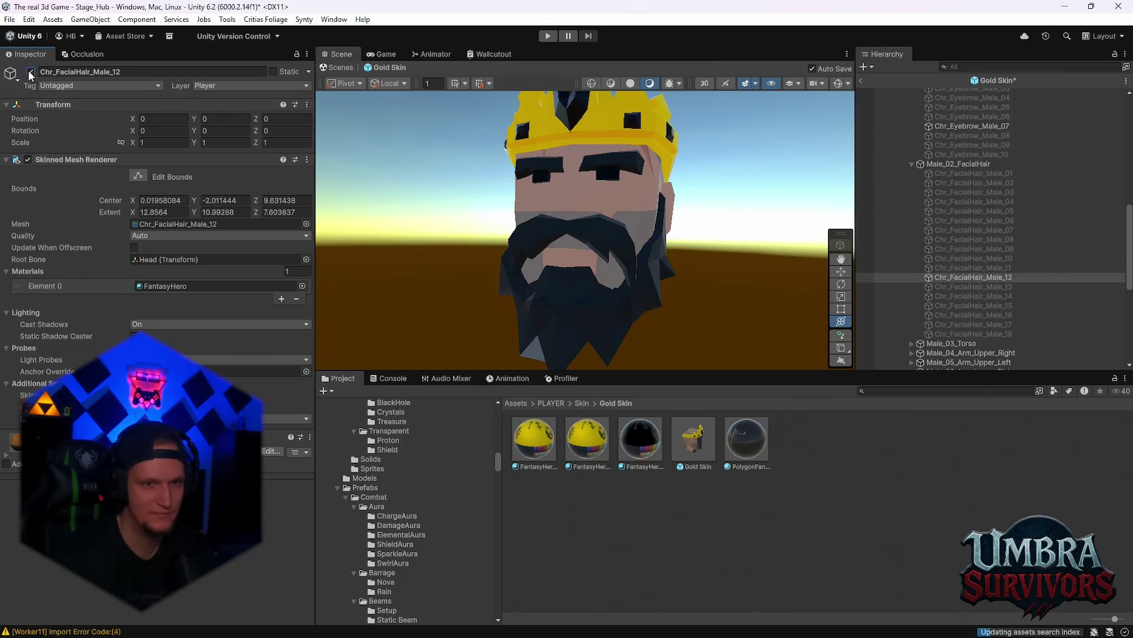
Step: Switch off beard 12 and preview variants 13 and 14, hiding each again
{"action": "mouse_move", "coordinate": [583, 250]}
{"action": "left_mouse_down"}
{"action": "mouse_move", "coordinate": [627, 243]}
{"action": "mouse_move", "coordinate": [654, 249]}
{"action": "mouse_move", "coordinate": [583, 248]}
{"action": "mouse_move", "coordinate": [670, 266]}
{"action": "mouse_move", "coordinate": [565, 269]}
{"action": "mouse_move", "coordinate": [717, 257]}
{"action": "mouse_move", "coordinate": [775, 234]}
{"action": "left_mouse_up"}
{"action": "left_click", "coordinate": [31, 71]}
{"action": "left_click", "coordinate": [981, 287]}
{"action": "left_click", "coordinate": [30, 71]}
{"action": "left_click", "coordinate": [31, 71]}
{"action": "left_click", "coordinate": [974, 296]}
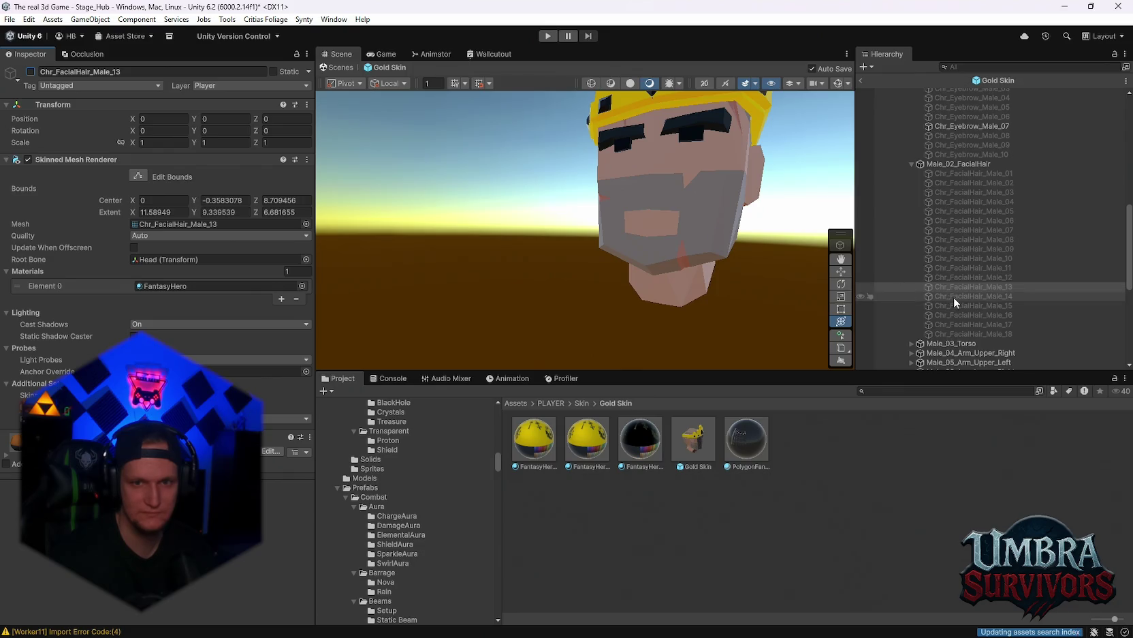
{"action": "left_click", "coordinate": [31, 71]}
{"action": "mouse_move", "coordinate": [565, 259]}
{"action": "left_mouse_down"}
{"action": "mouse_move", "coordinate": [577, 245]}
{"action": "mouse_move", "coordinate": [674, 276]}
{"action": "mouse_move", "coordinate": [665, 263]}
{"action": "mouse_move", "coordinate": [729, 252]}
{"action": "mouse_move", "coordinate": [541, 228]}
{"action": "left_mouse_up"}
{"action": "scroll", "coordinate": [730, 251], "scroll_direction": "up", "scroll_amount": 3}
{"action": "left_click", "coordinate": [30, 71]}
Step: Preview variants 15 to 17, then enable the dark Chr_FacialHair_Male_18 beard
{"action": "left_click", "coordinate": [1001, 306]}
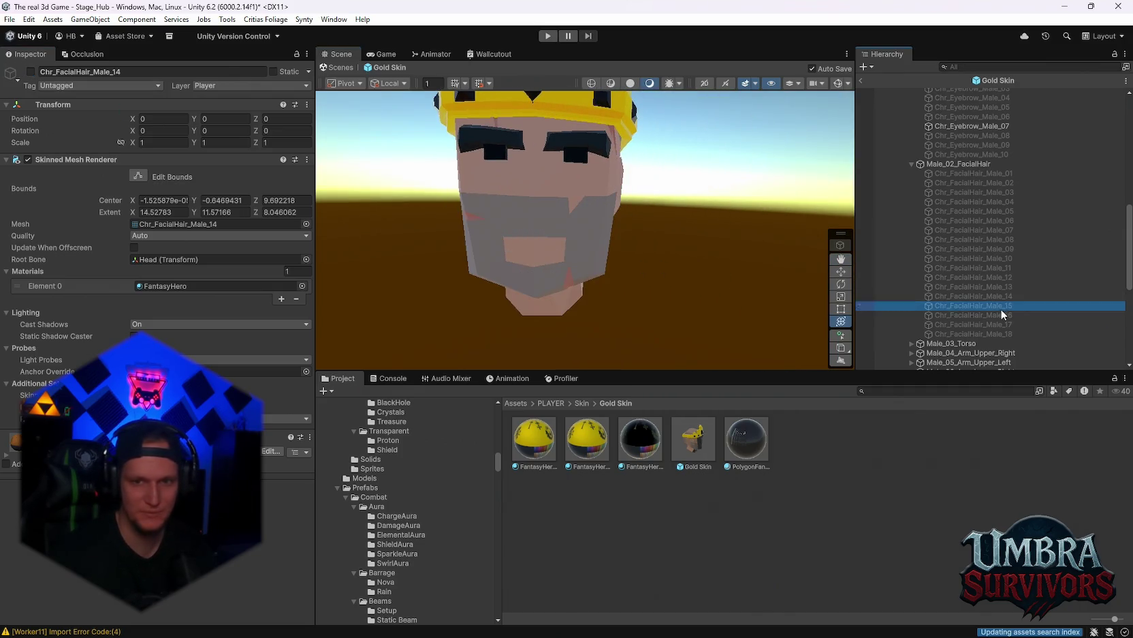
{"action": "left_click", "coordinate": [974, 314]}
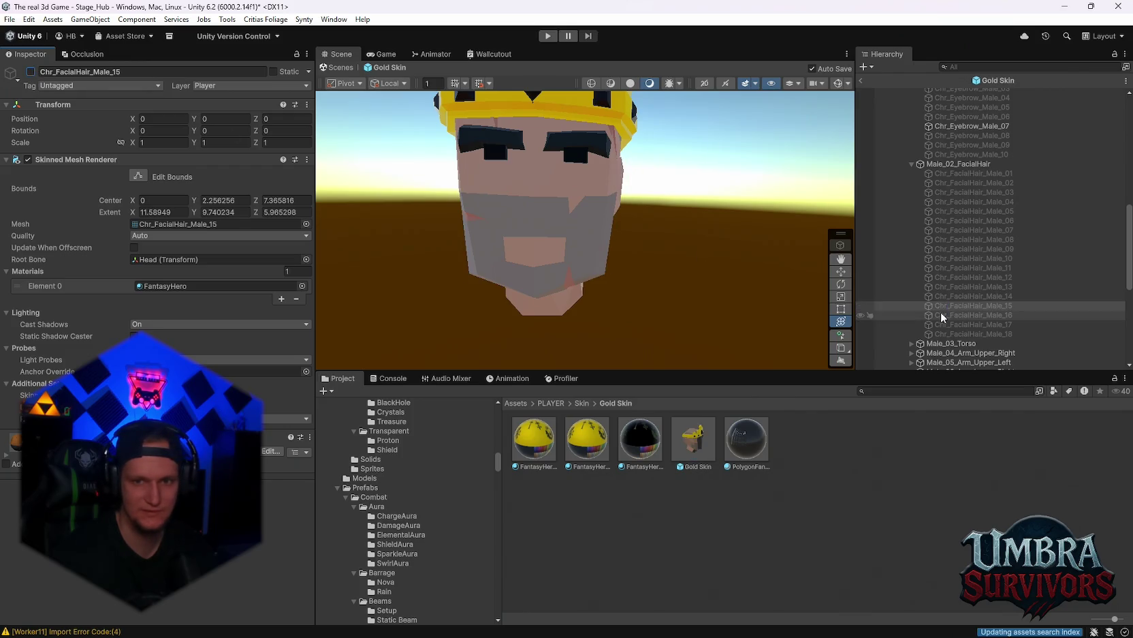
{"action": "left_click", "coordinate": [30, 71]}
{"action": "left_click", "coordinate": [30, 70]}
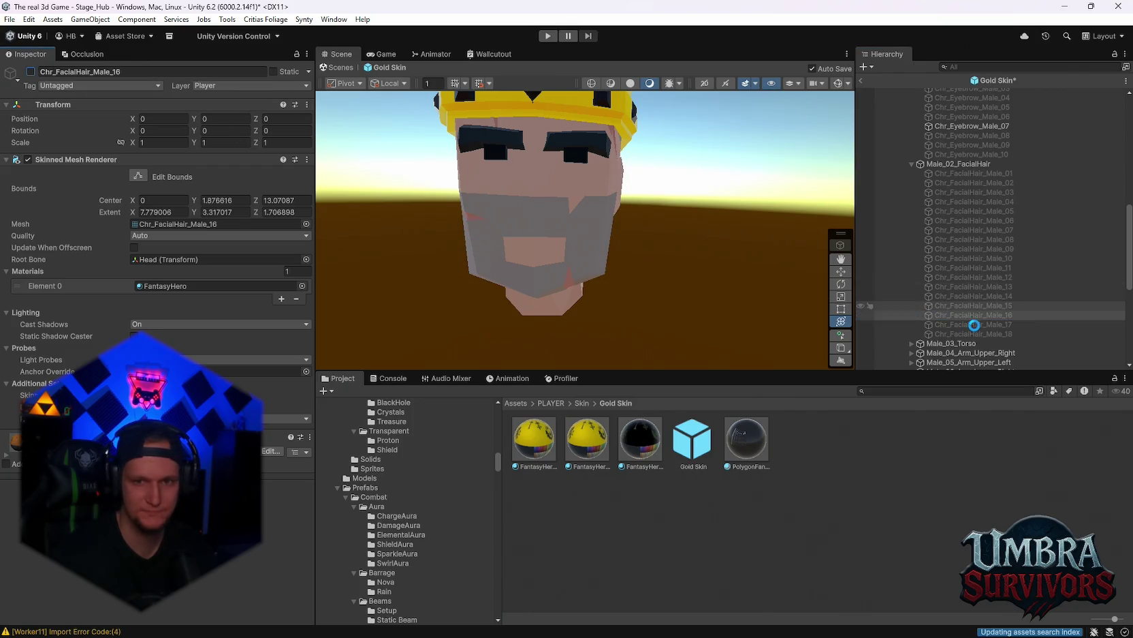
{"action": "left_click", "coordinate": [974, 324]}
{"action": "left_click", "coordinate": [30, 71]}
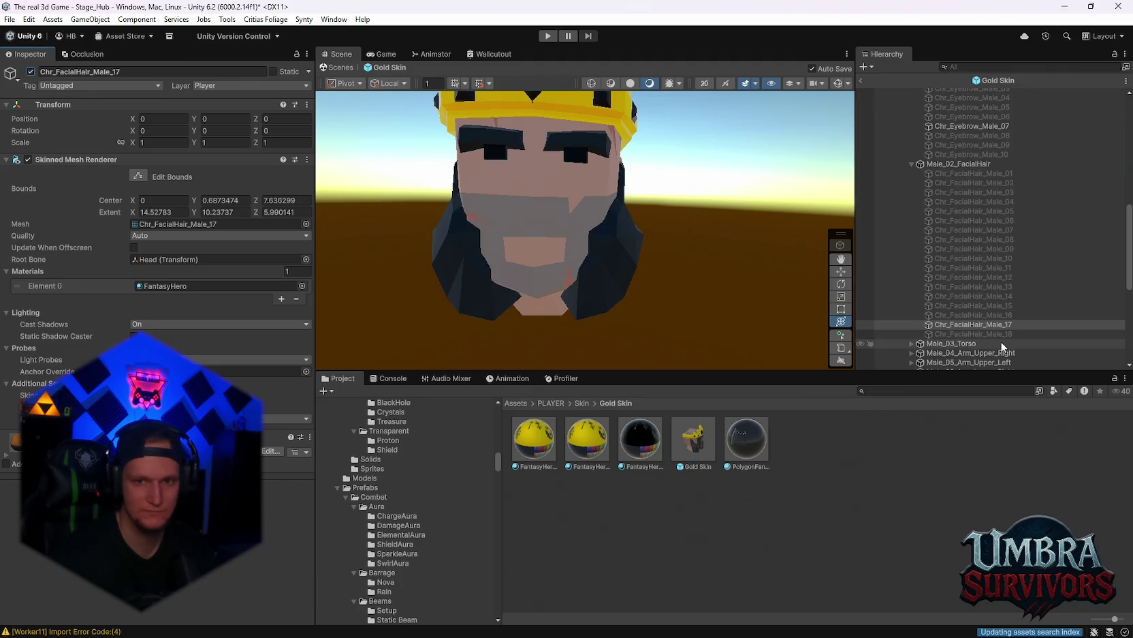
{"action": "left_click", "coordinate": [974, 334]}
{"action": "left_click", "coordinate": [955, 328]}
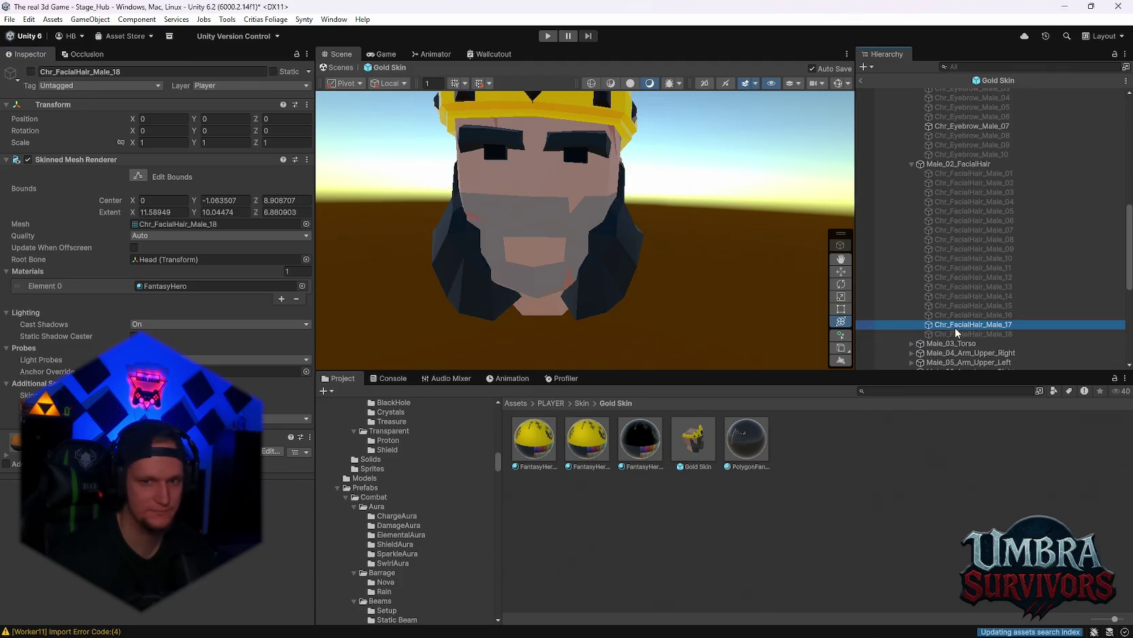
{"action": "left_click", "coordinate": [30, 71]}
{"action": "left_click", "coordinate": [992, 334]}
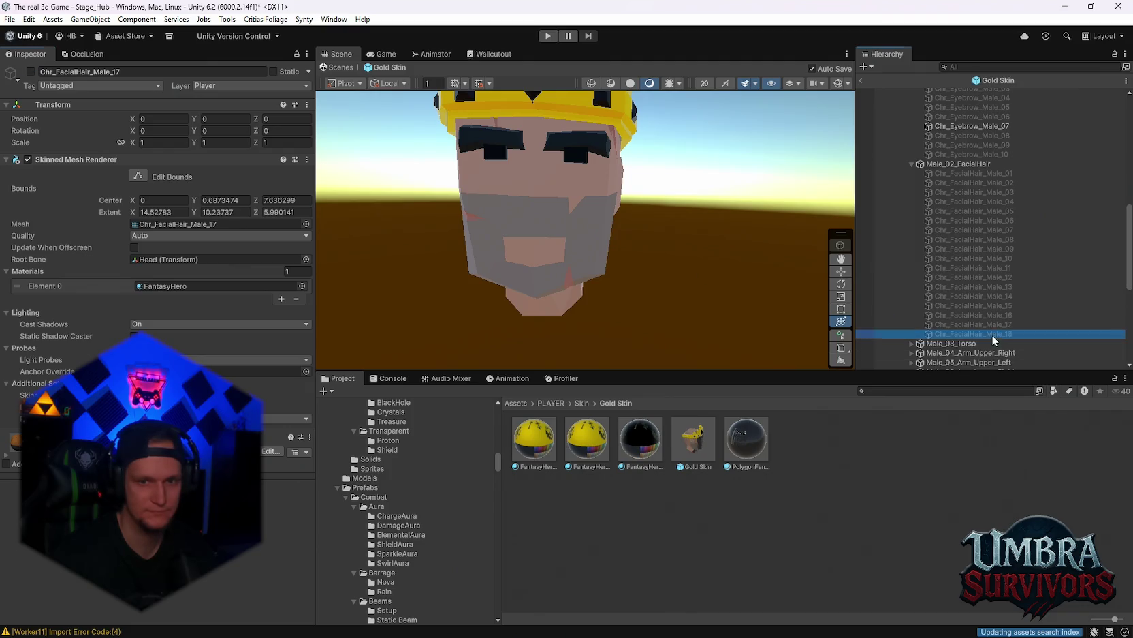
{"action": "left_click", "coordinate": [30, 71]}
{"action": "mouse_move", "coordinate": [708, 205]}
{"action": "left_mouse_down"}
{"action": "mouse_move", "coordinate": [783, 194]}
{"action": "mouse_move", "coordinate": [749, 223]}
{"action": "mouse_move", "coordinate": [684, 234]}
{"action": "left_mouse_up"}
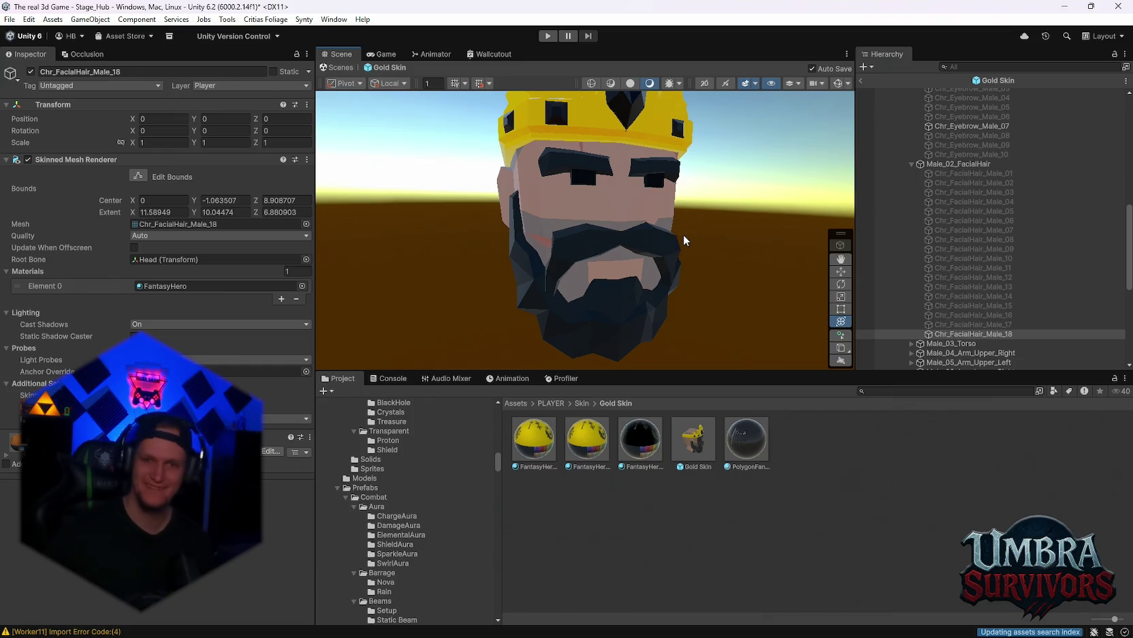
Step: Keep Chr_FacialHair_Male_13 unticked so only the dark Male_18 beard shows on the head
{"action": "mouse_move", "coordinate": [618, 246]}
{"action": "left_mouse_down"}
{"action": "mouse_move", "coordinate": [628, 239]}
{"action": "mouse_move", "coordinate": [583, 238]}
{"action": "left_mouse_up"}
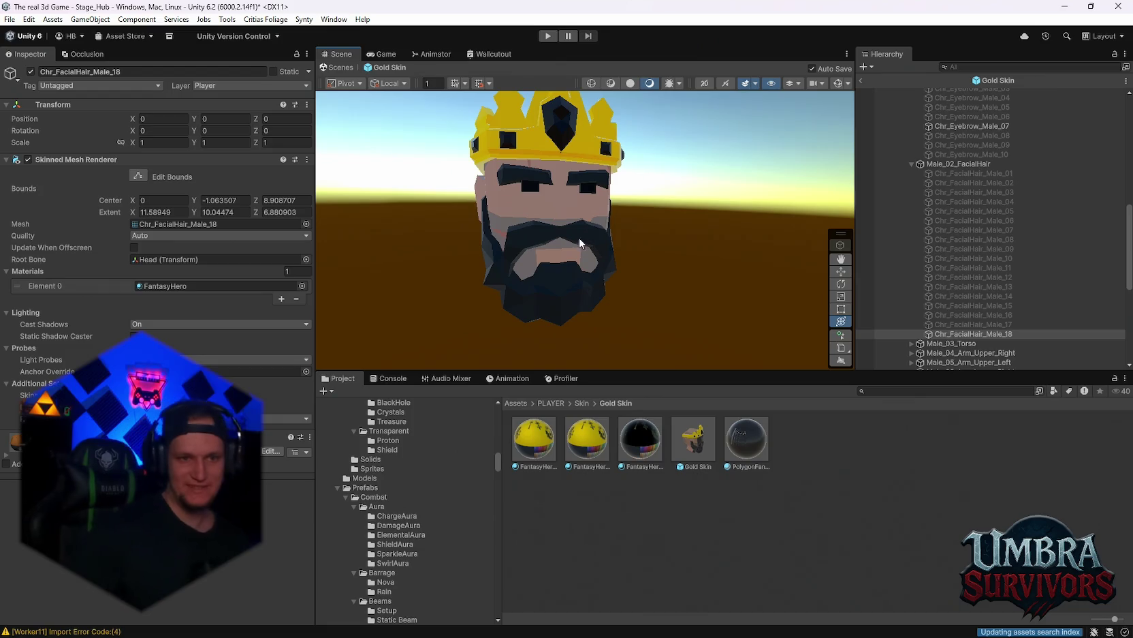
{"action": "scroll", "coordinate": [981, 300], "scroll_direction": "up", "scroll_amount": 4}
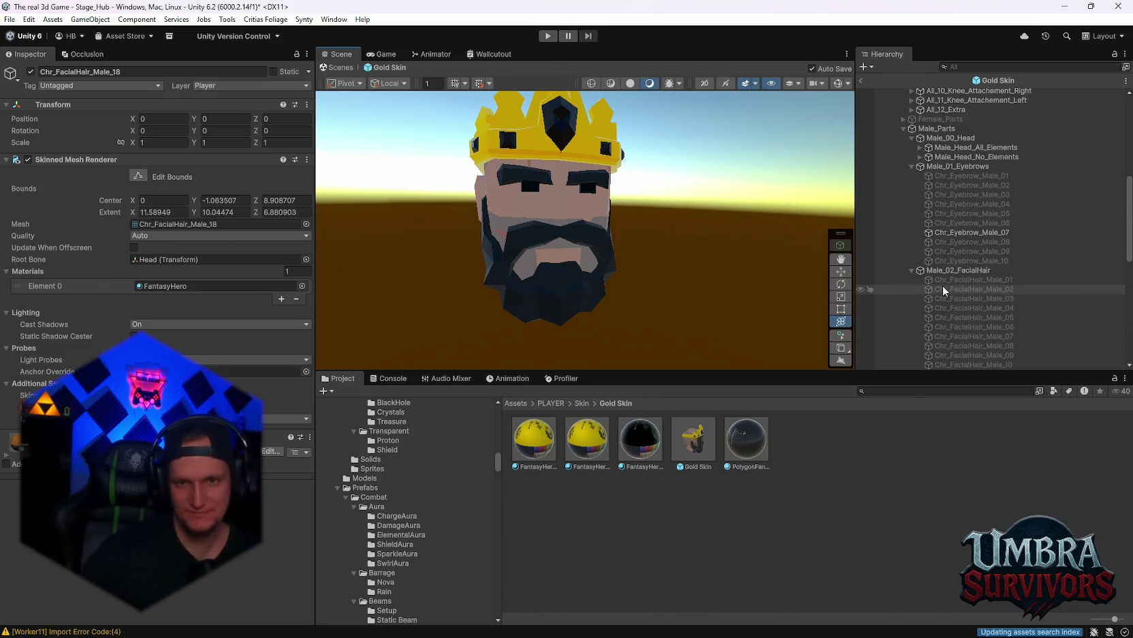
{"action": "scroll", "coordinate": [942, 285], "scroll_direction": "up", "scroll_amount": 3}
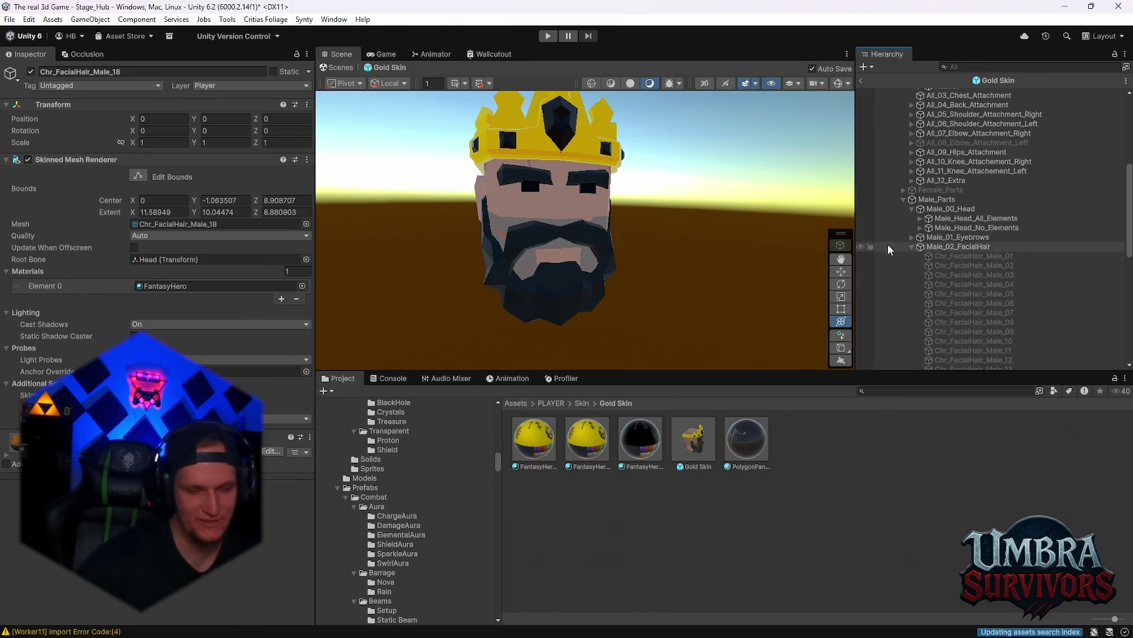
{"action": "scroll", "coordinate": [950, 296], "scroll_direction": "down", "scroll_amount": 4}
{"action": "left_click", "coordinate": [967, 262]}
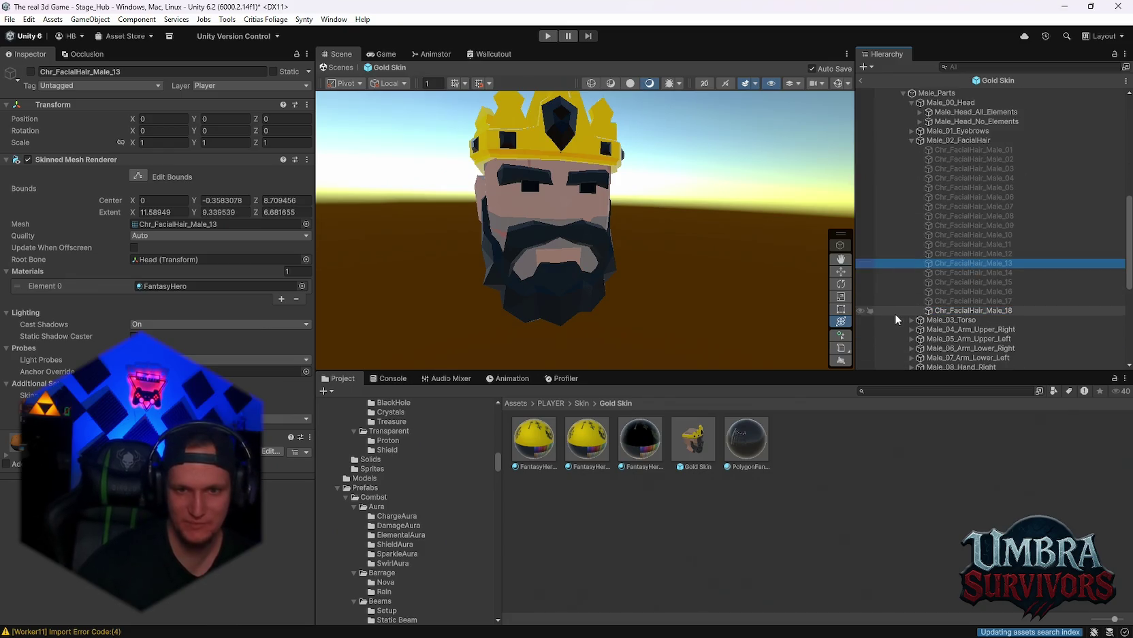
{"action": "scroll", "coordinate": [995, 272], "scroll_direction": "down", "scroll_amount": 3}
{"action": "scroll", "coordinate": [967, 269], "scroll_direction": "up", "scroll_amount": 2}
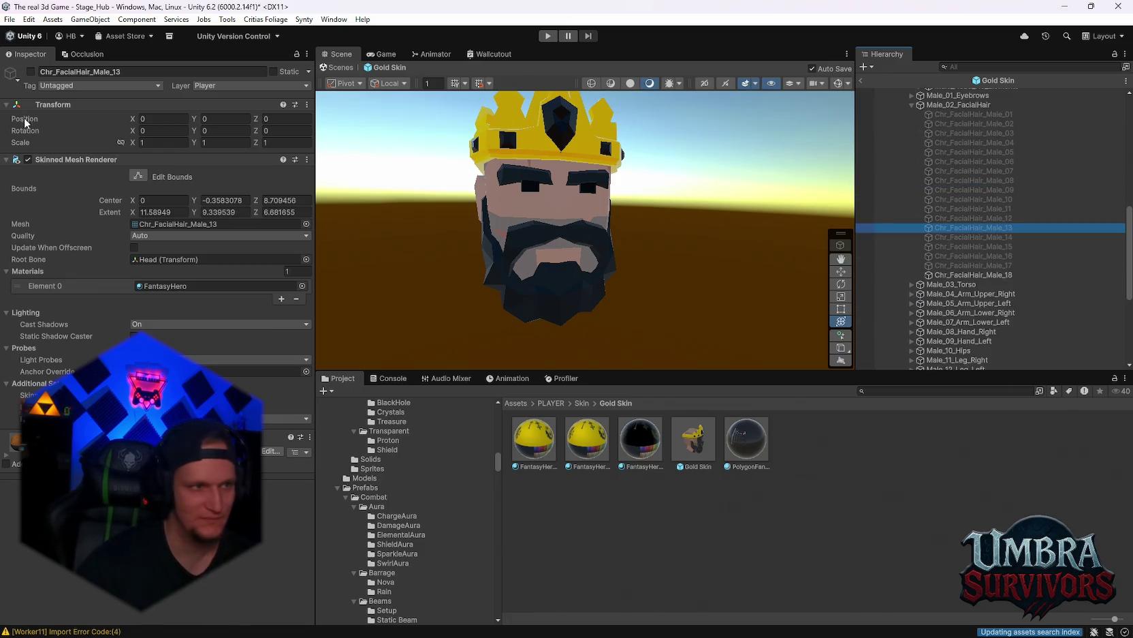
{"action": "left_click", "coordinate": [29, 72]}
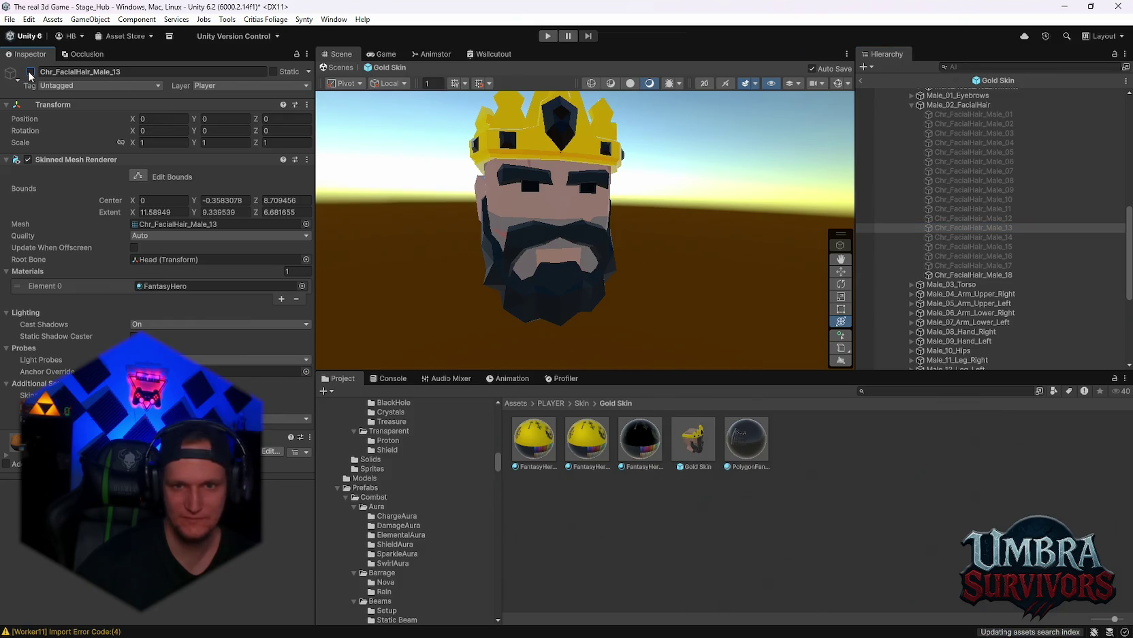
Step: Collapse the Male_02_FacialHair variant list in the Hierarchy
{"action": "scroll", "coordinate": [1002, 297], "scroll_direction": "up", "scroll_amount": 4}
{"action": "scroll", "coordinate": [1001, 297], "scroll_direction": "up", "scroll_amount": 5}
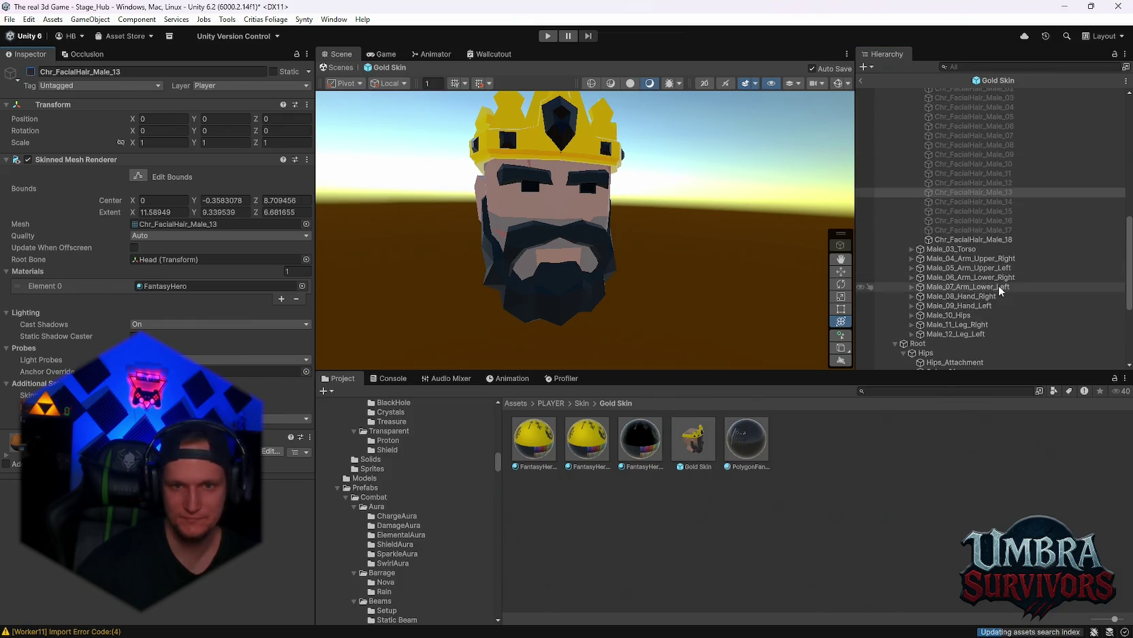
{"action": "scroll", "coordinate": [1000, 290], "scroll_direction": "down", "scroll_amount": 8}
{"action": "left_click", "coordinate": [912, 141]}
{"action": "scroll", "coordinate": [943, 167], "scroll_direction": "up", "scroll_amount": 2}
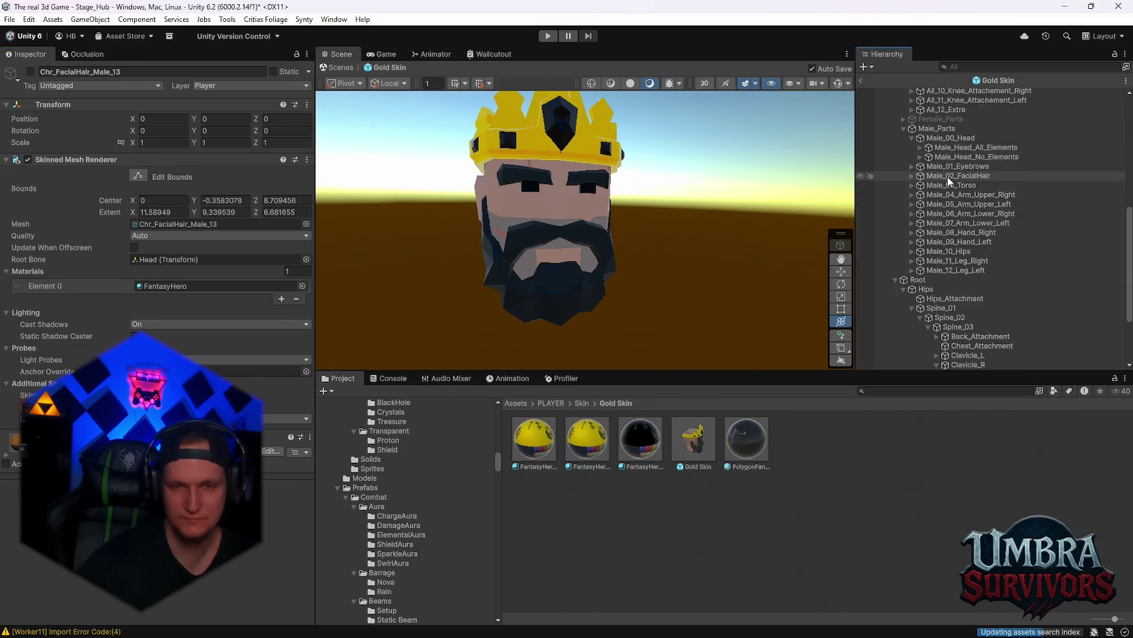
{"action": "left_click", "coordinate": [920, 148]}
{"action": "left_click", "coordinate": [920, 147]}
{"action": "left_click", "coordinate": [920, 148]}
{"action": "left_click", "coordinate": [974, 194]}
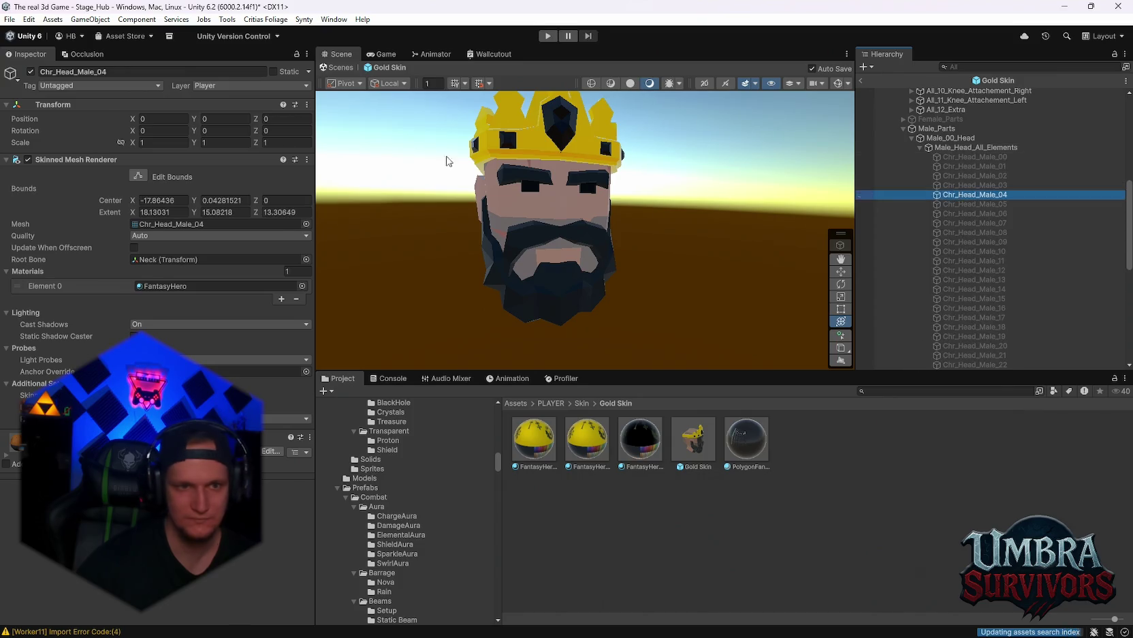
{"action": "left_click", "coordinate": [31, 72]}
{"action": "left_click", "coordinate": [998, 289]}
{"action": "left_click", "coordinate": [31, 71]}
{"action": "left_click", "coordinate": [30, 72]}
{"action": "left_click", "coordinate": [960, 299]}
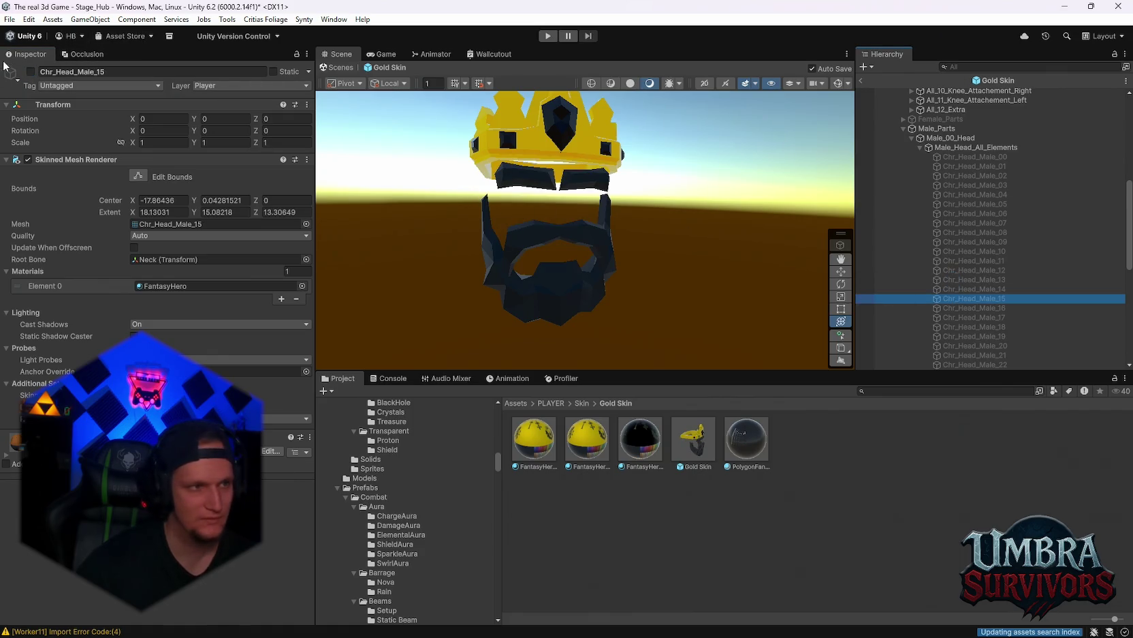
{"action": "left_click", "coordinate": [31, 72]}
{"action": "left_click", "coordinate": [30, 71]}
{"action": "scroll", "coordinate": [976, 312], "scroll_direction": "down", "scroll_amount": 4}
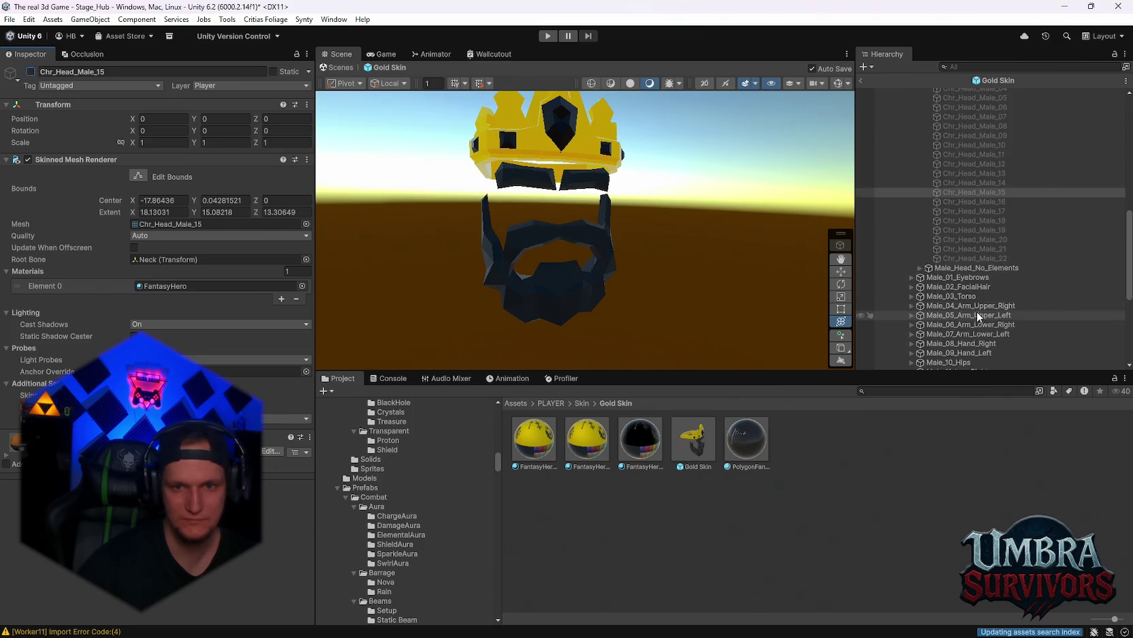
{"action": "left_click", "coordinate": [968, 249]}
{"action": "left_click", "coordinate": [31, 72]}
{"action": "left_click", "coordinate": [31, 72]}
{"action": "scroll", "coordinate": [966, 252], "scroll_direction": "up", "scroll_amount": 5}
{"action": "left_click", "coordinate": [970, 229]}
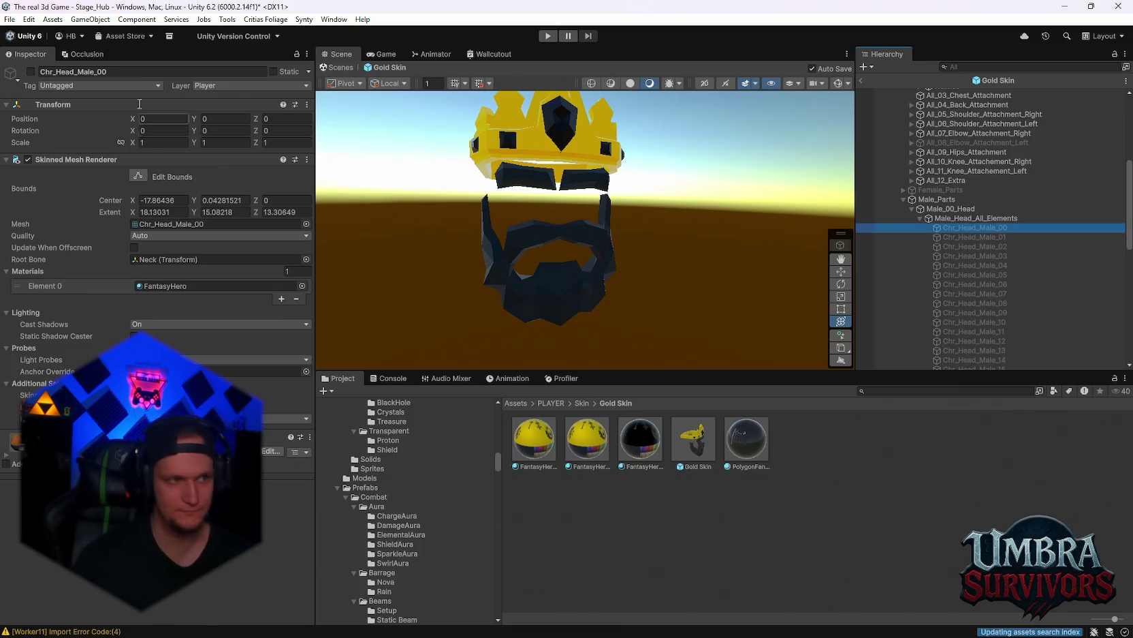
{"action": "left_click", "coordinate": [31, 71]}
{"action": "left_click", "coordinate": [31, 72]}
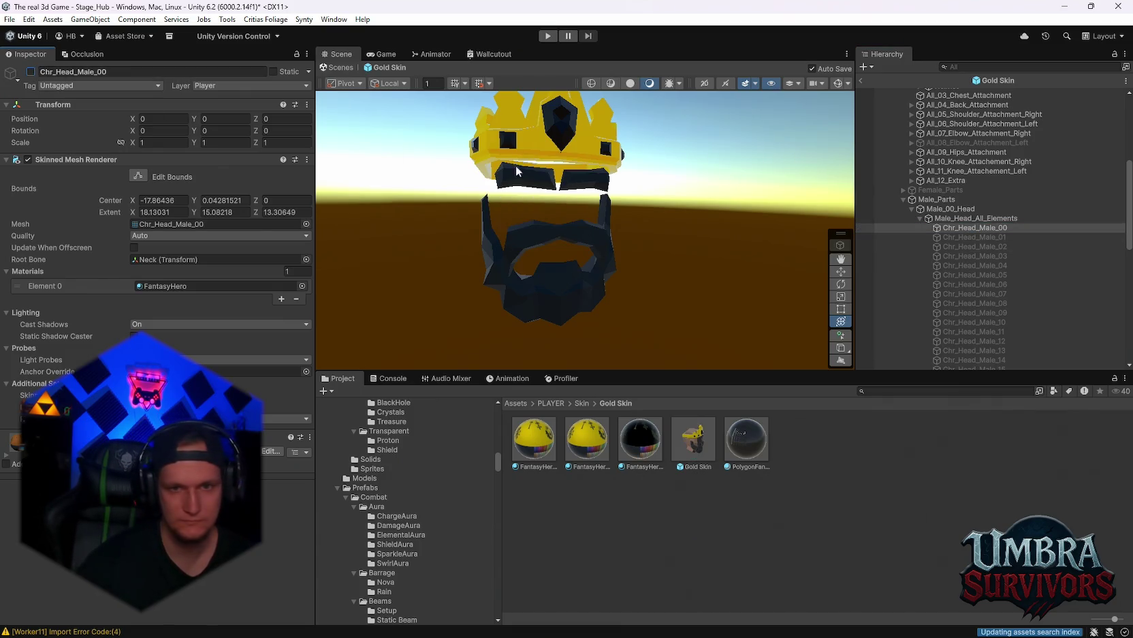
{"action": "left_click", "coordinate": [962, 237]}
{"action": "left_click", "coordinate": [31, 71]}
{"action": "left_click", "coordinate": [32, 72]}
{"action": "left_click", "coordinate": [960, 246]}
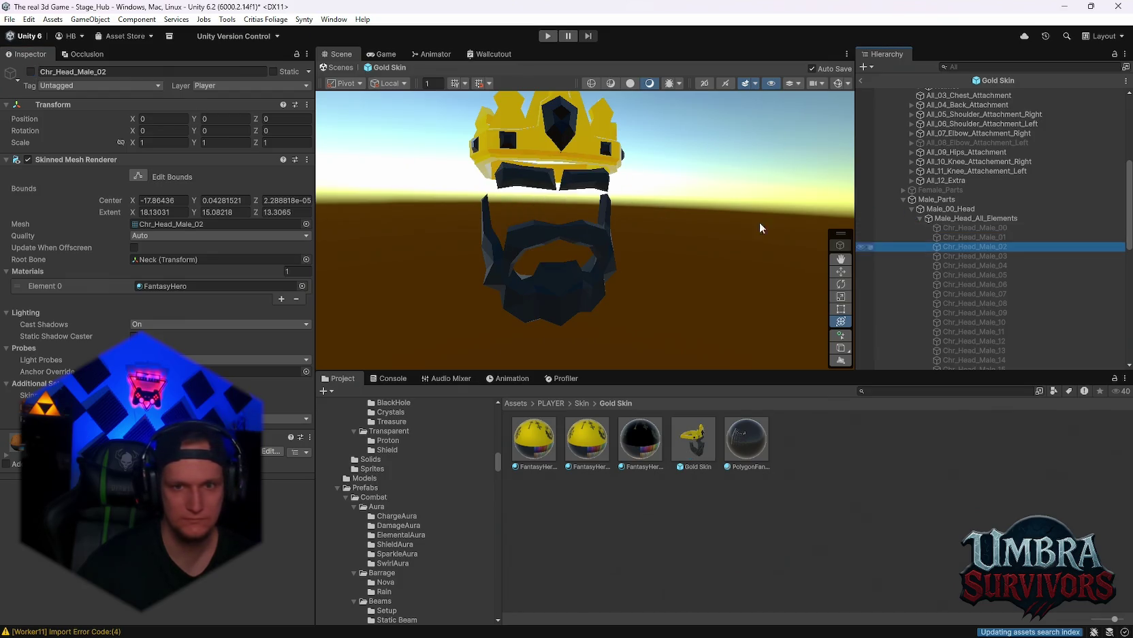
{"action": "left_click", "coordinate": [31, 72]}
{"action": "left_click", "coordinate": [31, 72]}
{"action": "left_click", "coordinate": [967, 256]}
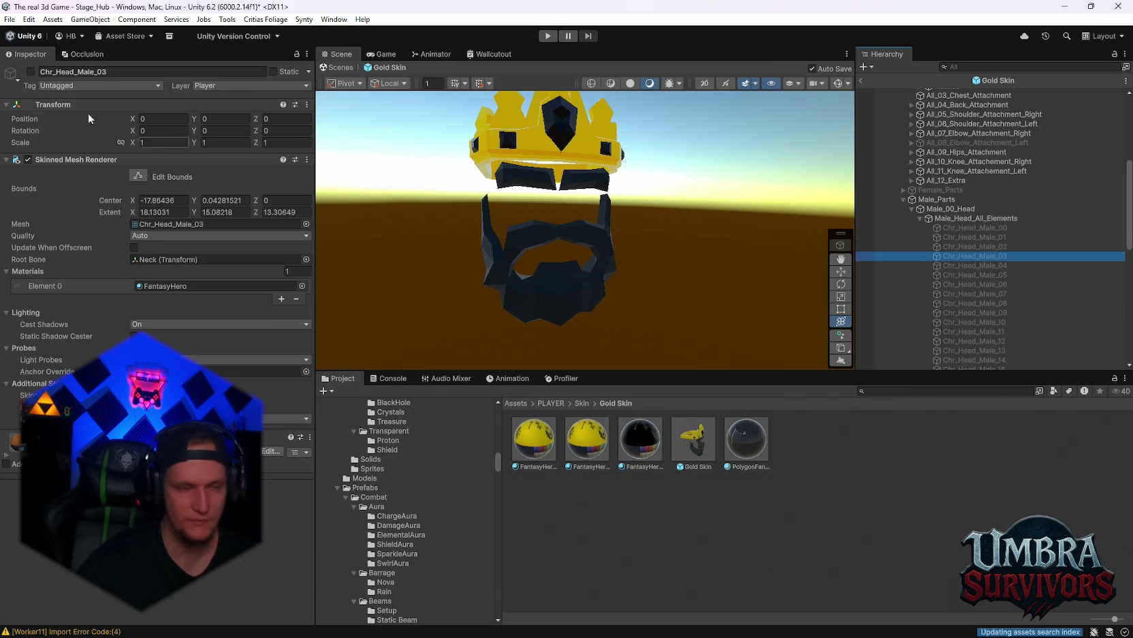
{"action": "left_click", "coordinate": [31, 72]}
{"action": "left_click", "coordinate": [31, 72]}
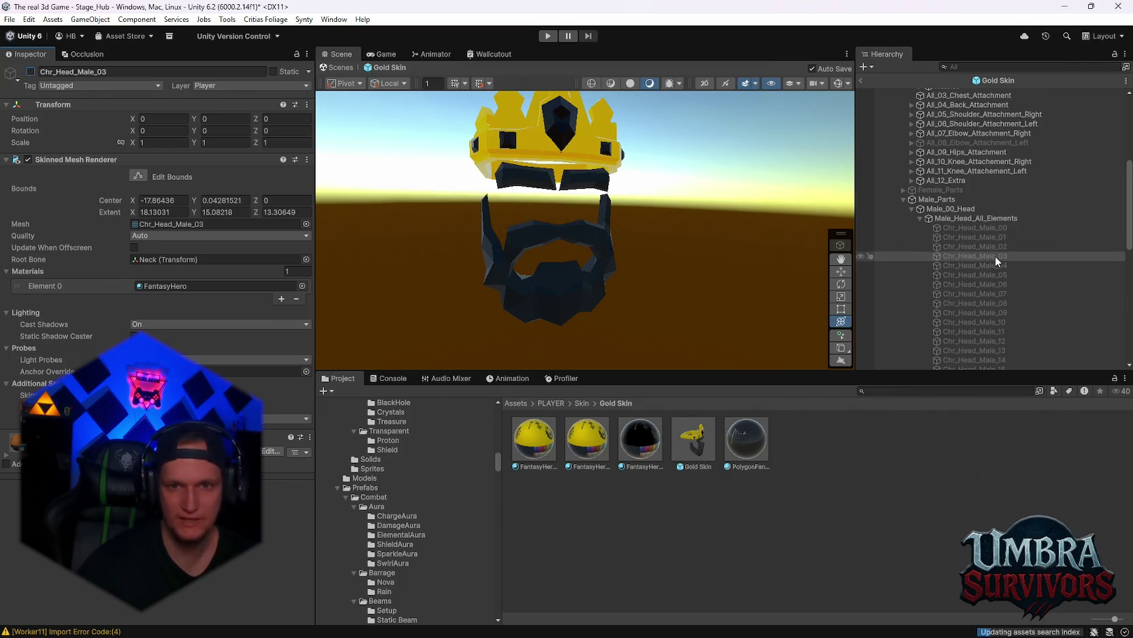
{"action": "scroll", "coordinate": [995, 255], "scroll_direction": "up", "scroll_amount": 3}
{"action": "scroll", "coordinate": [970, 255], "scroll_direction": "up", "scroll_amount": 3}
{"action": "scroll", "coordinate": [991, 278], "scroll_direction": "up", "scroll_amount": 4}
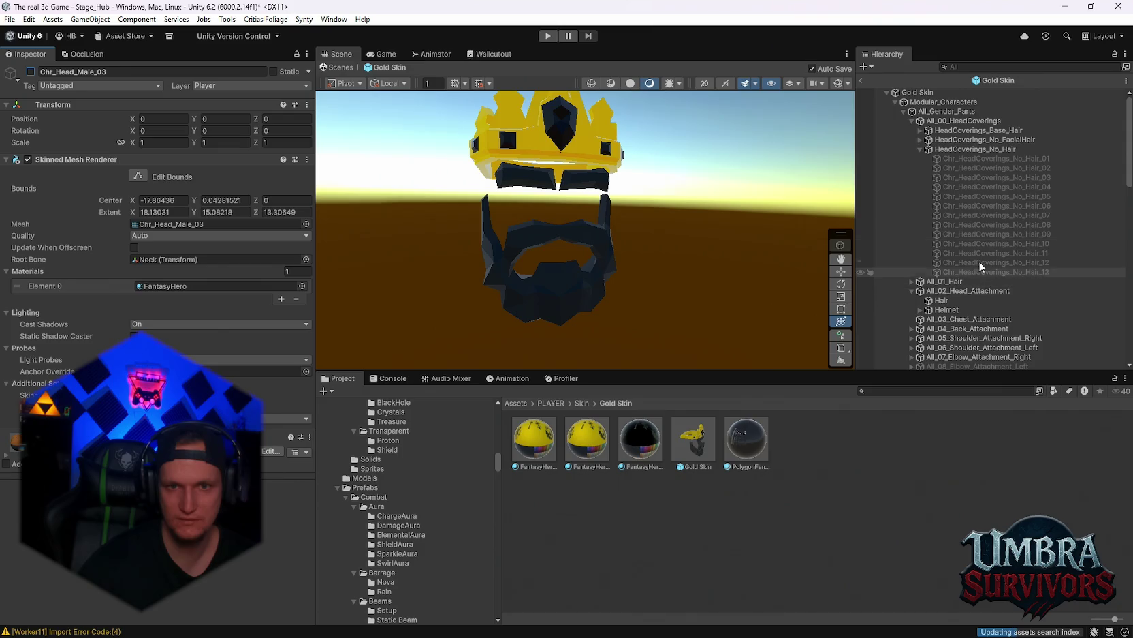
Step: Collapse HeadCoverings_No_Hair and expand All_12_Extra to inspect the Elf_Ear variants
{"action": "left_click", "coordinate": [921, 149]}
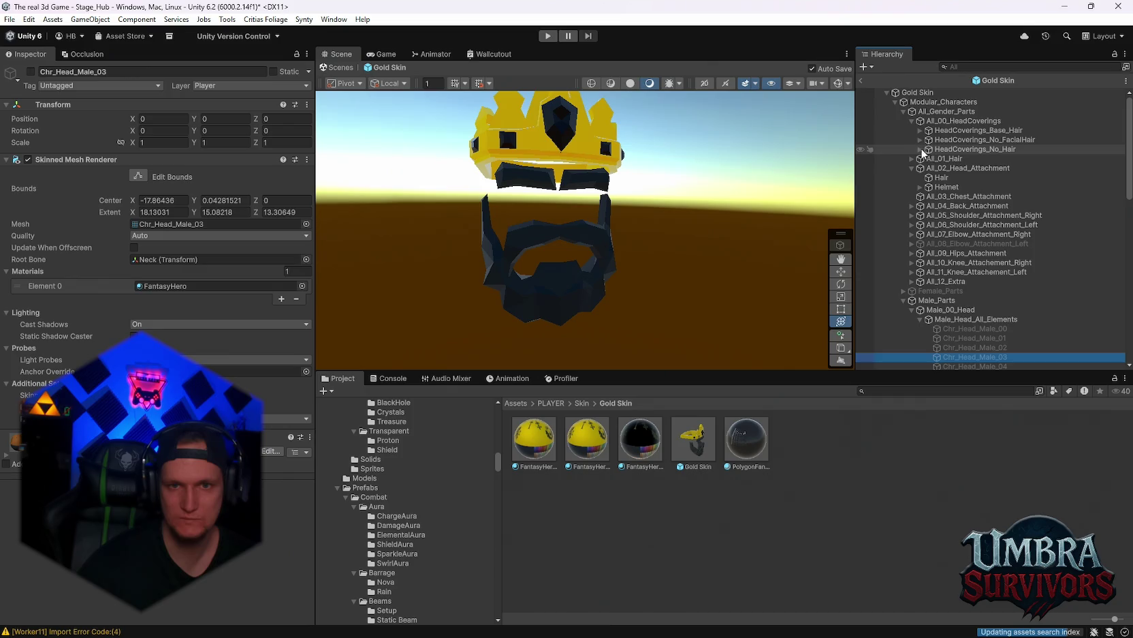
{"action": "left_click", "coordinate": [920, 188]}
{"action": "left_click", "coordinate": [920, 188]}
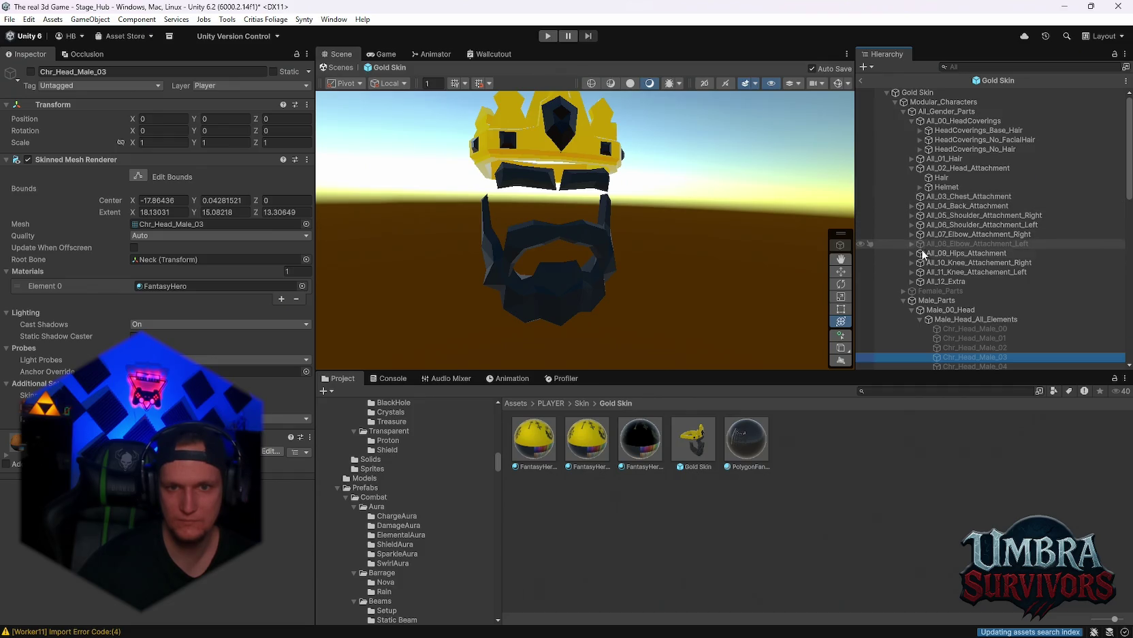
{"action": "left_click", "coordinate": [912, 281]}
{"action": "left_click", "coordinate": [928, 291]}
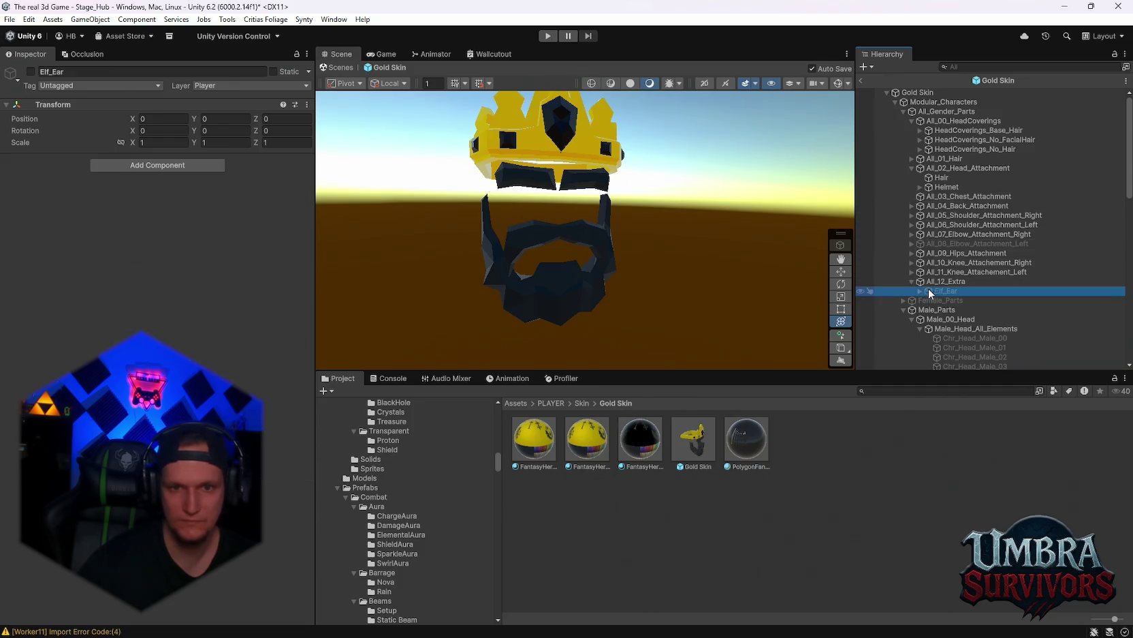
{"action": "left_click", "coordinate": [924, 291]}
{"action": "left_click", "coordinate": [941, 299]}
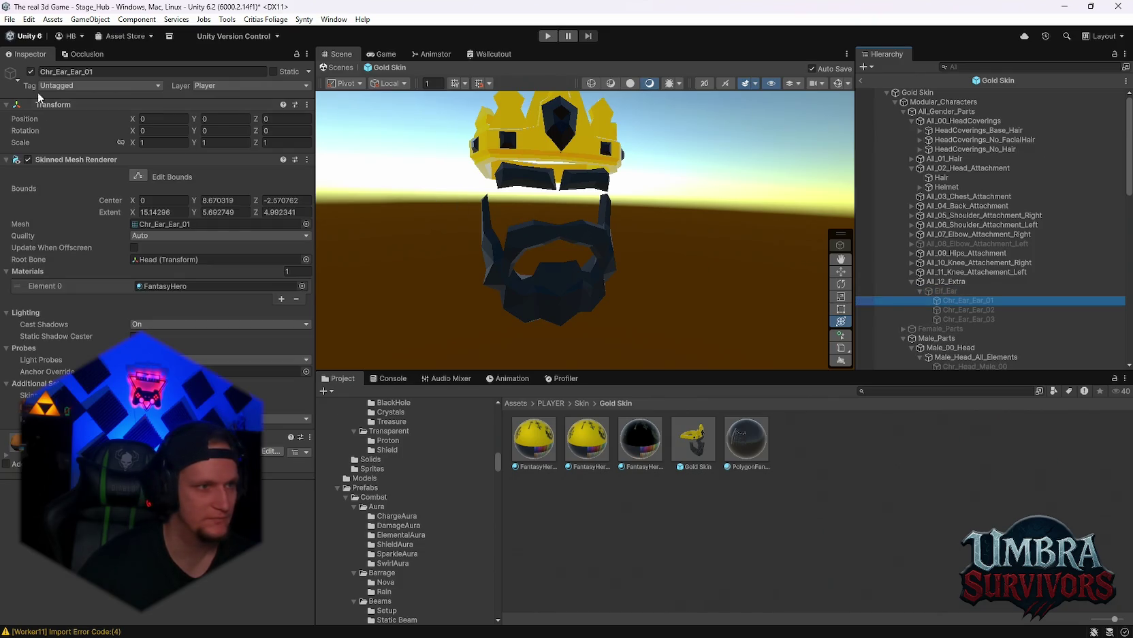
{"action": "left_click", "coordinate": [946, 290]}
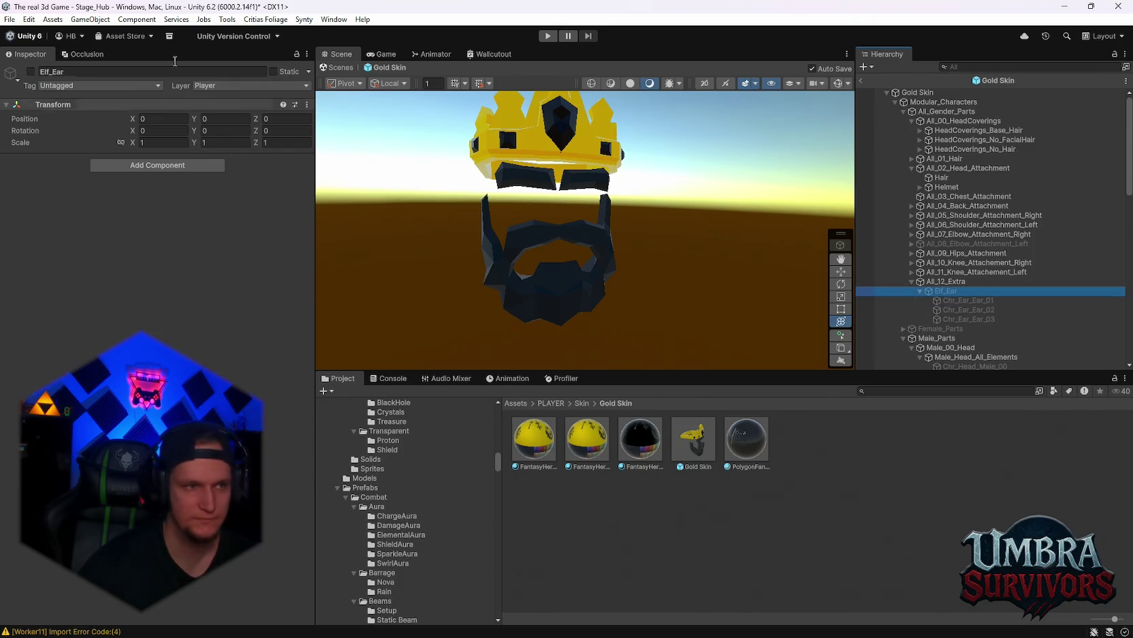
Step: Enable Elf_Ear but hide all three of its ear variants
{"action": "left_click", "coordinate": [31, 70]}
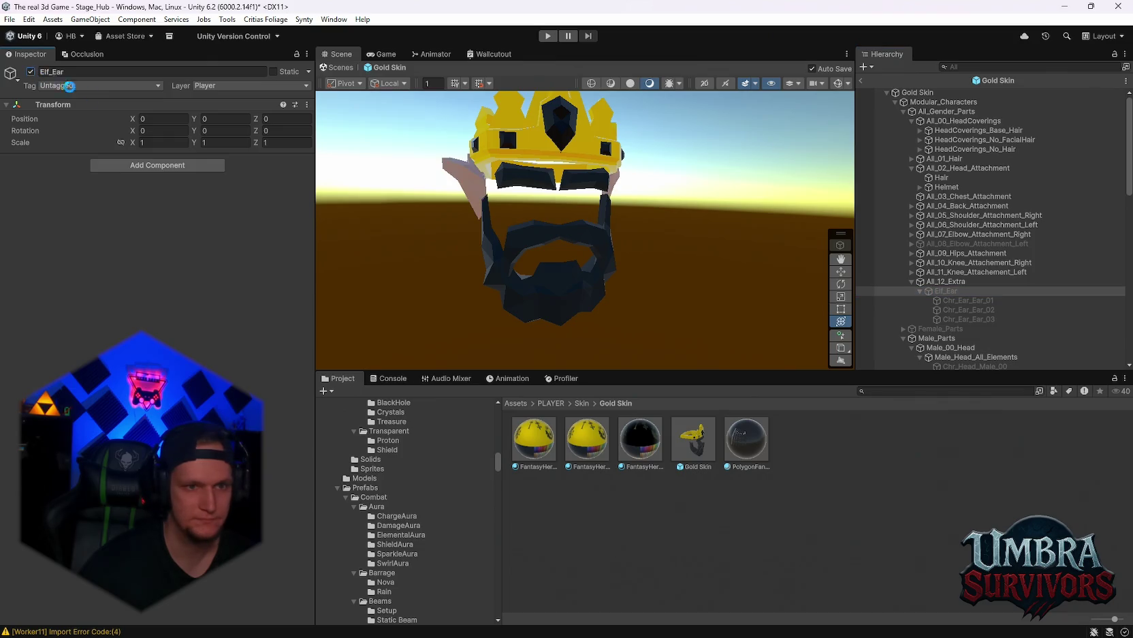
{"action": "left_click", "coordinate": [967, 300]}
{"action": "left_click", "coordinate": [961, 319], "text": "shift"}
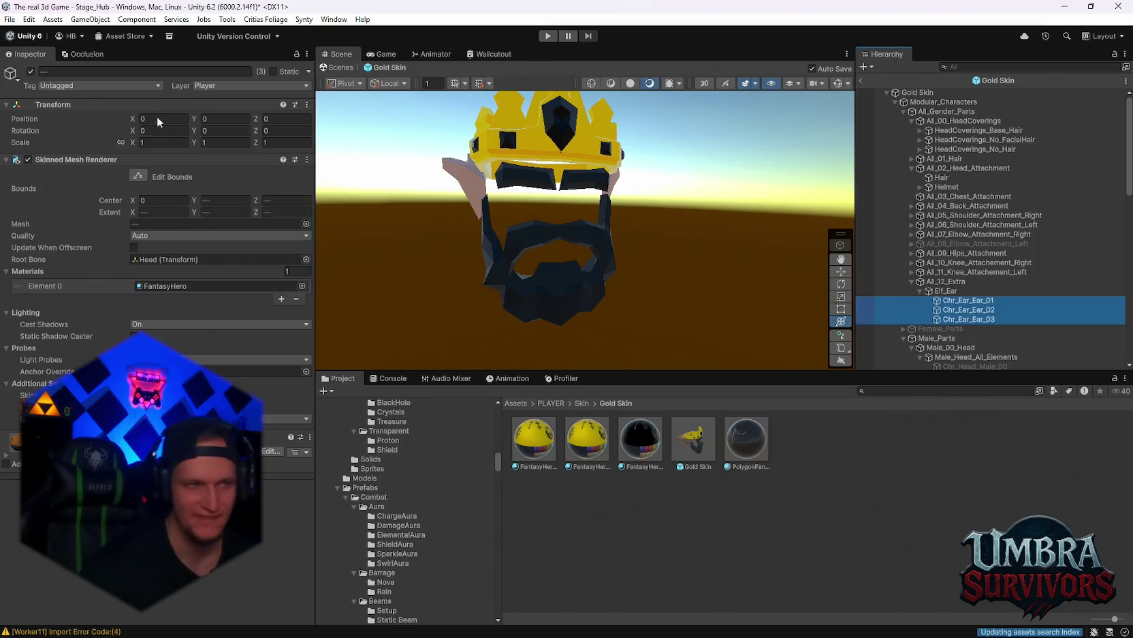
{"action": "left_click", "coordinate": [31, 71]}
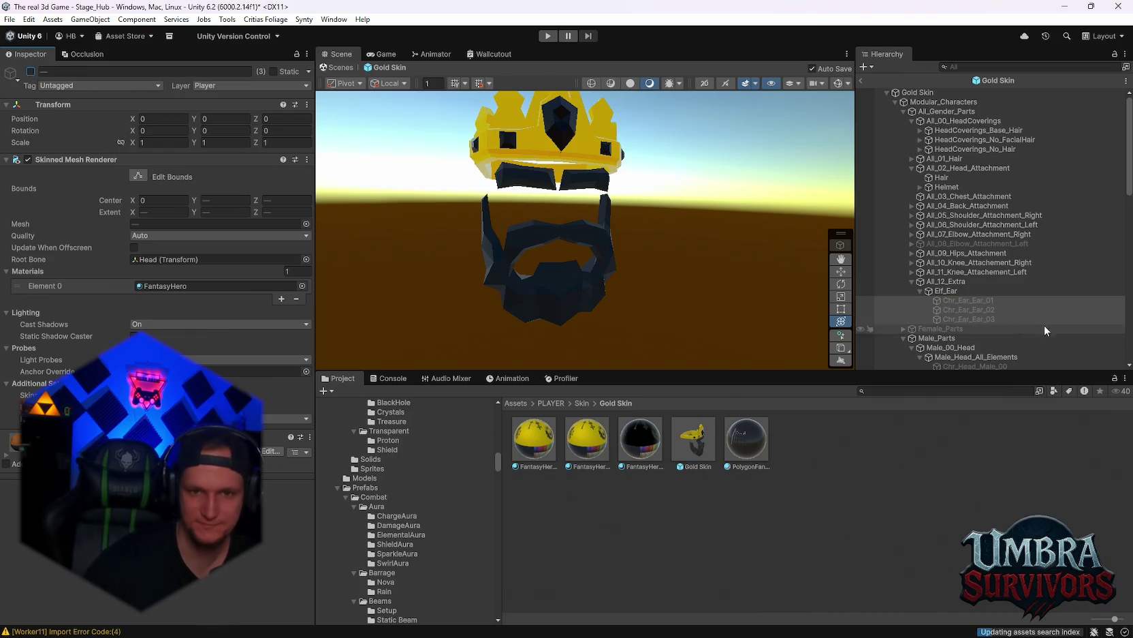
{"action": "scroll", "coordinate": [954, 299], "scroll_direction": "down", "scroll_amount": 2}
Step: Expand Female_Parts to inspect its head groups, then enable Female_Parts
{"action": "left_click", "coordinate": [903, 294]}
{"action": "scroll", "coordinate": [932, 297], "scroll_direction": "down", "scroll_amount": 3}
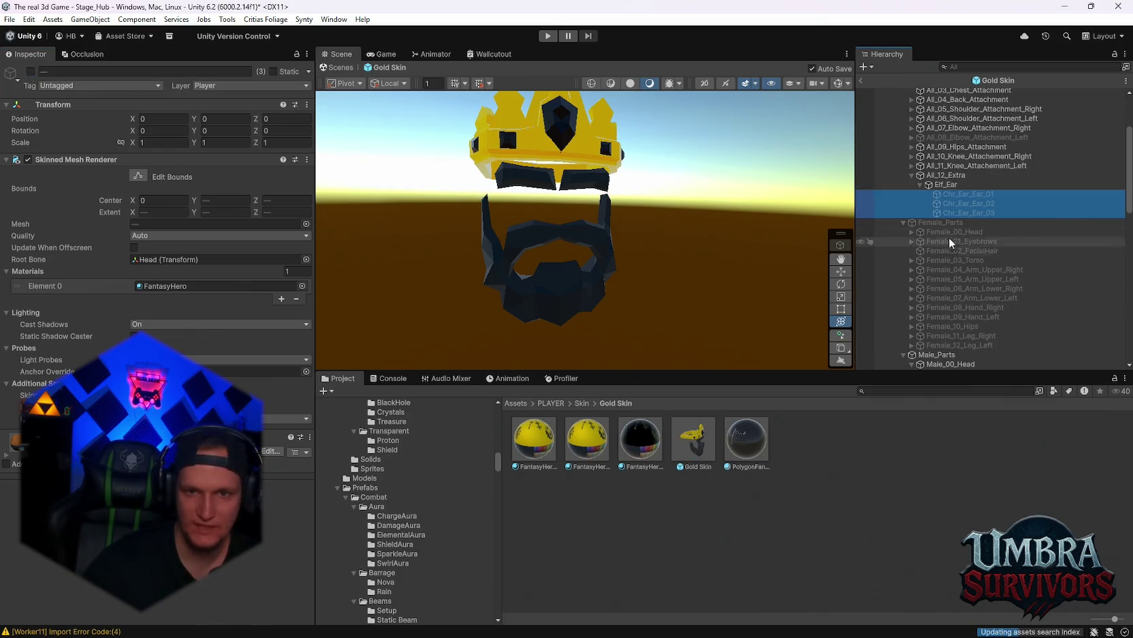
{"action": "left_click", "coordinate": [913, 231]}
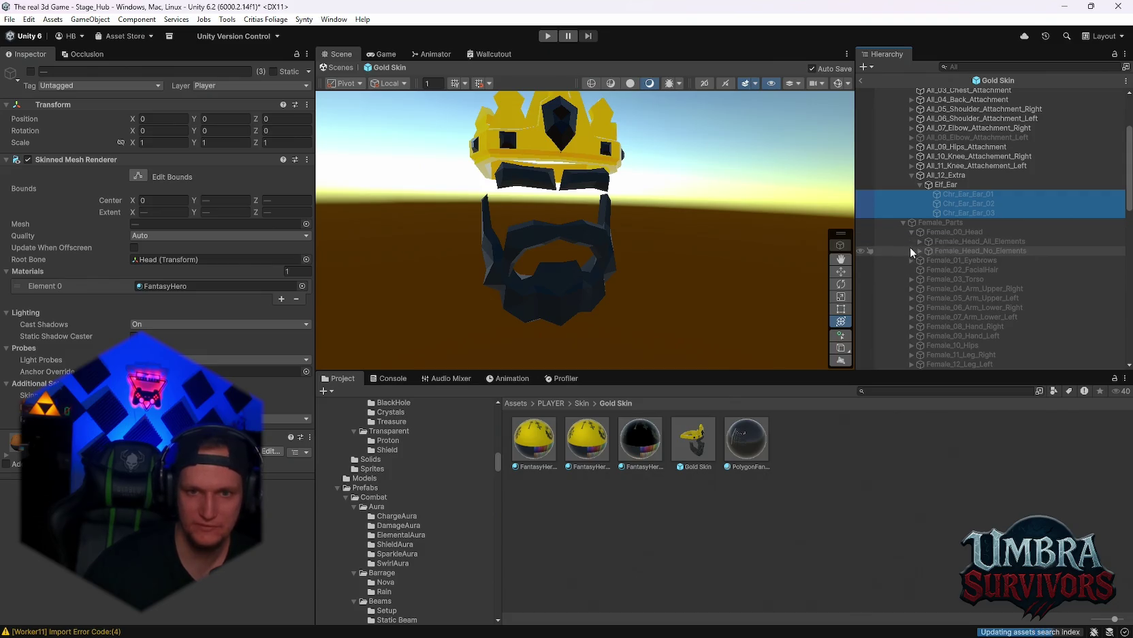
{"action": "left_click", "coordinate": [918, 250]}
{"action": "left_click", "coordinate": [940, 262]}
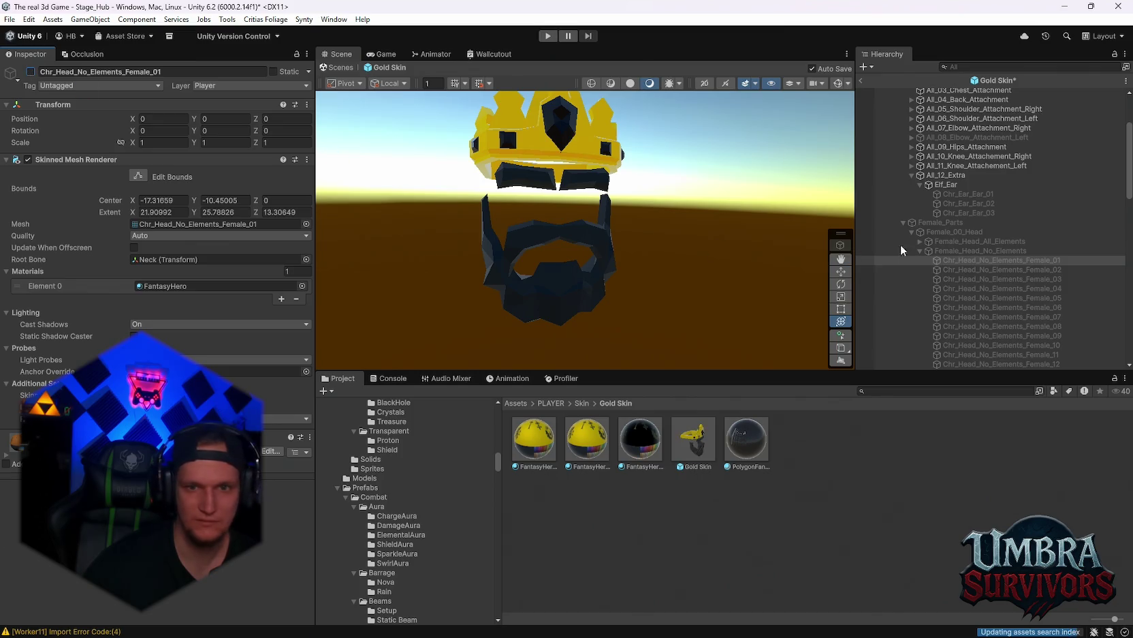
{"action": "left_click", "coordinate": [942, 223]}
{"action": "left_click", "coordinate": [30, 71]}
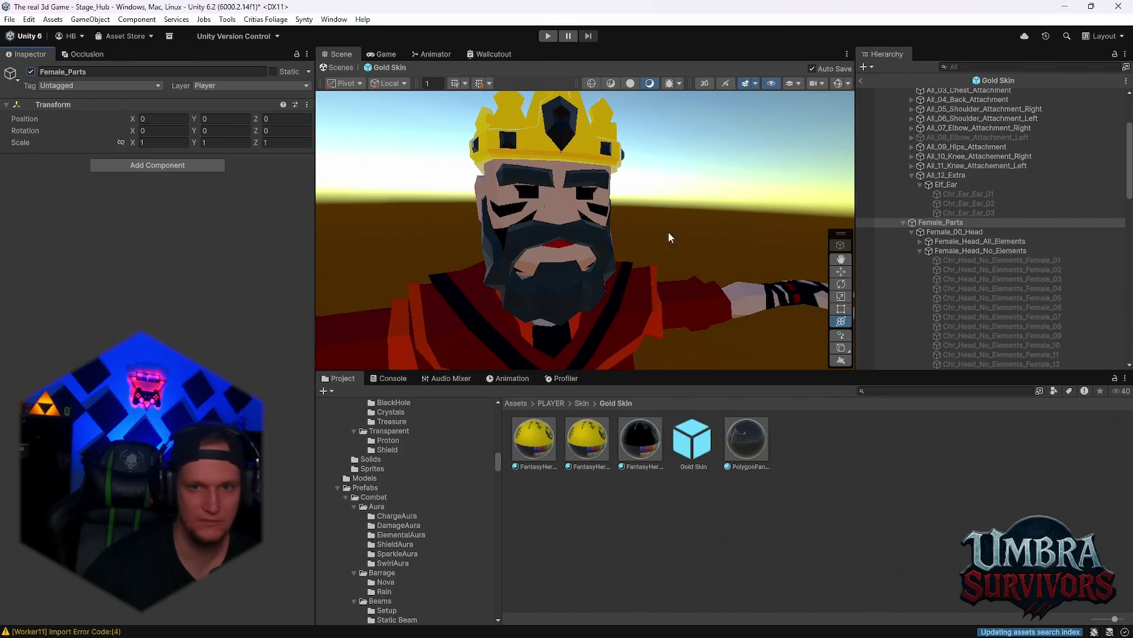
Step: Deactivate Female_01_Eyebrows through Female_12_Leg_Left together
{"action": "scroll", "coordinate": [963, 248], "scroll_direction": "down", "scroll_amount": 3}
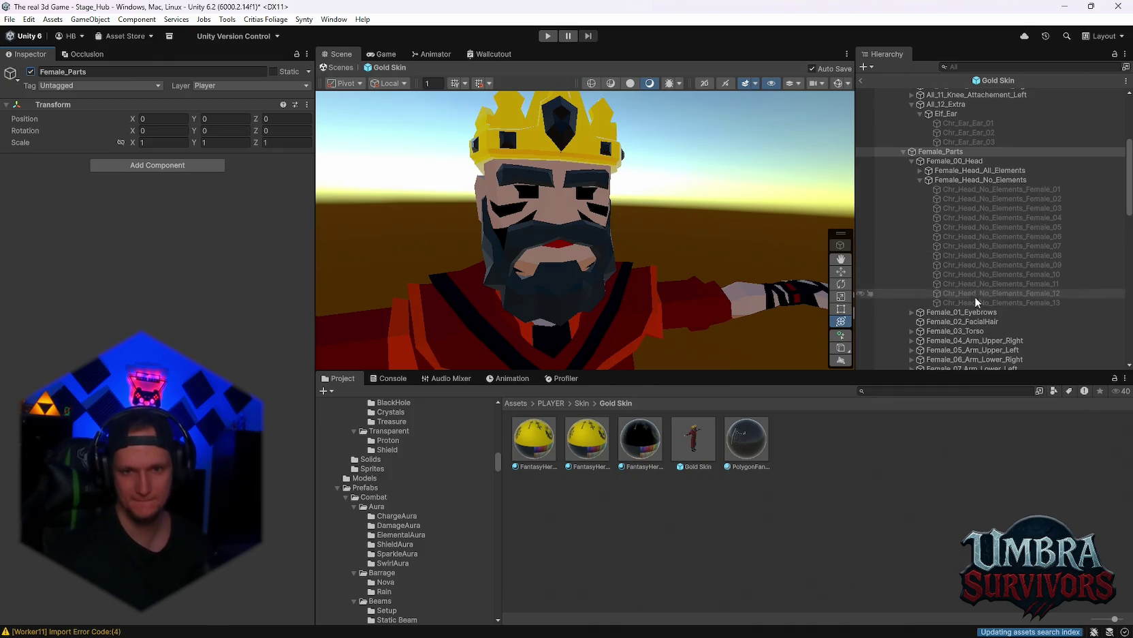
{"action": "scroll", "coordinate": [979, 301], "scroll_direction": "down", "scroll_amount": 3}
{"action": "left_click", "coordinate": [961, 242]}
{"action": "left_click", "coordinate": [939, 345], "text": "shift"}
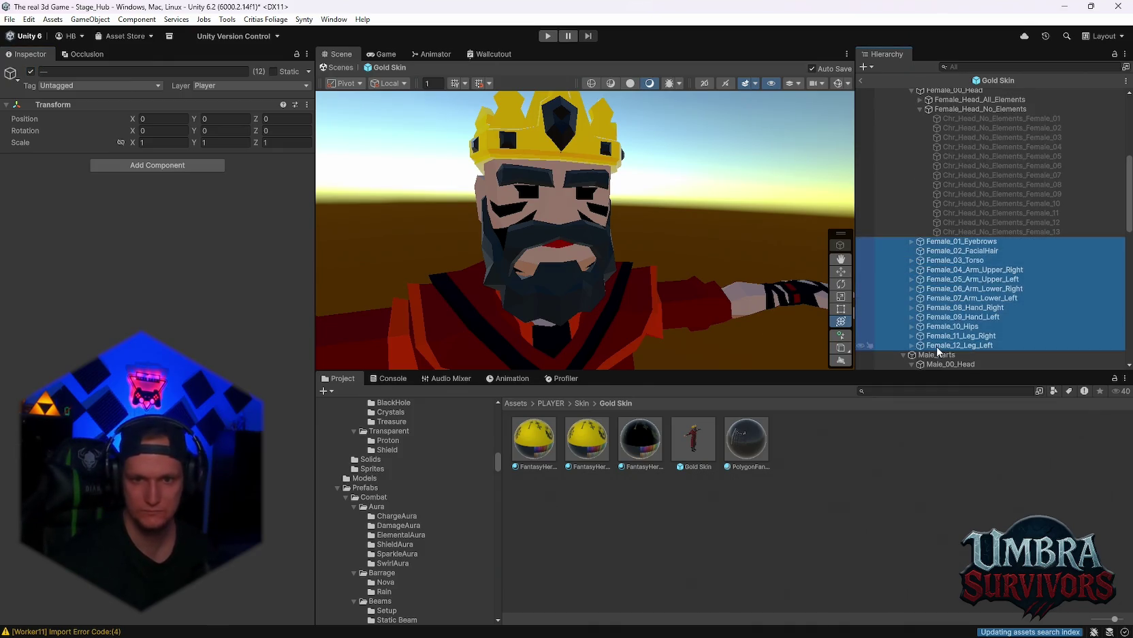
{"action": "left_click", "coordinate": [30, 72]}
Step: Expand Female_Head_All_Elements and select the active Chr_Head_Female_11 head
{"action": "scroll", "coordinate": [935, 270], "scroll_direction": "up", "scroll_amount": 5}
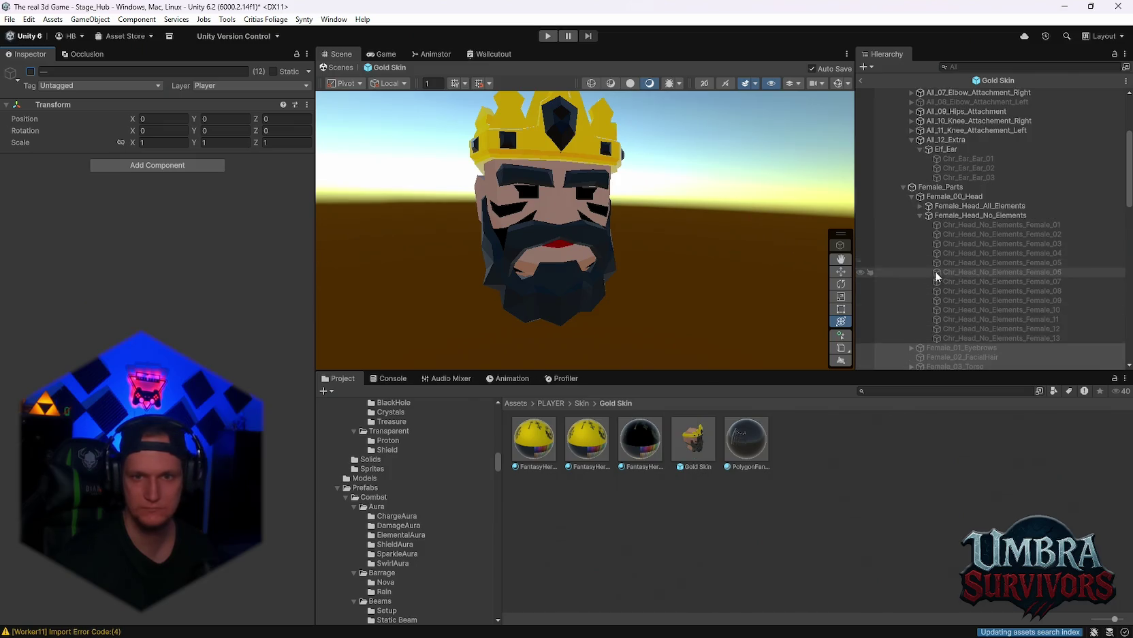
{"action": "left_click", "coordinate": [922, 215]}
{"action": "left_click", "coordinate": [918, 206]}
{"action": "left_click", "coordinate": [971, 319]}
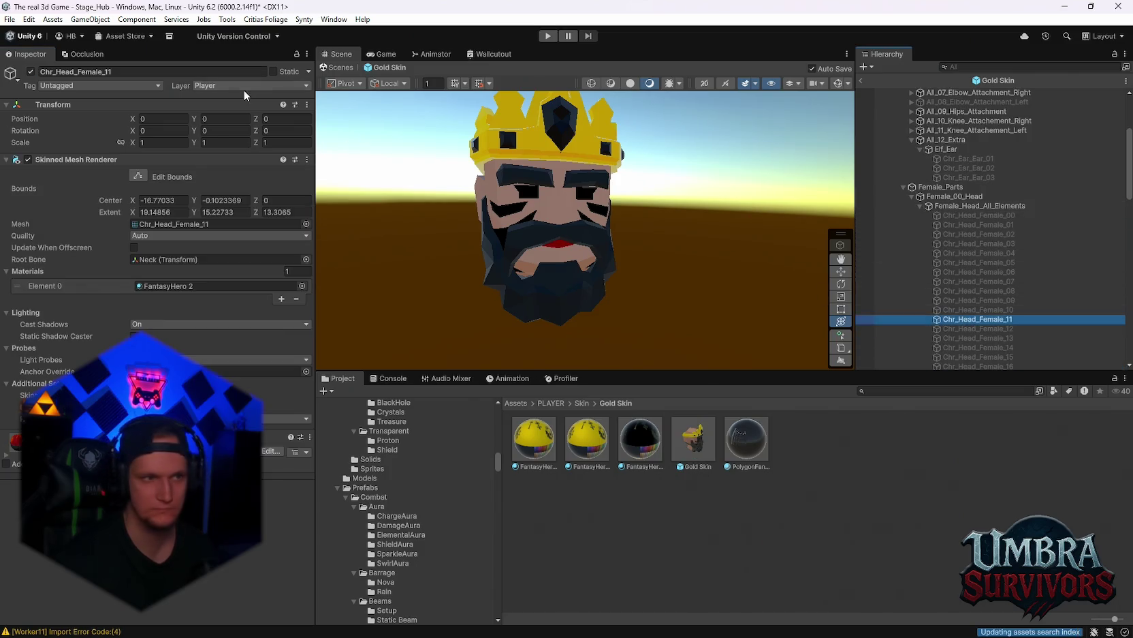
Step: Hide Chr_Head_Female_11, then preview and re-hide Chr_Head_Female_00 and 01
{"action": "left_click", "coordinate": [30, 72]}
{"action": "left_click", "coordinate": [967, 215]}
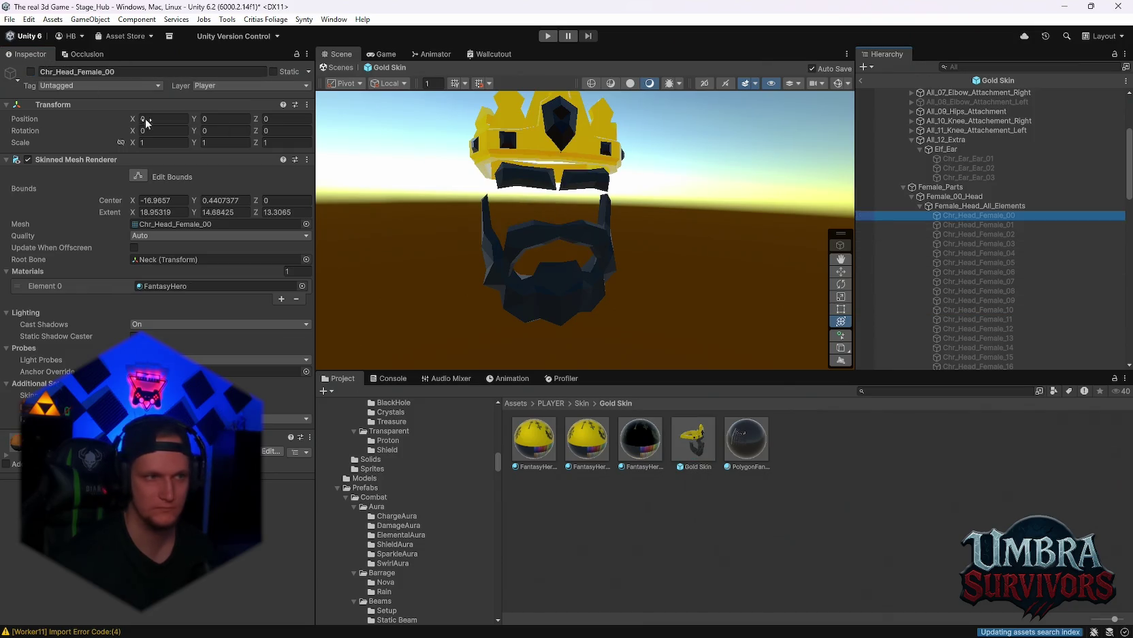
{"action": "left_click", "coordinate": [30, 71]}
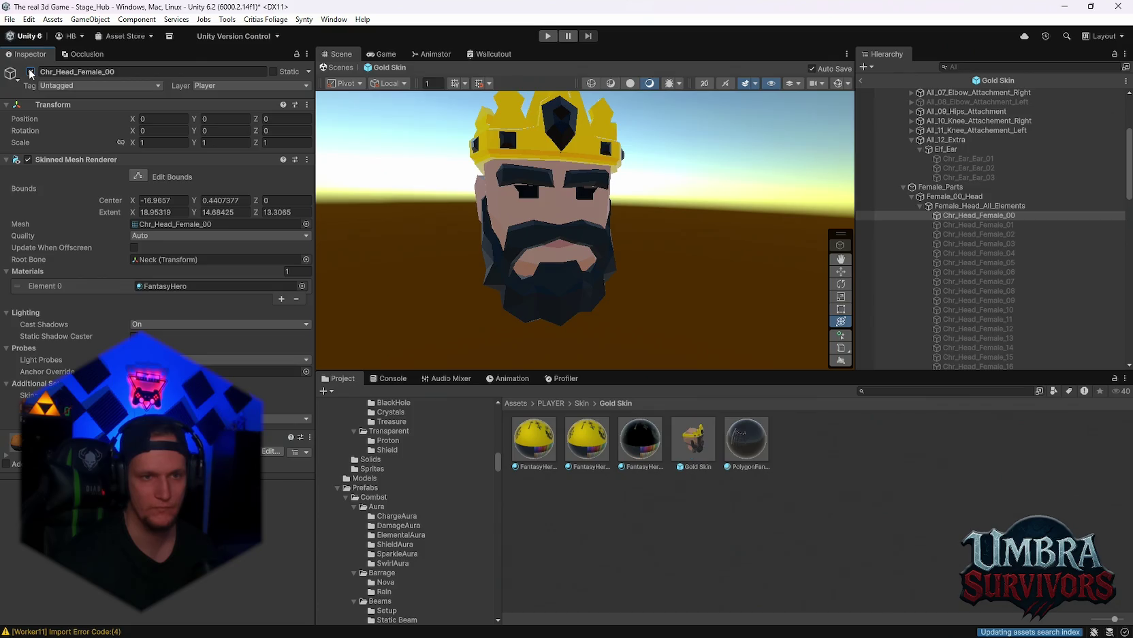
{"action": "left_click", "coordinate": [30, 72]}
{"action": "left_click", "coordinate": [968, 225]}
{"action": "left_click", "coordinate": [30, 71]}
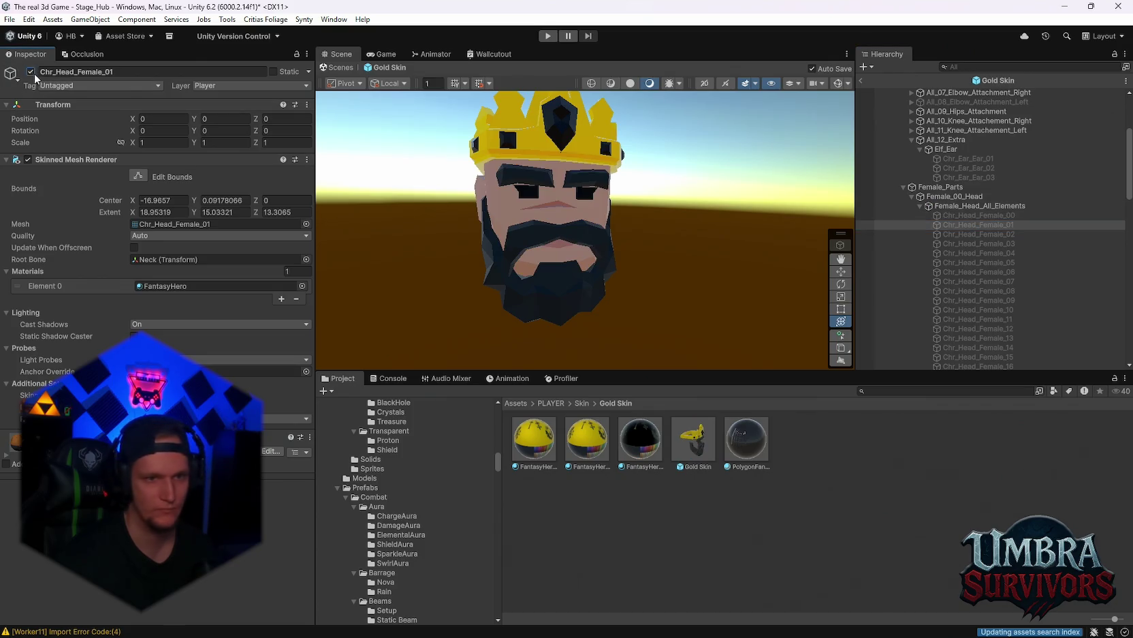
{"action": "left_click", "coordinate": [30, 71]}
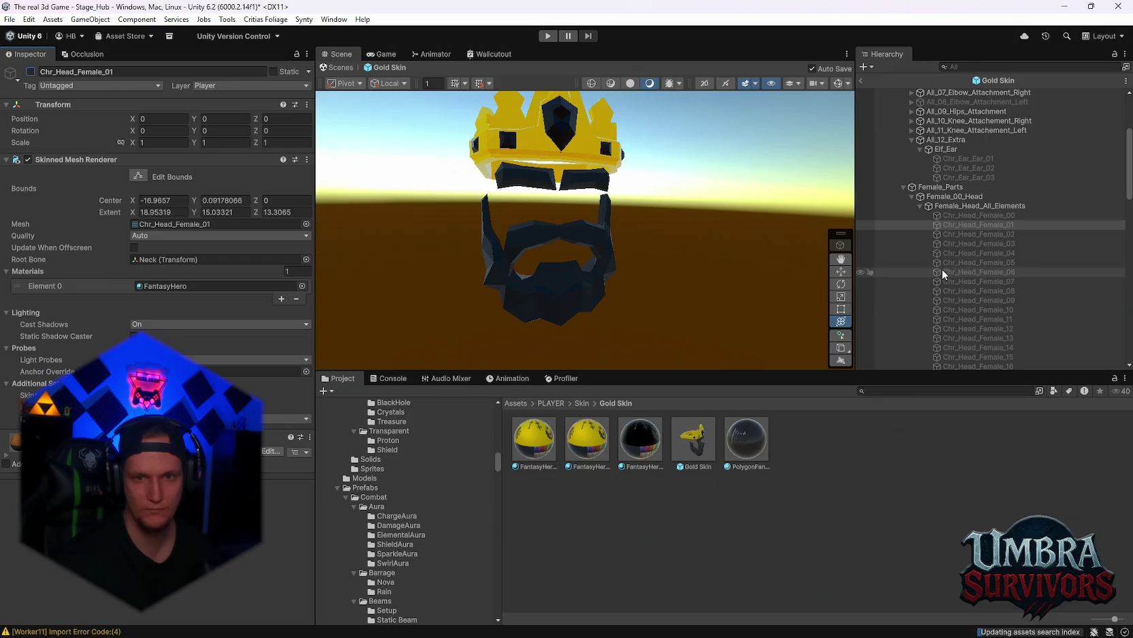
Step: Preview and re-hide Chr_Head_Female_02 and 03, then collapse Female_Parts
{"action": "left_click", "coordinate": [974, 234]}
{"action": "left_click", "coordinate": [30, 72]}
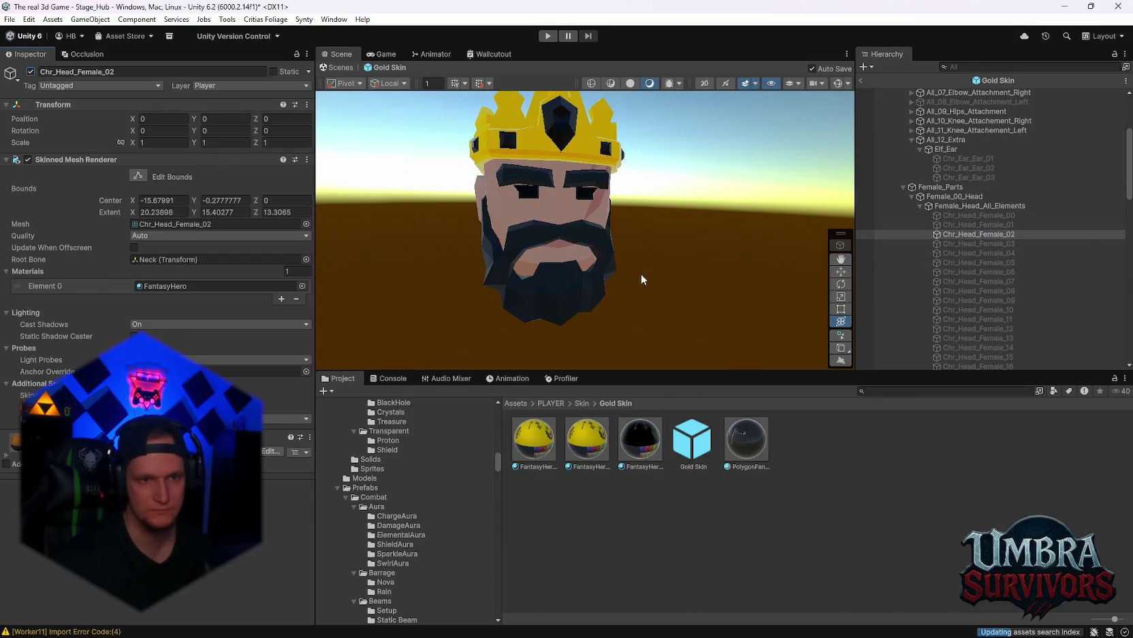
{"action": "scroll", "coordinate": [641, 273], "scroll_direction": "up", "scroll_amount": 3}
{"action": "mouse_move", "coordinate": [641, 272]}
{"action": "left_mouse_down"}
{"action": "mouse_move", "coordinate": [595, 272]}
{"action": "mouse_move", "coordinate": [545, 301]}
{"action": "mouse_move", "coordinate": [569, 292]}
{"action": "left_mouse_up"}
{"action": "left_click", "coordinate": [30, 72]}
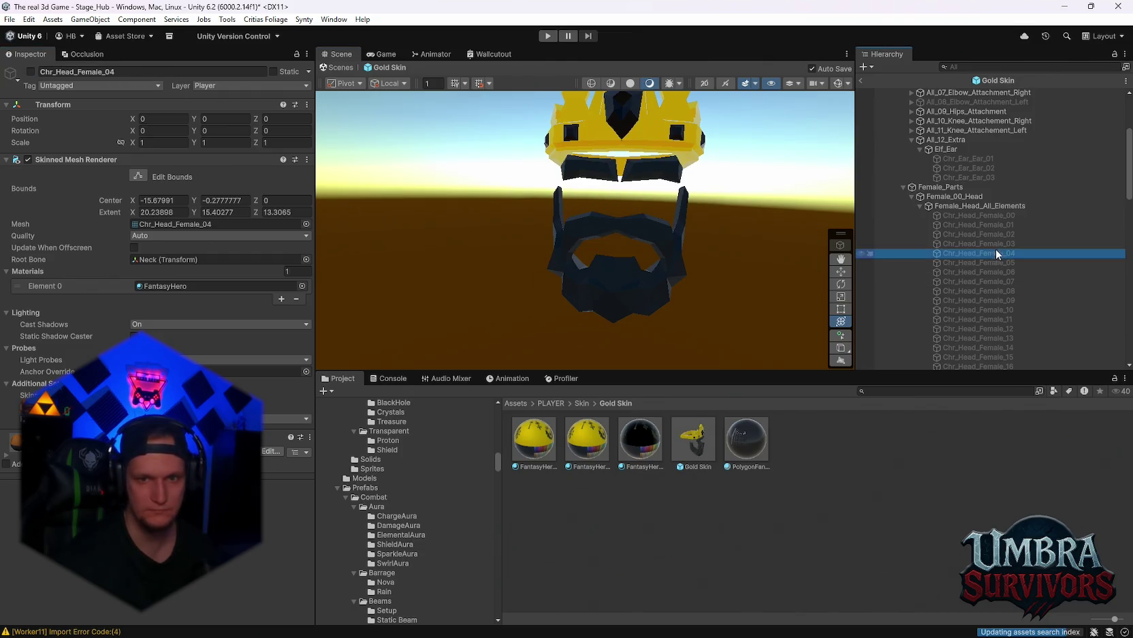
{"action": "left_click", "coordinate": [996, 244]}
{"action": "left_click", "coordinate": [30, 72]}
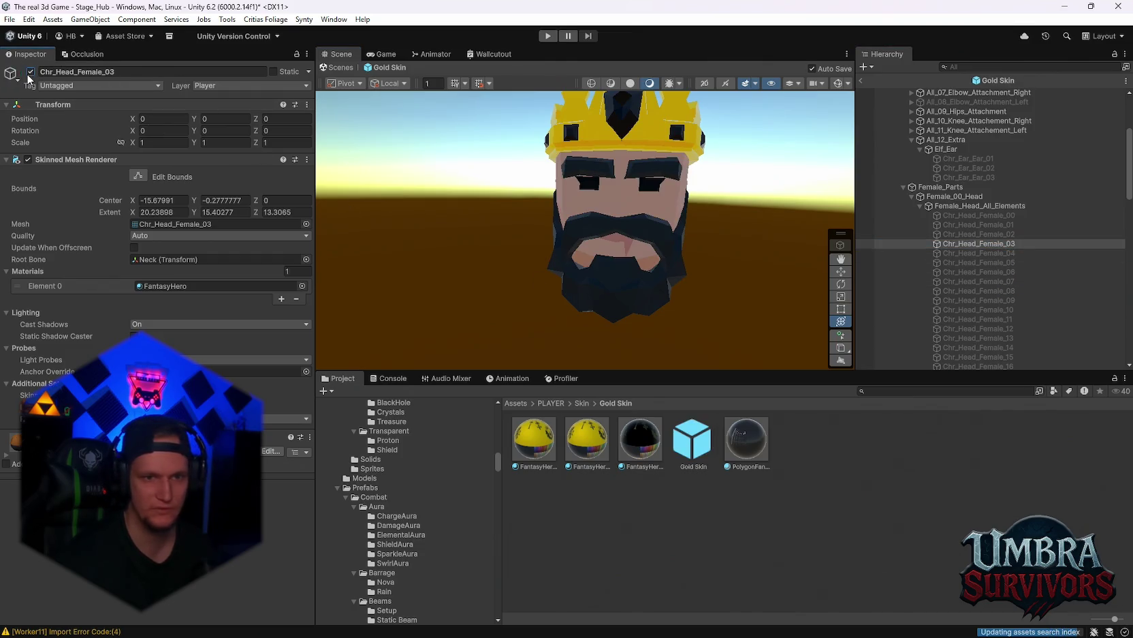
{"action": "left_click", "coordinate": [30, 71]}
{"action": "left_click", "coordinate": [902, 186]}
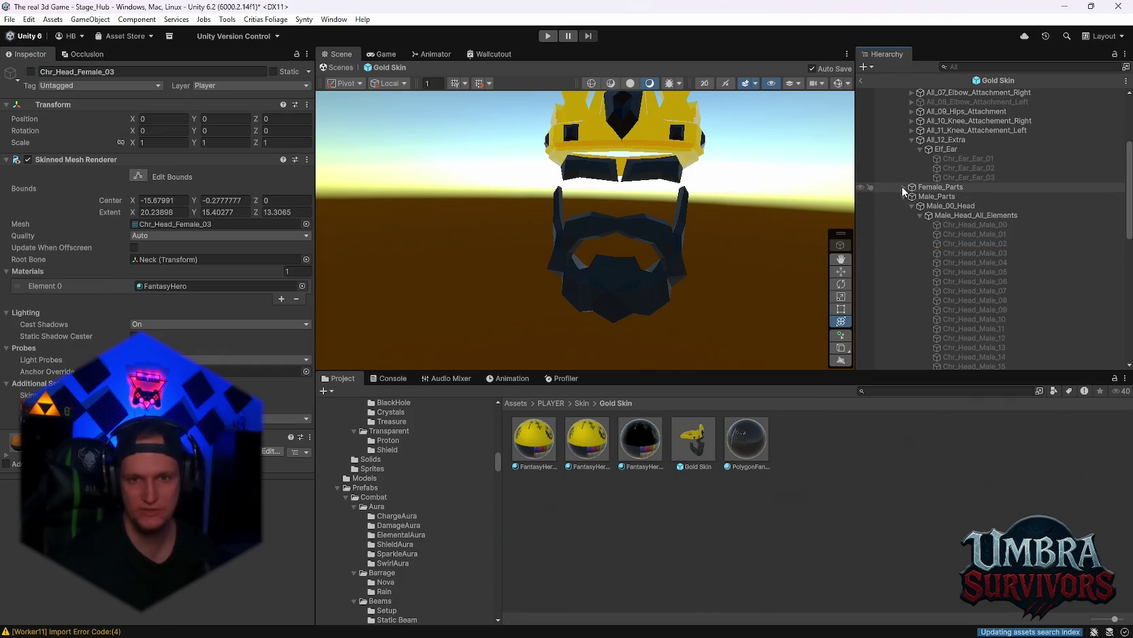
Step: Preview Chr_Head_Male_04 and 07 heads, hiding each again
{"action": "left_click", "coordinate": [983, 266]}
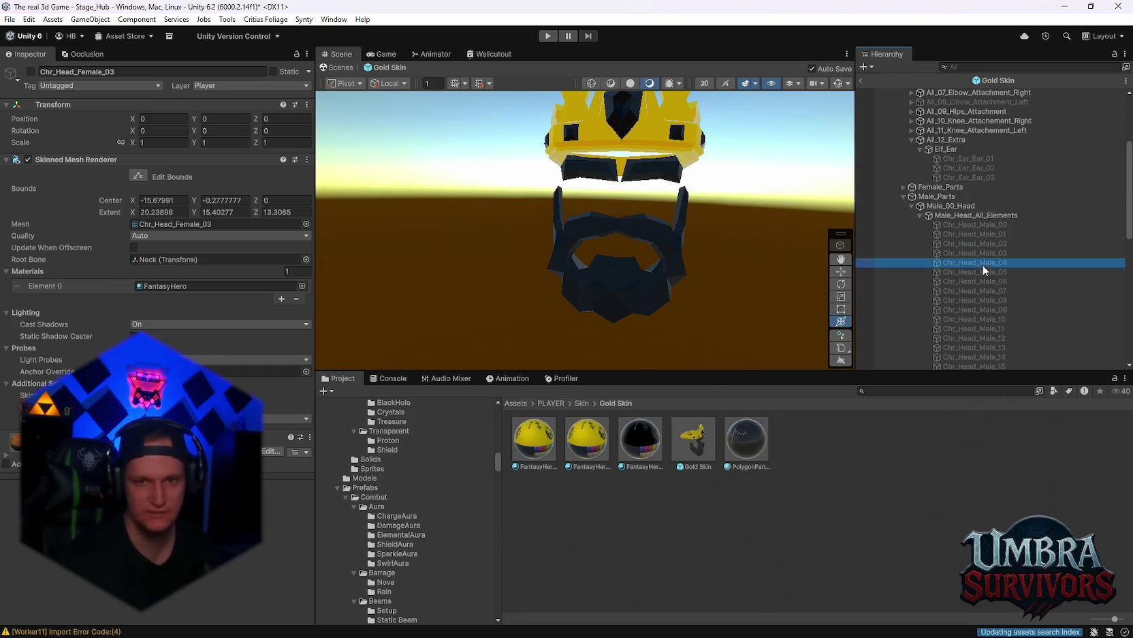
{"action": "left_click", "coordinate": [30, 72]}
{"action": "mouse_move", "coordinate": [583, 221]}
{"action": "left_mouse_down"}
{"action": "mouse_move", "coordinate": [431, 210]}
{"action": "mouse_move", "coordinate": [540, 225]}
{"action": "mouse_move", "coordinate": [517, 225]}
{"action": "left_mouse_up"}
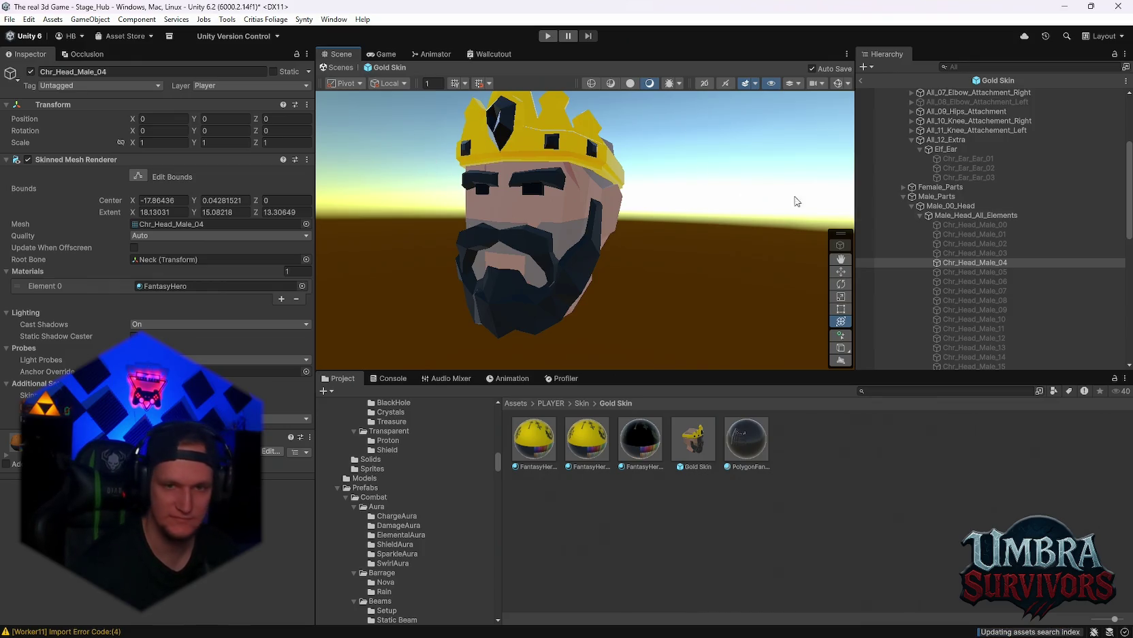
{"action": "left_click", "coordinate": [31, 72]}
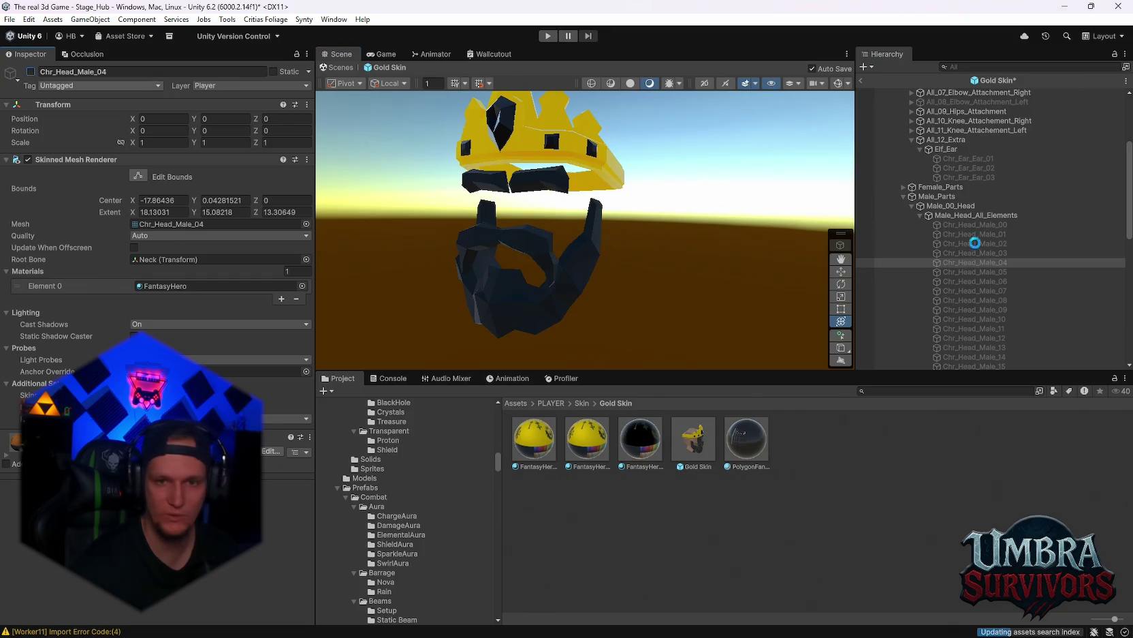
{"action": "left_click", "coordinate": [31, 72]}
{"action": "left_click", "coordinate": [30, 72]}
Step: Preview Chr_Head_Male_10, 11 and 13 heads, hiding each again
{"action": "left_click", "coordinate": [968, 320]}
{"action": "left_click", "coordinate": [30, 71]}
{"action": "left_click", "coordinate": [31, 71]}
{"action": "left_click", "coordinate": [968, 328]}
{"action": "left_click", "coordinate": [30, 72]}
{"action": "left_click", "coordinate": [30, 71]}
{"action": "left_click", "coordinate": [968, 348]}
{"action": "left_click", "coordinate": [31, 72]}
{"action": "left_click", "coordinate": [30, 72]}
Step: Preview Chr_Head_Male_17 and 19 heads, hiding each again
{"action": "scroll", "coordinate": [953, 286], "scroll_direction": "down", "scroll_amount": 3}
{"action": "left_click", "coordinate": [978, 279]}
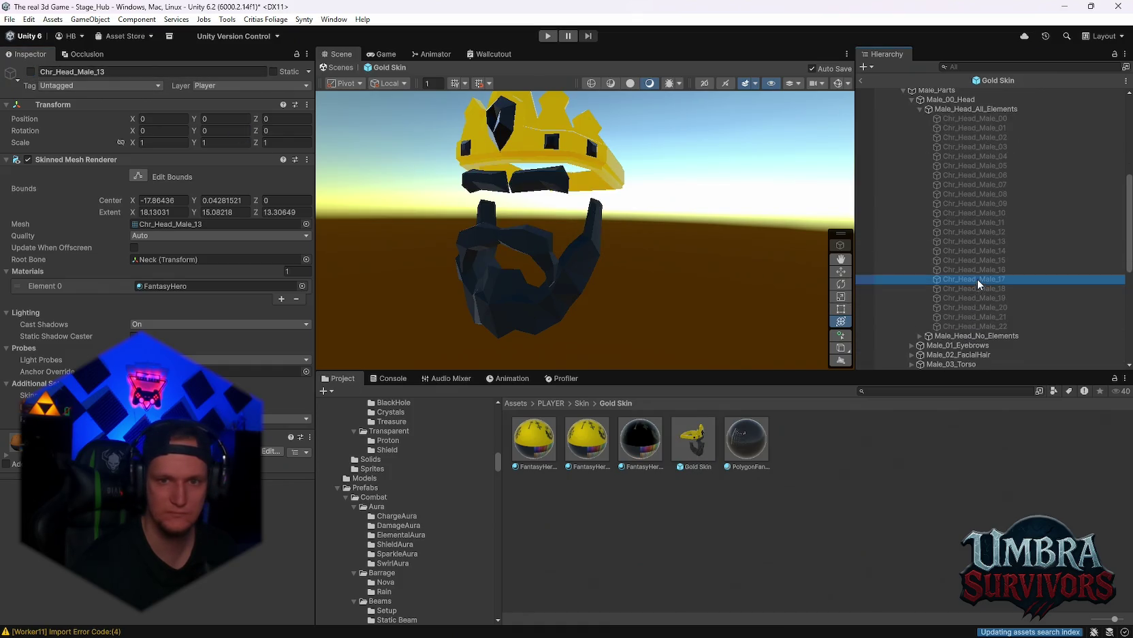
{"action": "left_click", "coordinate": [31, 72]}
{"action": "left_click", "coordinate": [31, 72]}
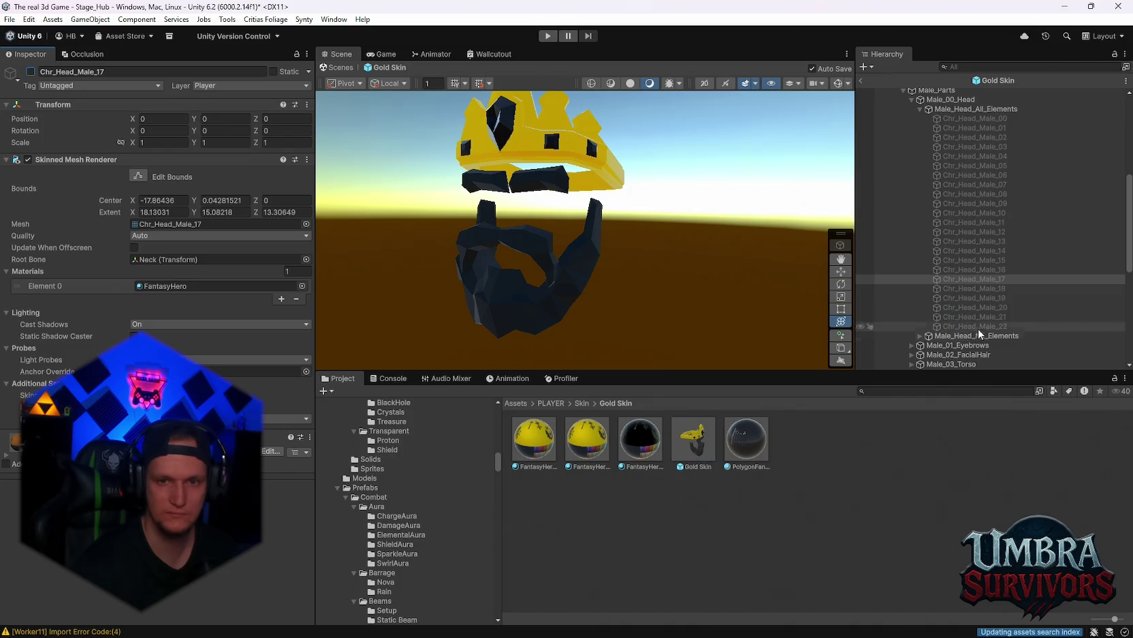
{"action": "left_click", "coordinate": [974, 298]}
{"action": "left_click", "coordinate": [30, 71]}
{"action": "left_click", "coordinate": [31, 71]}
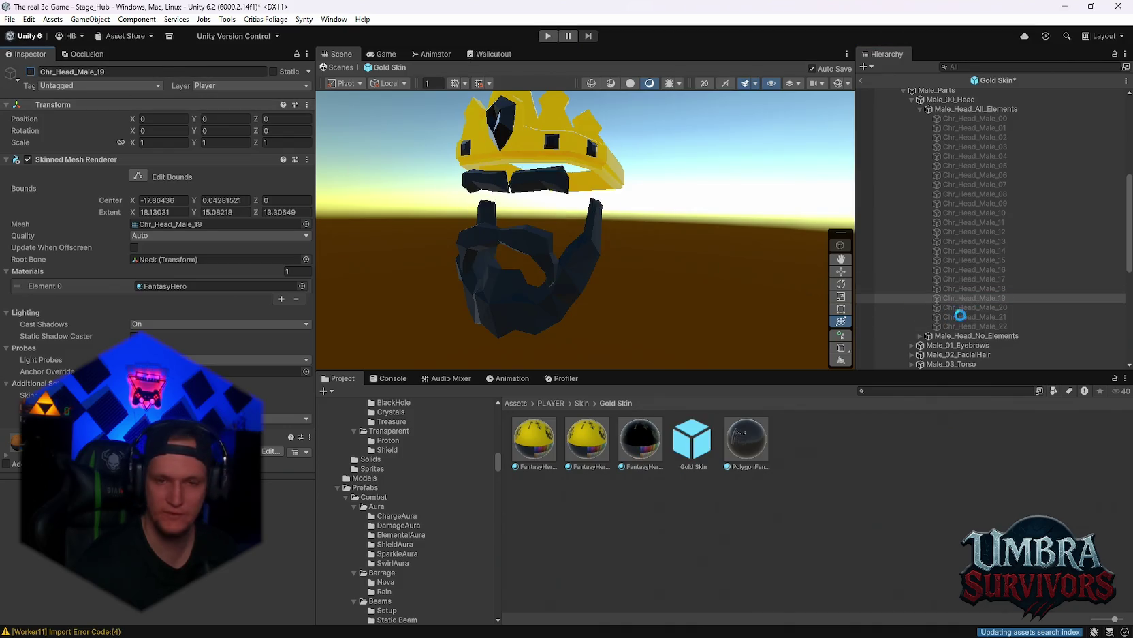
Step: Try Chr_Head_Male_21, then keep Chr_Head_Male_22 enabled and collapse the head variants
{"action": "left_click", "coordinate": [974, 317]}
{"action": "left_click", "coordinate": [31, 72]}
{"action": "left_click", "coordinate": [31, 72]}
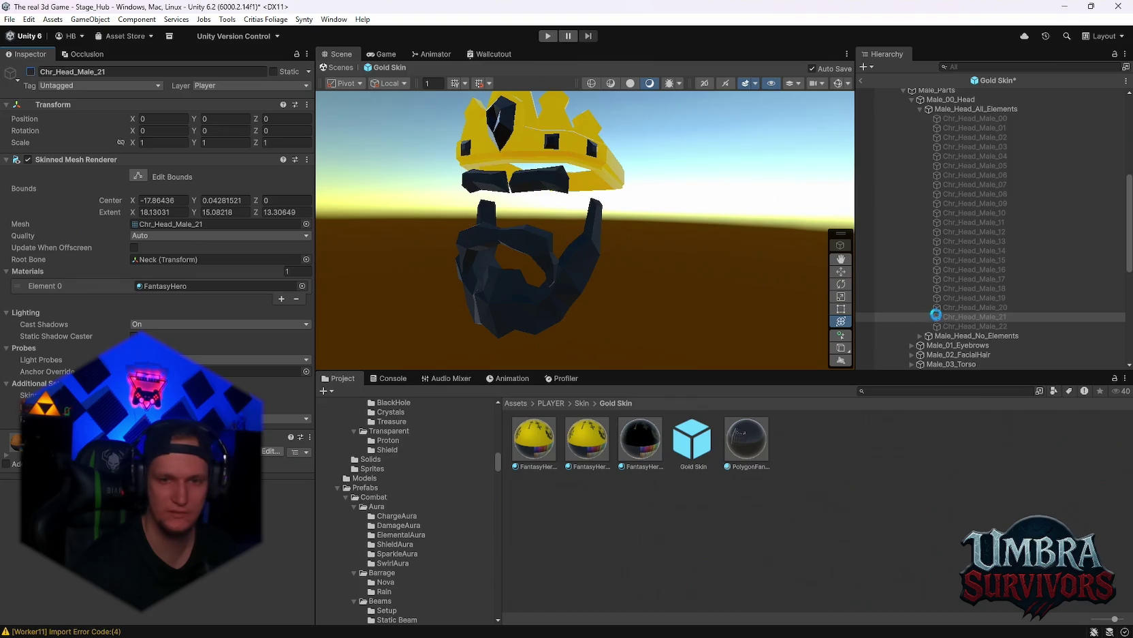
{"action": "left_click", "coordinate": [957, 327]}
{"action": "left_click", "coordinate": [30, 71]}
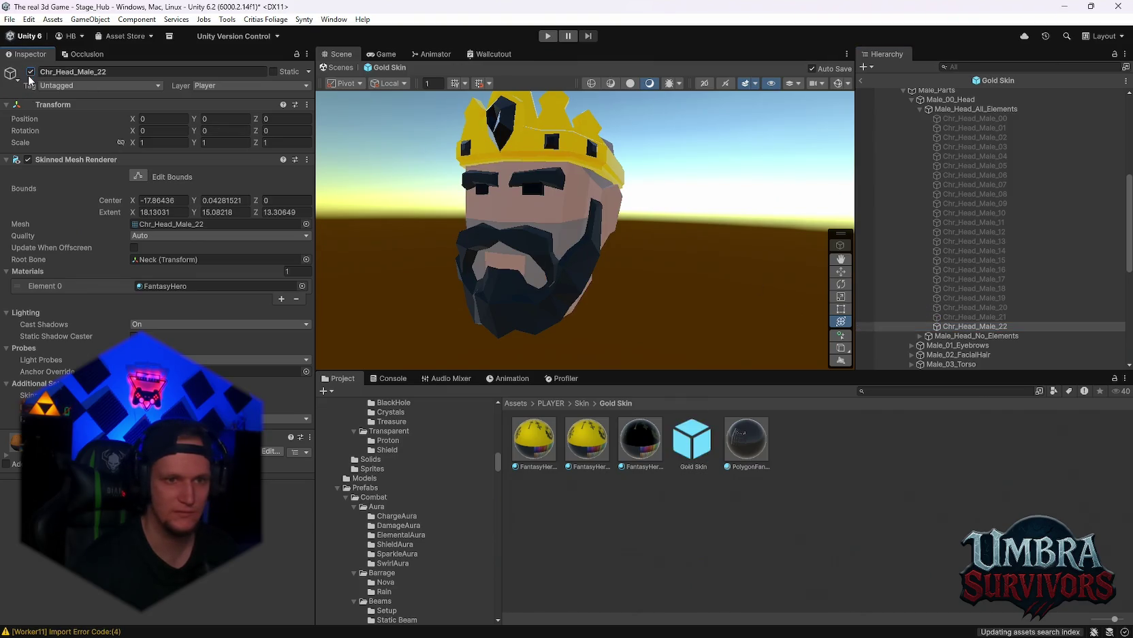
{"action": "scroll", "coordinate": [879, 248], "scroll_direction": "up", "scroll_amount": 3}
{"action": "mouse_move", "coordinate": [783, 238]}
{"action": "left_mouse_down"}
{"action": "mouse_move", "coordinate": [613, 265]}
{"action": "mouse_move", "coordinate": [523, 223]}
{"action": "mouse_move", "coordinate": [566, 212]}
{"action": "left_mouse_up"}
{"action": "scroll", "coordinate": [687, 245], "scroll_direction": "down", "scroll_amount": 3}
{"action": "left_click", "coordinate": [912, 171]}
Step: Select SM_Chr_Attach_King_Crown_01 and frame the crowned bearded head in view
{"action": "mouse_move", "coordinate": [609, 246]}
{"action": "left_mouse_down"}
{"action": "mouse_move", "coordinate": [570, 223]}
{"action": "mouse_move", "coordinate": [538, 249]}
{"action": "left_mouse_up"}
{"action": "scroll", "coordinate": [1022, 323], "scroll_direction": "down", "scroll_amount": 2}
{"action": "scroll", "coordinate": [1021, 323], "scroll_direction": "down", "scroll_amount": 2}
{"action": "double_click", "coordinate": [1020, 345]}
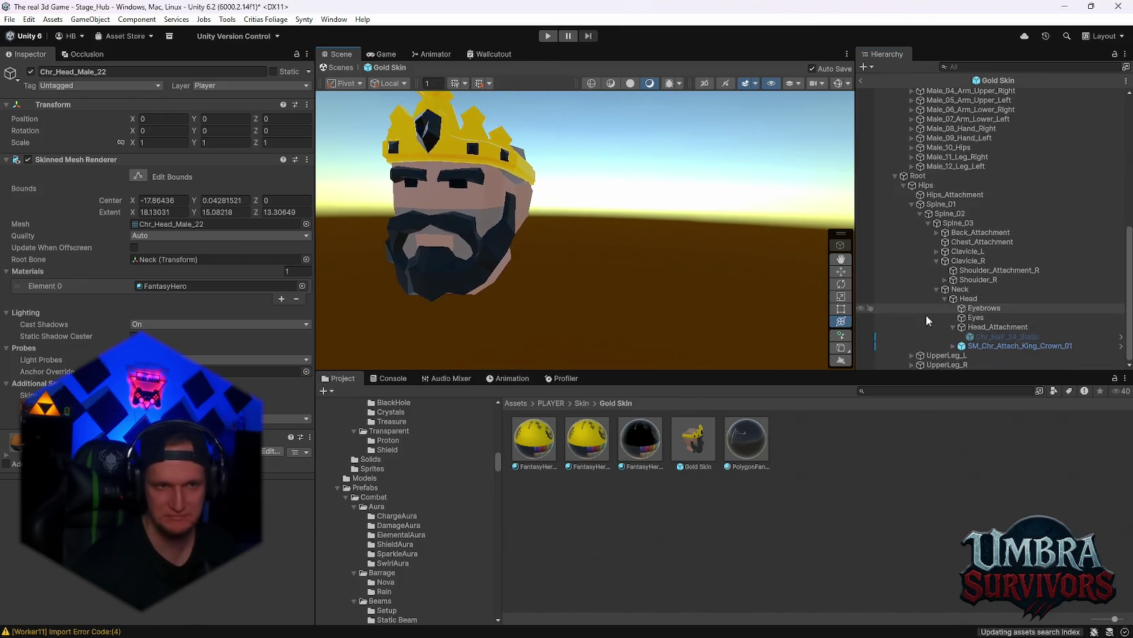
{"action": "key", "text": "f"}
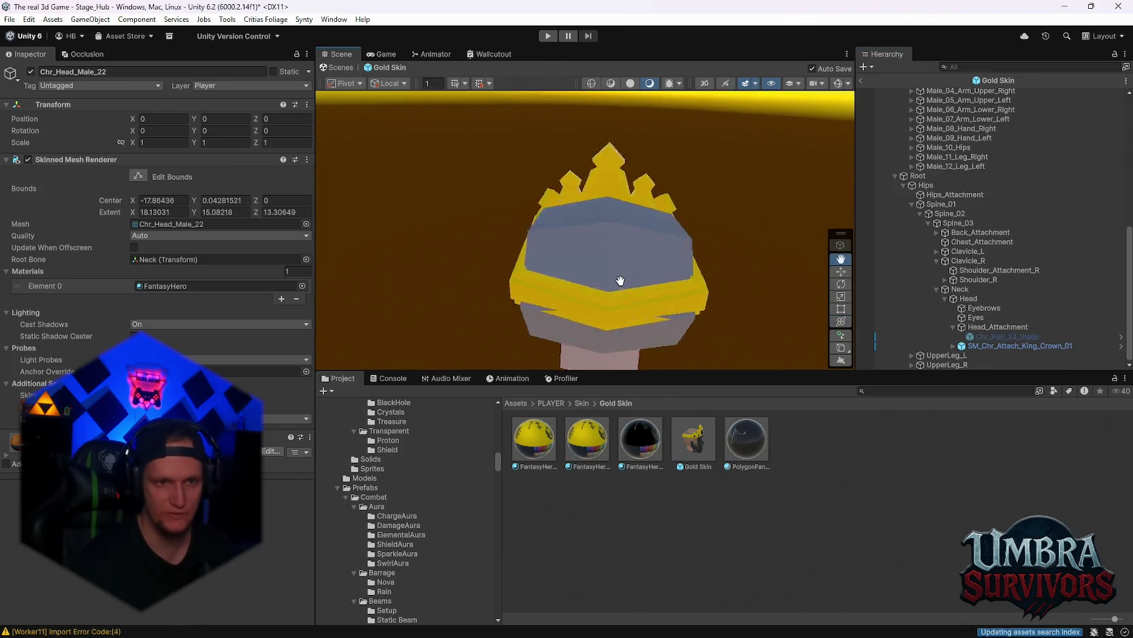
{"action": "mouse_move", "coordinate": [638, 232]}
{"action": "left_mouse_down"}
{"action": "mouse_move", "coordinate": [590, 241]}
{"action": "mouse_move", "coordinate": [808, 215]}
{"action": "mouse_move", "coordinate": [705, 167]}
{"action": "mouse_move", "coordinate": [716, 151]}
{"action": "mouse_move", "coordinate": [708, 180]}
{"action": "mouse_move", "coordinate": [640, 213]}
{"action": "mouse_move", "coordinate": [560, 219]}
{"action": "mouse_move", "coordinate": [703, 202]}
{"action": "mouse_move", "coordinate": [644, 236]}
{"action": "mouse_move", "coordinate": [722, 217]}
{"action": "mouse_move", "coordinate": [599, 225]}
{"action": "mouse_move", "coordinate": [549, 244]}
{"action": "mouse_move", "coordinate": [548, 257]}
{"action": "mouse_move", "coordinate": [626, 270]}
{"action": "mouse_move", "coordinate": [623, 246]}
{"action": "mouse_move", "coordinate": [582, 245]}
{"action": "left_mouse_up"}
{"action": "left_click", "coordinate": [549, 244]}
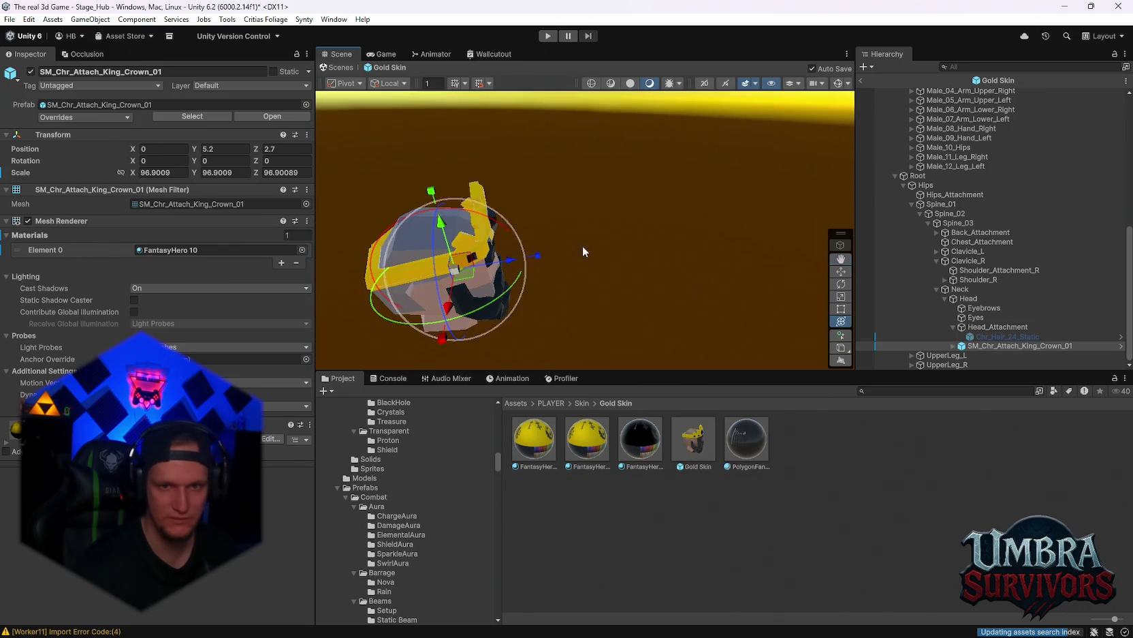
{"action": "scroll", "coordinate": [972, 240], "scroll_direction": "up", "scroll_amount": 2}
{"action": "scroll", "coordinate": [972, 240], "scroll_direction": "up", "scroll_amount": 3}
{"action": "scroll", "coordinate": [966, 204], "scroll_direction": "up", "scroll_amount": 5}
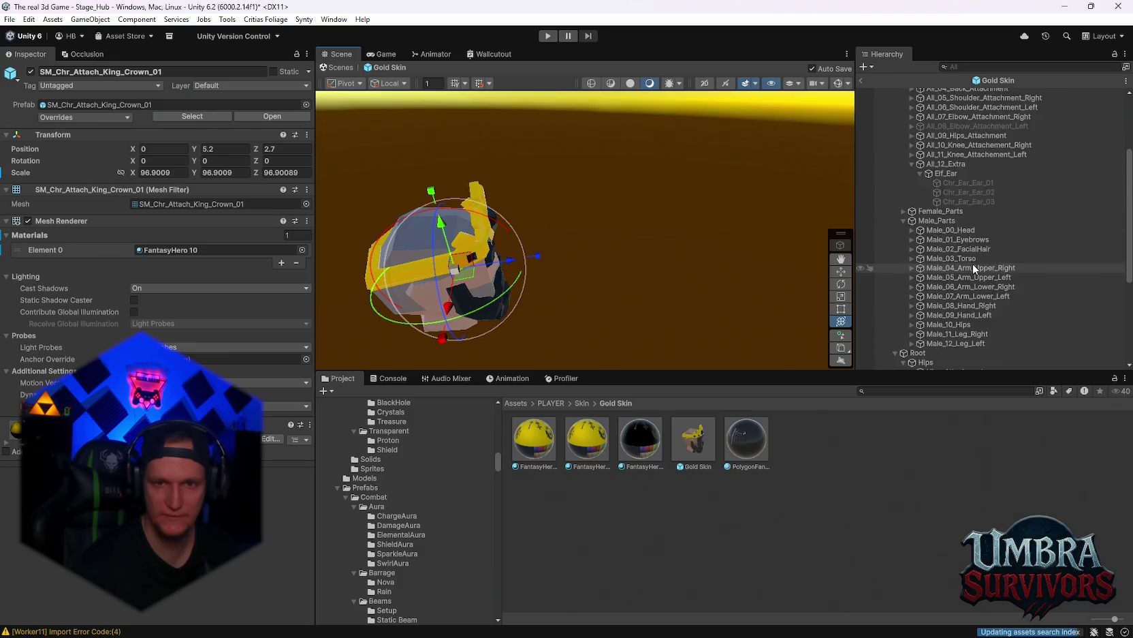
{"action": "scroll", "coordinate": [983, 252], "scroll_direction": "up", "scroll_amount": 3}
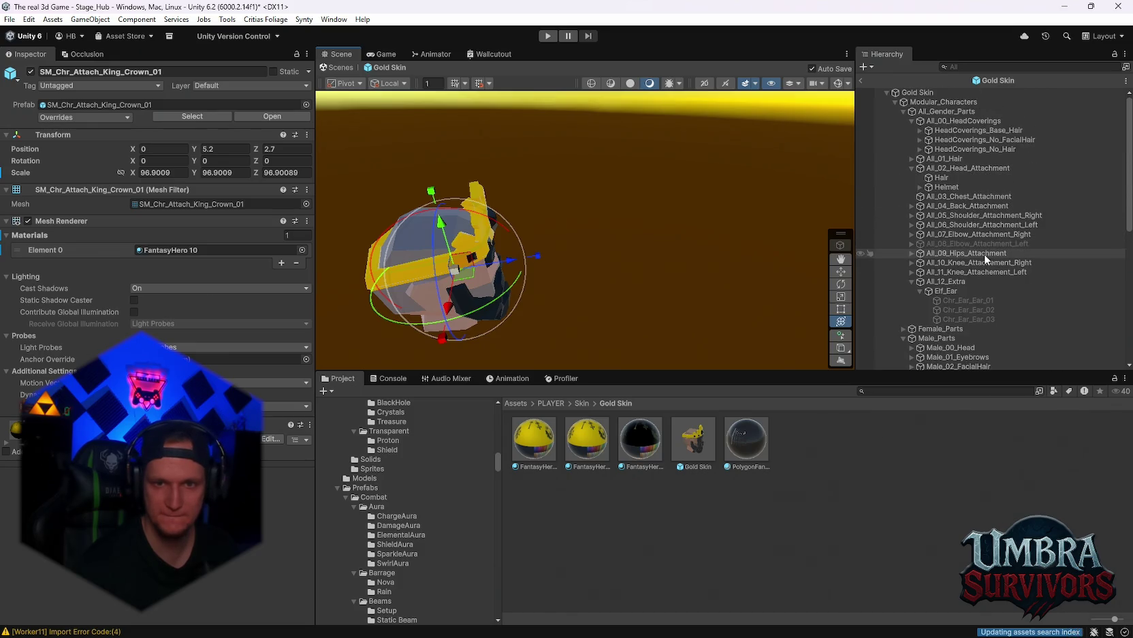
Step: Enable the dark Chr_Hair_02 under All_01_Hair
{"action": "left_click", "coordinate": [911, 158]}
{"action": "left_click", "coordinate": [943, 177]}
{"action": "left_click", "coordinate": [30, 72]}
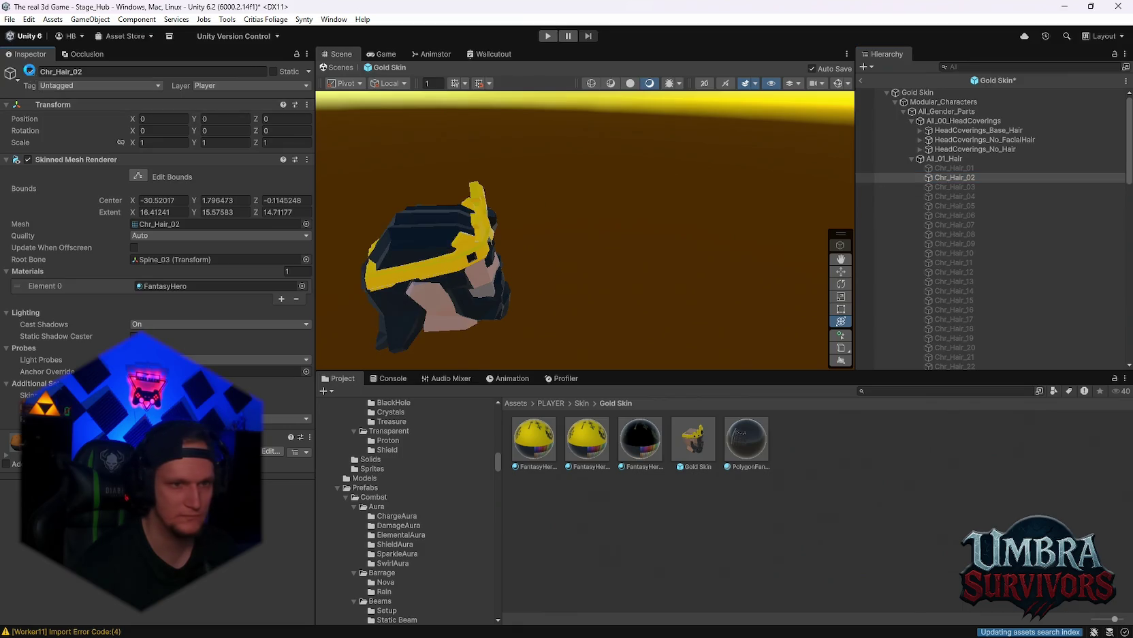
{"action": "mouse_move", "coordinate": [602, 261]}
{"action": "left_mouse_down"}
{"action": "mouse_move", "coordinate": [683, 274]}
{"action": "mouse_move", "coordinate": [531, 175]}
{"action": "mouse_move", "coordinate": [531, 232]}
{"action": "mouse_move", "coordinate": [871, 248]}
{"action": "mouse_move", "coordinate": [722, 243]}
{"action": "mouse_move", "coordinate": [756, 263]}
{"action": "mouse_move", "coordinate": [814, 258]}
{"action": "mouse_move", "coordinate": [772, 209]}
{"action": "mouse_move", "coordinate": [671, 210]}
{"action": "mouse_move", "coordinate": [676, 296]}
{"action": "mouse_move", "coordinate": [700, 263]}
{"action": "mouse_move", "coordinate": [691, 287]}
{"action": "mouse_move", "coordinate": [531, 266]}
{"action": "mouse_move", "coordinate": [767, 274]}
{"action": "mouse_move", "coordinate": [575, 308]}
{"action": "mouse_move", "coordinate": [597, 325]}
{"action": "mouse_move", "coordinate": [609, 289]}
{"action": "left_mouse_up"}
Step: Move the gold crown to Z 2.2 and scale it to 99.47 with the gizmo
{"action": "left_click", "coordinate": [574, 308]}
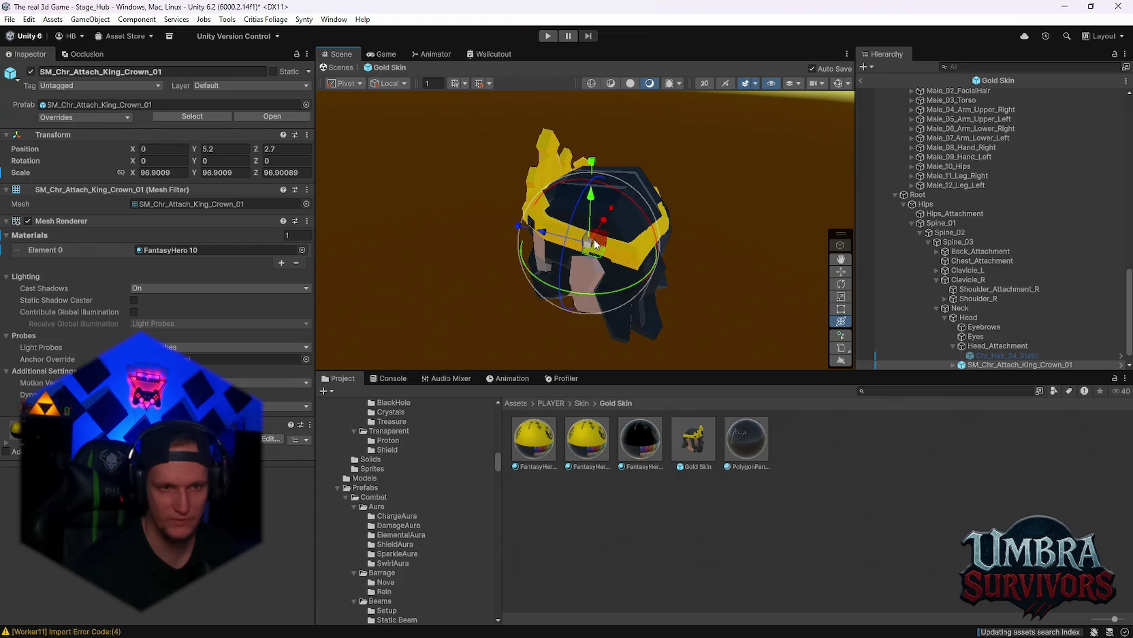
{"action": "left_click_drag", "start_coordinate": [588, 241], "coordinate": [591, 238]}
{"action": "mouse_move", "coordinate": [722, 218]}
{"action": "left_mouse_down"}
{"action": "mouse_move", "coordinate": [744, 208]}
{"action": "mouse_move", "coordinate": [733, 237]}
{"action": "mouse_move", "coordinate": [517, 272]}
{"action": "mouse_move", "coordinate": [664, 285]}
{"action": "mouse_move", "coordinate": [708, 257]}
{"action": "mouse_move", "coordinate": [554, 300]}
{"action": "mouse_move", "coordinate": [561, 284]}
{"action": "mouse_move", "coordinate": [670, 306]}
{"action": "mouse_move", "coordinate": [737, 255]}
{"action": "mouse_move", "coordinate": [724, 262]}
{"action": "mouse_move", "coordinate": [625, 174]}
{"action": "mouse_move", "coordinate": [635, 208]}
{"action": "mouse_move", "coordinate": [553, 208]}
{"action": "left_mouse_up"}
{"action": "scroll", "coordinate": [724, 263], "scroll_direction": "up", "scroll_amount": 5}
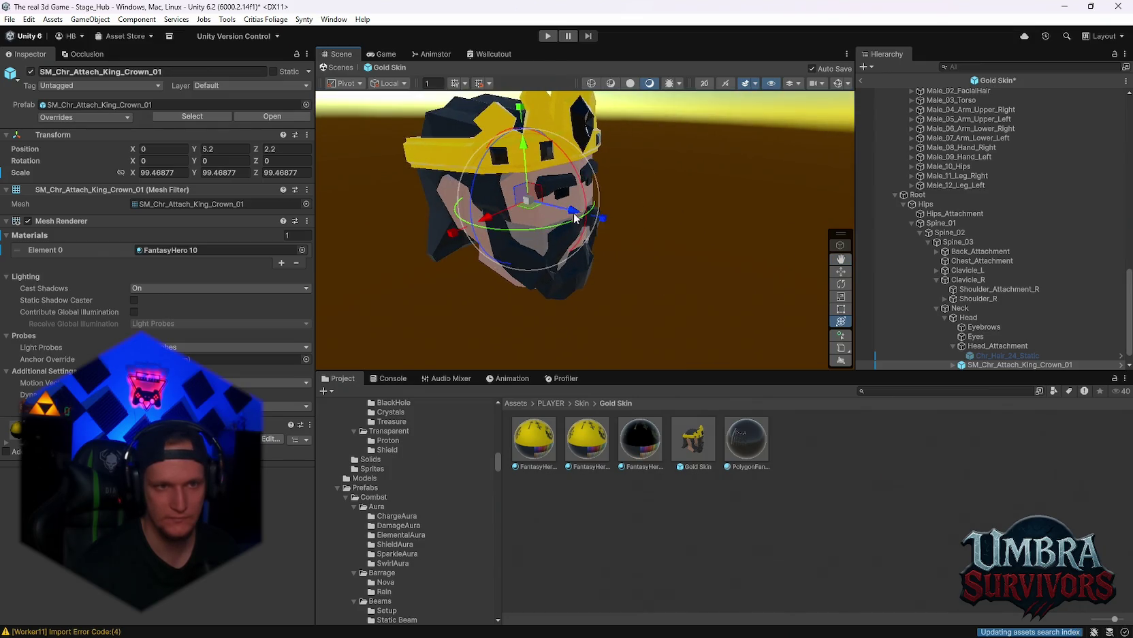
{"action": "mouse_move", "coordinate": [625, 165]}
{"action": "left_mouse_down"}
{"action": "mouse_move", "coordinate": [736, 252]}
{"action": "mouse_move", "coordinate": [655, 245]}
{"action": "mouse_move", "coordinate": [430, 141]}
{"action": "left_mouse_up"}
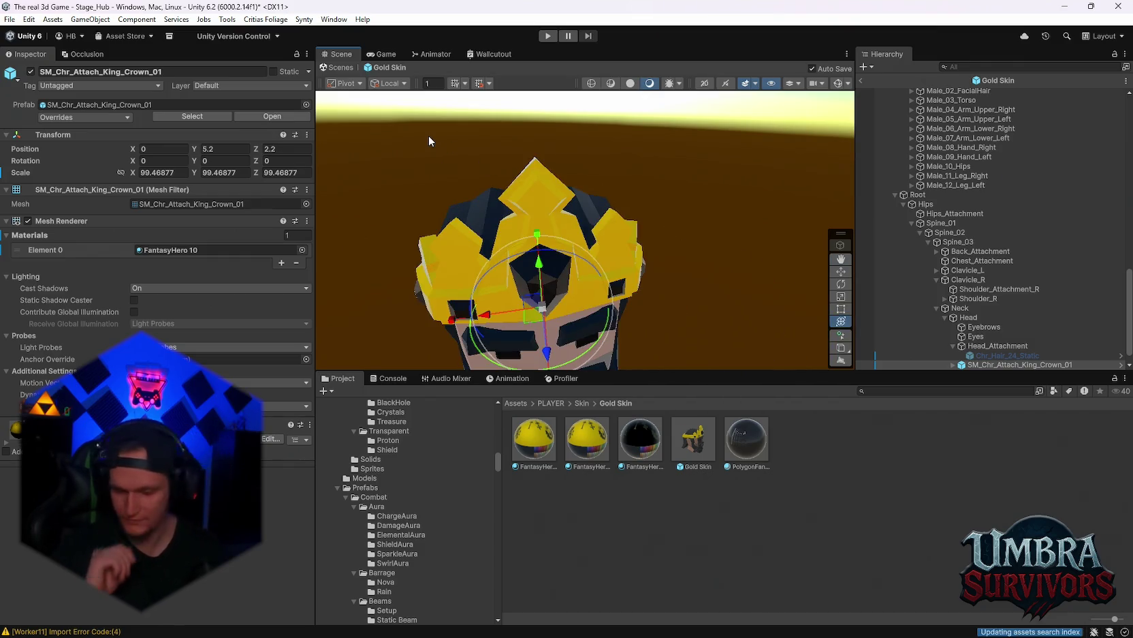
{"action": "left_click_drag", "start_coordinate": [457, 191], "coordinate": [725, 186]}
{"action": "left_click", "coordinate": [726, 186]}
{"action": "scroll", "coordinate": [726, 186], "scroll_direction": "down", "scroll_amount": 2}
{"action": "mouse_move", "coordinate": [591, 181]}
{"action": "left_mouse_down"}
{"action": "mouse_move", "coordinate": [716, 212]}
{"action": "mouse_move", "coordinate": [695, 263]}
{"action": "left_mouse_up"}
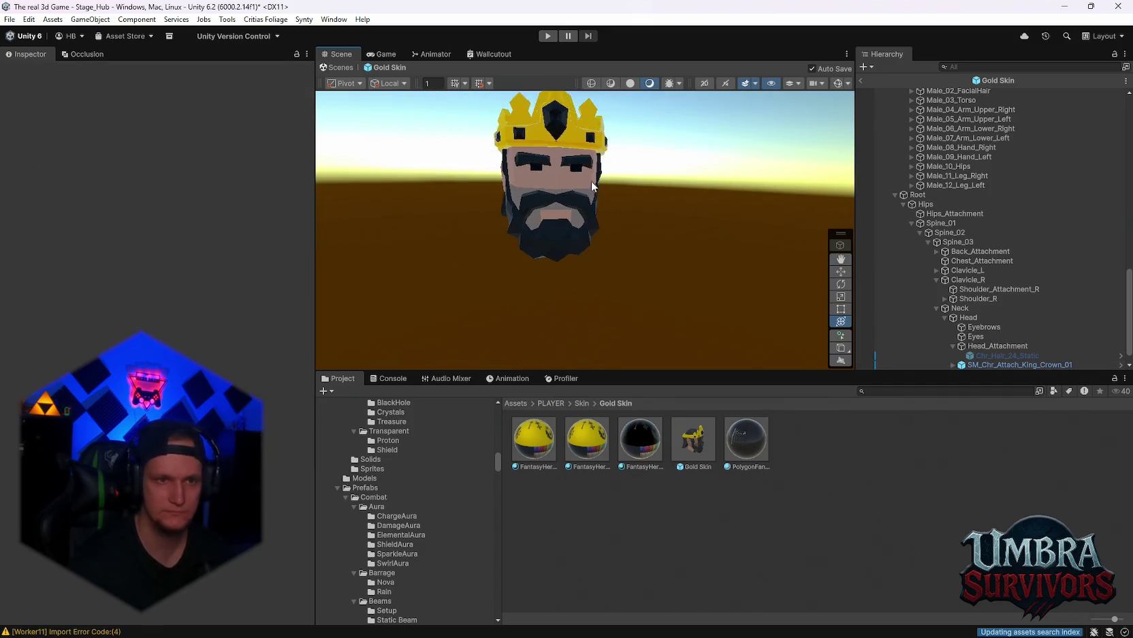
{"action": "scroll", "coordinate": [954, 300], "scroll_direction": "down", "scroll_amount": 1}
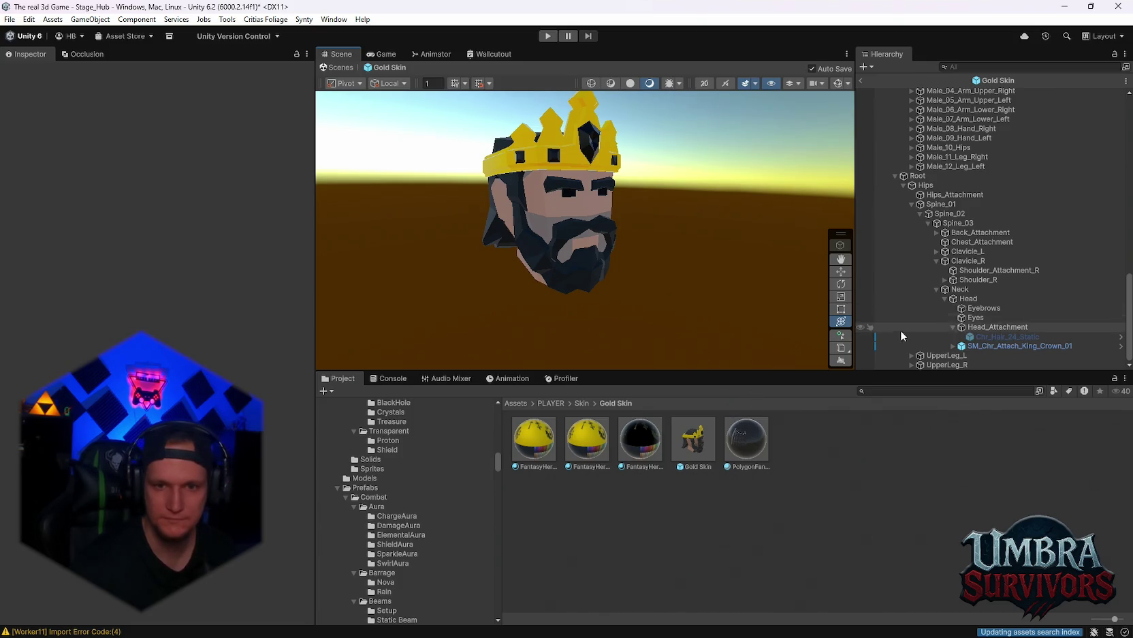
Step: Collapse the hair variants group and expand the Male_03_Torso group in the Hierarchy
{"action": "scroll", "coordinate": [953, 307], "scroll_direction": "up", "scroll_amount": 10}
{"action": "scroll", "coordinate": [968, 282], "scroll_direction": "up", "scroll_amount": 10}
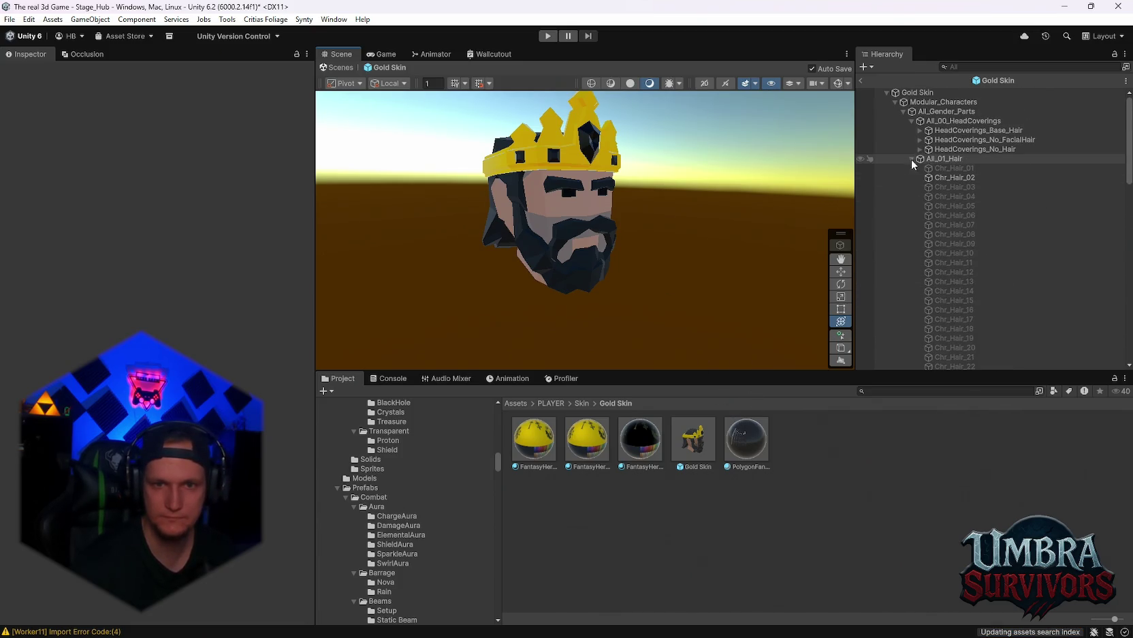
{"action": "left_click", "coordinate": [912, 159]}
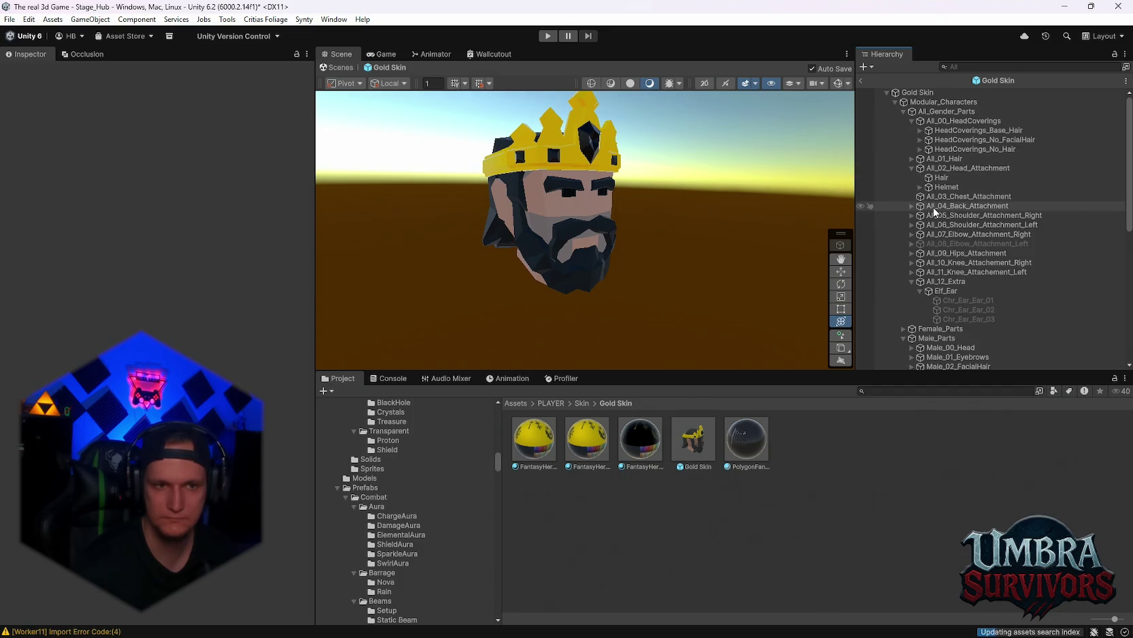
{"action": "scroll", "coordinate": [953, 255], "scroll_direction": "down", "scroll_amount": 5}
{"action": "scroll", "coordinate": [947, 265], "scroll_direction": "down", "scroll_amount": 3}
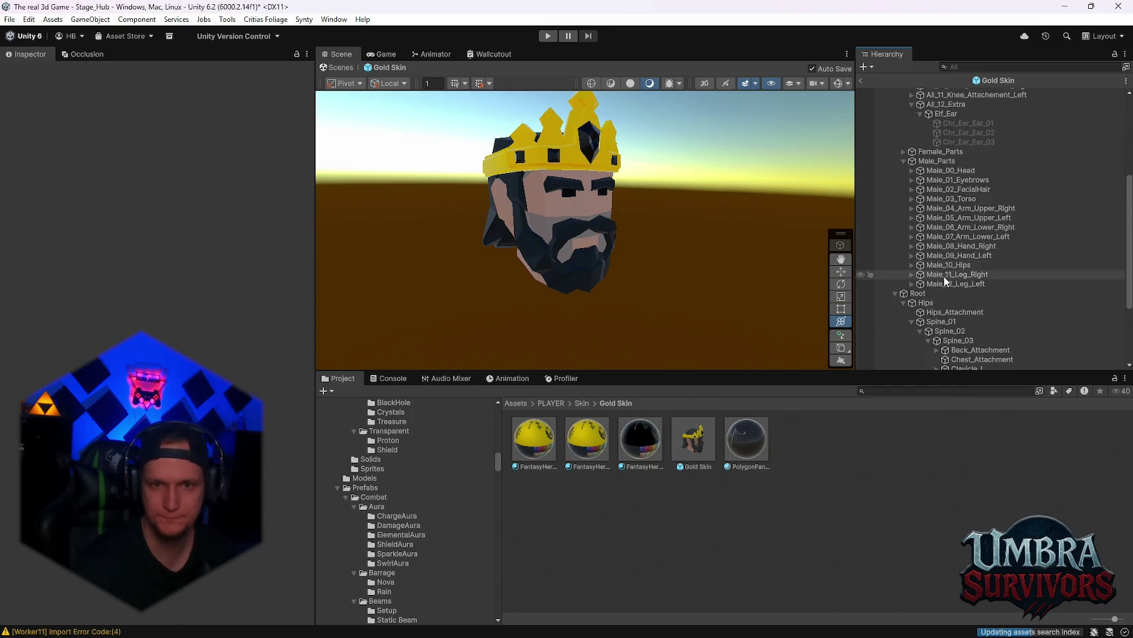
{"action": "left_click", "coordinate": [911, 199]}
Step: Preview Chr_Torso_Male_00 with the skin material applied, then hide it again
{"action": "left_click", "coordinate": [961, 208]}
{"action": "left_click", "coordinate": [30, 71]}
{"action": "mouse_move", "coordinate": [674, 248]}
{"action": "left_mouse_down"}
{"action": "mouse_move", "coordinate": [635, 225]}
{"action": "mouse_move", "coordinate": [646, 186]}
{"action": "mouse_move", "coordinate": [646, 241]}
{"action": "left_mouse_up"}
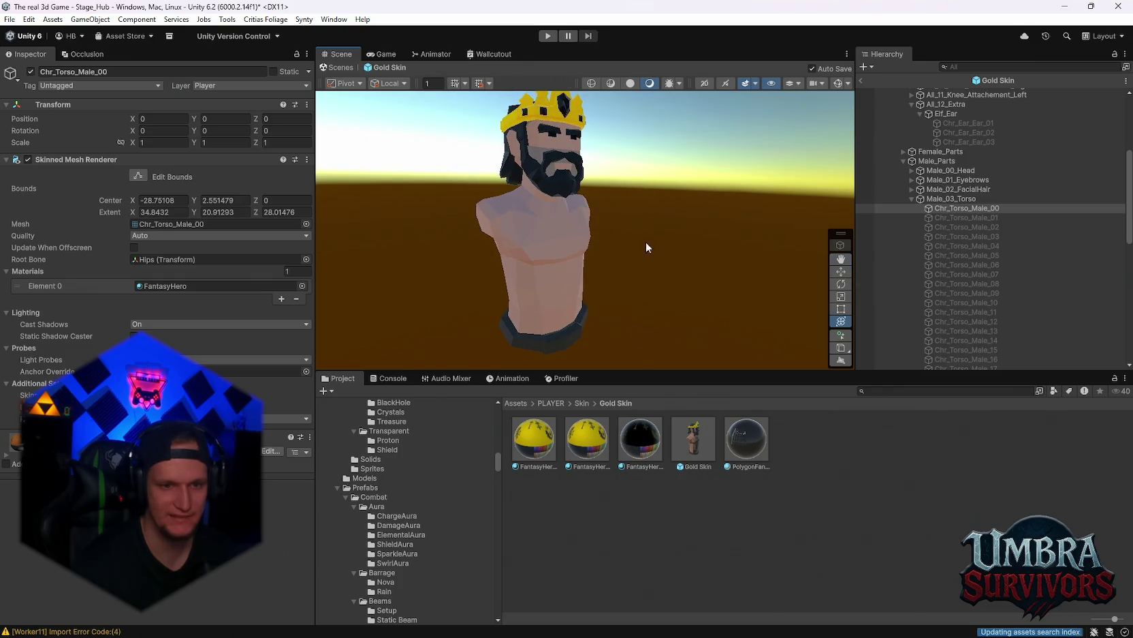
{"action": "left_click_drag", "start_coordinate": [593, 334], "coordinate": [571, 267]}
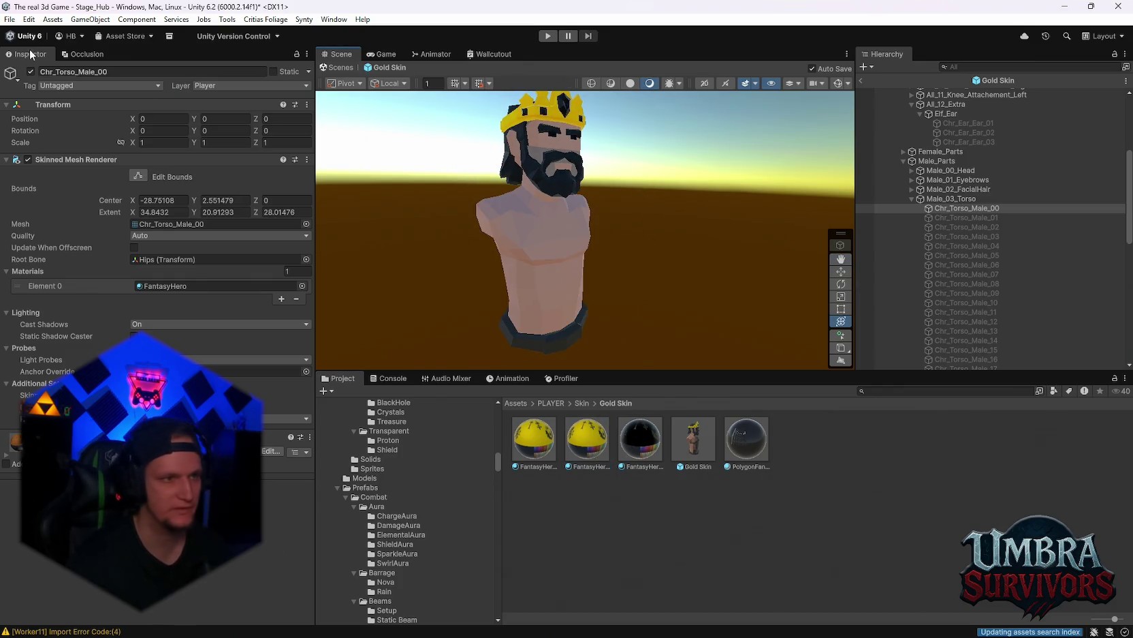
{"action": "left_click", "coordinate": [31, 71]}
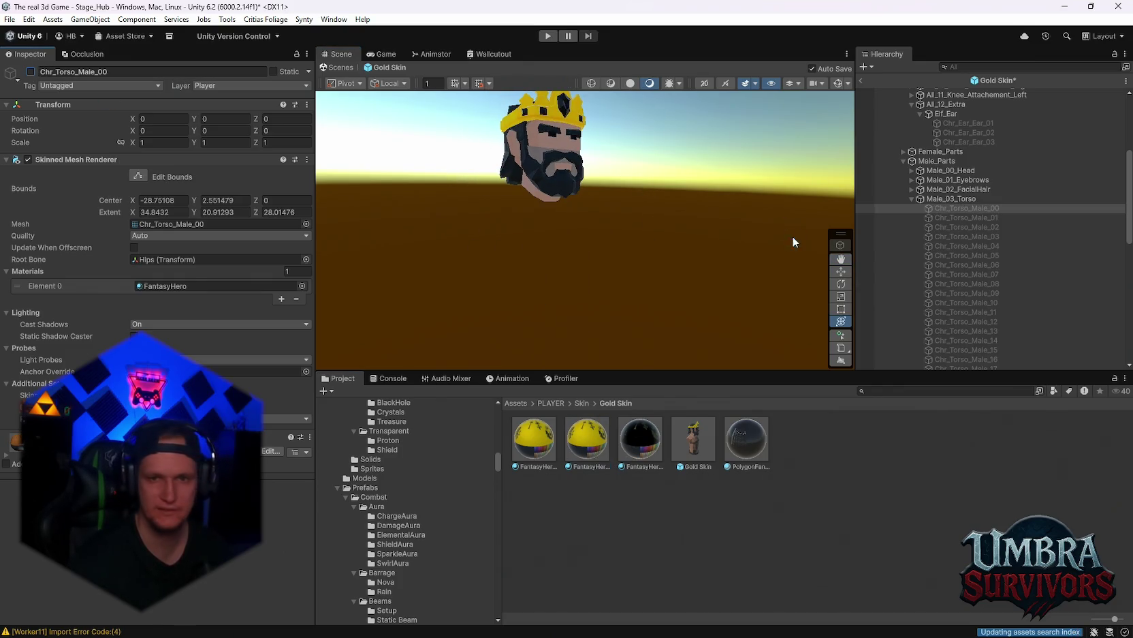
Step: Briefly show and hide torso variants Chr_Torso_Male_01 and Chr_Torso_Male_02
{"action": "left_click", "coordinate": [982, 218]}
{"action": "left_click", "coordinate": [30, 71]}
{"action": "left_click", "coordinate": [30, 71]}
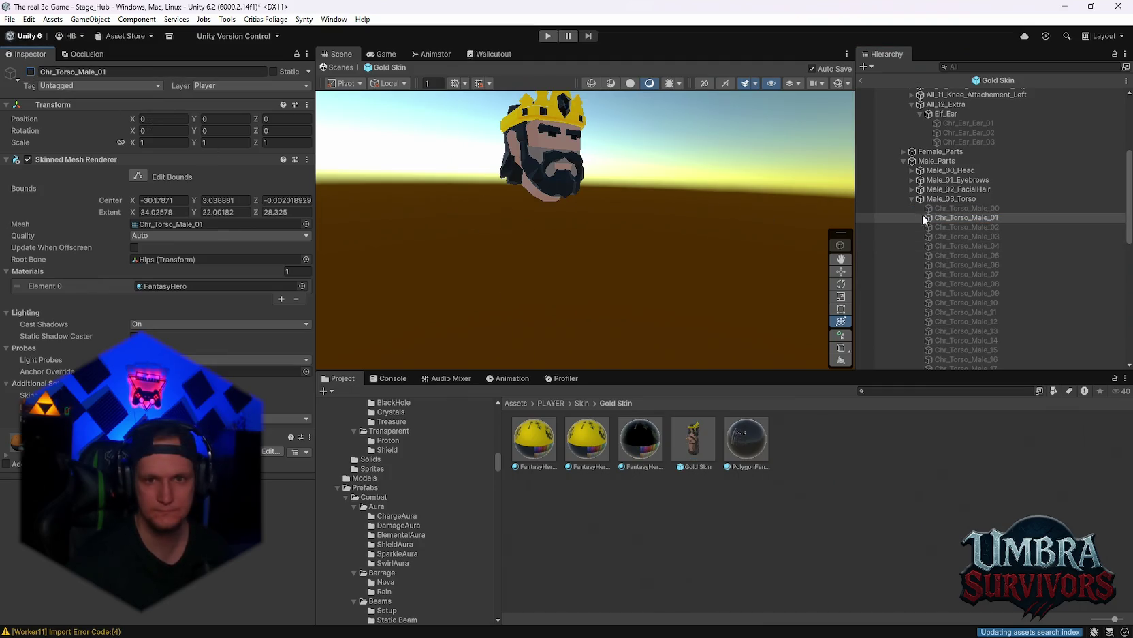
{"action": "left_click", "coordinate": [943, 226]}
{"action": "left_click", "coordinate": [31, 71]}
{"action": "left_click", "coordinate": [31, 70]}
Step: Preview Chr_Torso_Male_03 with the FantasyHero 10 material, then hide it
{"action": "left_click", "coordinate": [947, 236]}
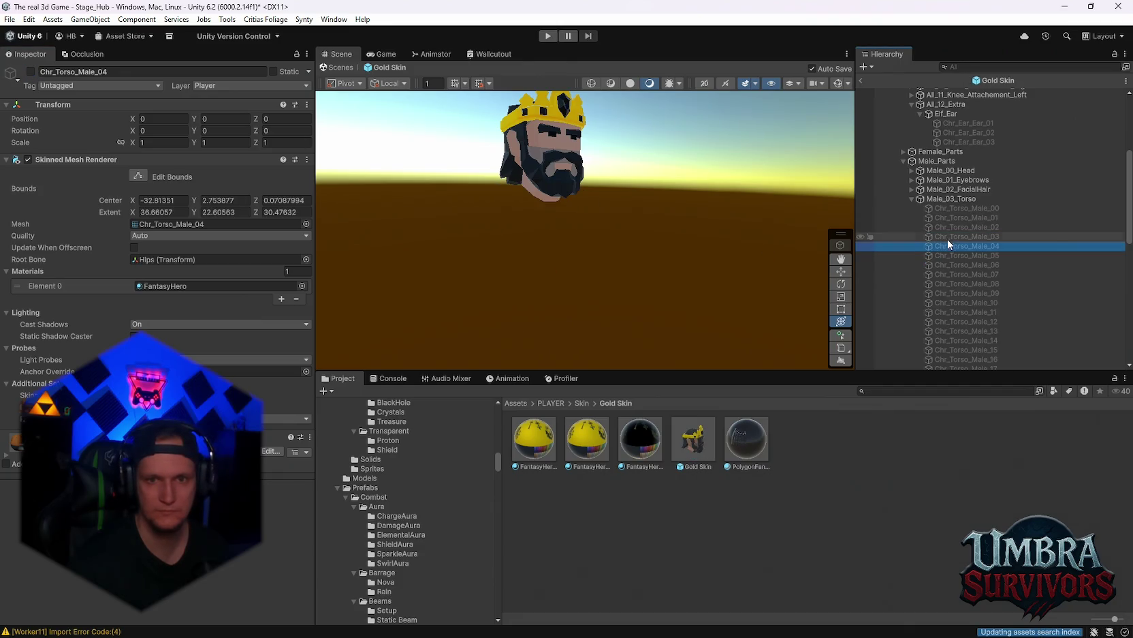
{"action": "left_click", "coordinate": [31, 72]}
{"action": "mouse_move", "coordinate": [601, 446]}
{"action": "left_mouse_down"}
{"action": "mouse_move", "coordinate": [541, 266]}
{"action": "mouse_move", "coordinate": [654, 286]}
{"action": "left_mouse_up"}
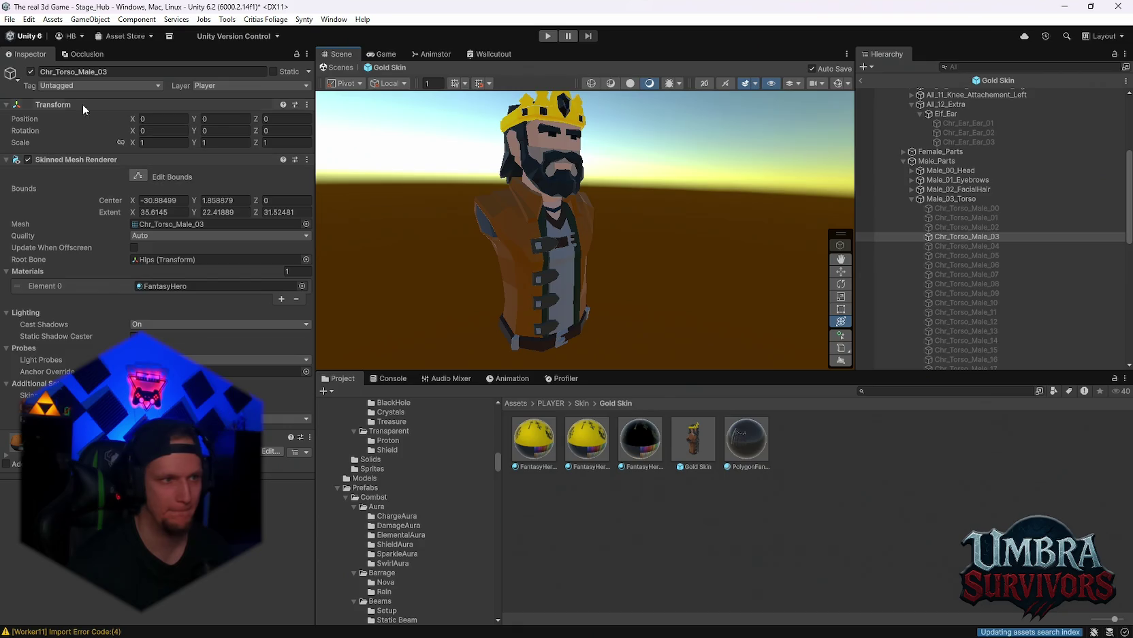
{"action": "left_click", "coordinate": [30, 71]}
Step: Briefly show and hide torso variants Chr_Torso_Male_04 and Chr_Torso_Male_05
{"action": "left_click", "coordinate": [971, 245]}
{"action": "left_click", "coordinate": [31, 72]}
{"action": "left_click", "coordinate": [30, 71]}
{"action": "left_click", "coordinate": [894, 256]}
{"action": "left_click", "coordinate": [30, 71]}
{"action": "left_click", "coordinate": [31, 71]}
Step: Select Chr_Torso_Male_06 and frame it in view, ending on the scale tool
{"action": "left_click", "coordinate": [954, 265]}
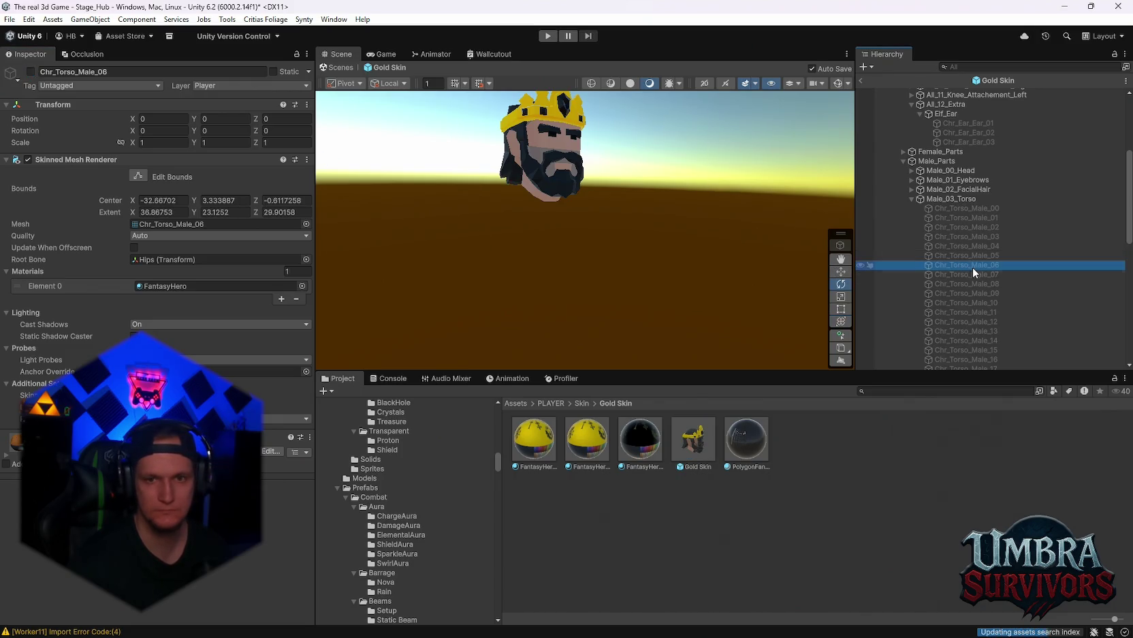
{"action": "key", "text": "f"}
{"action": "key", "text": "e"}
{"action": "key", "text": "q"}
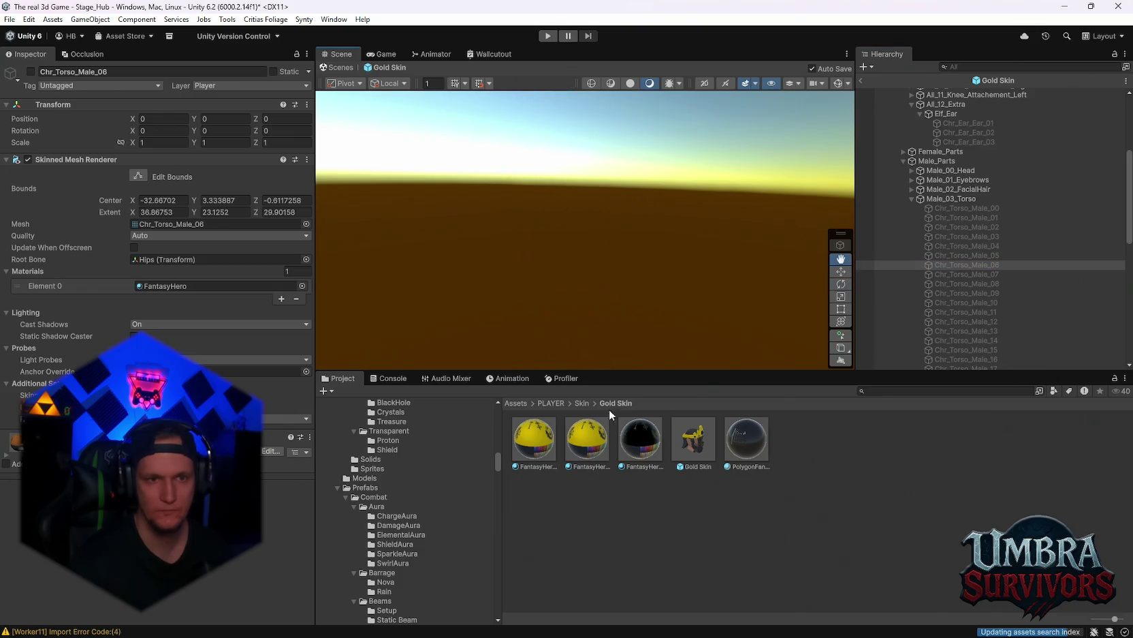
{"action": "scroll", "coordinate": [606, 245], "scroll_direction": "down", "scroll_amount": 3}
{"action": "left_click", "coordinate": [964, 265]}
{"action": "key", "text": "q"}
{"action": "key", "text": "e"}
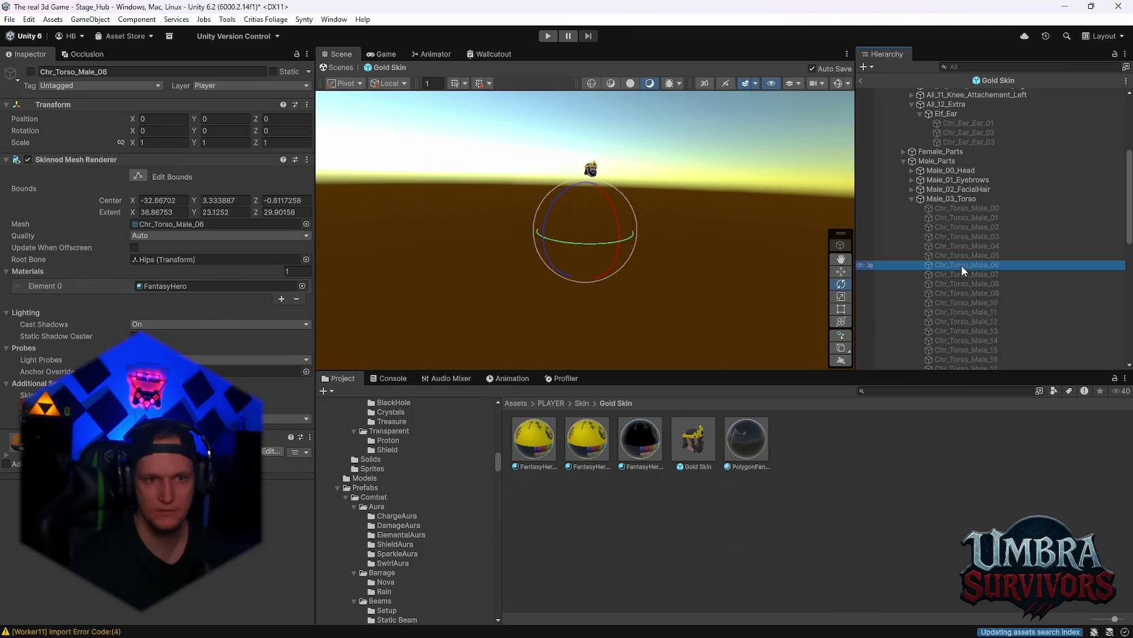
{"action": "key", "text": "r"}
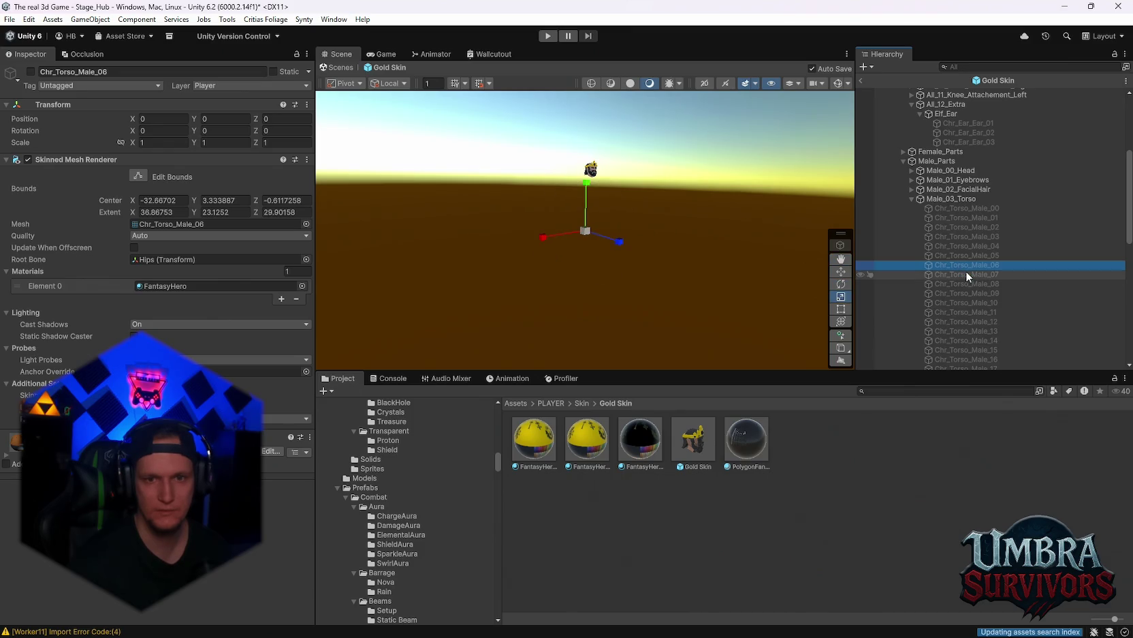
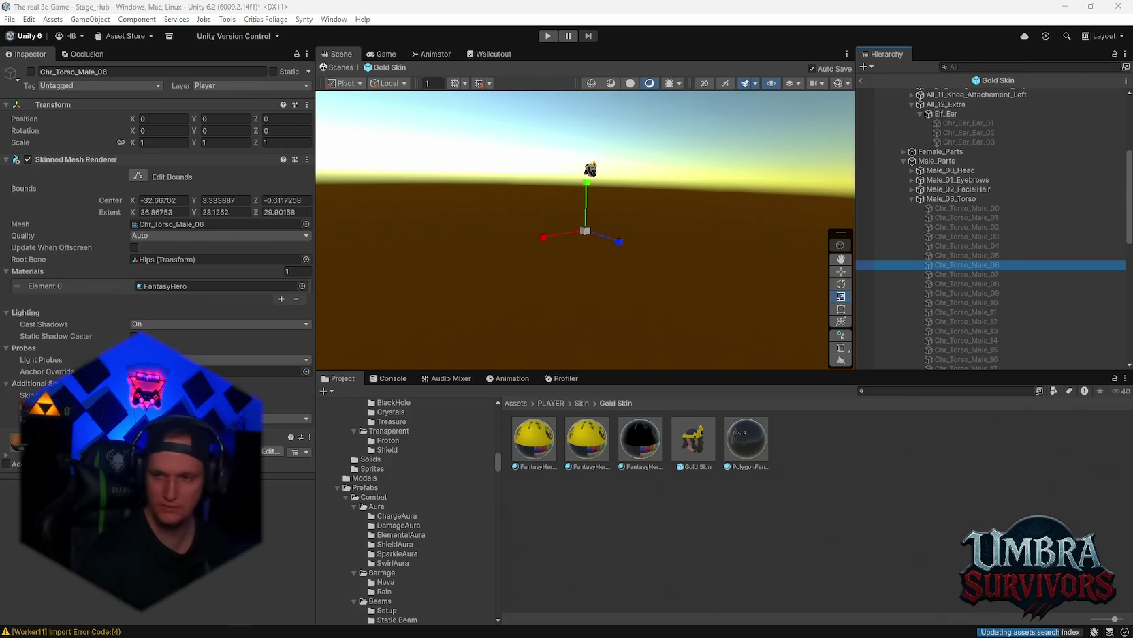
Step: Preview torso variants Chr_Torso_Male_06 through 09 on the Gold Skin character, hiding each again
{"action": "left_click_drag", "start_coordinate": [557, 181], "coordinate": [622, 233]}
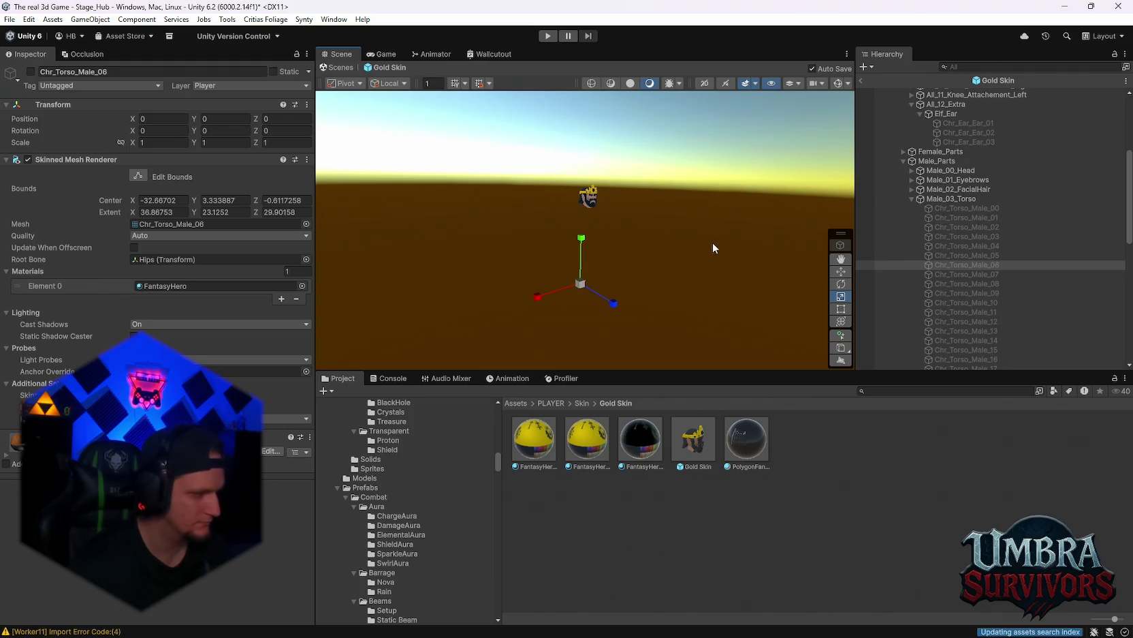
{"action": "mouse_move", "coordinate": [613, 211]}
{"action": "left_mouse_down"}
{"action": "mouse_move", "coordinate": [588, 195]}
{"action": "mouse_move", "coordinate": [606, 233]}
{"action": "left_mouse_up"}
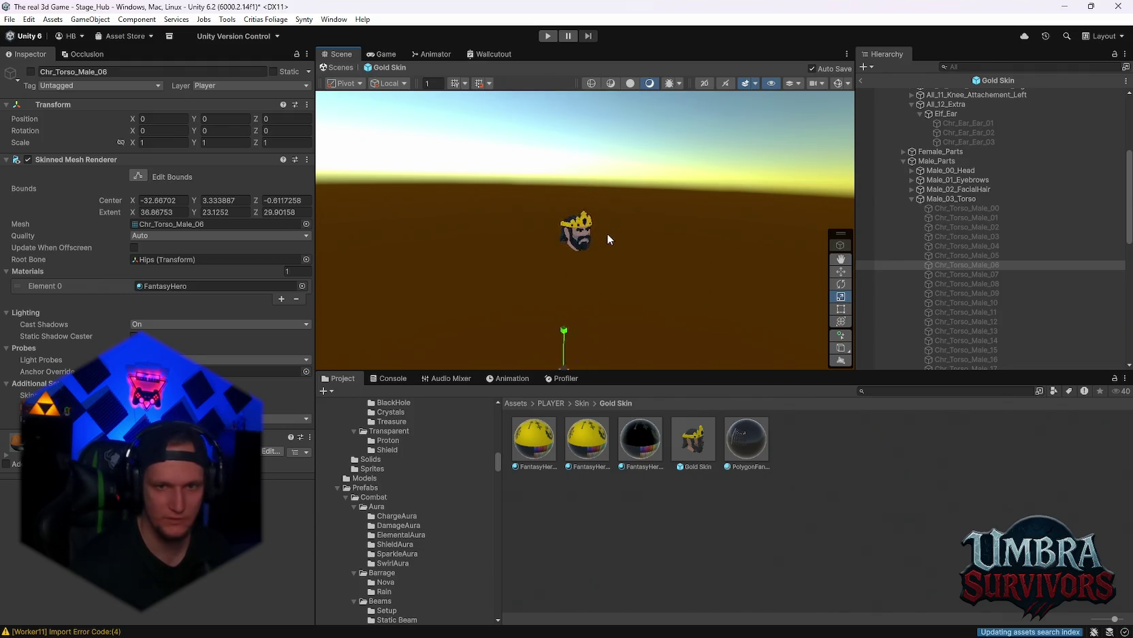
{"action": "left_click", "coordinate": [30, 72]}
{"action": "left_click", "coordinate": [30, 71]}
{"action": "scroll", "coordinate": [635, 258], "scroll_direction": "up", "scroll_amount": 3}
{"action": "left_click", "coordinate": [917, 278]}
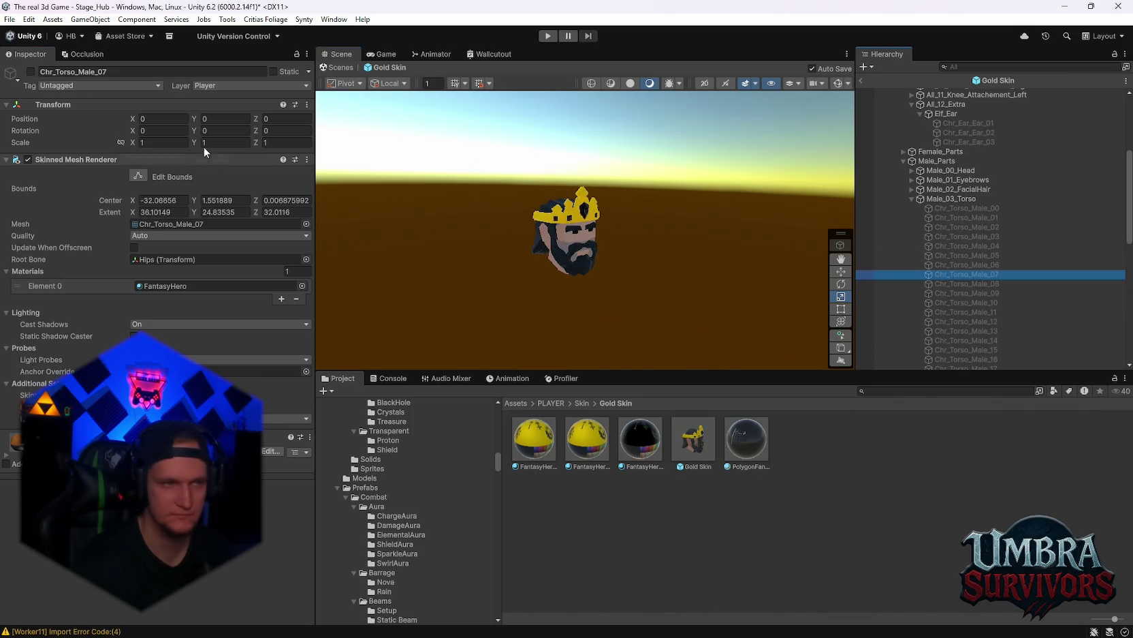
{"action": "left_click", "coordinate": [30, 72]}
{"action": "left_click", "coordinate": [30, 71]}
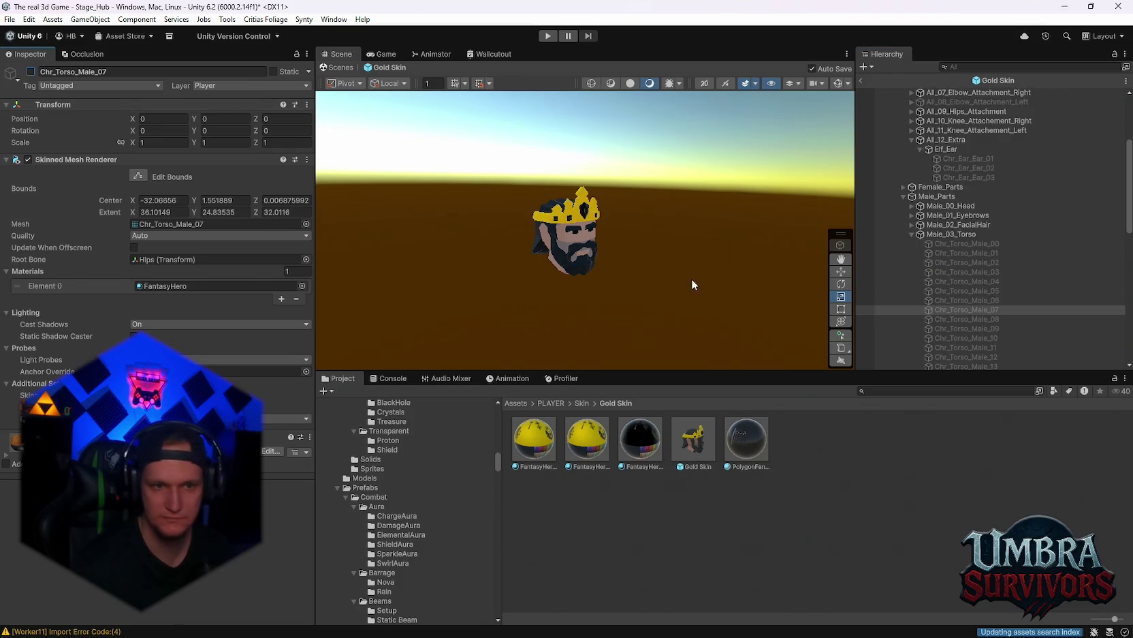
{"action": "scroll", "coordinate": [691, 280], "scroll_direction": "up", "scroll_amount": 1}
{"action": "left_click", "coordinate": [947, 319]}
{"action": "left_click", "coordinate": [30, 72]}
{"action": "left_click", "coordinate": [30, 71]}
{"action": "left_click", "coordinate": [962, 328]}
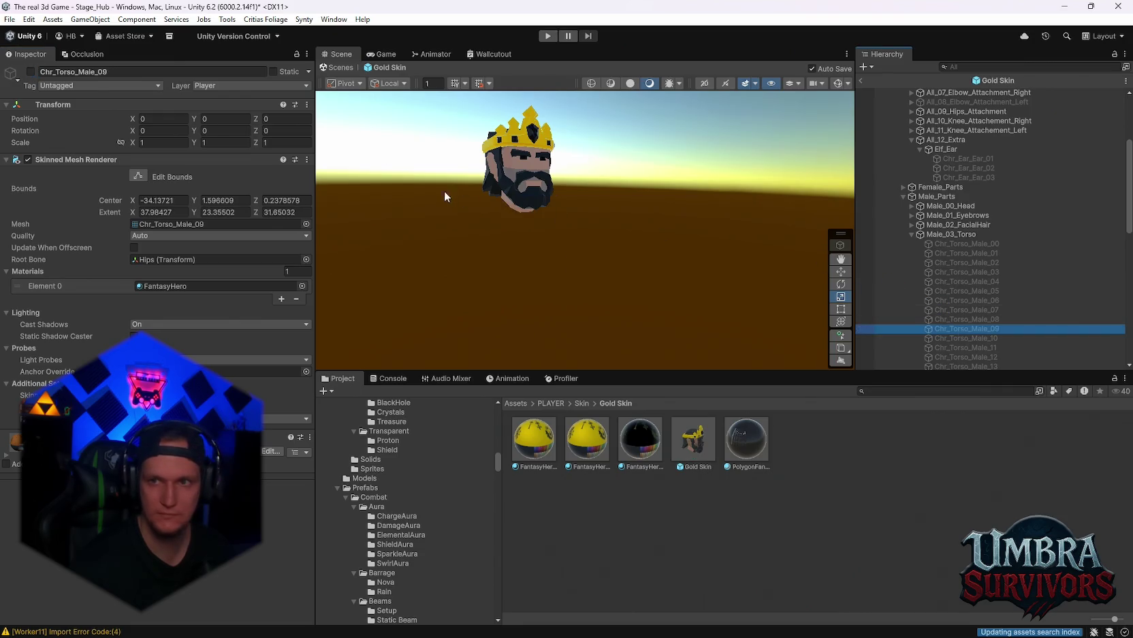
{"action": "left_click", "coordinate": [30, 71]}
{"action": "left_click", "coordinate": [30, 71]}
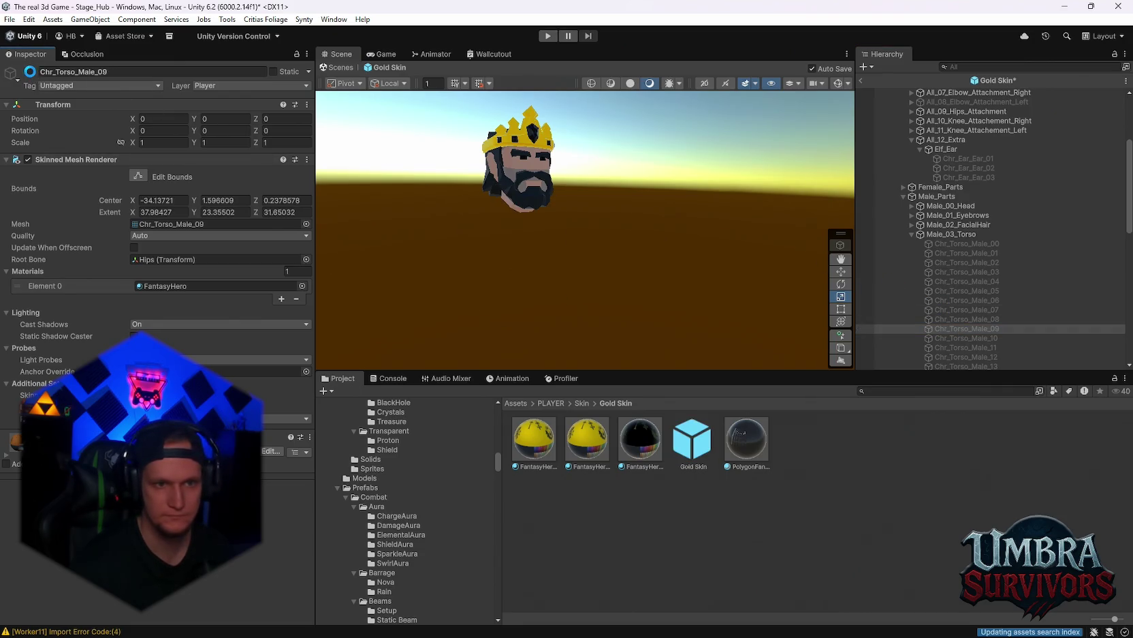
Step: Preview torsos 10 to 12, then give Chr_Torso_Male_13 the gold FantasyHero 10 material
{"action": "left_click", "coordinate": [980, 336]}
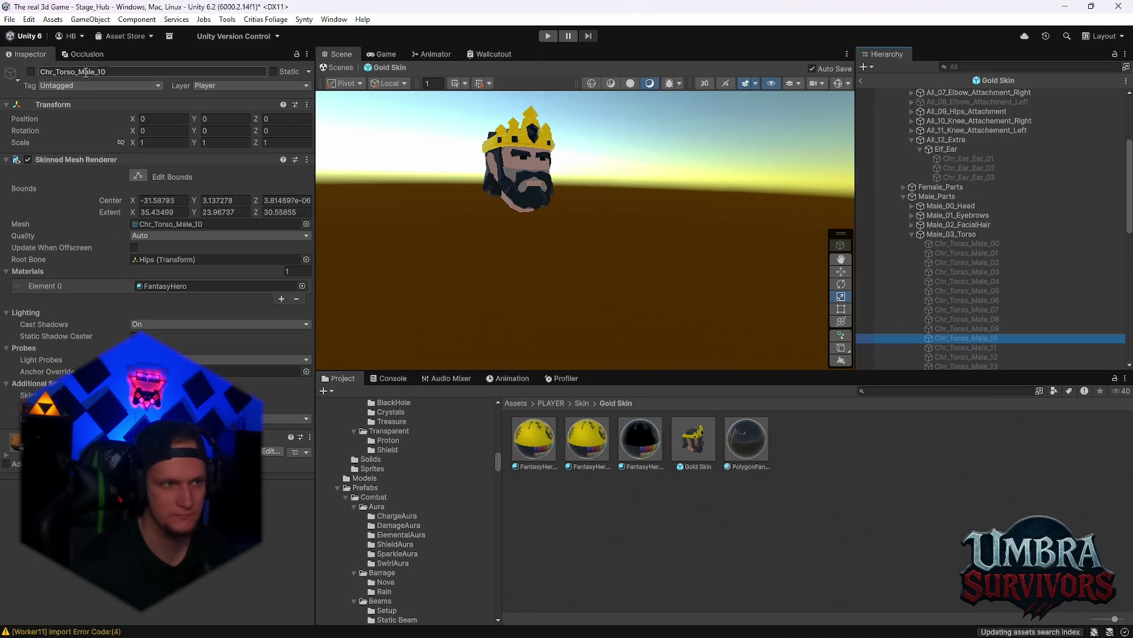
{"action": "left_click", "coordinate": [30, 71]}
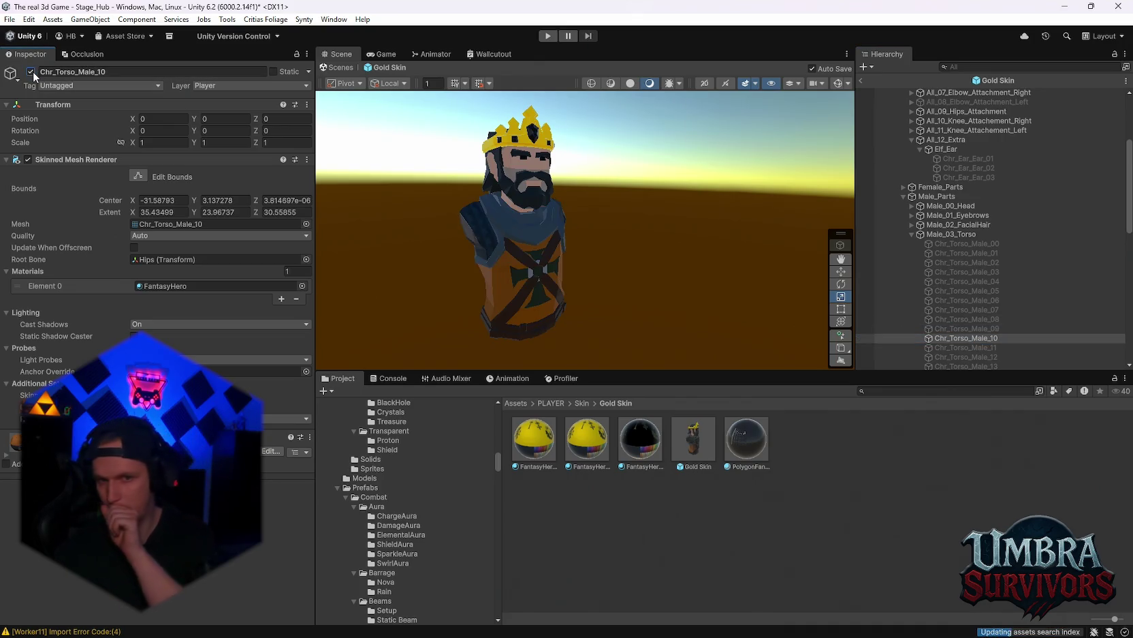
{"action": "left_click", "coordinate": [31, 72]}
{"action": "left_click", "coordinate": [946, 348]}
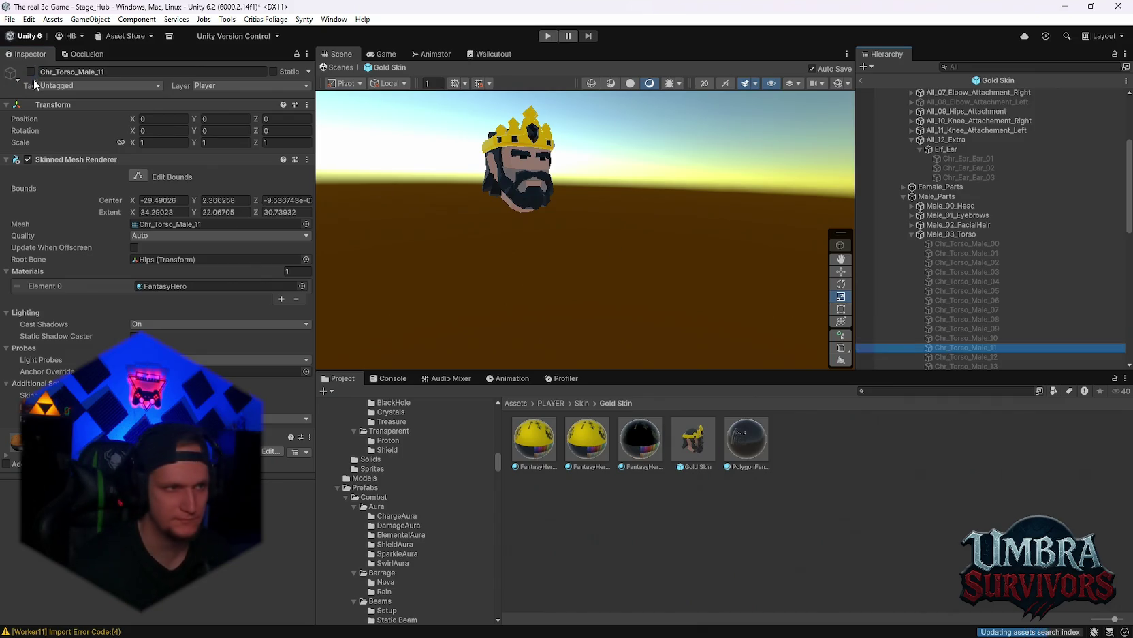
{"action": "left_click", "coordinate": [30, 71]}
{"action": "left_click_drag", "start_coordinate": [509, 269], "coordinate": [518, 268]}
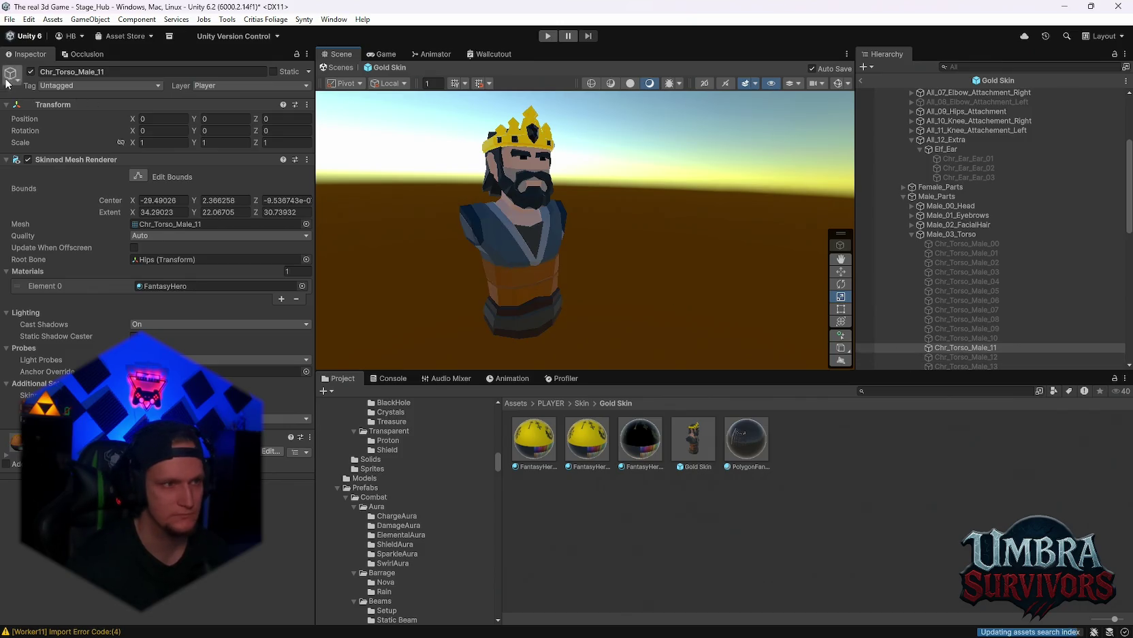
{"action": "left_click", "coordinate": [31, 72]}
{"action": "scroll", "coordinate": [981, 313], "scroll_direction": "down", "scroll_amount": 3}
{"action": "left_click", "coordinate": [967, 286]}
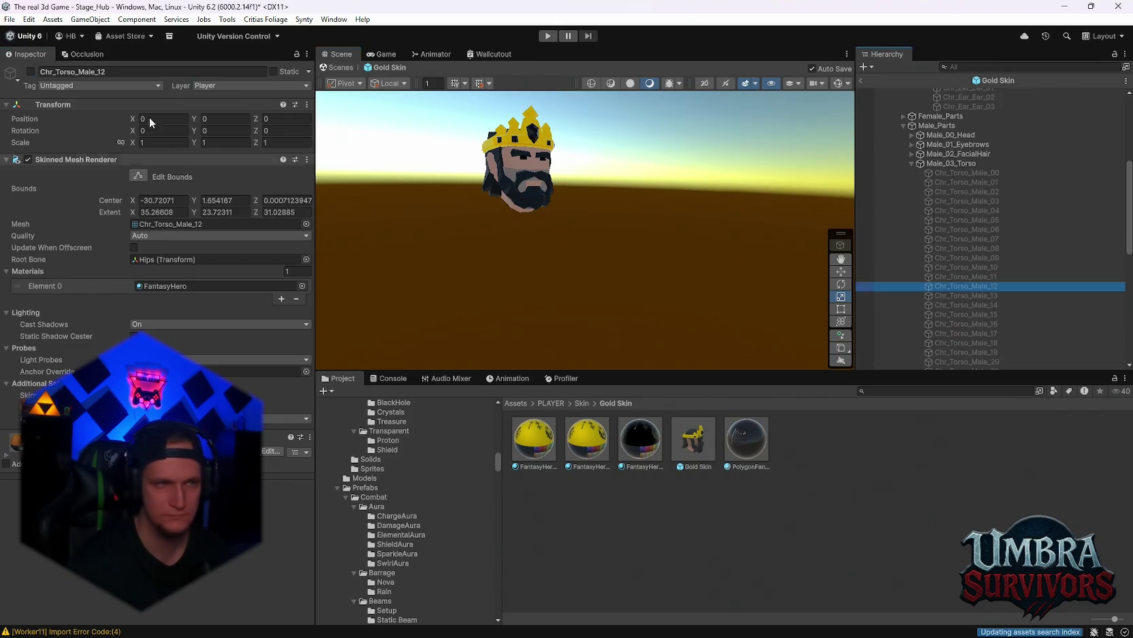
{"action": "left_click", "coordinate": [30, 72]}
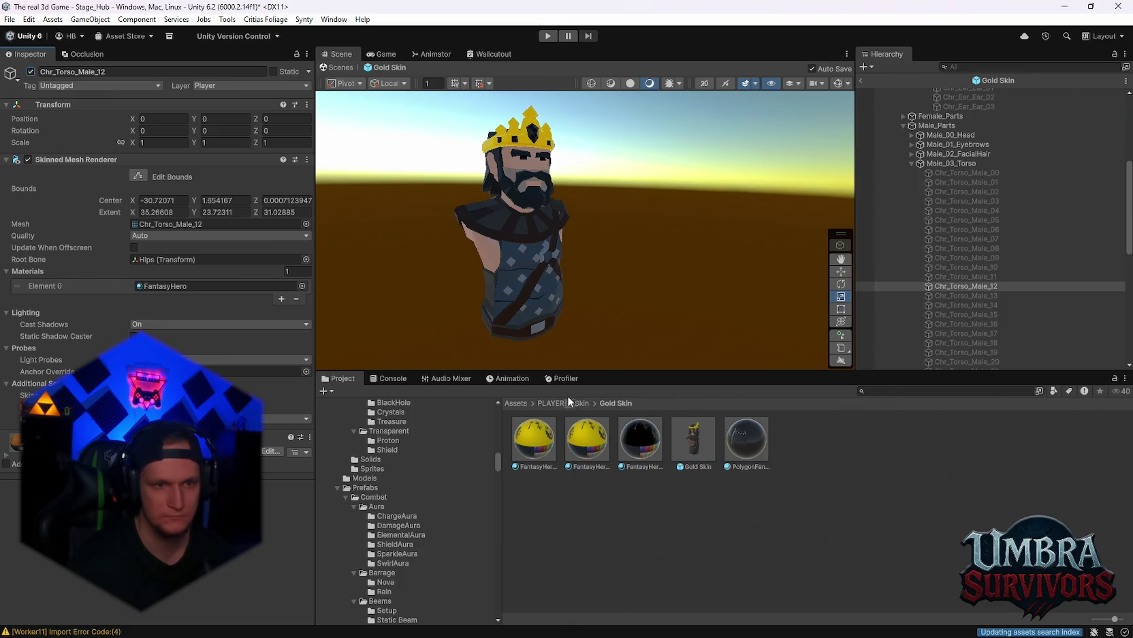
{"action": "left_click", "coordinate": [32, 70]}
{"action": "left_click", "coordinate": [967, 295]}
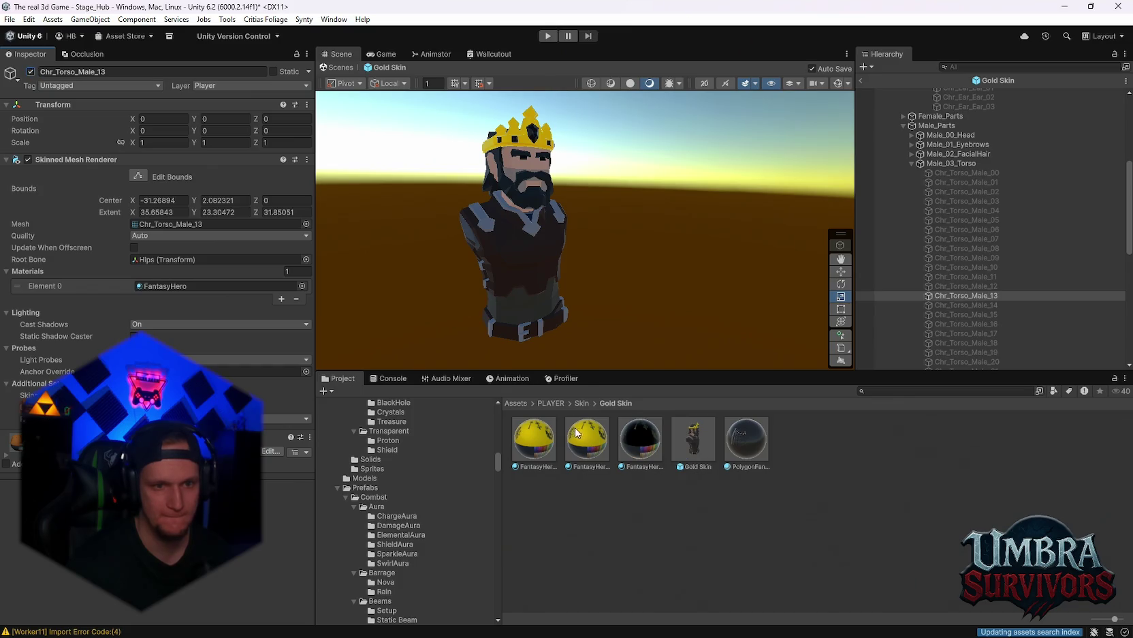
{"action": "left_click_drag", "start_coordinate": [577, 436], "coordinate": [515, 252]}
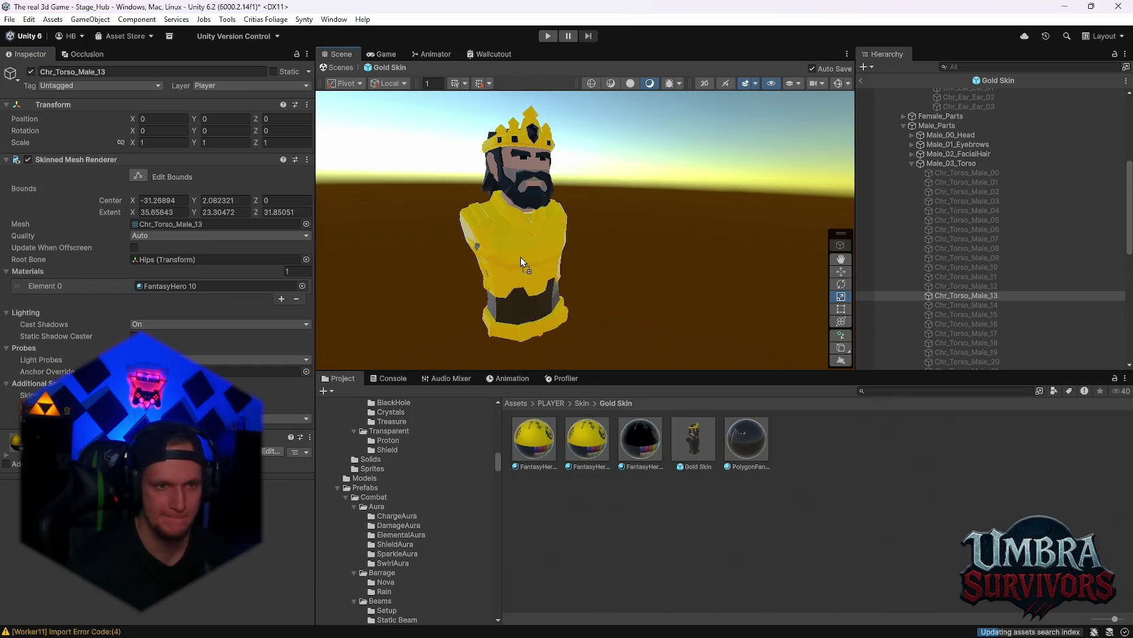
Step: Set FantasyHero 10's Color_Leather_Primary to black (141414)
{"action": "left_click", "coordinate": [586, 440]}
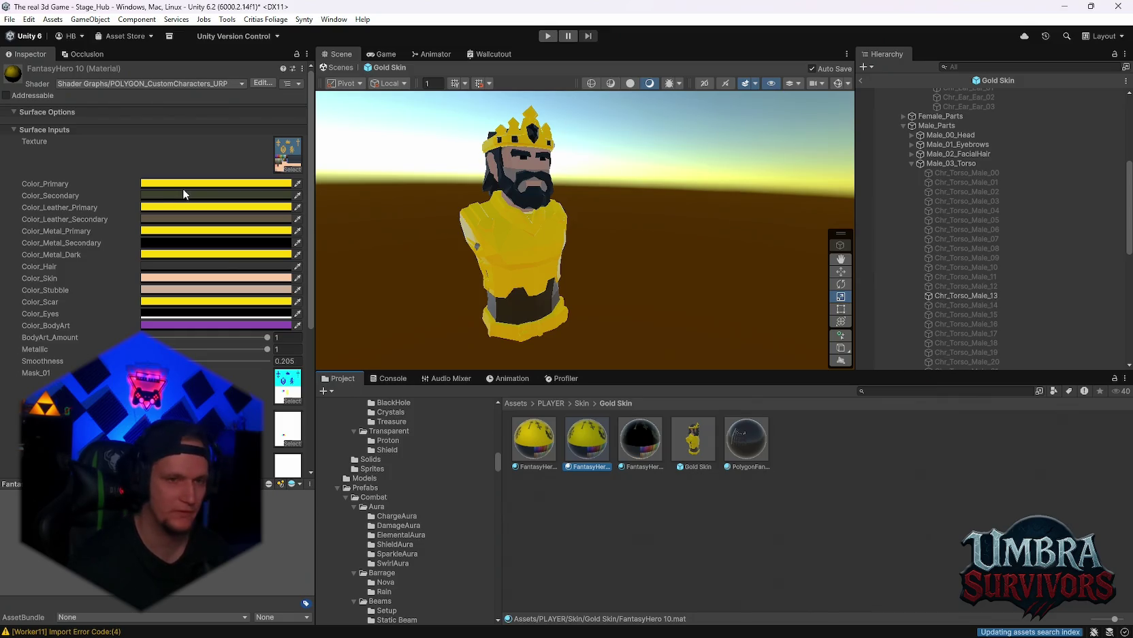
{"action": "left_click_drag", "start_coordinate": [543, 231], "coordinate": [600, 228]}
{"action": "scroll", "coordinate": [601, 228], "scroll_direction": "up", "scroll_amount": 3}
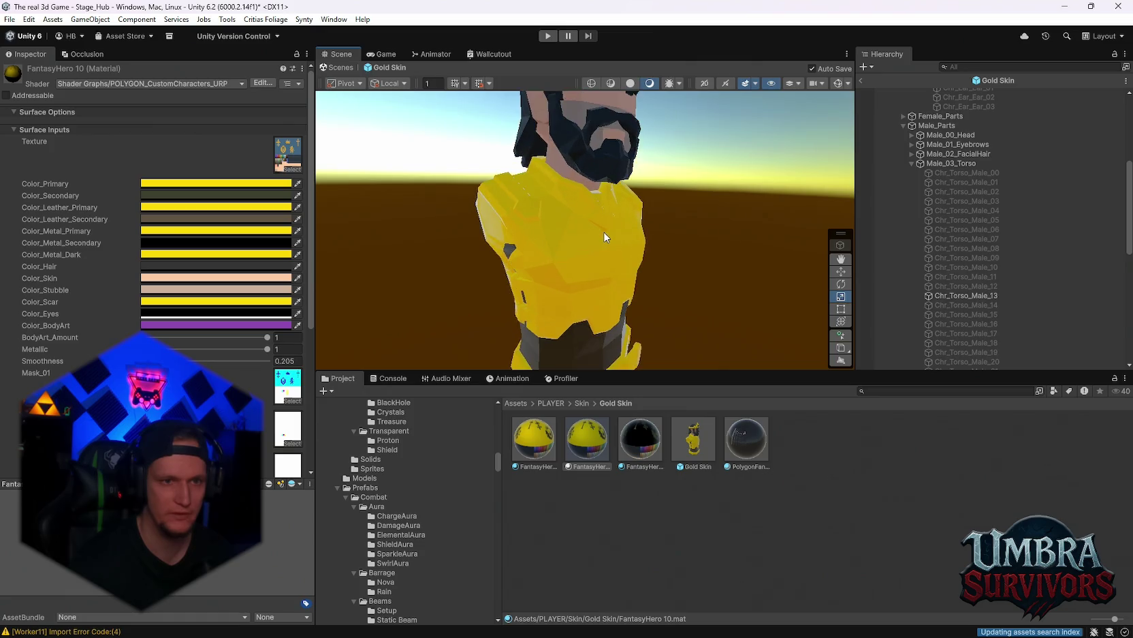
{"action": "scroll", "coordinate": [607, 232], "scroll_direction": "down", "scroll_amount": 3}
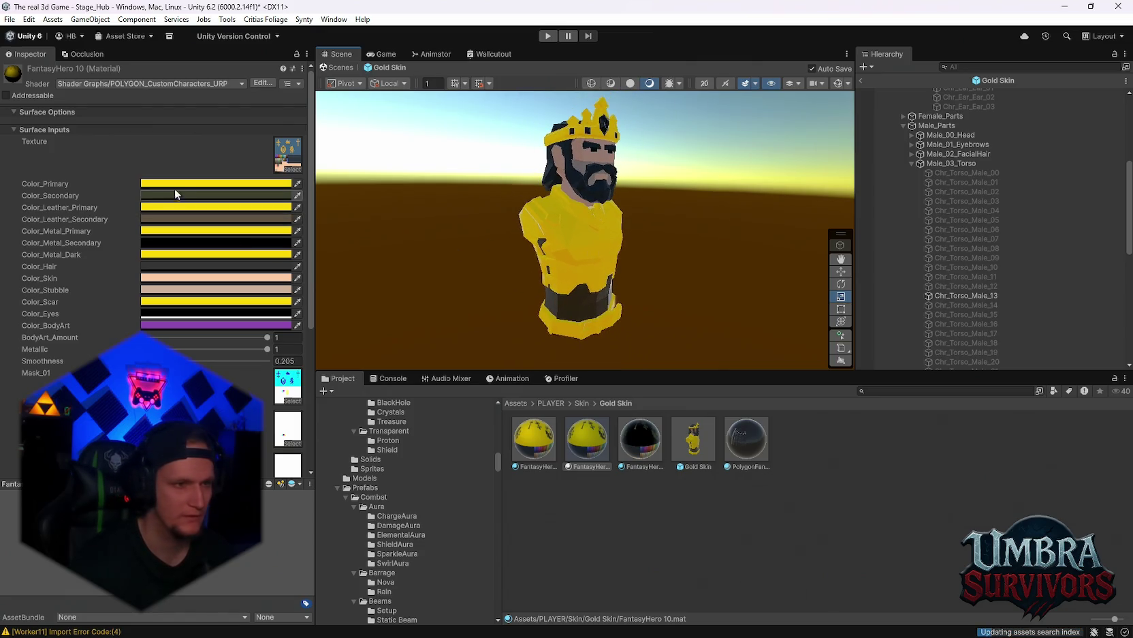
{"action": "left_click", "coordinate": [157, 206]}
{"action": "left_click_drag", "start_coordinate": [223, 295], "coordinate": [175, 335]}
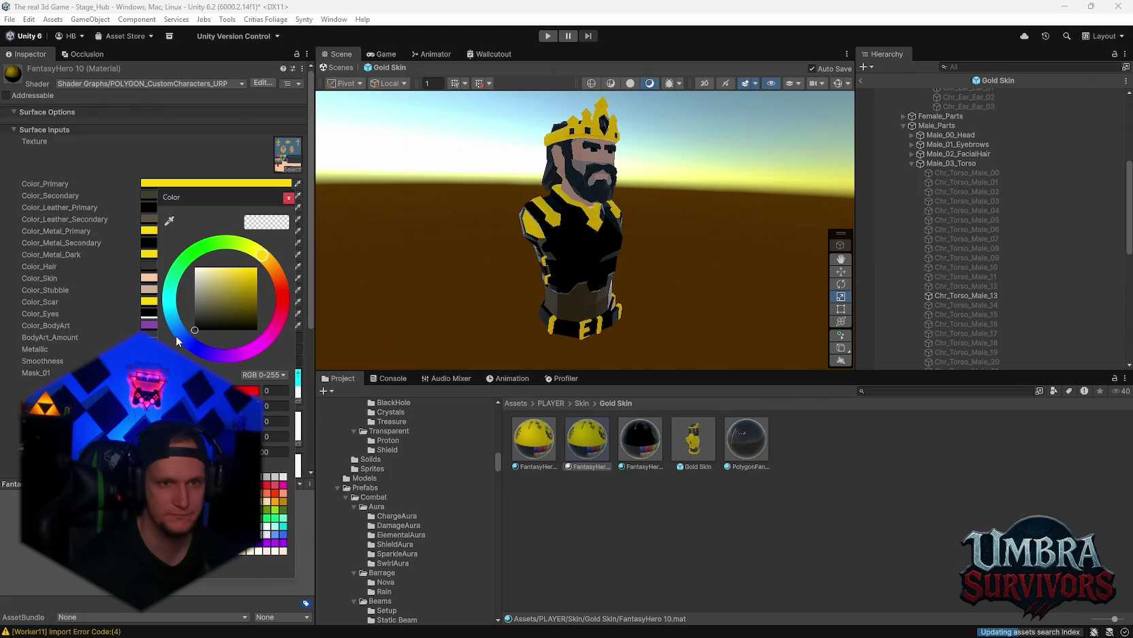
{"action": "left_click", "coordinate": [698, 251]}
Step: Leave Color_Leather_Secondary unchanged and collapse the Male_03_Torso variant list
{"action": "scroll", "coordinate": [698, 250], "scroll_direction": "up", "scroll_amount": 5}
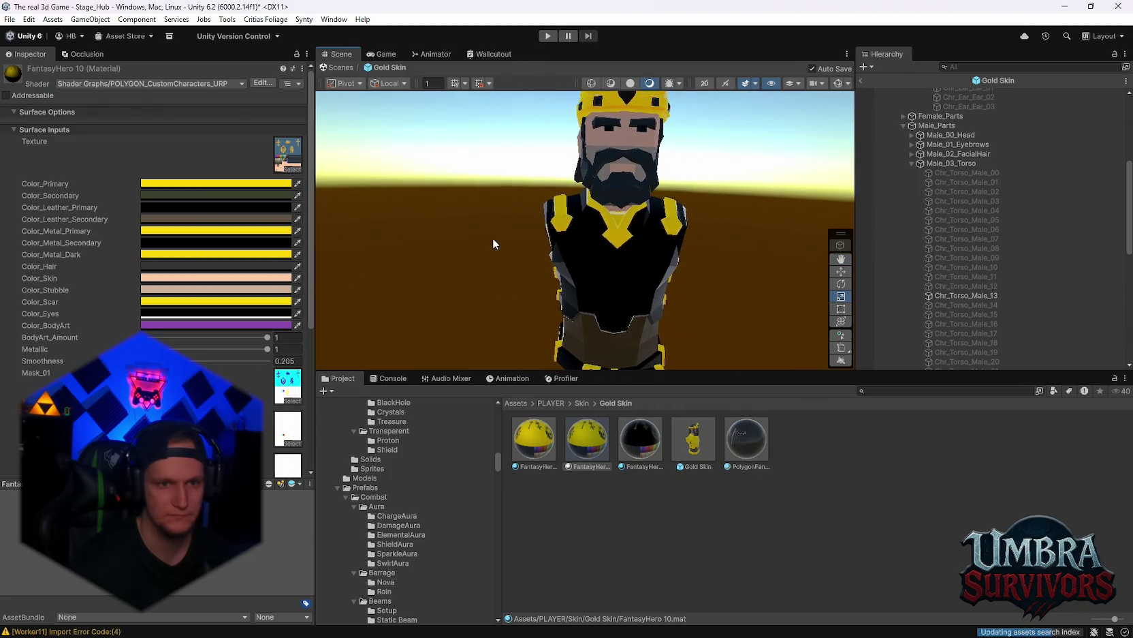
{"action": "left_click", "coordinate": [158, 219]}
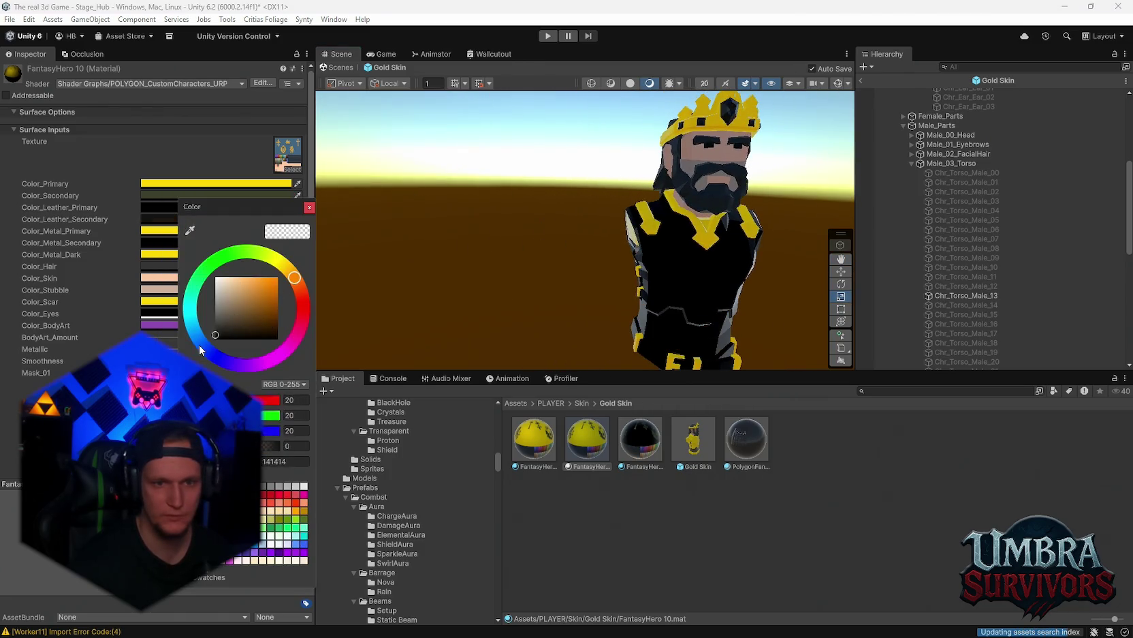
{"action": "key", "text": "Escape"}
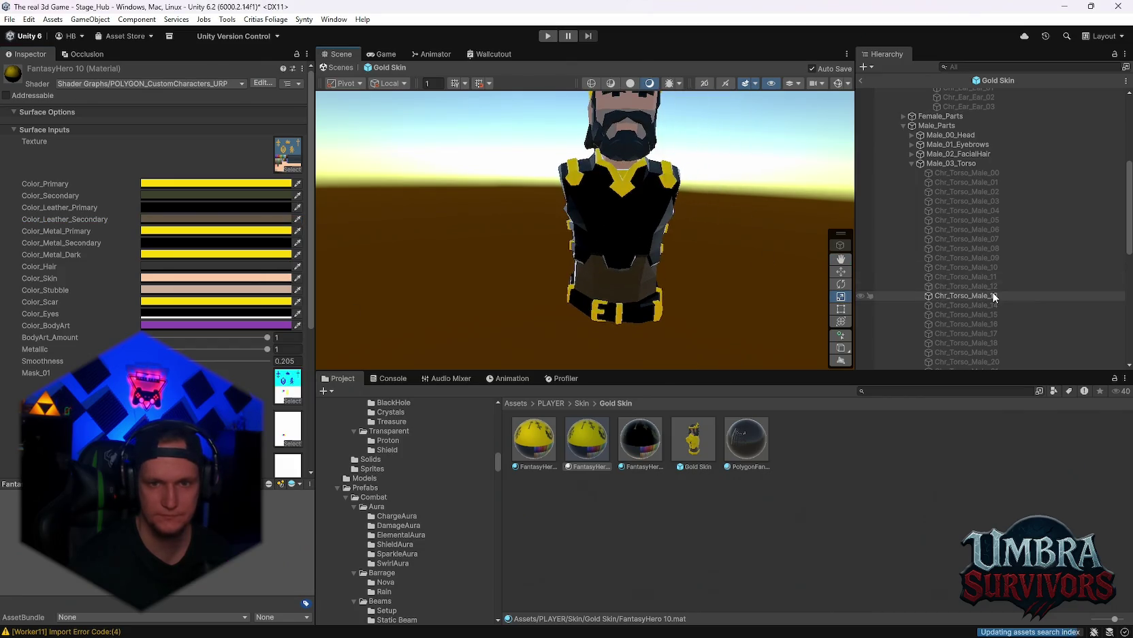
{"action": "left_click", "coordinate": [912, 163]}
{"action": "left_click_drag", "start_coordinate": [670, 203], "coordinate": [888, 277]}
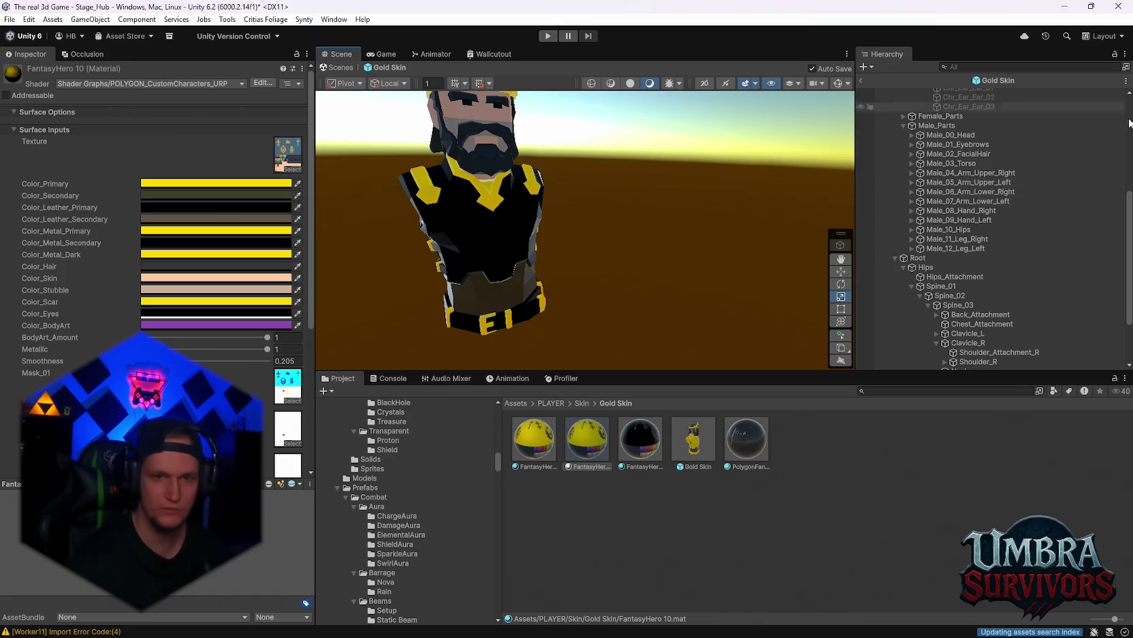
Step: Select Chr_Ear_Ear_01, then open Project Settings from the Edit menu
{"action": "scroll", "coordinate": [987, 225], "scroll_direction": "up", "scroll_amount": 4}
{"action": "scroll", "coordinate": [986, 222], "scroll_direction": "up", "scroll_amount": 3}
{"action": "left_click", "coordinate": [962, 265]}
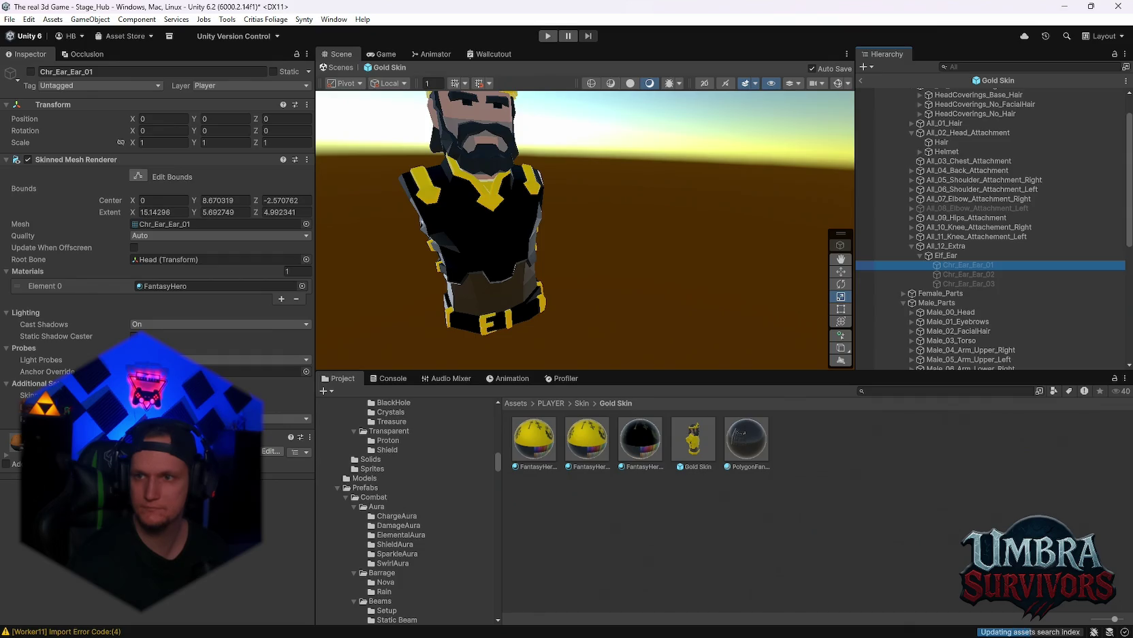
{"action": "left_click", "coordinate": [28, 19]}
{"action": "left_click", "coordinate": [75, 389]}
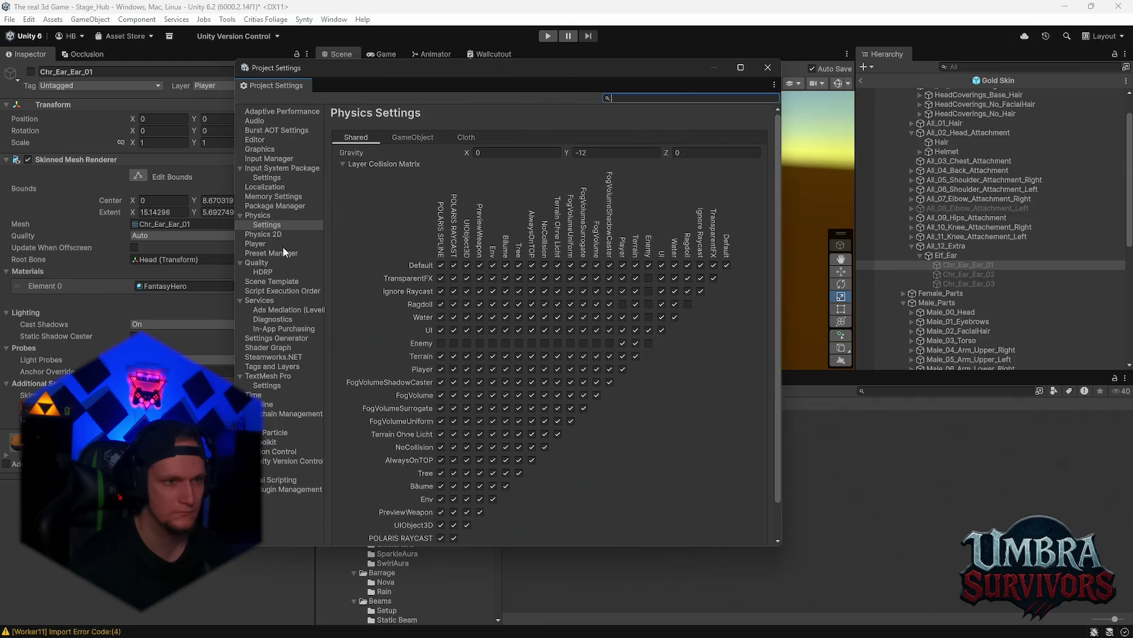
Step: View the Adaptive Performance page, then close Project Settings
{"action": "left_click", "coordinate": [298, 111]}
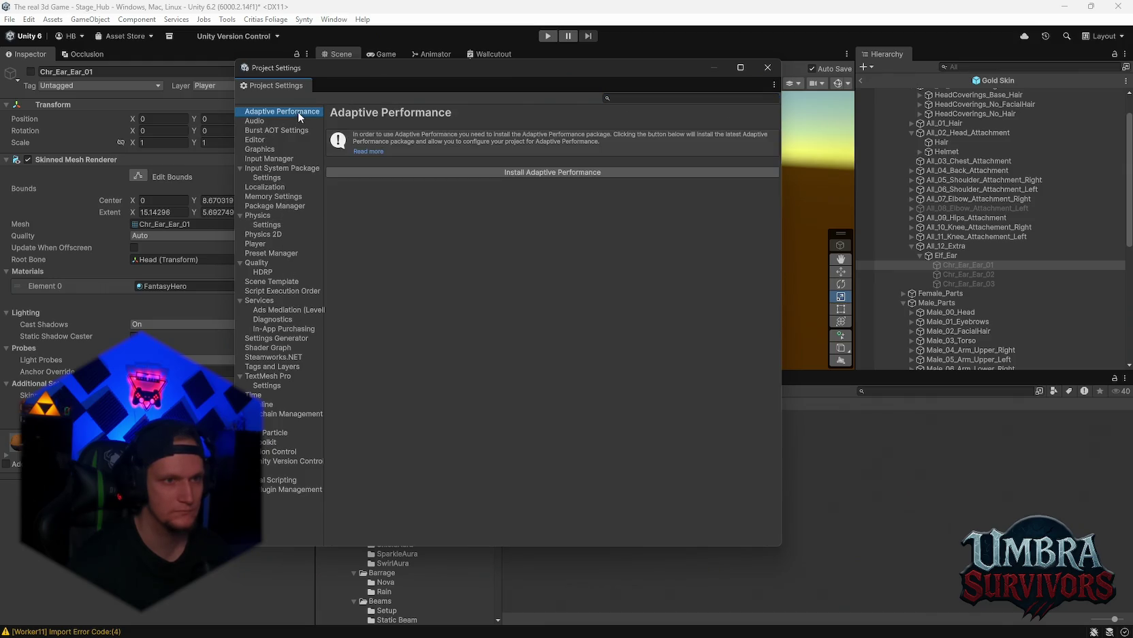
{"action": "left_click", "coordinate": [766, 69]}
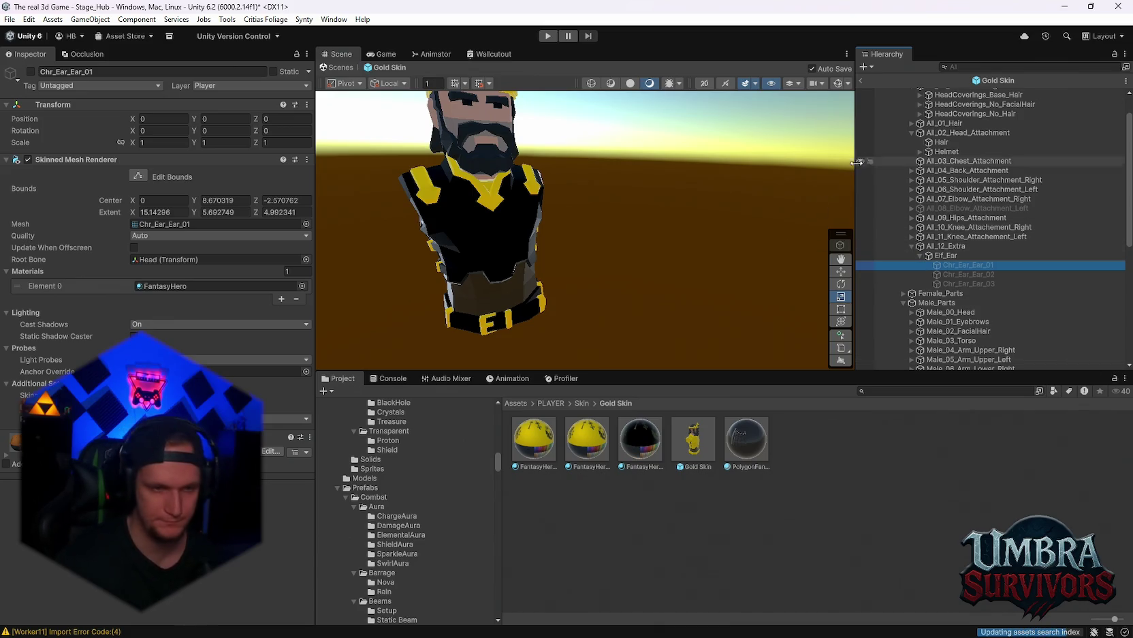
Step: Inspect the right shoulder attachment and Male_03_Torso groups in the Hierarchy
{"action": "scroll", "coordinate": [938, 334], "scroll_direction": "down", "scroll_amount": 10}
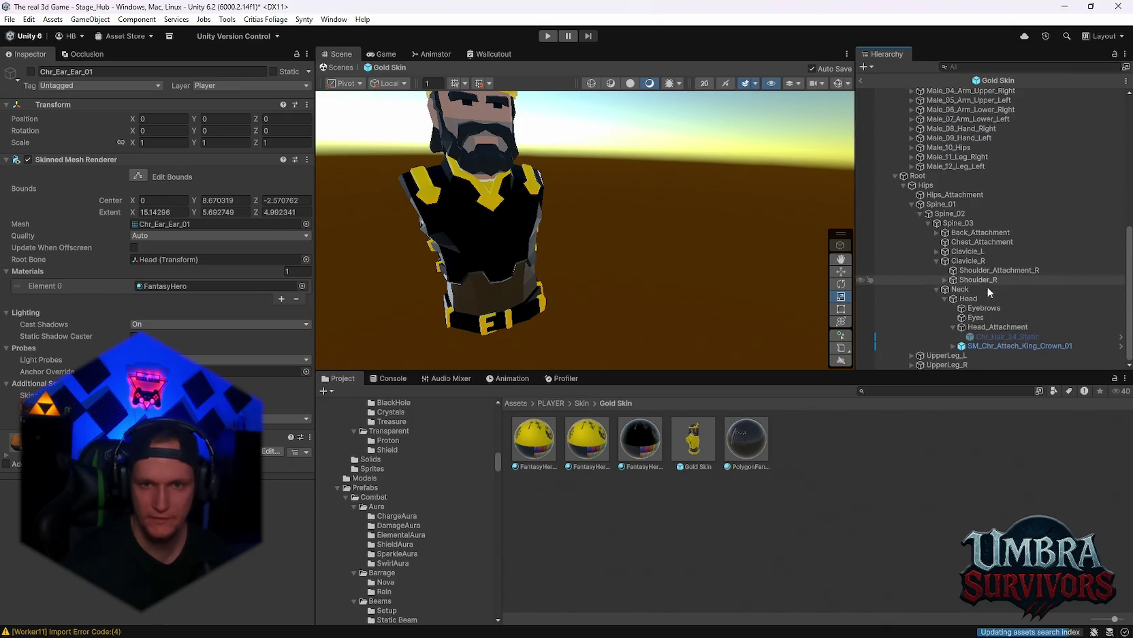
{"action": "scroll", "coordinate": [987, 287], "scroll_direction": "up", "scroll_amount": 10}
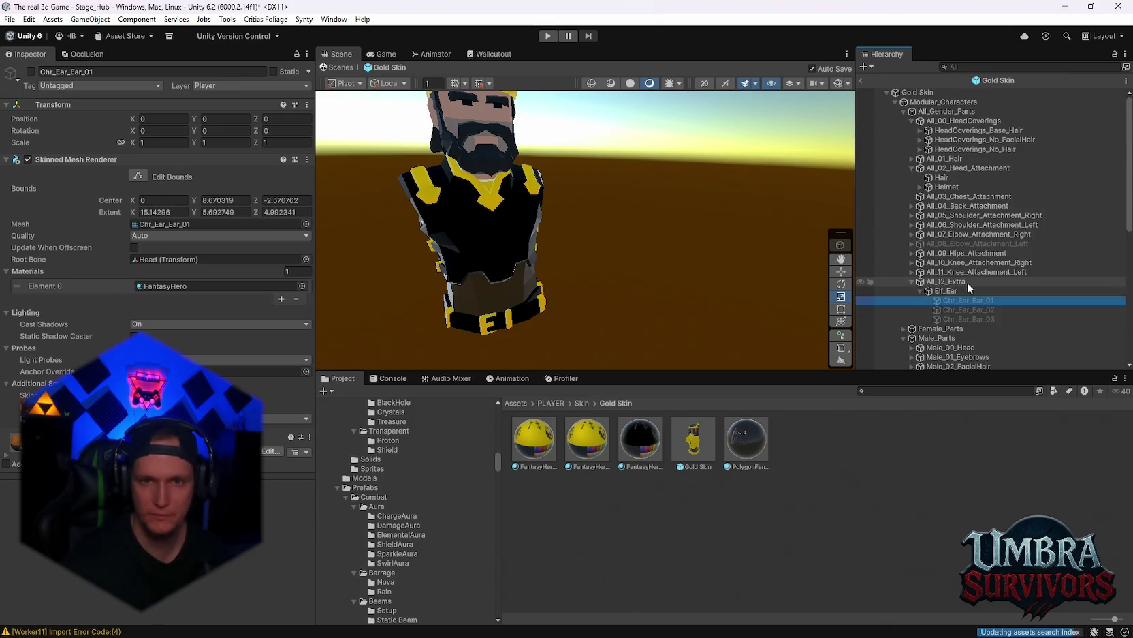
{"action": "left_click", "coordinate": [911, 215]}
{"action": "left_click", "coordinate": [926, 224]}
{"action": "left_click", "coordinate": [911, 216]}
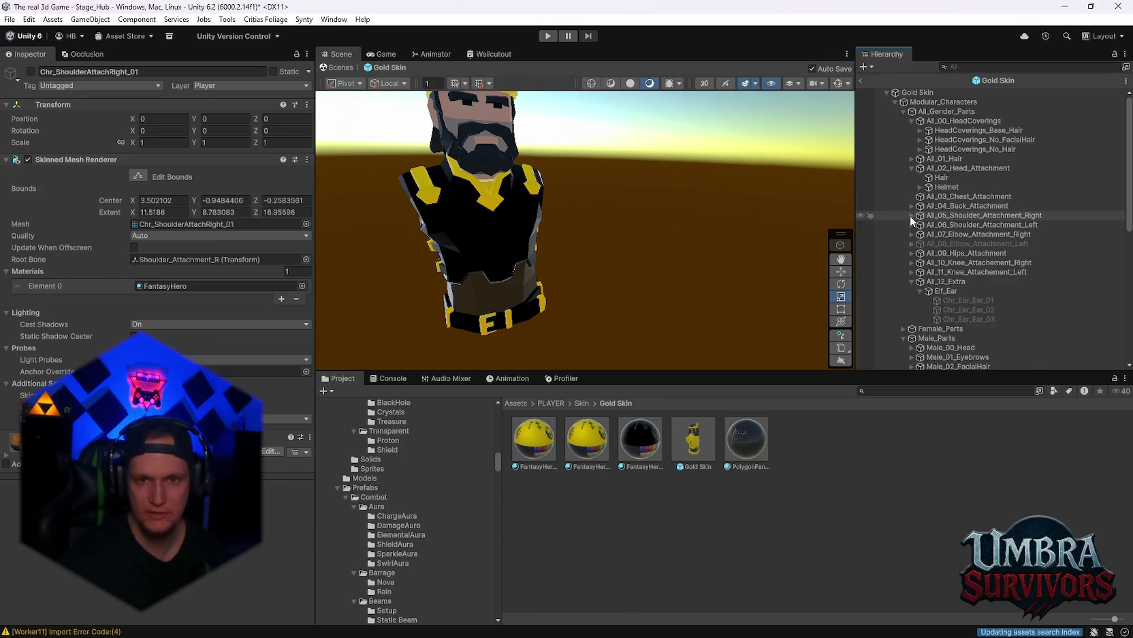
{"action": "scroll", "coordinate": [917, 225], "scroll_direction": "down", "scroll_amount": 6}
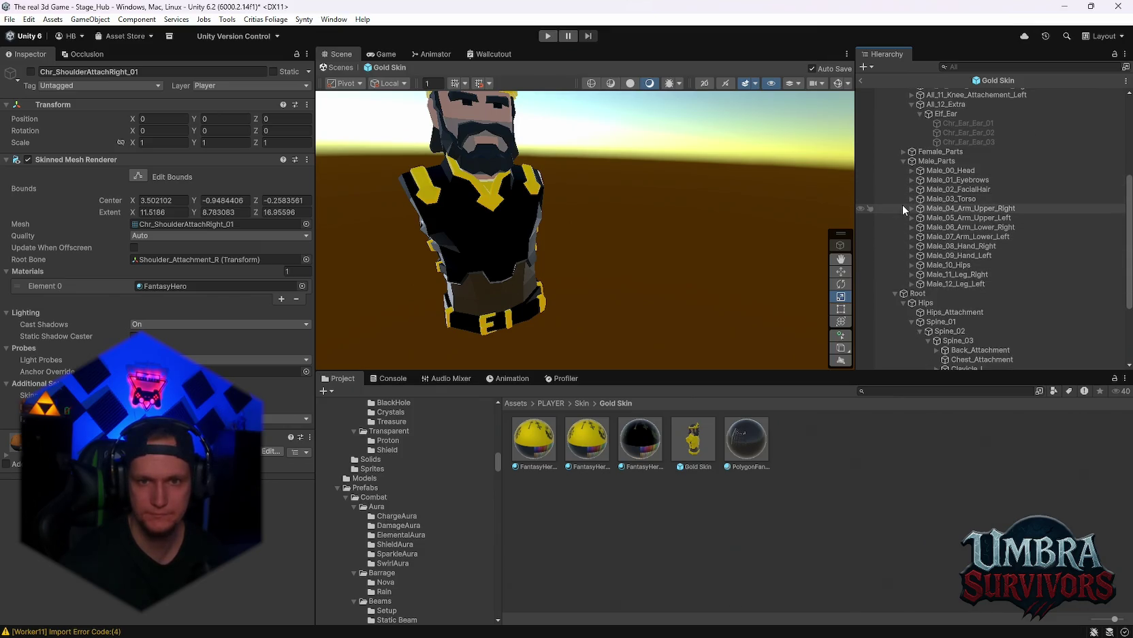
{"action": "left_click", "coordinate": [910, 197]}
{"action": "left_click", "coordinate": [910, 197]}
Step: Enable Chr_ArmUpperLeft_Male_20 and Chr_ArmUpperRight_Male_20 together
{"action": "left_click", "coordinate": [913, 207]}
{"action": "scroll", "coordinate": [931, 215], "scroll_direction": "down", "scroll_amount": 5}
{"action": "scroll", "coordinate": [931, 215], "scroll_direction": "down", "scroll_amount": 3}
{"action": "left_click", "coordinate": [912, 202]}
{"action": "scroll", "coordinate": [928, 210], "scroll_direction": "up", "scroll_amount": 5}
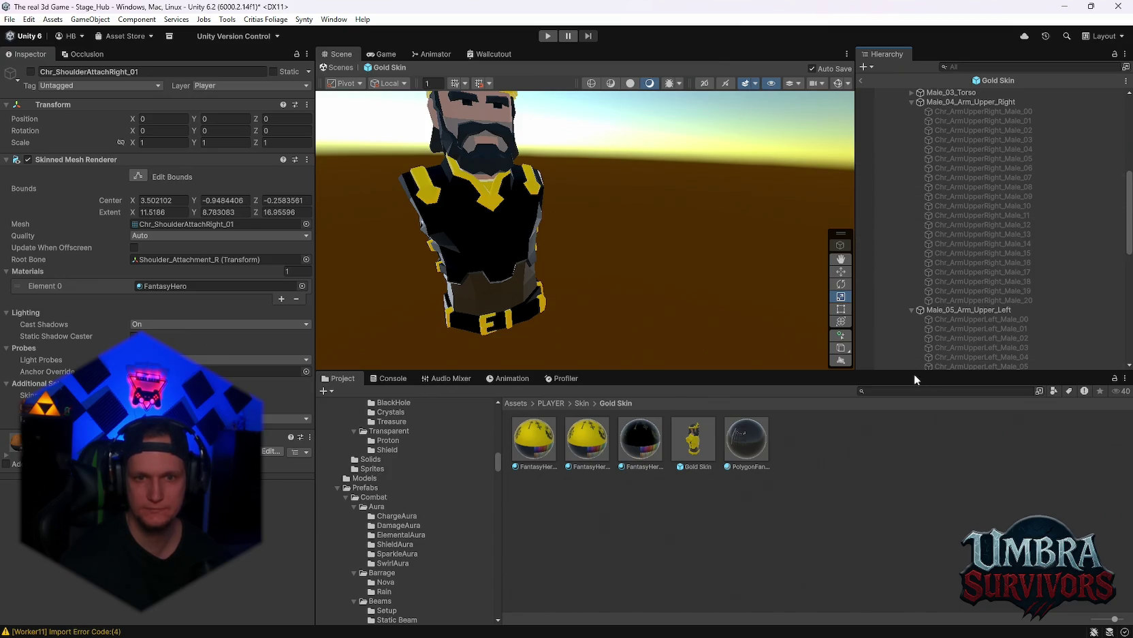
{"action": "left_click_drag", "start_coordinate": [914, 374], "coordinate": [914, 458]}
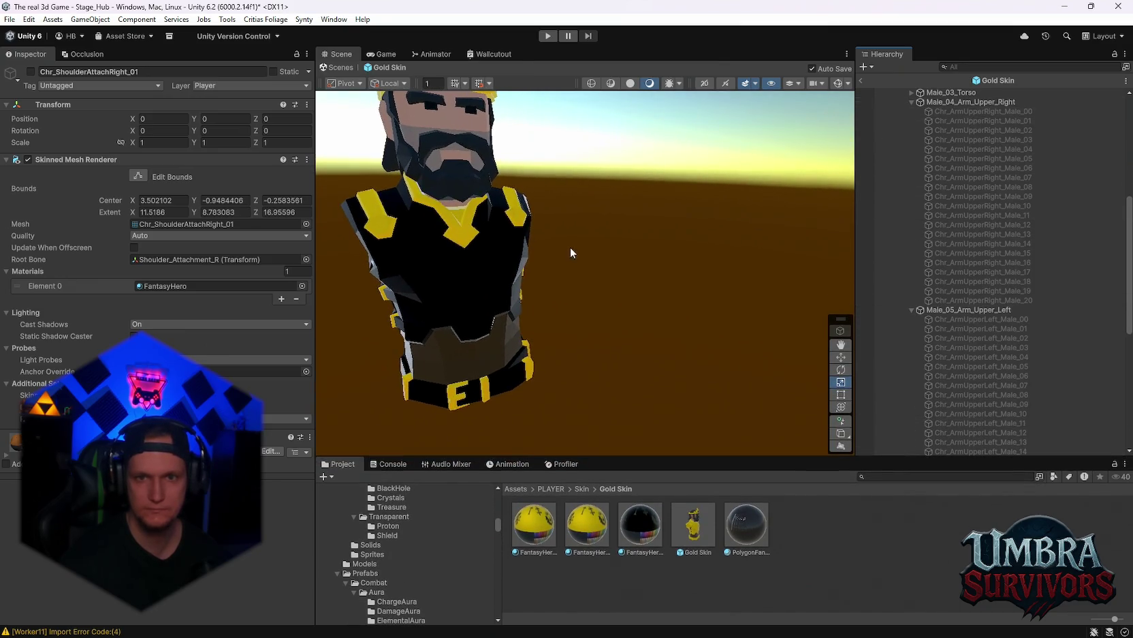
{"action": "scroll", "coordinate": [571, 251], "scroll_direction": "down", "scroll_amount": 2}
{"action": "scroll", "coordinate": [979, 205], "scroll_direction": "down", "scroll_amount": 5}
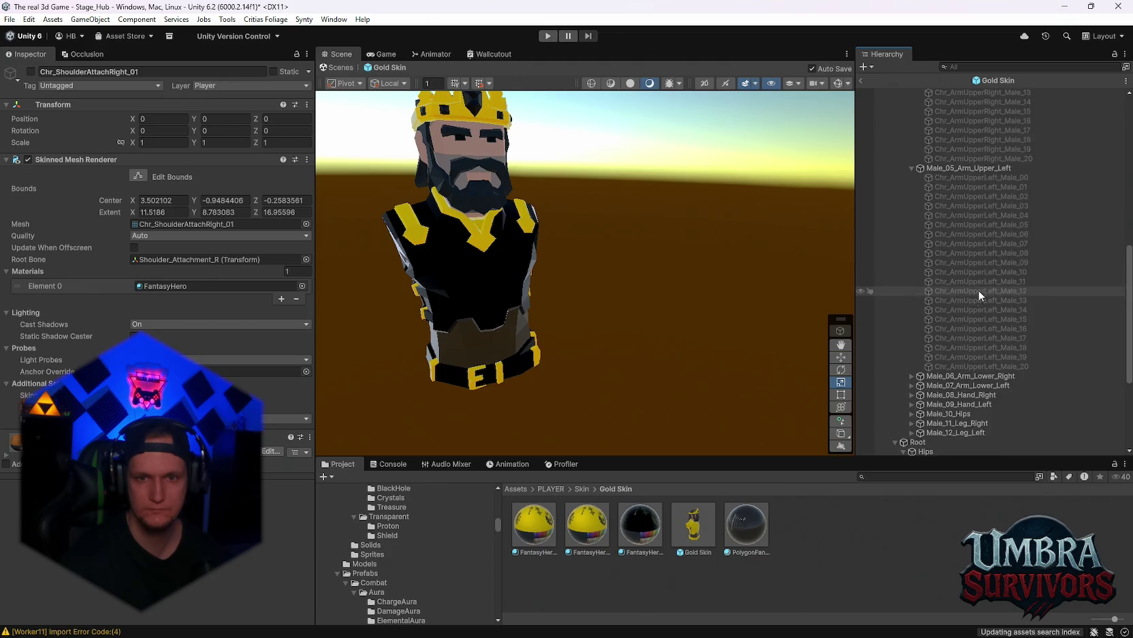
{"action": "left_click", "coordinate": [959, 367]}
{"action": "left_click", "coordinate": [968, 158], "text": "ctrl"}
{"action": "left_click", "coordinate": [31, 71]}
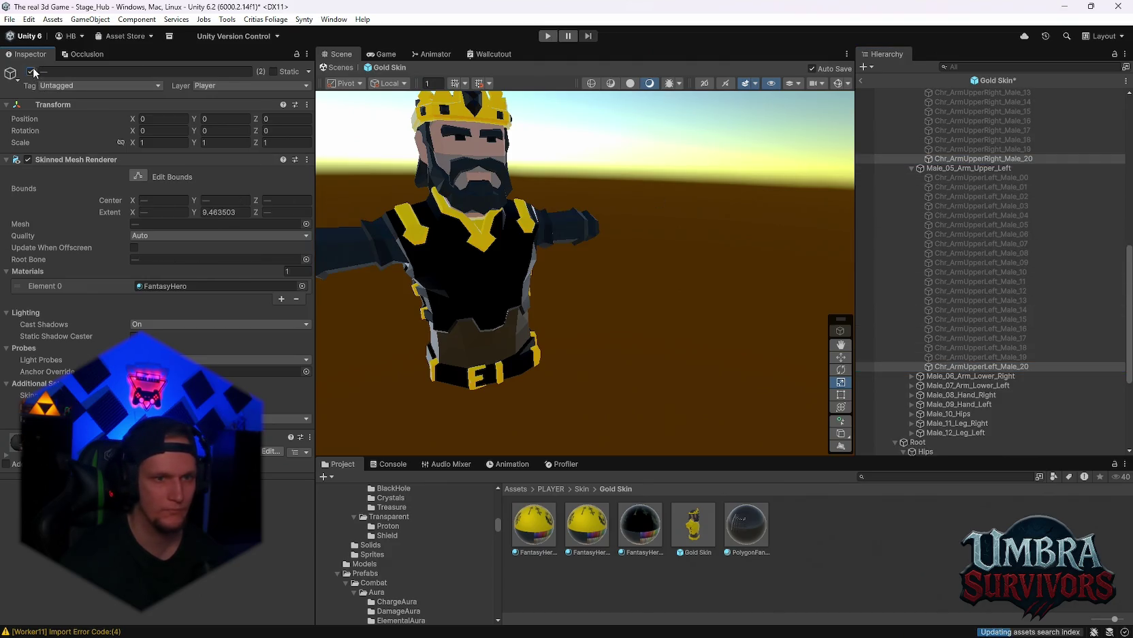
Step: Turn the Male_20 arms off and preview left upper-arm pieces Male_19 and Male_18
{"action": "mouse_move", "coordinate": [520, 243]}
{"action": "left_mouse_down"}
{"action": "mouse_move", "coordinate": [644, 243]}
{"action": "mouse_move", "coordinate": [612, 243]}
{"action": "left_mouse_up"}
{"action": "left_click", "coordinate": [30, 71]}
{"action": "left_click", "coordinate": [962, 357]}
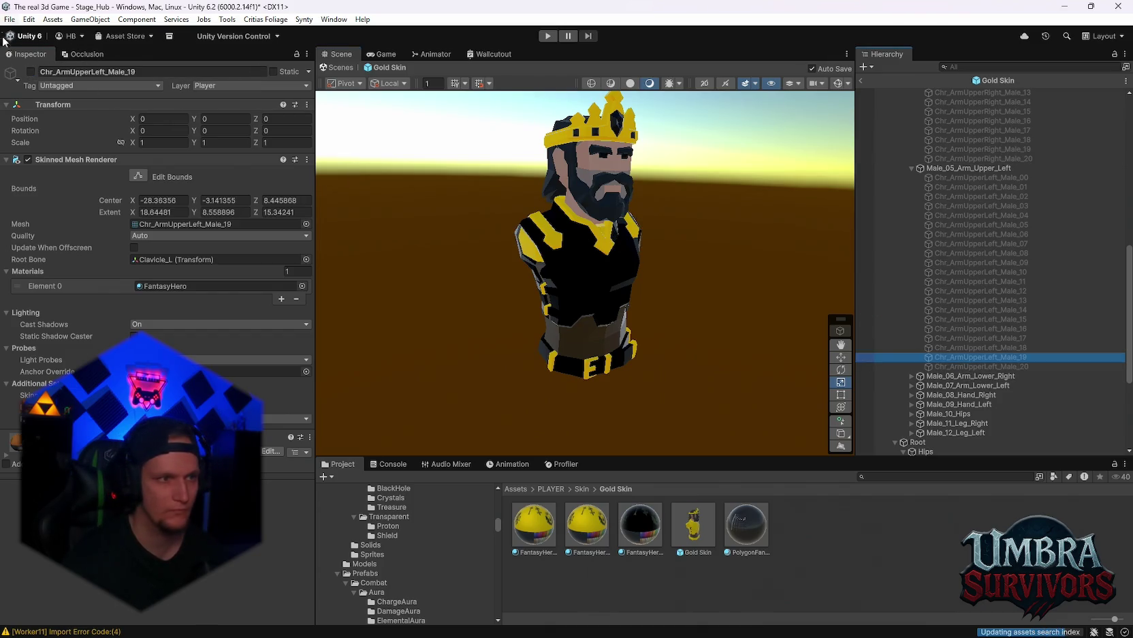
{"action": "left_click", "coordinate": [30, 71]}
{"action": "left_click", "coordinate": [31, 71]}
{"action": "double_click", "coordinate": [985, 348]}
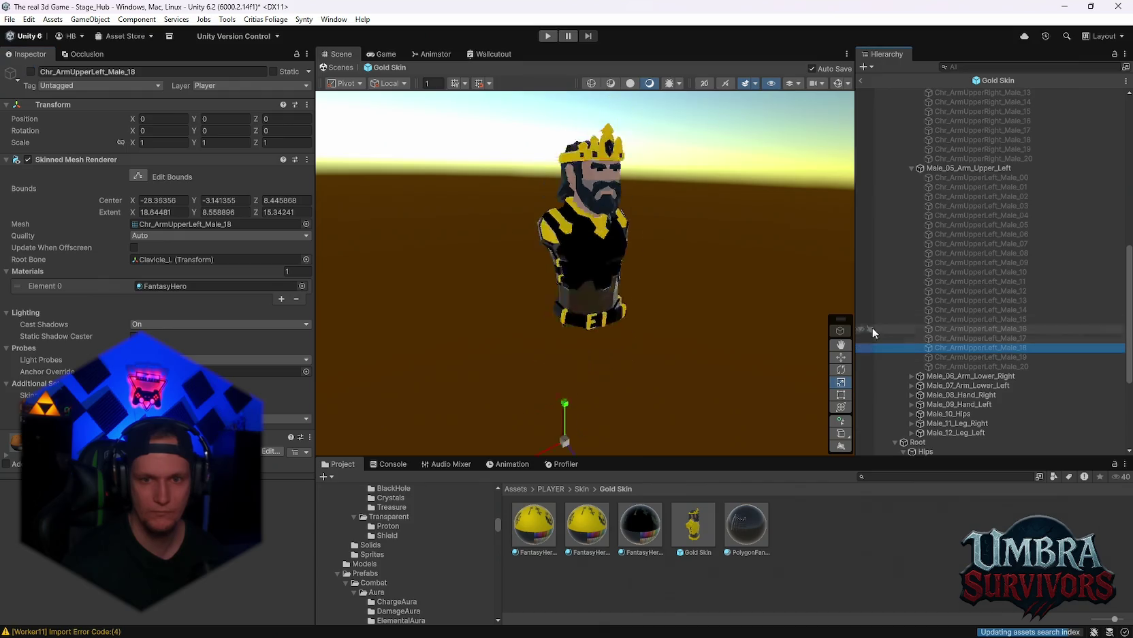
{"action": "left_click_drag", "start_coordinate": [612, 218], "coordinate": [595, 414]}
{"action": "key", "text": "f"}
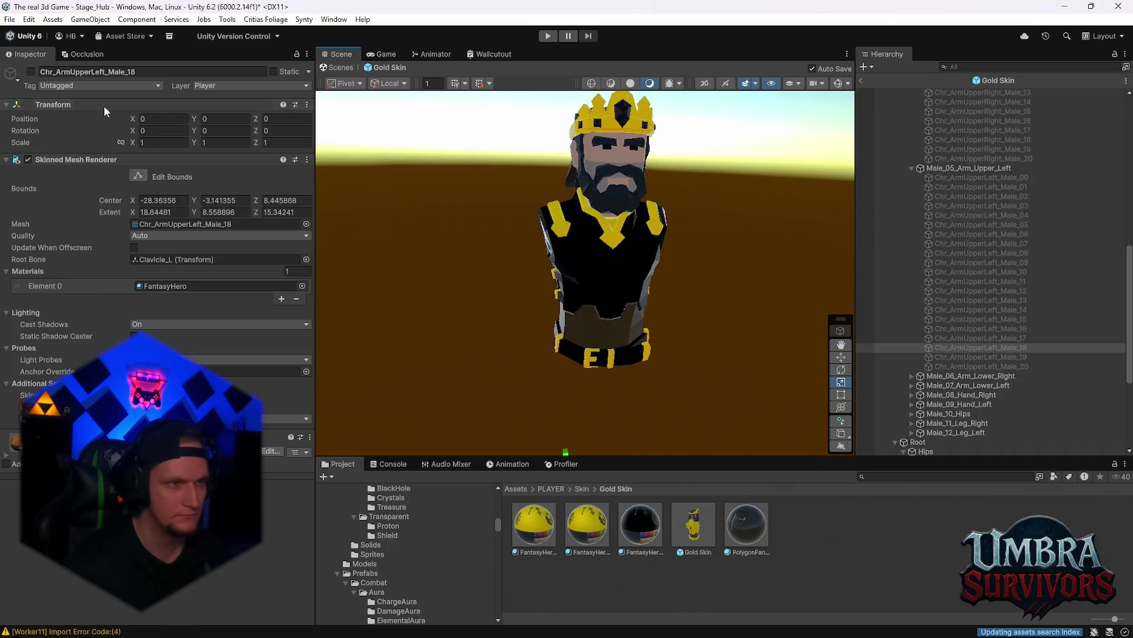
Step: Step through left upper-arm pieces Male_17 to Male_13, previewing Male_14 and Male_13
{"action": "left_click", "coordinate": [970, 338]}
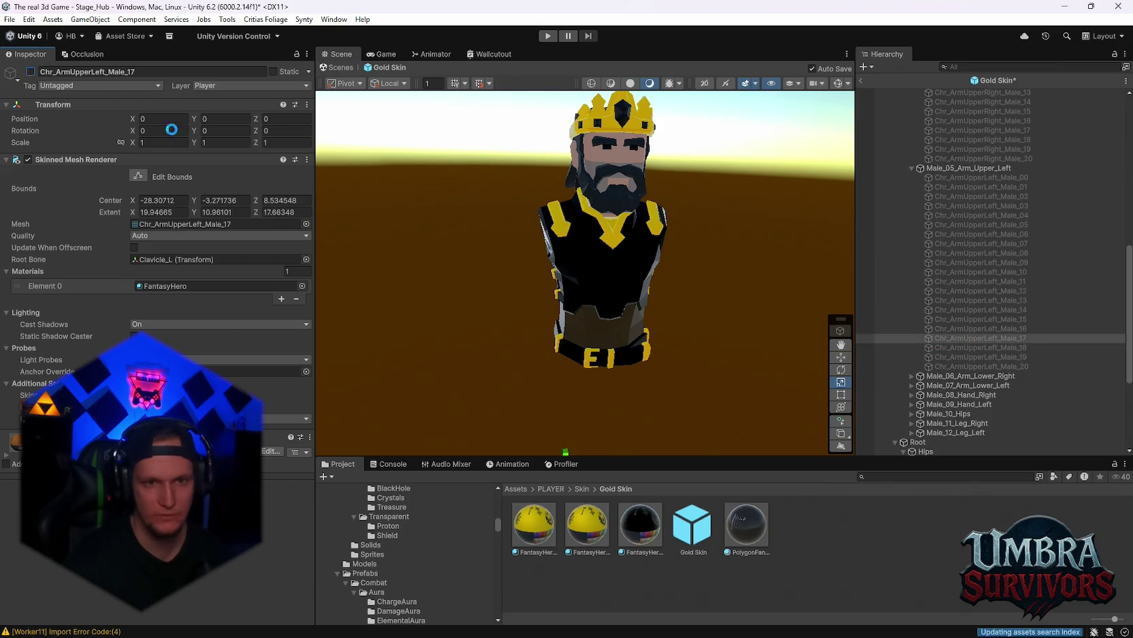
{"action": "left_click", "coordinate": [968, 328]}
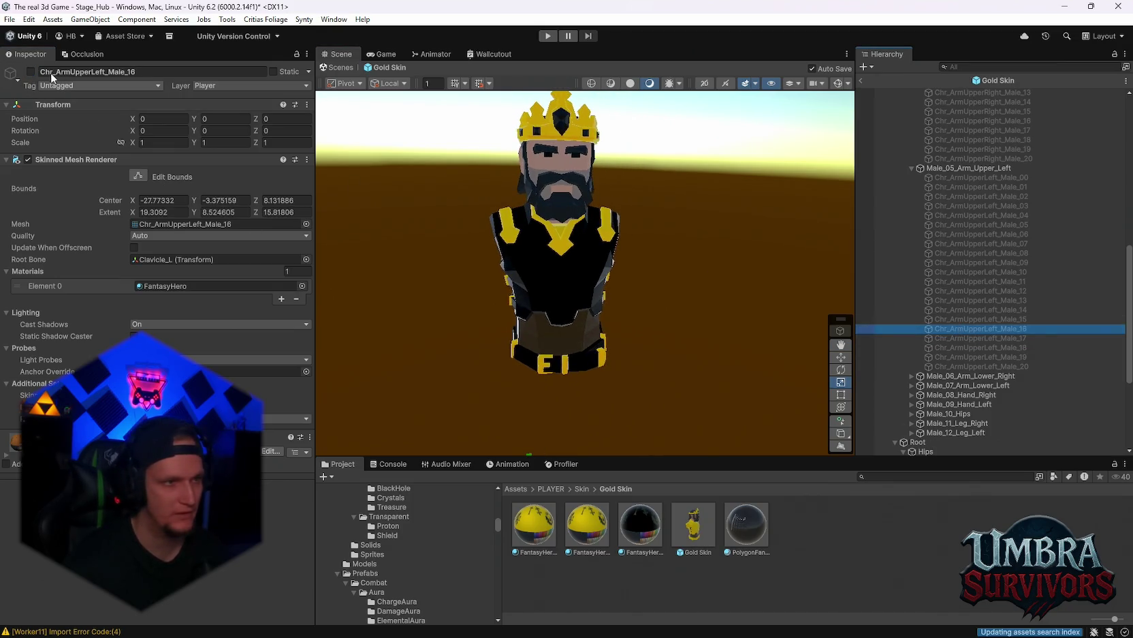
{"action": "left_click", "coordinate": [963, 319]}
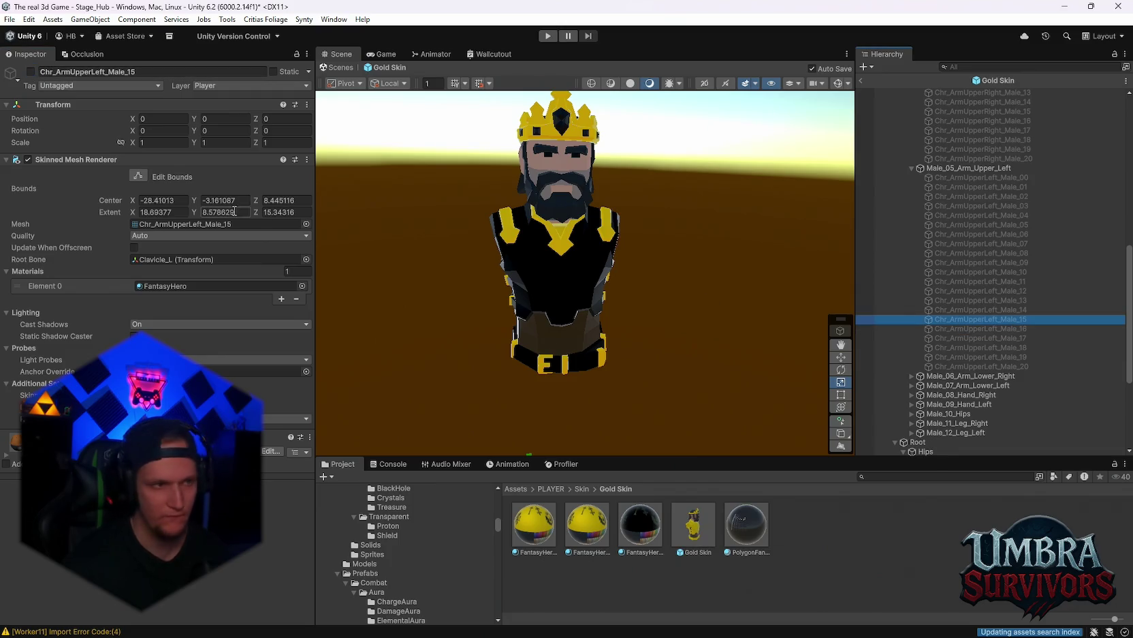
{"action": "left_click", "coordinate": [938, 302]}
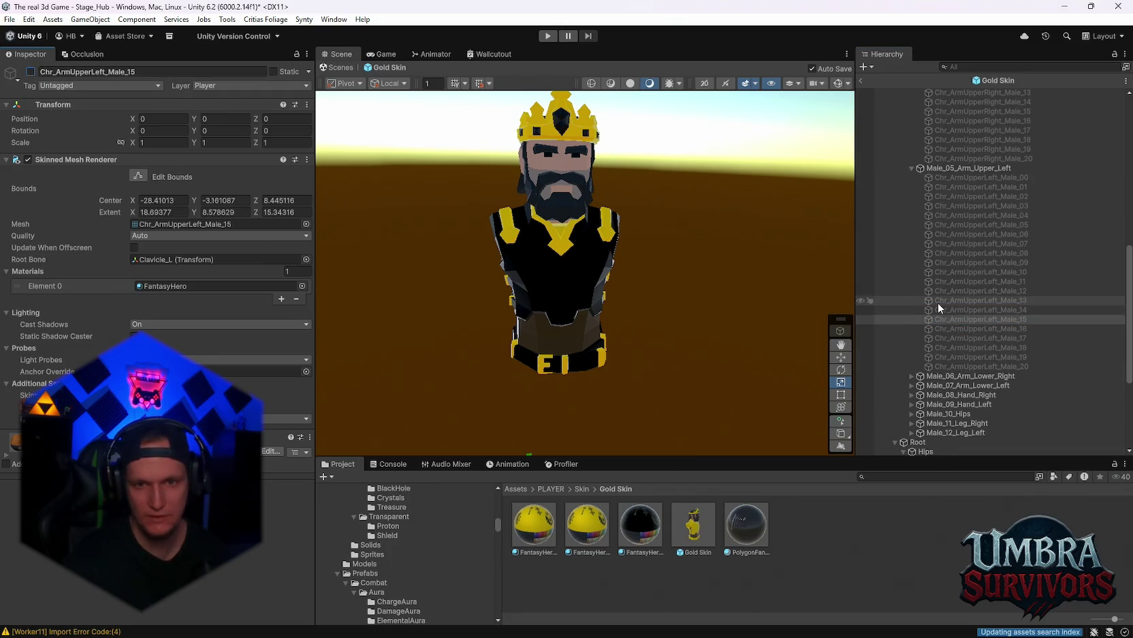
{"action": "key", "text": "Down"}
{"action": "left_click", "coordinate": [31, 72]}
{"action": "left_click", "coordinate": [31, 72]}
{"action": "key", "text": "Up"}
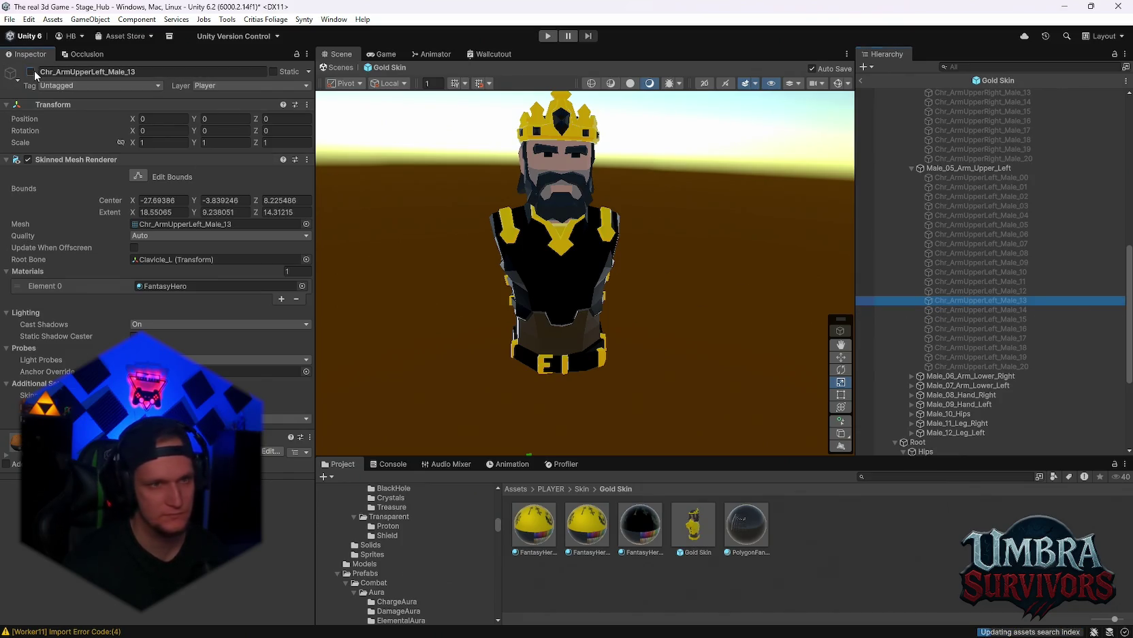
{"action": "left_click", "coordinate": [32, 71]}
{"action": "left_click", "coordinate": [30, 72]}
Step: Preview left upper-arm pieces Male_12 through Male_08, hiding each again
{"action": "left_click", "coordinate": [973, 291]}
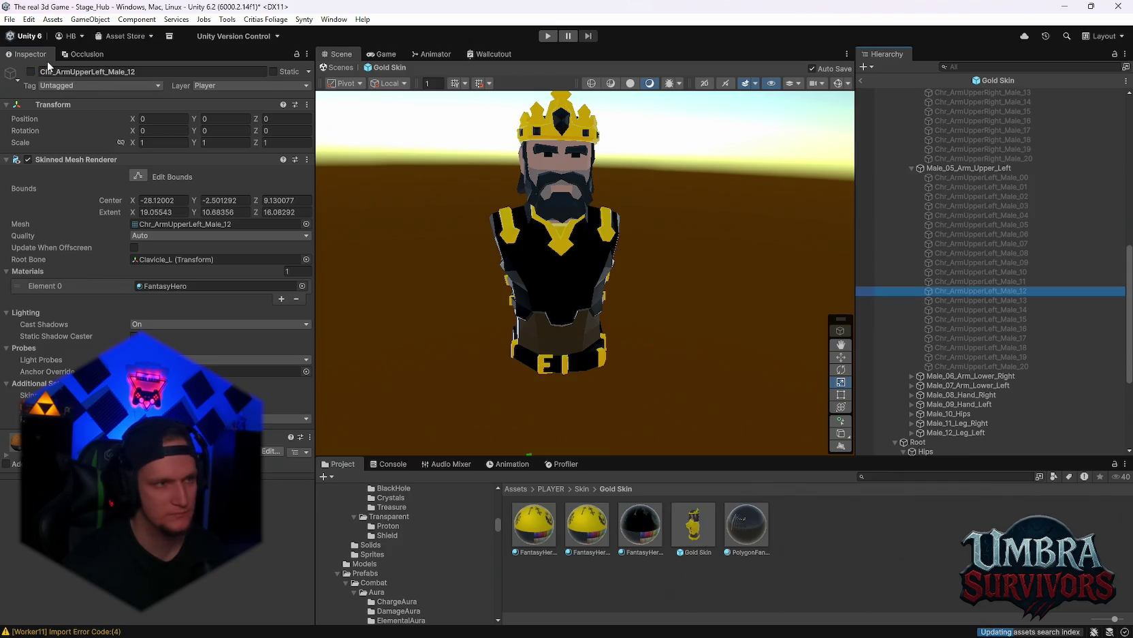
{"action": "left_click", "coordinate": [30, 71]}
{"action": "left_click", "coordinate": [30, 71]}
{"action": "left_click", "coordinate": [973, 281]}
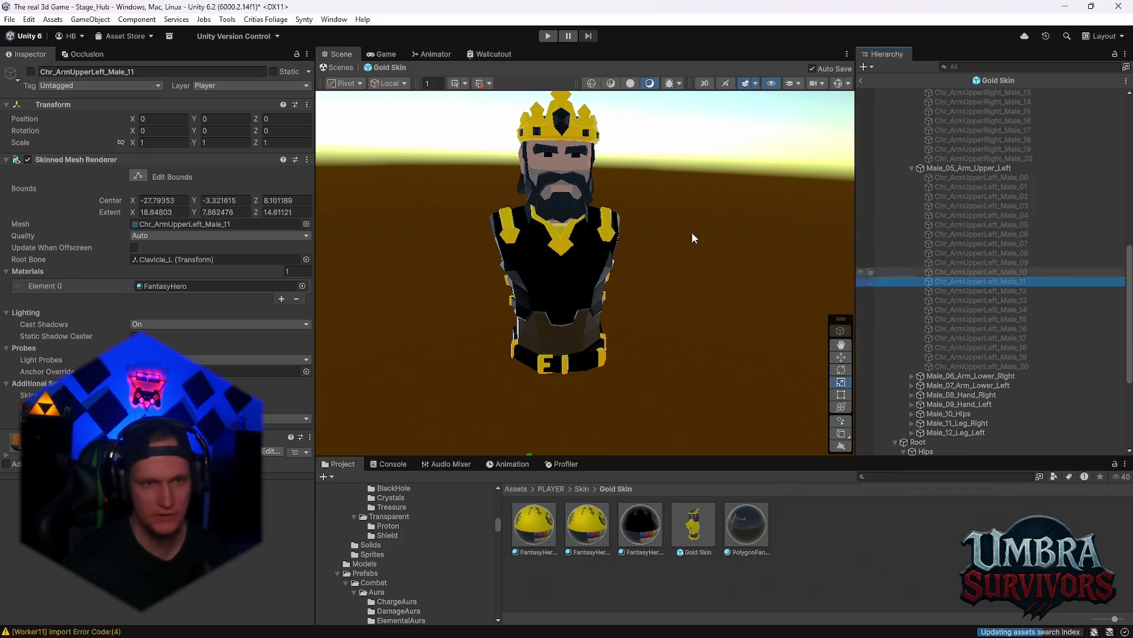
{"action": "left_click", "coordinate": [31, 71]}
{"action": "left_click", "coordinate": [30, 71]}
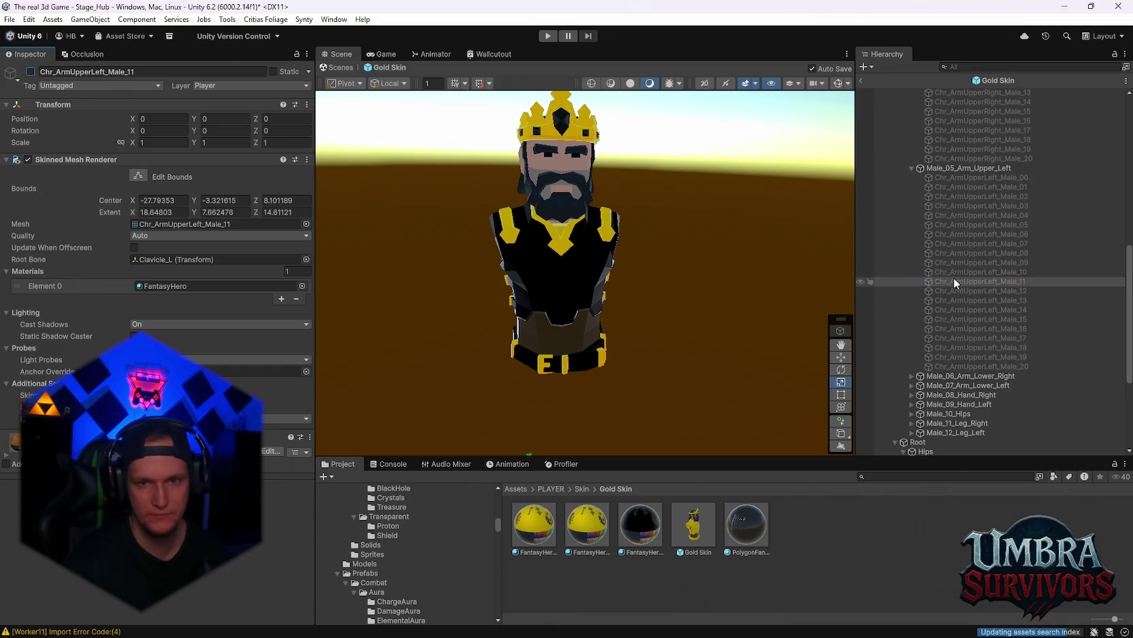
{"action": "left_click", "coordinate": [954, 272]}
{"action": "left_click", "coordinate": [30, 72]}
{"action": "left_click", "coordinate": [31, 72]}
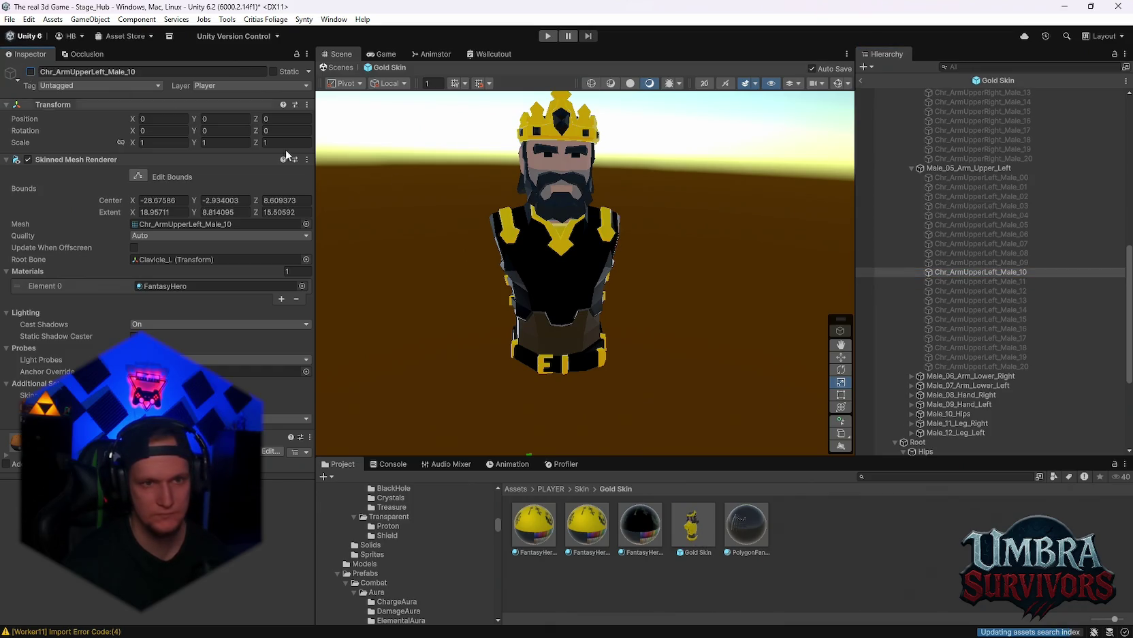
{"action": "left_click", "coordinate": [952, 262]}
{"action": "left_click", "coordinate": [31, 71]}
{"action": "left_click", "coordinate": [31, 72]}
{"action": "left_click", "coordinate": [956, 255]}
{"action": "left_click", "coordinate": [30, 71]}
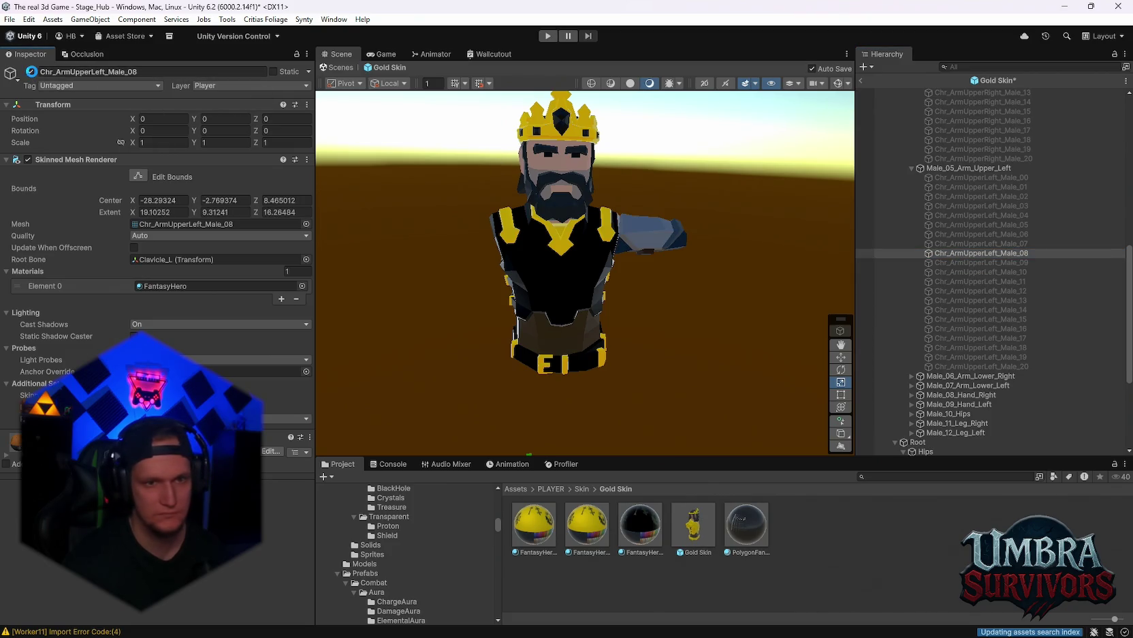
{"action": "left_click", "coordinate": [31, 72]}
Step: Enable Chr_ArmUpperLeft_Male_07, give it FantasyHero 10, and select that material
{"action": "left_click", "coordinate": [901, 243]}
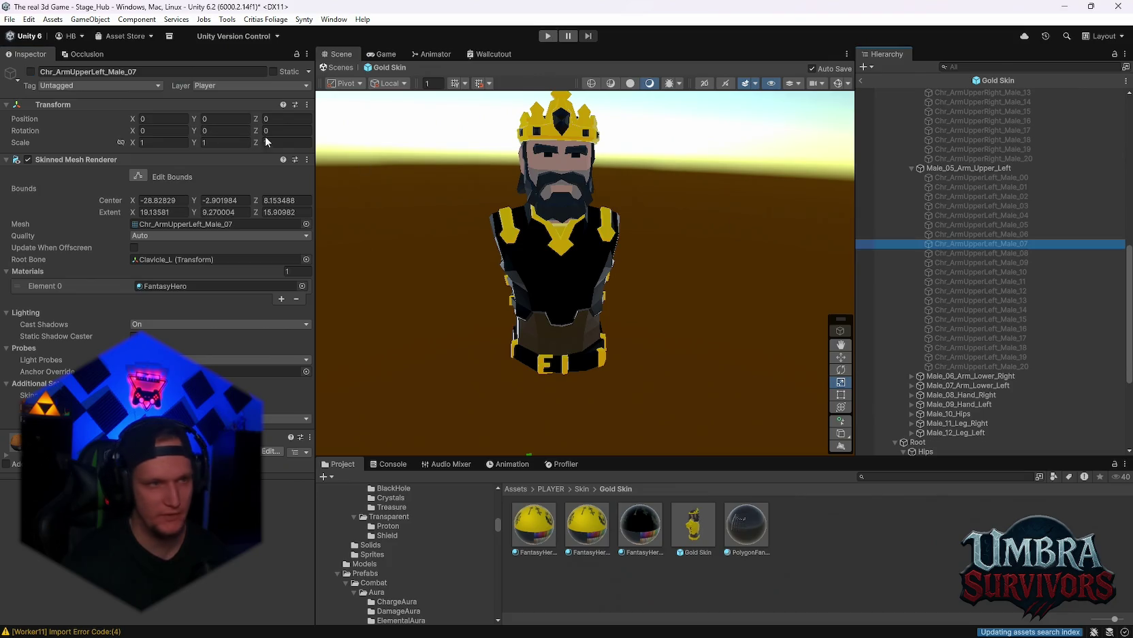
{"action": "left_click", "coordinate": [33, 74]}
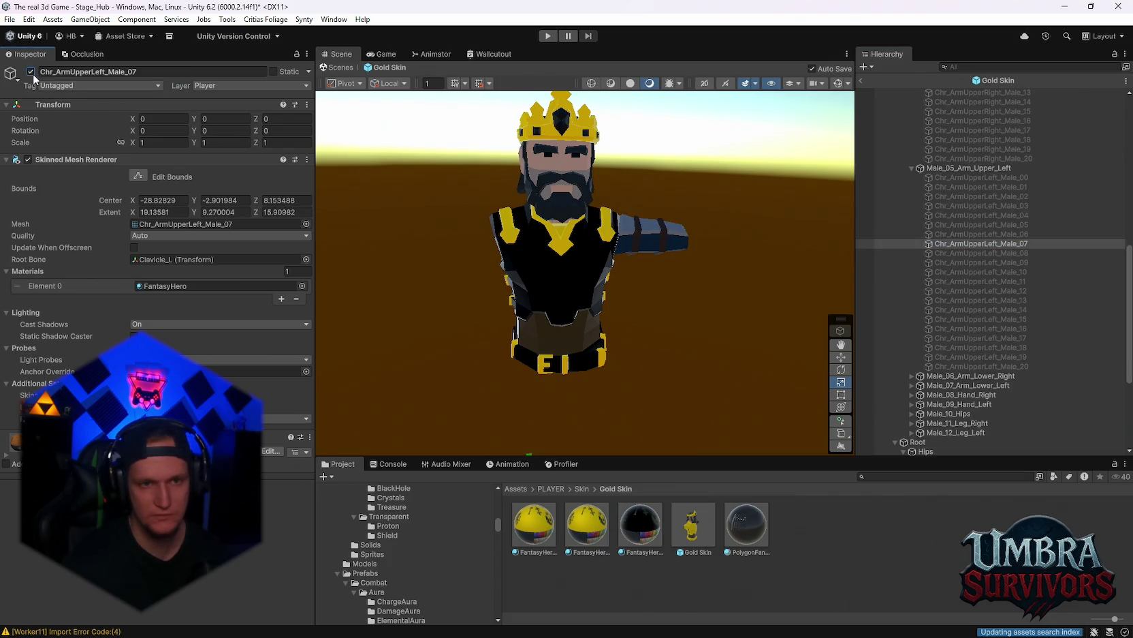
{"action": "left_click_drag", "start_coordinate": [587, 524], "coordinate": [651, 246]}
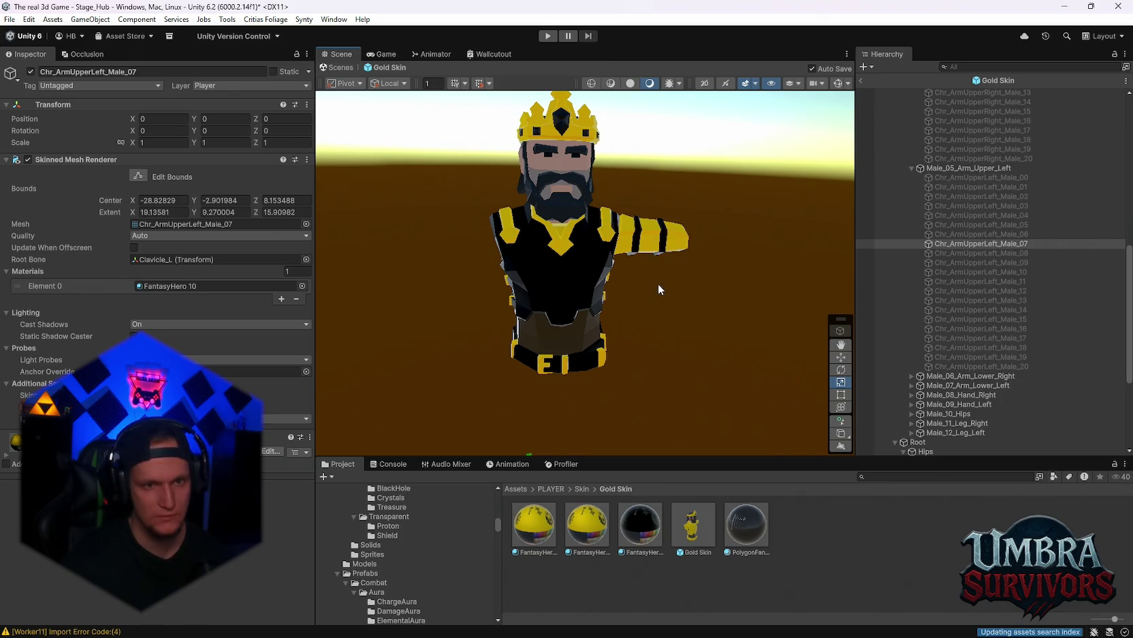
{"action": "left_click", "coordinate": [601, 523]}
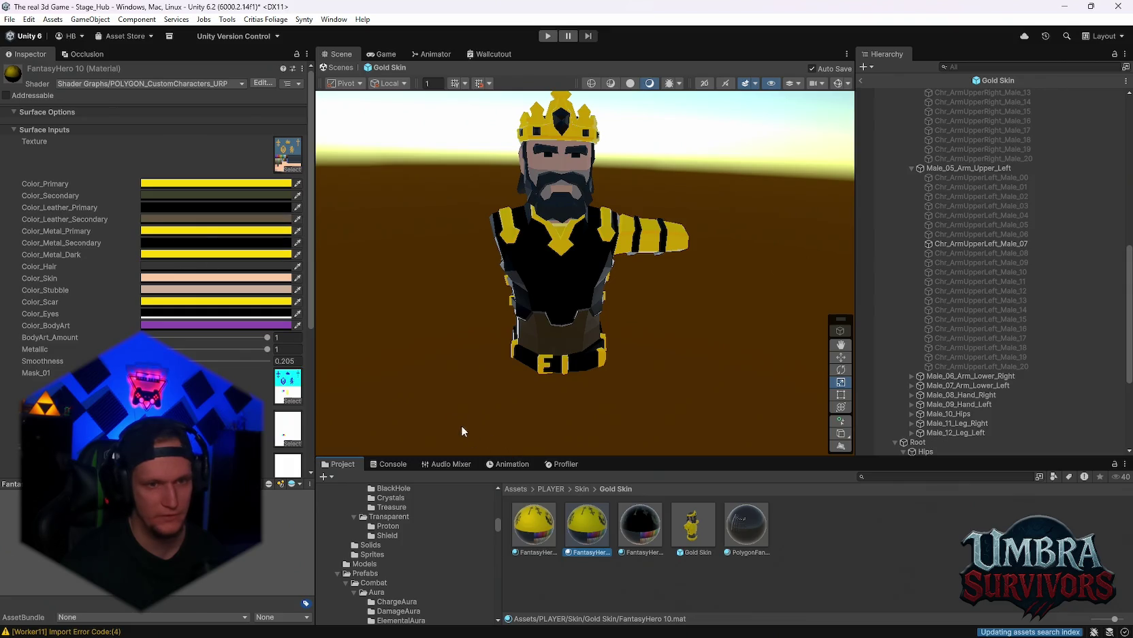
{"action": "left_click", "coordinate": [188, 243]}
{"action": "left_click", "coordinate": [204, 207]}
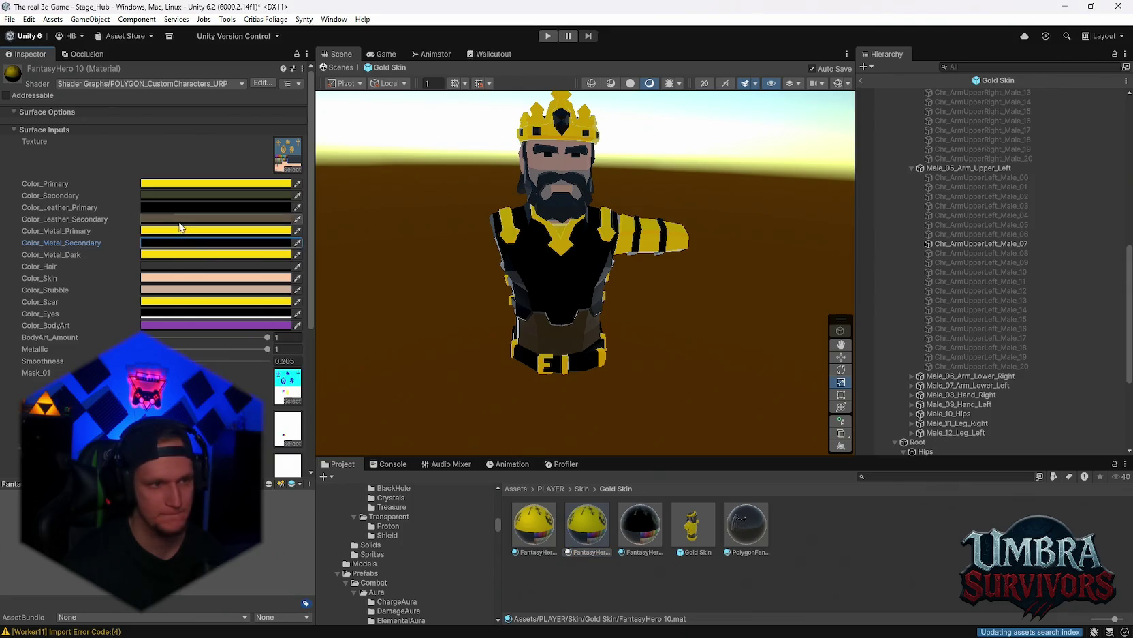
{"action": "key", "text": "Escape"}
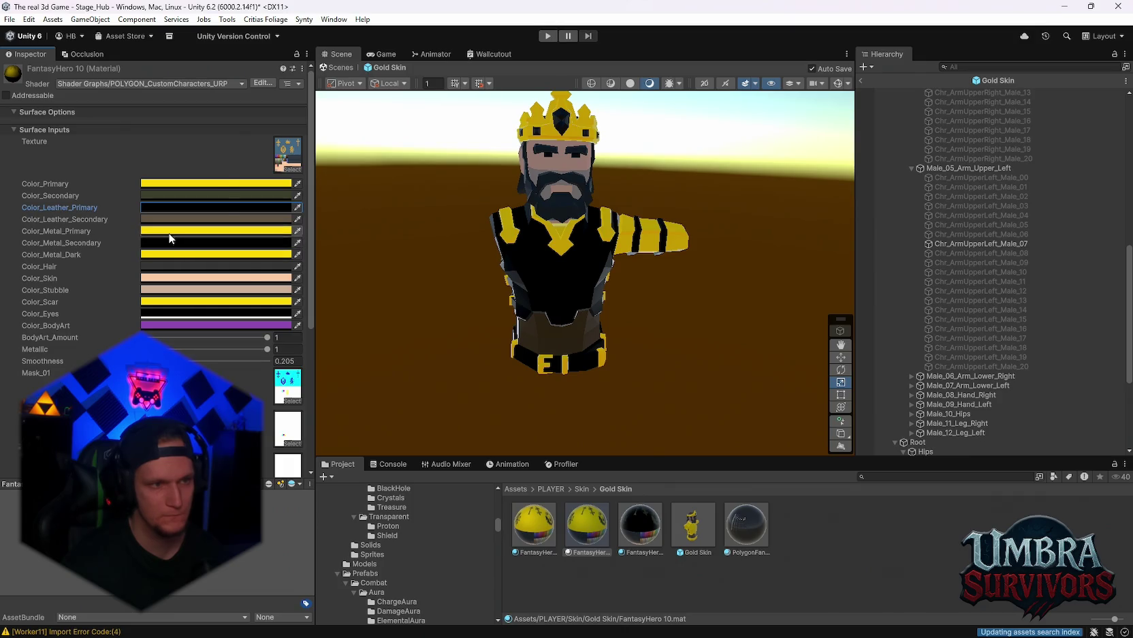
{"action": "left_click", "coordinate": [169, 232]}
{"action": "left_click_drag", "start_coordinate": [257, 306], "coordinate": [239, 340]}
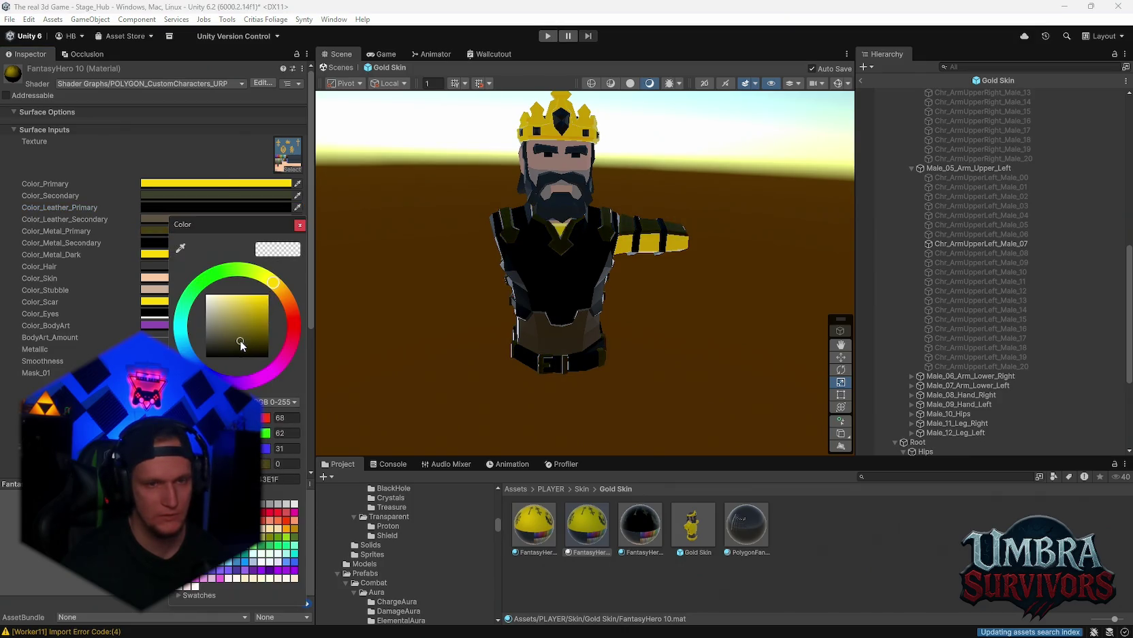
{"action": "key", "text": "Escape"}
{"action": "left_click", "coordinate": [205, 183]}
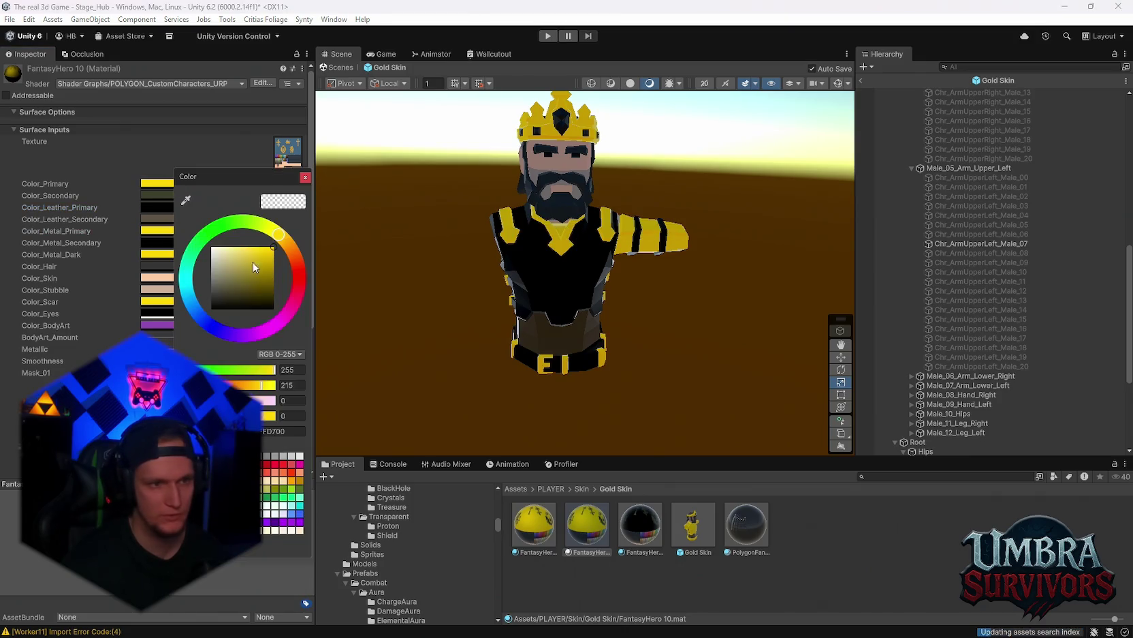
{"action": "key", "text": "Escape"}
{"action": "left_click", "coordinate": [247, 301]}
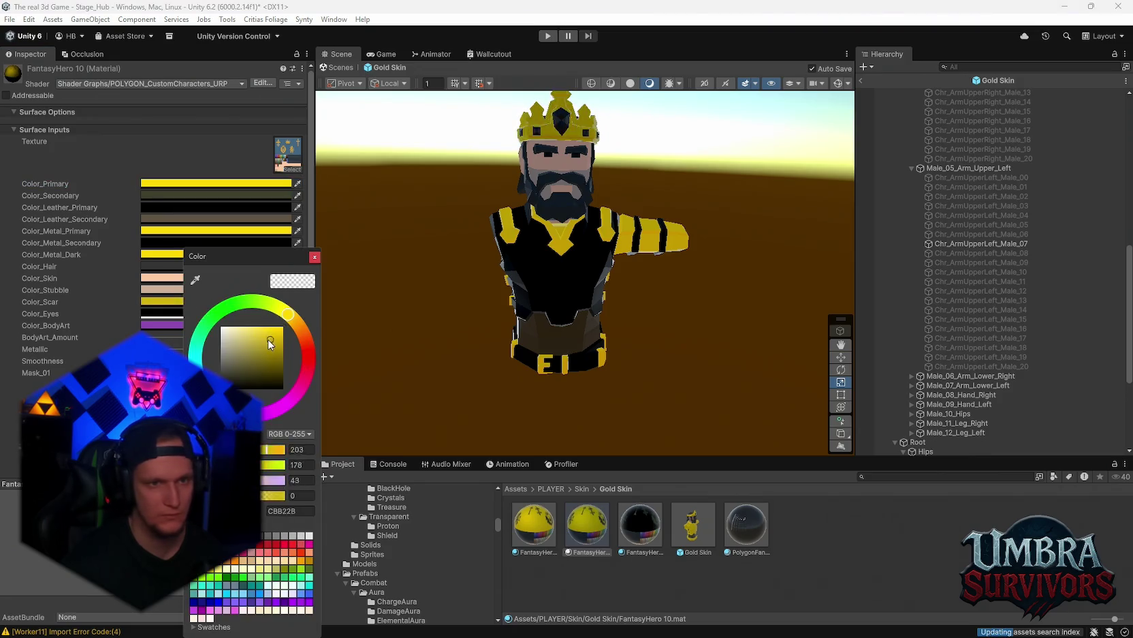
{"action": "key", "text": "Escape"}
{"action": "left_click", "coordinate": [245, 254]}
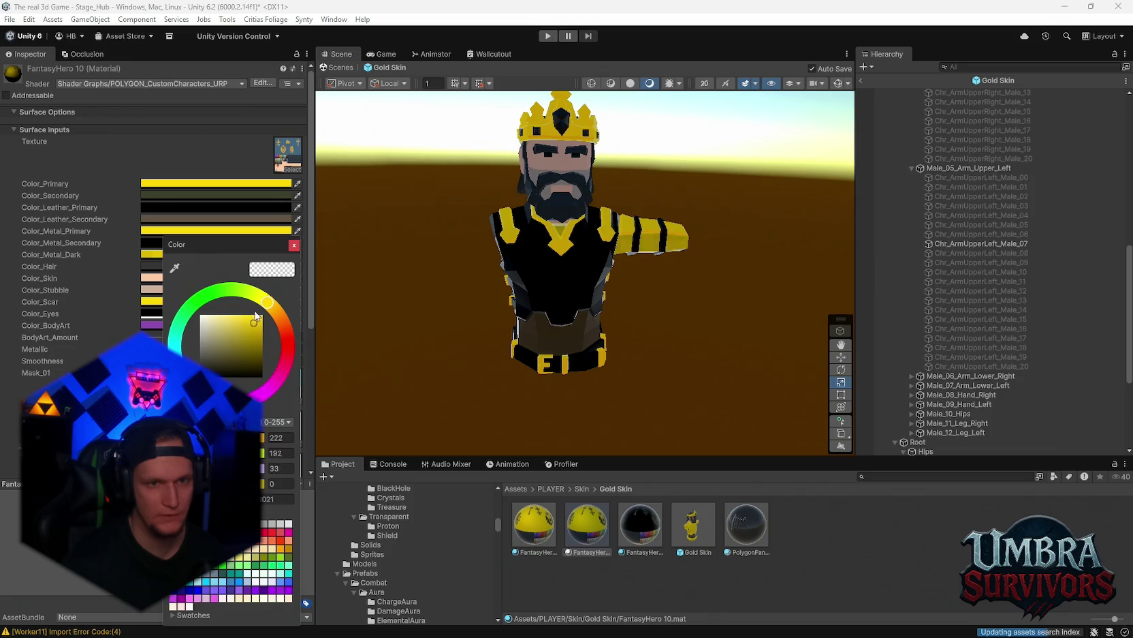
{"action": "key", "text": "Escape"}
{"action": "scroll", "coordinate": [1022, 306], "scroll_direction": "up", "scroll_amount": 5}
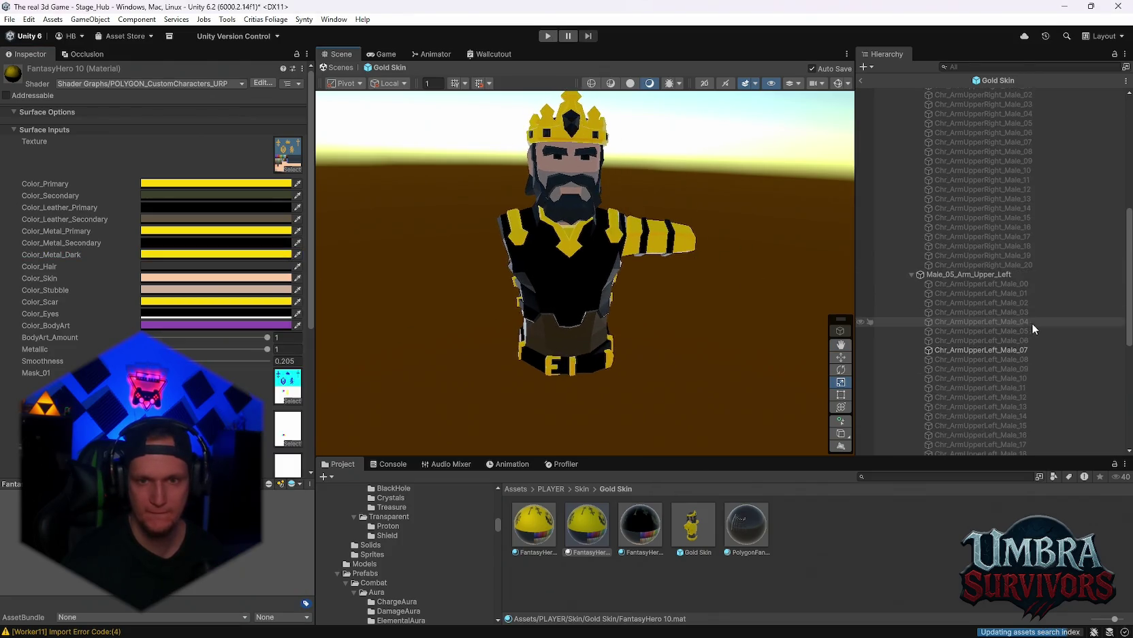
Step: Enable the right Male_07 upper-arm piece and give it the FantasyHero 10 material
{"action": "left_click", "coordinate": [977, 212]}
{"action": "left_click", "coordinate": [31, 71]}
{"action": "left_click_drag", "start_coordinate": [603, 551], "coordinate": [463, 238]}
{"action": "mouse_move", "coordinate": [722, 305]}
{"action": "left_mouse_down"}
{"action": "mouse_move", "coordinate": [655, 273]}
{"action": "mouse_move", "coordinate": [660, 302]}
{"action": "left_mouse_up"}
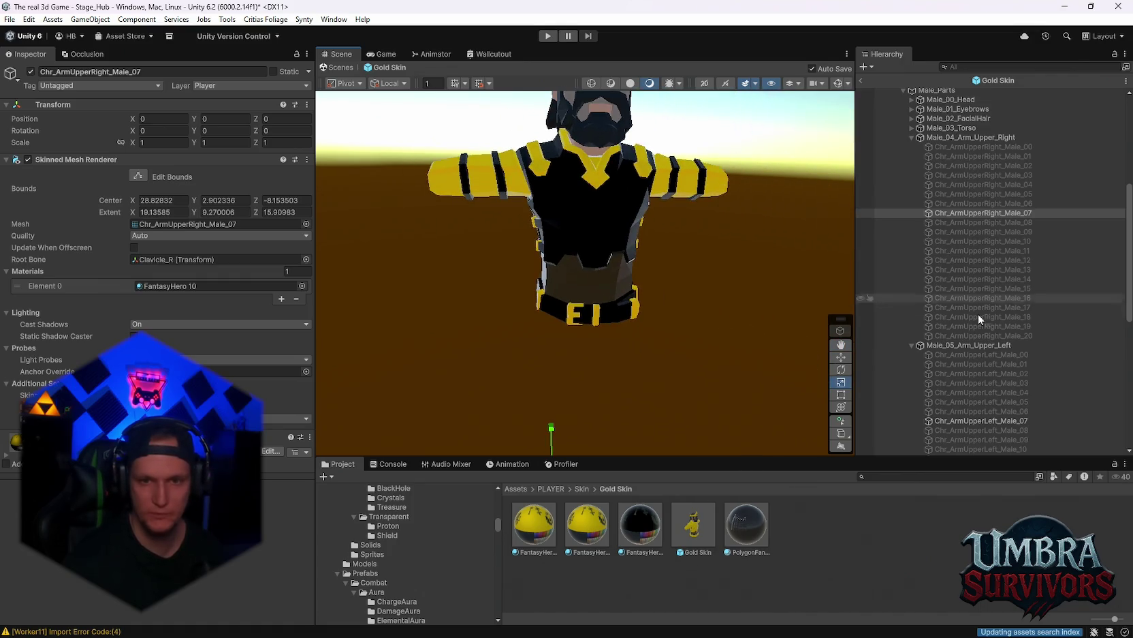
{"action": "scroll", "coordinate": [974, 272], "scroll_direction": "up", "scroll_amount": 3}
Step: Expand the lower-arm groups and briefly preview both Male_18 forearm pieces
{"action": "left_click", "coordinate": [910, 206]}
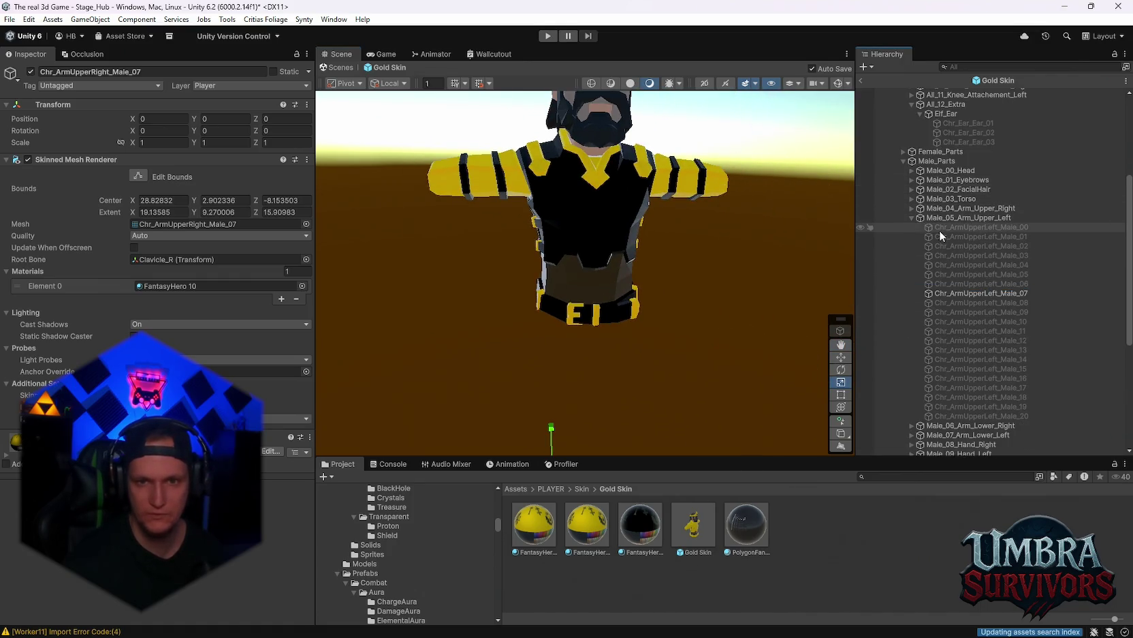
{"action": "left_click", "coordinate": [912, 218]}
{"action": "left_click", "coordinate": [911, 227]}
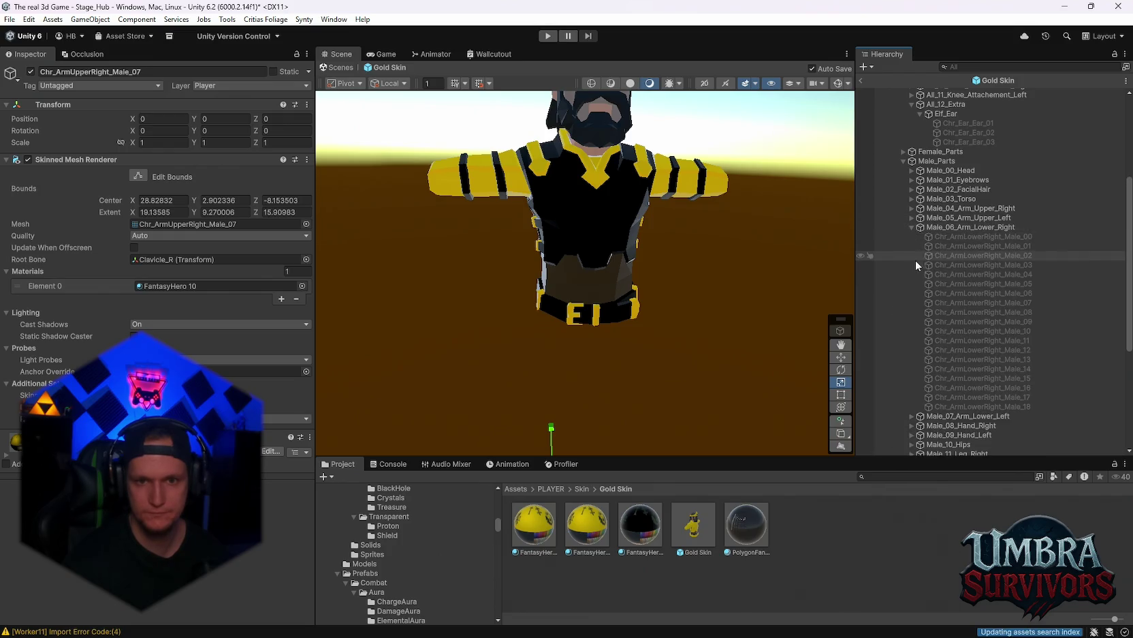
{"action": "scroll", "coordinate": [915, 260], "scroll_direction": "down", "scroll_amount": 5}
{"action": "left_click", "coordinate": [912, 310]}
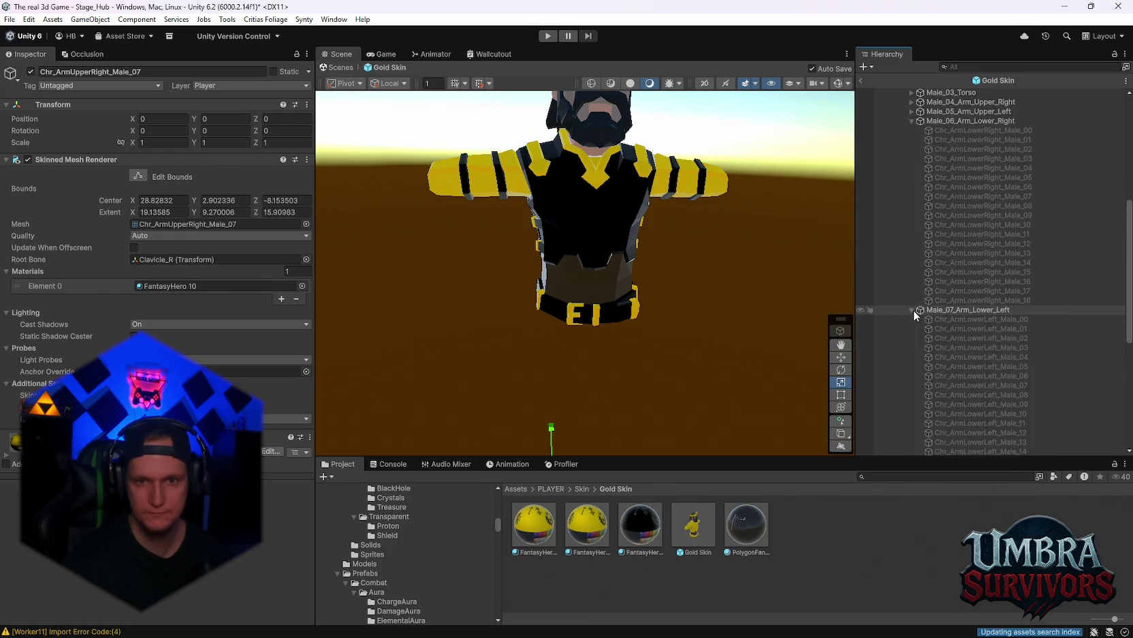
{"action": "left_click", "coordinate": [960, 303]}
{"action": "scroll", "coordinate": [967, 320], "scroll_direction": "down", "scroll_amount": 5}
{"action": "left_click", "coordinate": [963, 349], "text": "shift"}
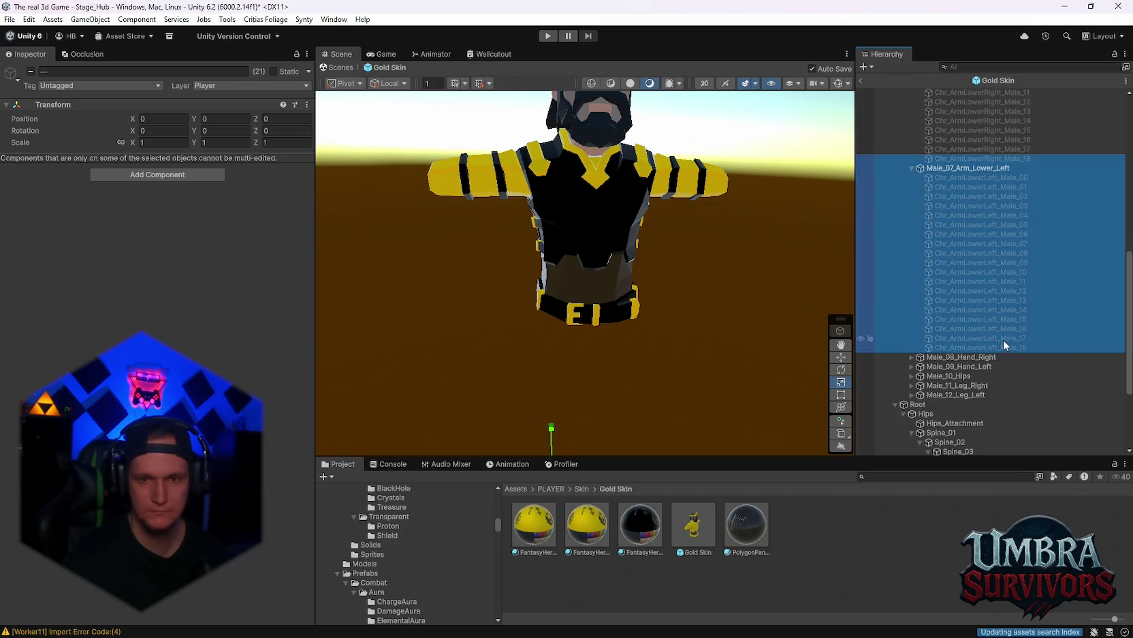
{"action": "left_click", "coordinate": [1003, 347]}
{"action": "left_click", "coordinate": [1003, 158], "text": "ctrl"}
{"action": "left_click", "coordinate": [28, 71]}
{"action": "left_click", "coordinate": [28, 71]}
{"action": "scroll", "coordinate": [997, 275], "scroll_direction": "up", "scroll_amount": 10}
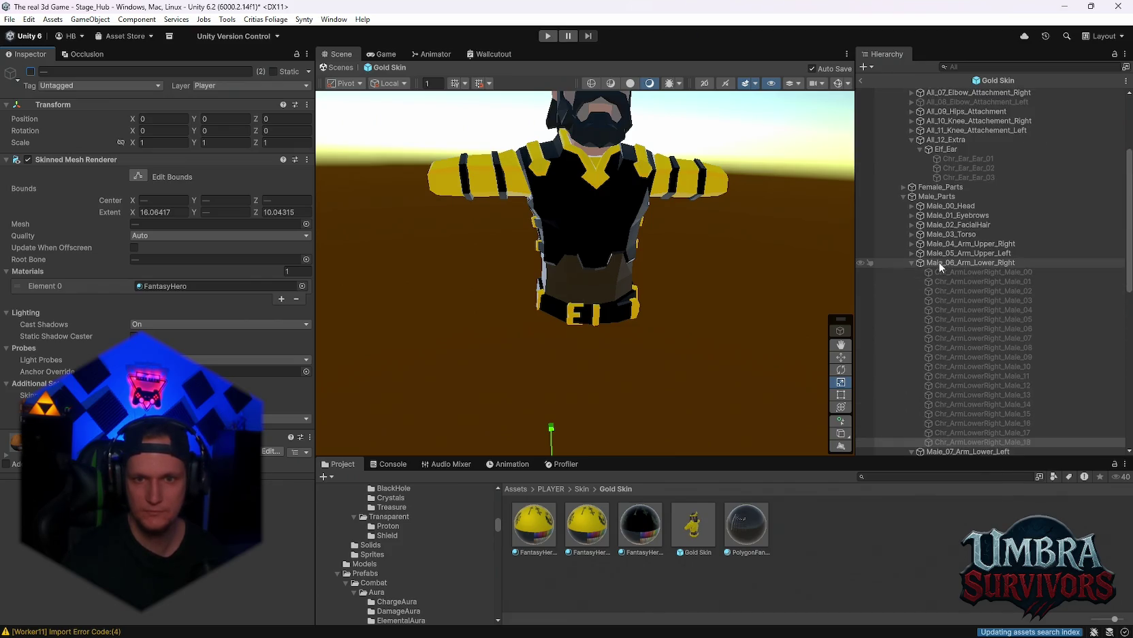
{"action": "scroll", "coordinate": [952, 277], "scroll_direction": "down", "scroll_amount": 3}
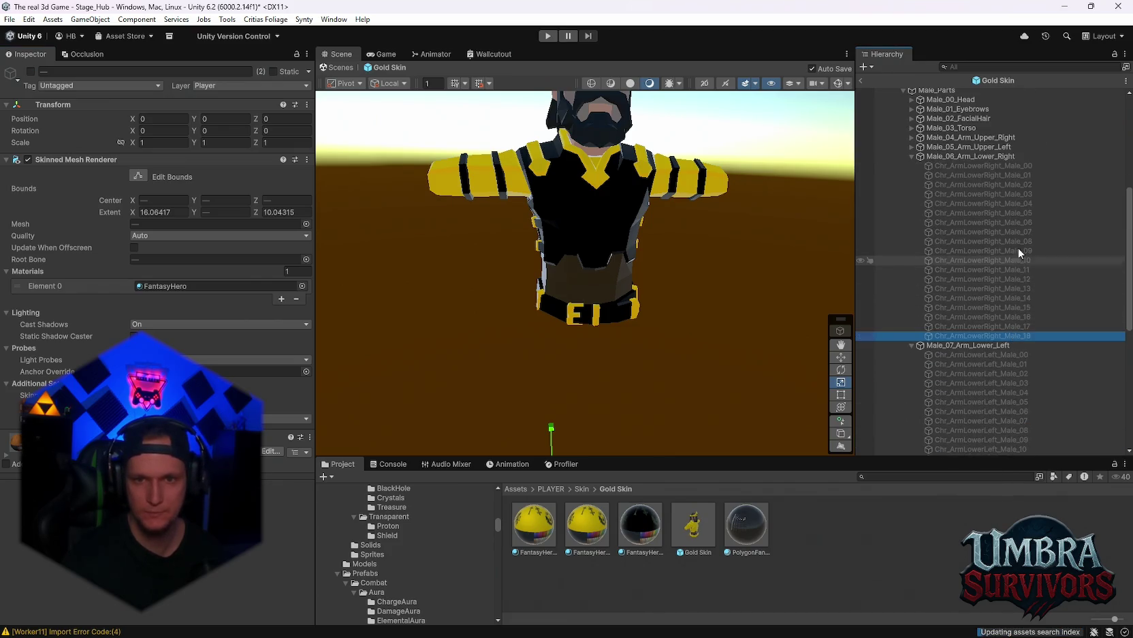
Step: Enable Chr_ArmLowerRight_Male_07 and Chr_ArmLowerLeft_Male_07, giving the left forearm the yellow material
{"action": "left_click", "coordinate": [989, 232]}
{"action": "scroll", "coordinate": [1001, 299], "scroll_direction": "down", "scroll_amount": 3}
{"action": "left_click", "coordinate": [975, 314], "text": "ctrl"}
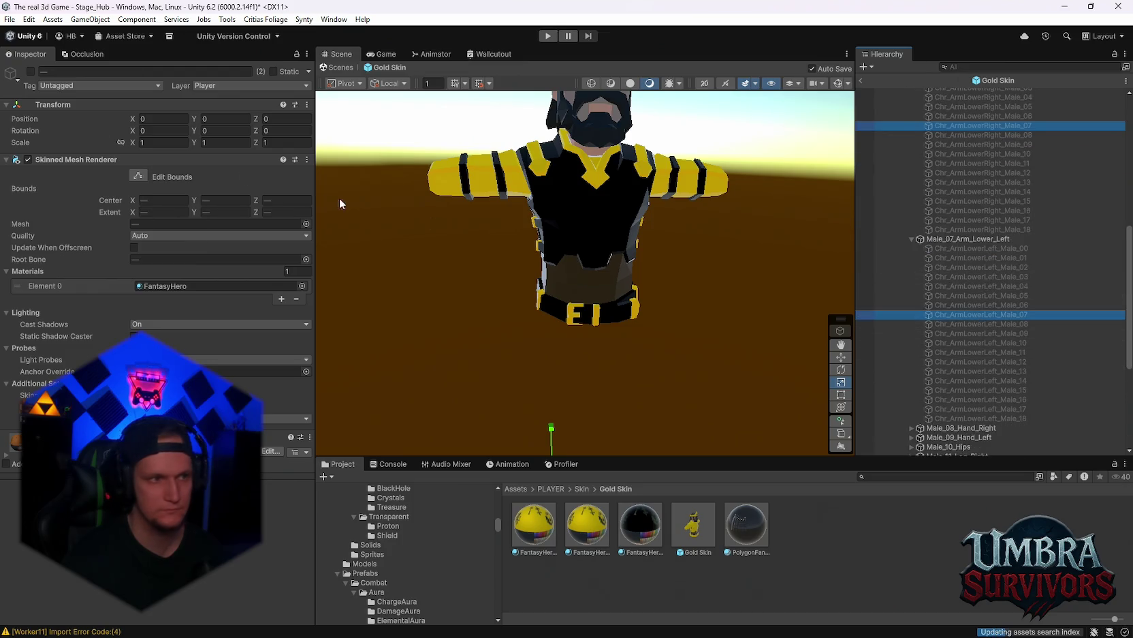
{"action": "left_click", "coordinate": [30, 71]}
{"action": "left_click_drag", "start_coordinate": [476, 286], "coordinate": [582, 281]}
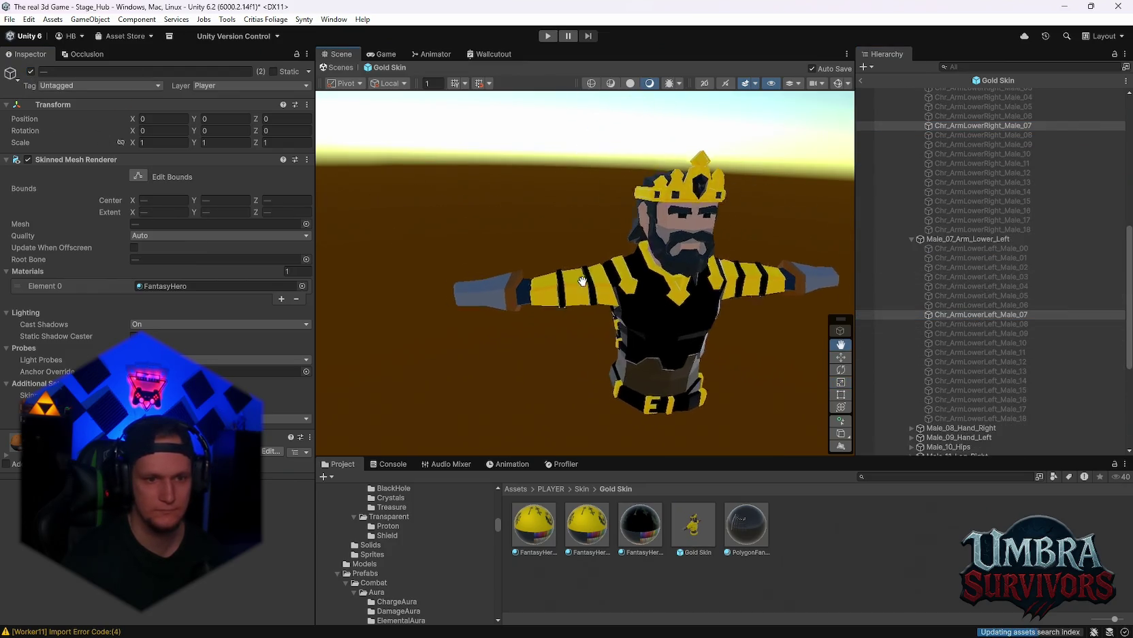
{"action": "mouse_move", "coordinate": [535, 523]}
{"action": "left_mouse_down"}
{"action": "mouse_move", "coordinate": [478, 292]}
{"action": "mouse_move", "coordinate": [473, 337]}
{"action": "mouse_move", "coordinate": [489, 300]}
{"action": "mouse_move", "coordinate": [622, 487]}
{"action": "mouse_move", "coordinate": [588, 525]}
{"action": "mouse_move", "coordinate": [490, 290]}
{"action": "mouse_move", "coordinate": [629, 540]}
{"action": "left_mouse_up"}
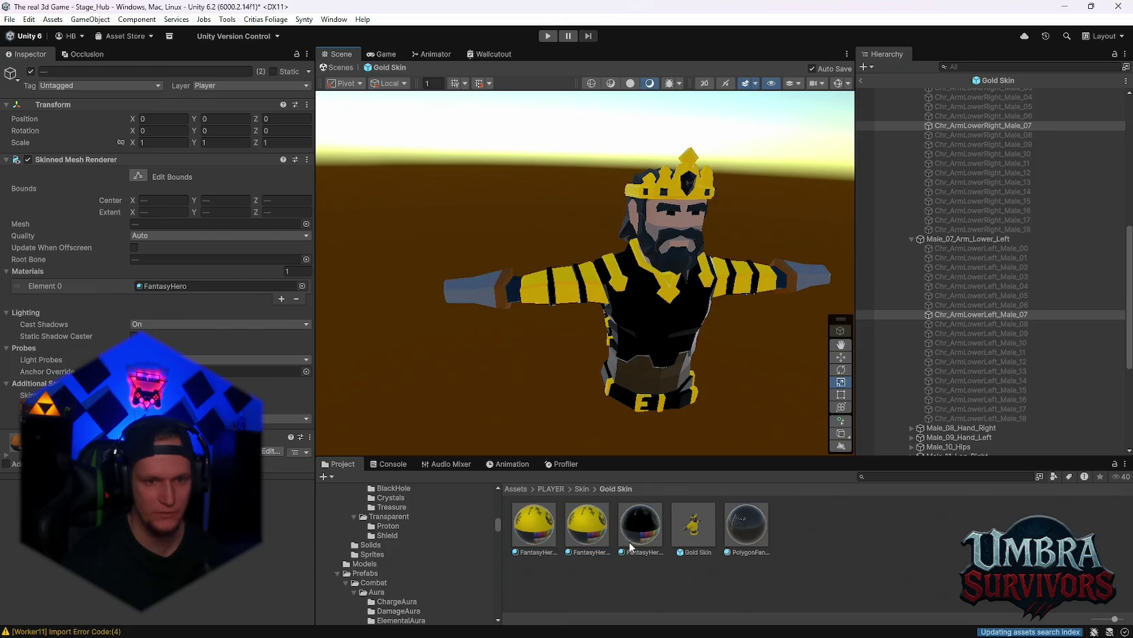
{"action": "left_click_drag", "start_coordinate": [566, 423], "coordinate": [500, 290]}
{"action": "left_click", "coordinate": [579, 529]}
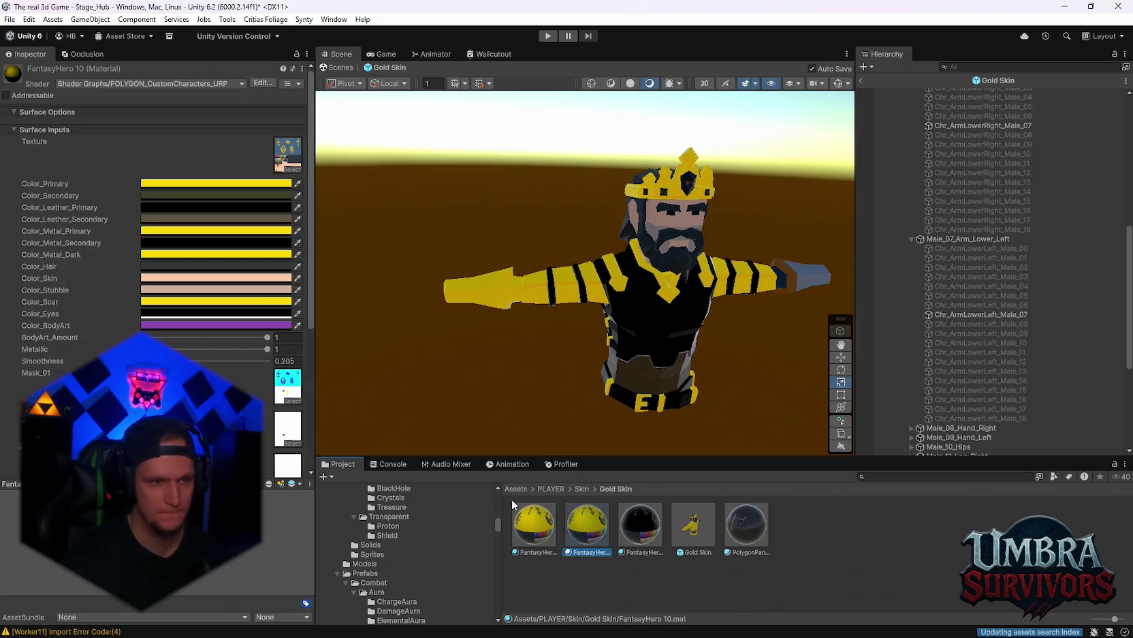
{"action": "left_click", "coordinate": [218, 231]}
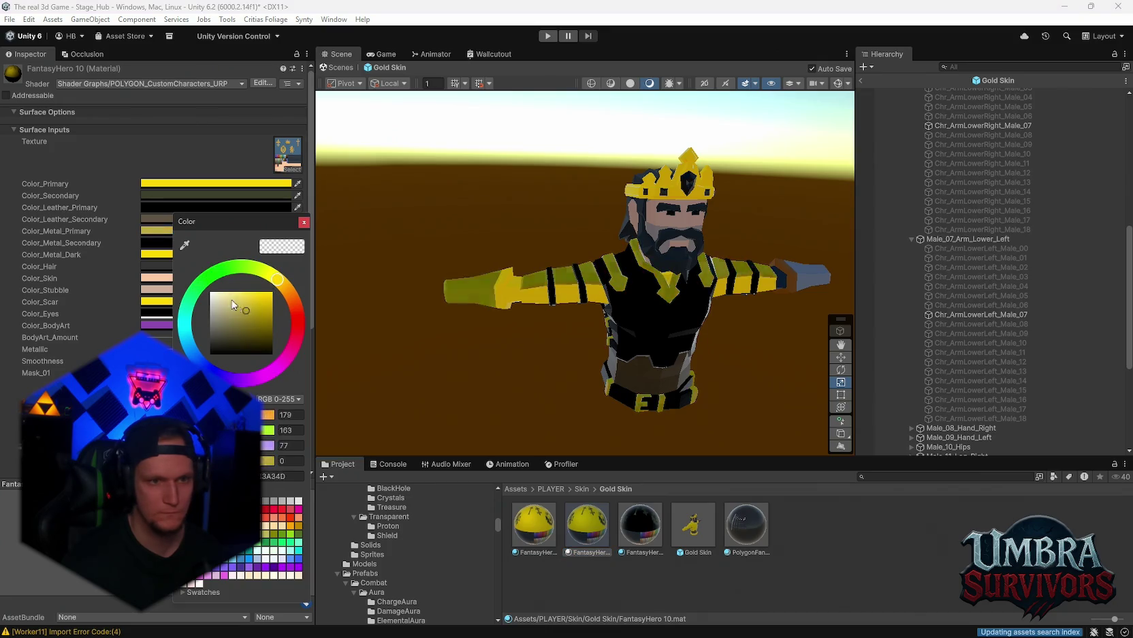
{"action": "left_click", "coordinate": [186, 256]}
{"action": "left_click", "coordinate": [253, 342]}
{"action": "mouse_move", "coordinate": [247, 328]}
{"action": "left_mouse_down"}
{"action": "mouse_move", "coordinate": [248, 341]}
{"action": "mouse_move", "coordinate": [253, 319]}
{"action": "mouse_move", "coordinate": [280, 316]}
{"action": "left_mouse_up"}
{"action": "left_click", "coordinate": [170, 185]}
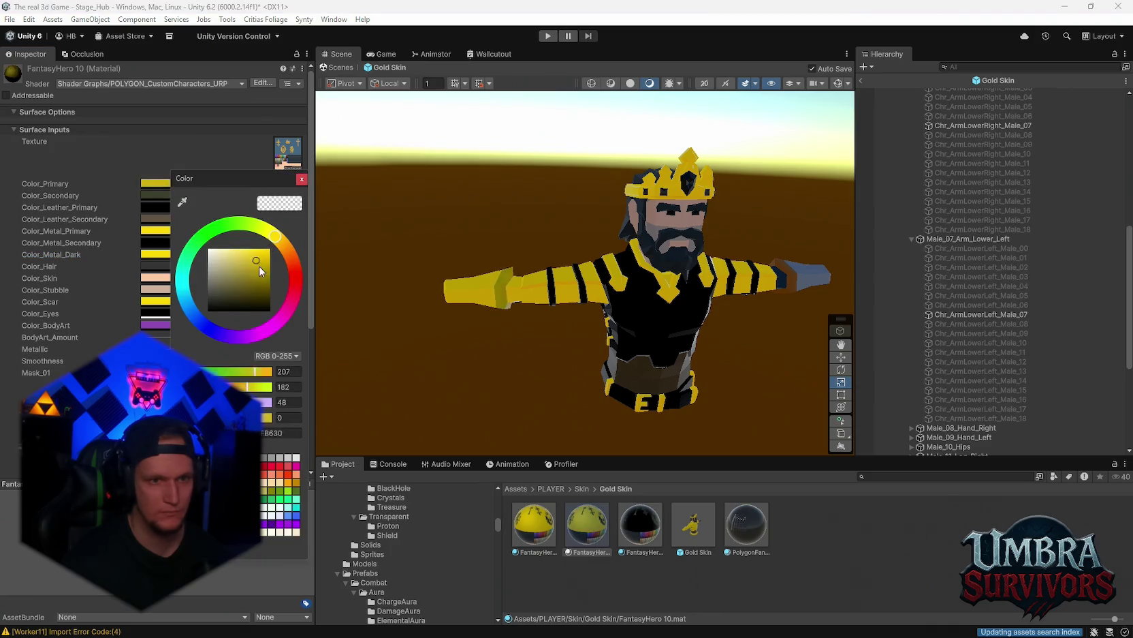
{"action": "left_click_drag", "start_coordinate": [446, 298], "coordinate": [640, 346]}
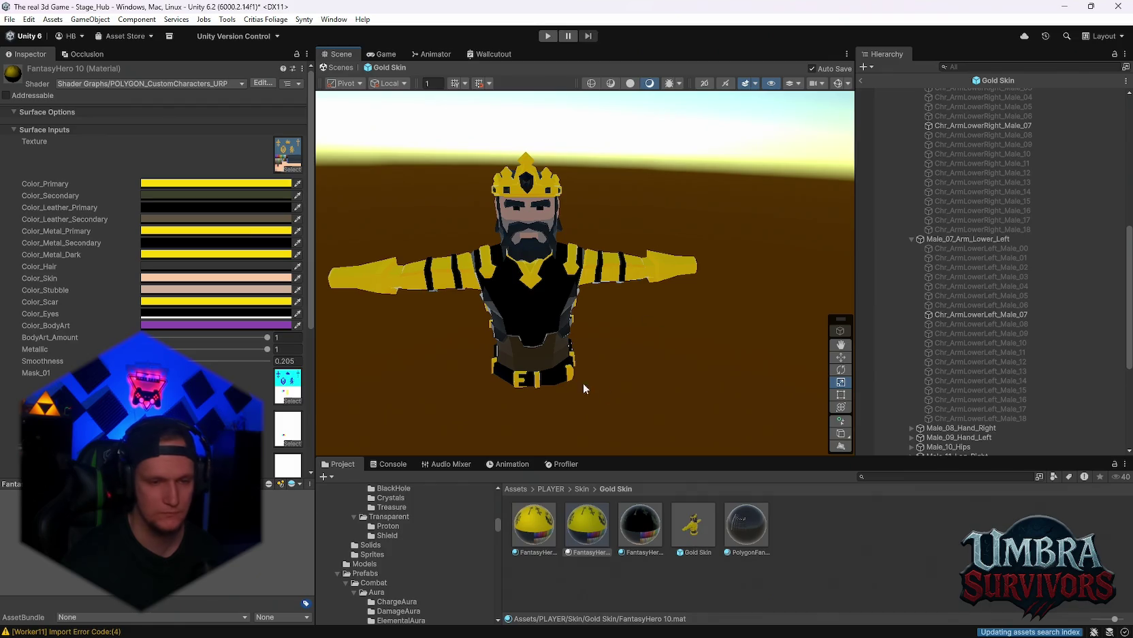
{"action": "left_click_drag", "start_coordinate": [582, 385], "coordinate": [618, 440]}
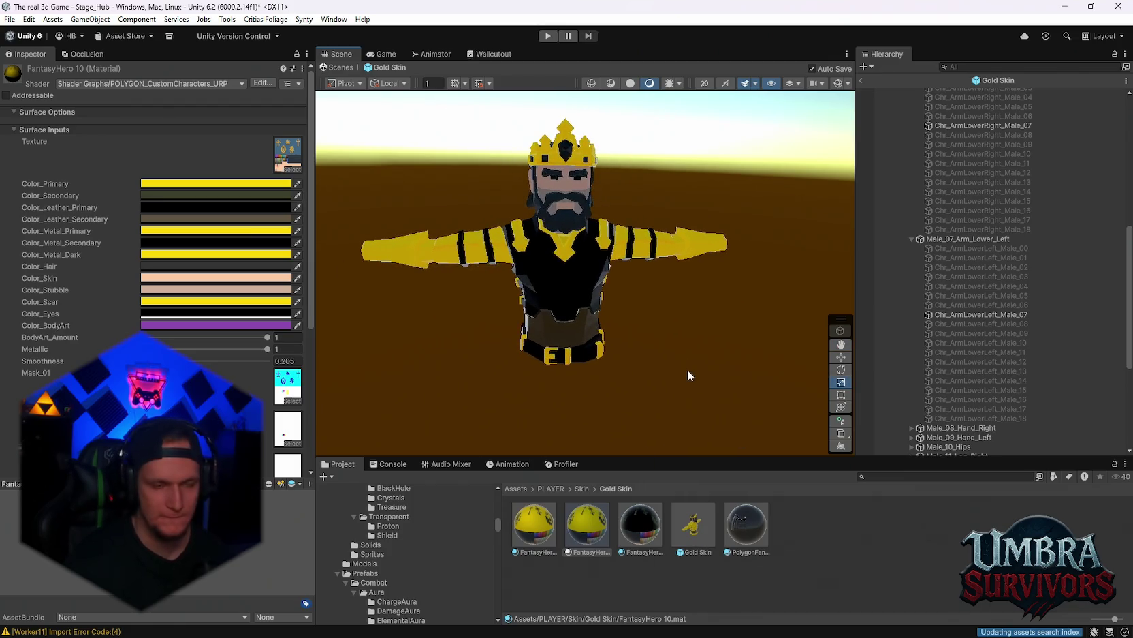
{"action": "key", "text": "ctrl+z"}
{"action": "key", "text": "ctrl+z"}
{"action": "left_click_drag", "start_coordinate": [688, 355], "coordinate": [722, 320]}
{"action": "scroll", "coordinate": [963, 345], "scroll_direction": "up", "scroll_amount": 2}
{"action": "scroll", "coordinate": [963, 345], "scroll_direction": "down", "scroll_amount": 5}
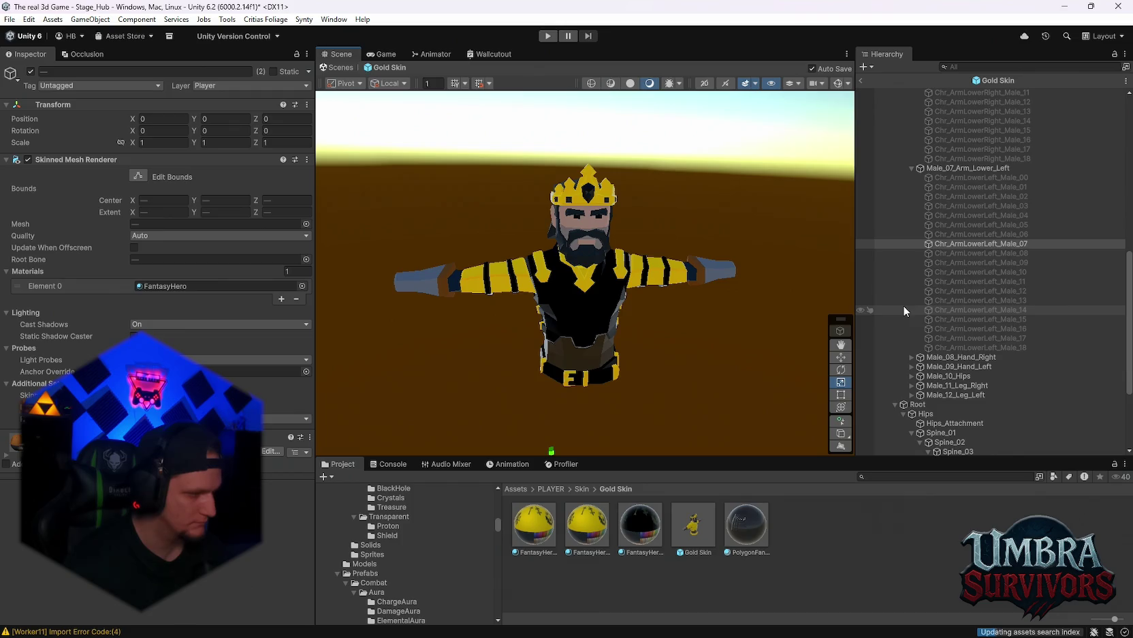
Step: Expand both hand part lists and trial-enable the Chr_HandRight_Male_07 and matching left hand pair
{"action": "scroll", "coordinate": [918, 281], "scroll_direction": "down", "scroll_amount": 4}
{"action": "scroll", "coordinate": [921, 288], "scroll_direction": "up", "scroll_amount": 4}
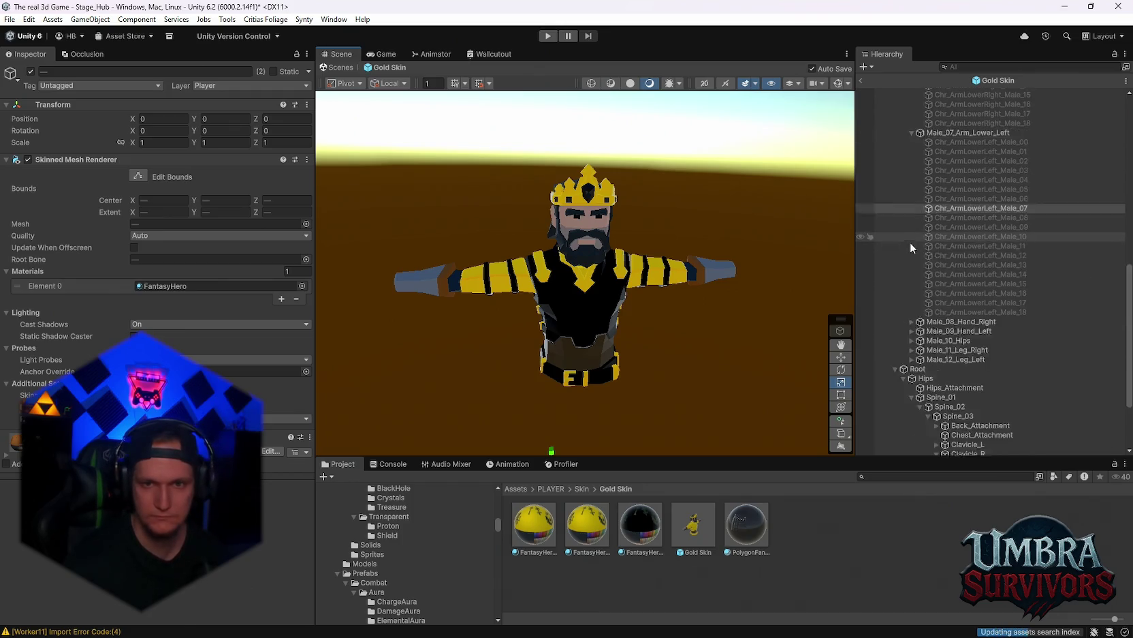
{"action": "left_click", "coordinate": [912, 357]}
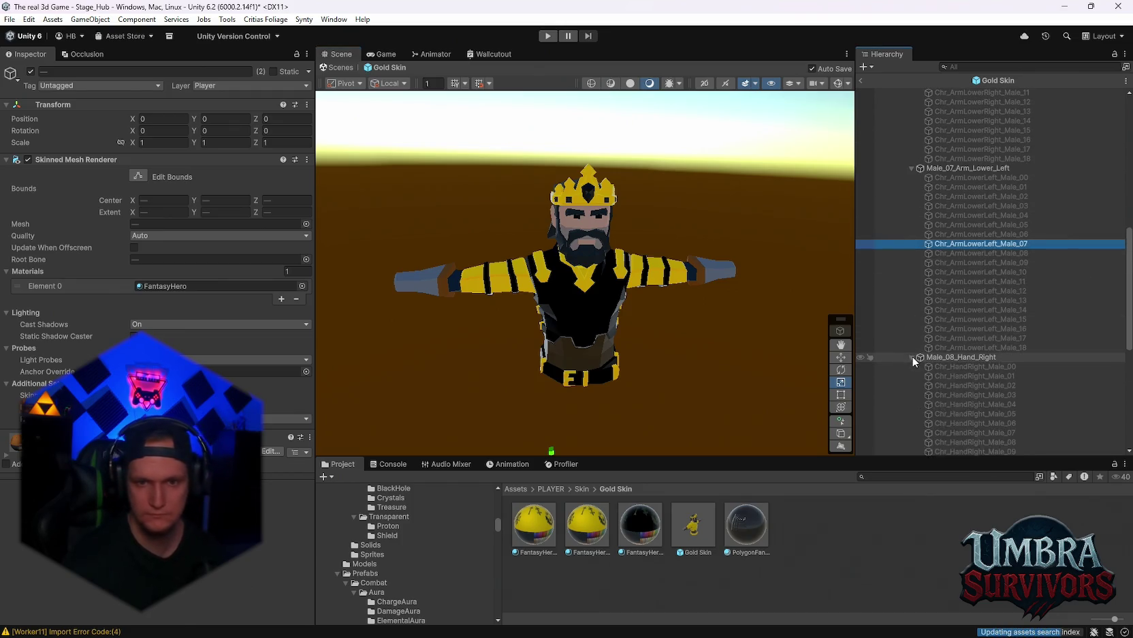
{"action": "scroll", "coordinate": [912, 356], "scroll_direction": "down", "scroll_amount": 8}
{"action": "left_click", "coordinate": [912, 324]}
{"action": "left_click", "coordinate": [955, 316]}
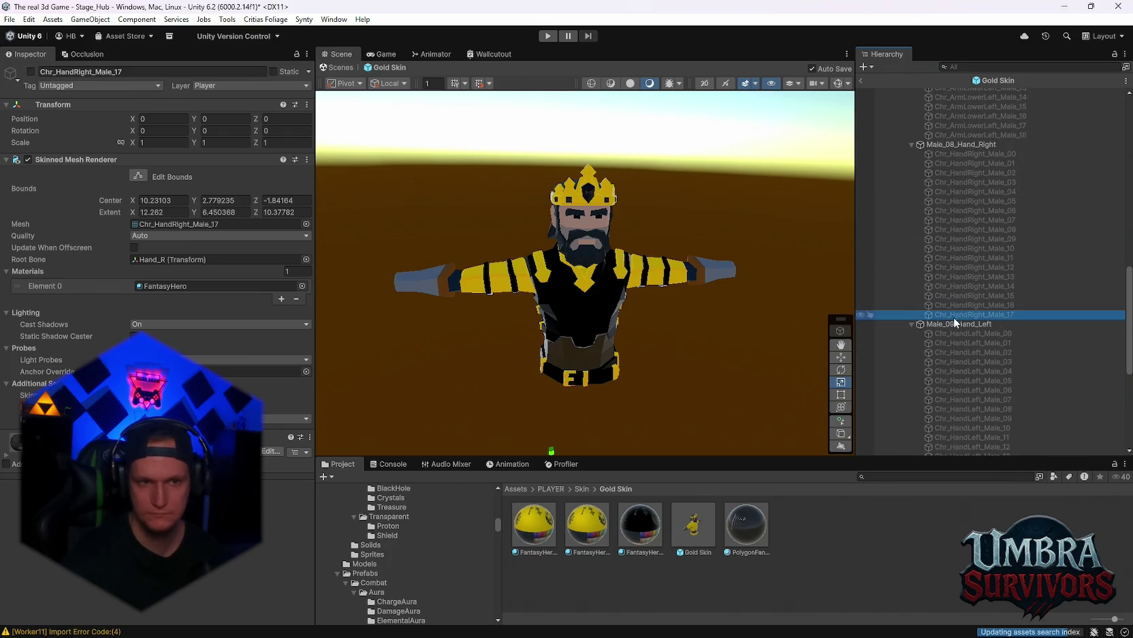
{"action": "scroll", "coordinate": [954, 317], "scroll_direction": "down", "scroll_amount": 4}
{"action": "scroll", "coordinate": [970, 297], "scroll_direction": "up", "scroll_amount": 3}
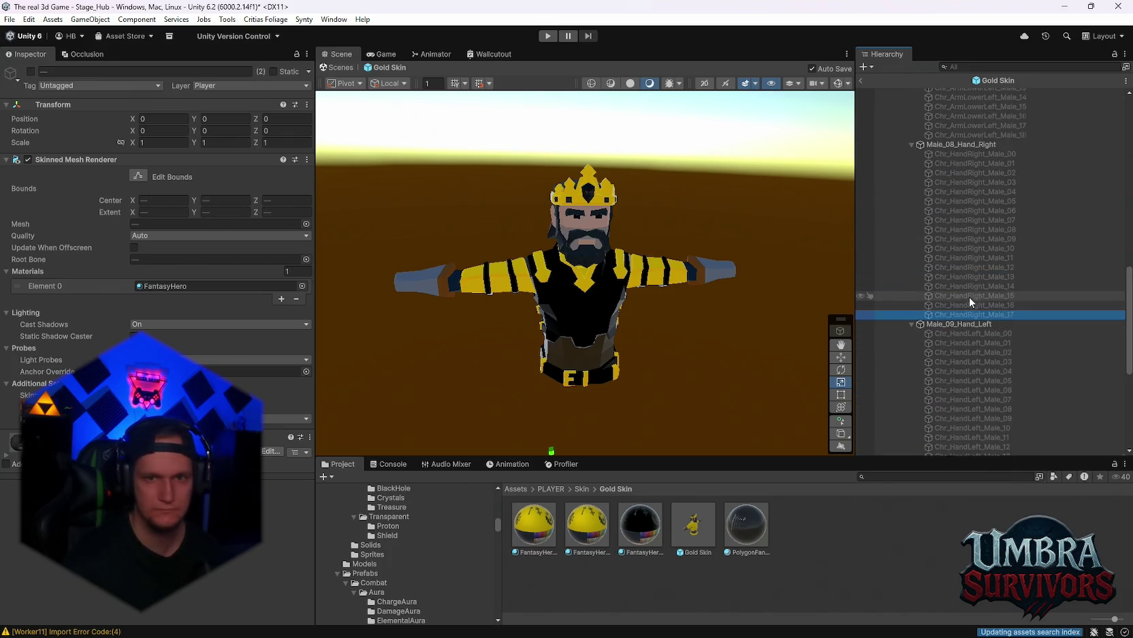
{"action": "left_click", "coordinate": [976, 219]}
{"action": "scroll", "coordinate": [988, 304], "scroll_direction": "down", "scroll_amount": 2}
{"action": "left_click", "coordinate": [972, 329], "text": "ctrl"}
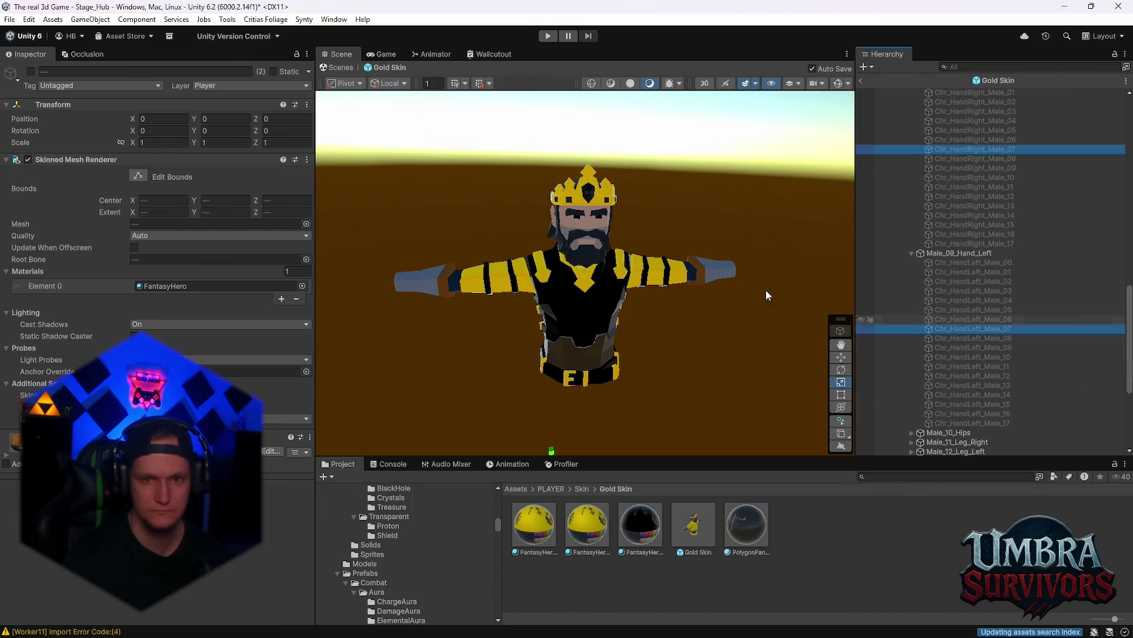
{"action": "left_click", "coordinate": [31, 70]}
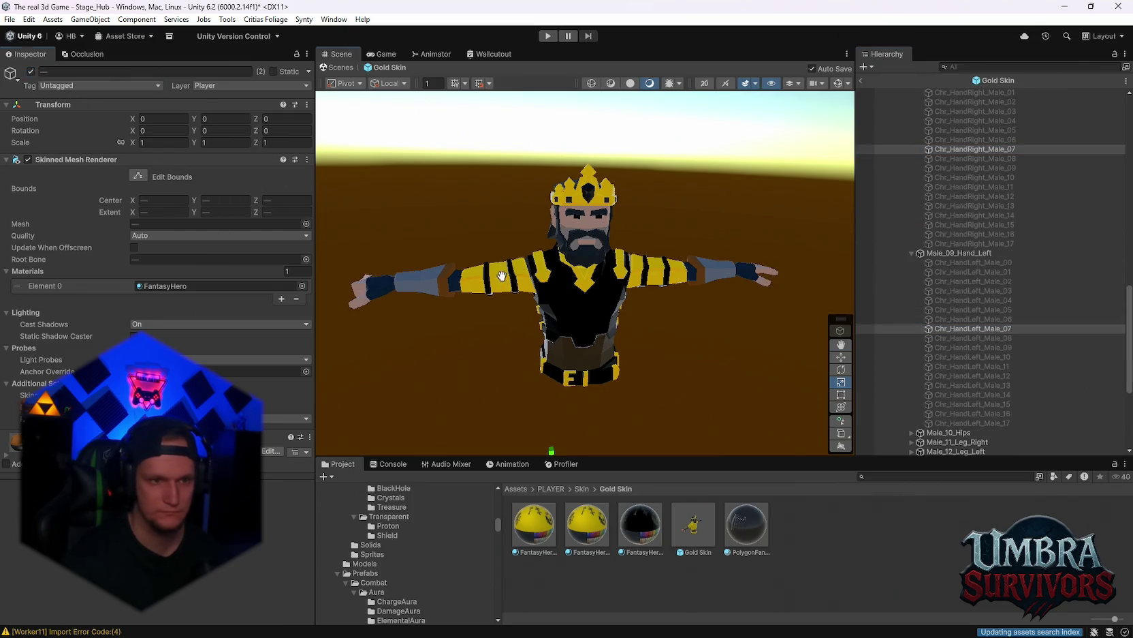
{"action": "left_click_drag", "start_coordinate": [450, 279], "coordinate": [584, 239]}
{"action": "key", "text": "f"}
Step: Preview left hand pieces Chr_HandLeft_Male_08 through Chr_HandLeft_Male_12 on the king
{"action": "left_click", "coordinate": [30, 71]}
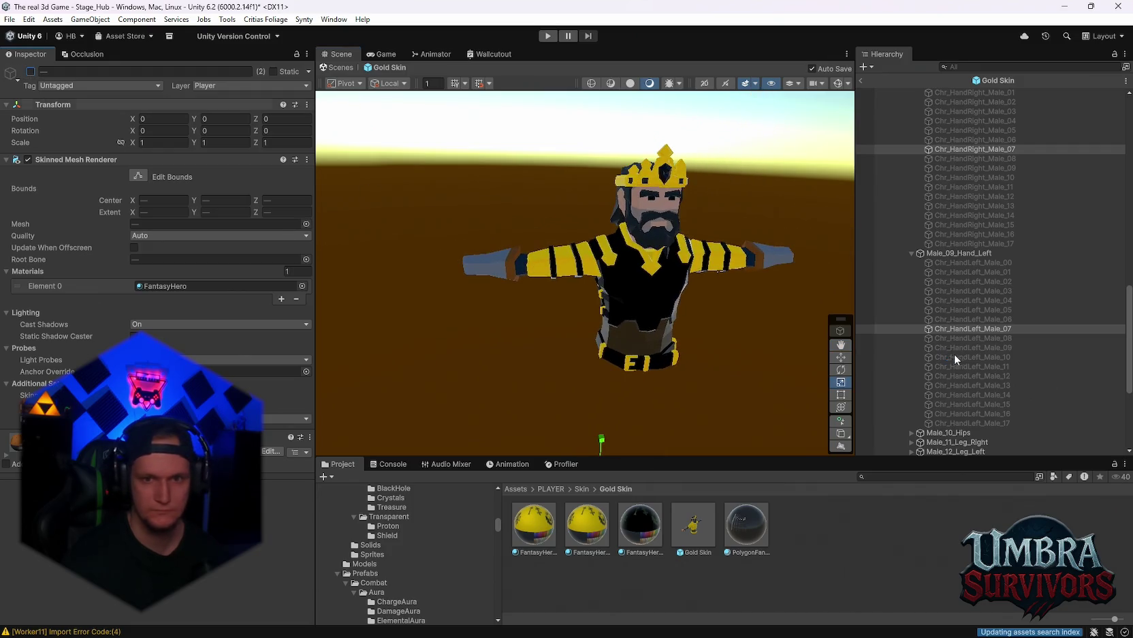
{"action": "left_click", "coordinate": [956, 340]}
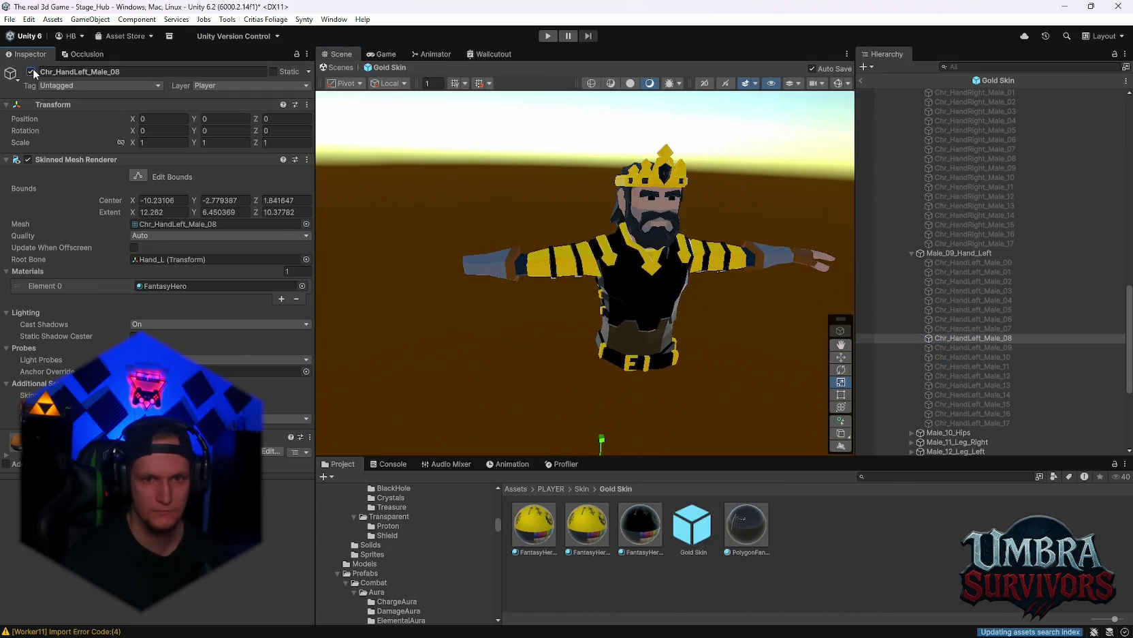
{"action": "left_click", "coordinate": [975, 347]}
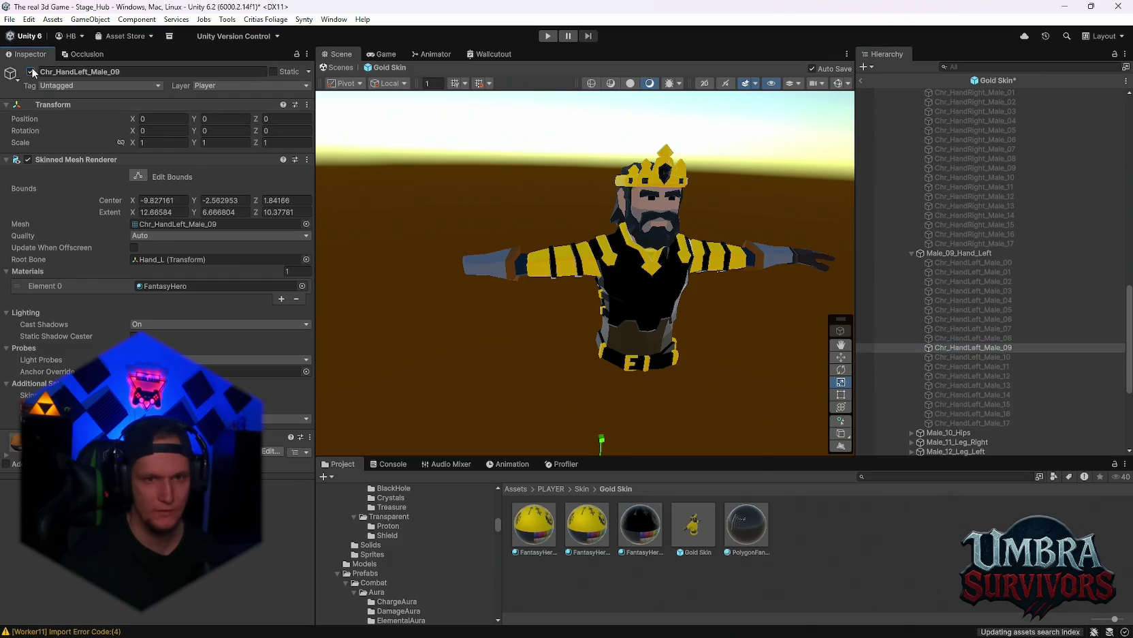
{"action": "left_click", "coordinate": [947, 357]}
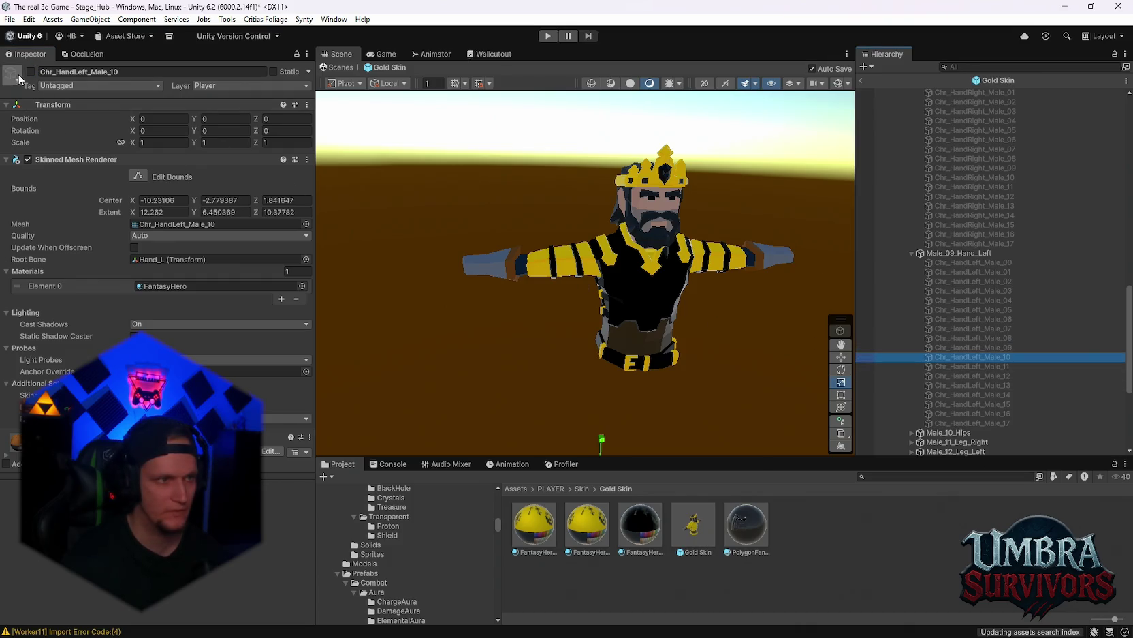
{"action": "key", "text": "Down"}
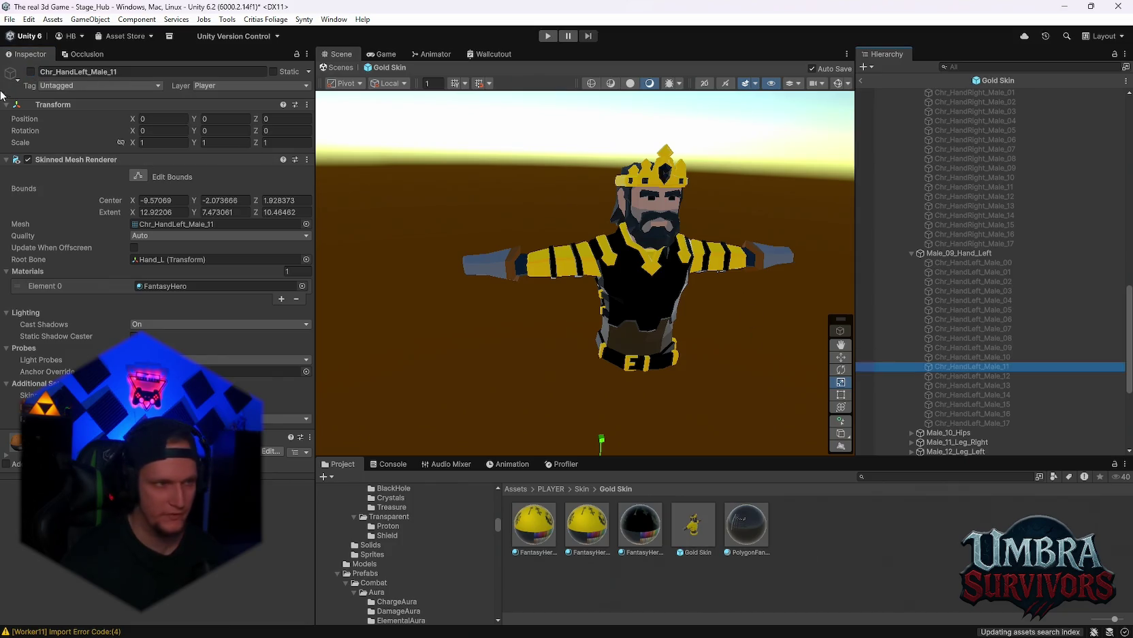
{"action": "left_click", "coordinate": [928, 374]}
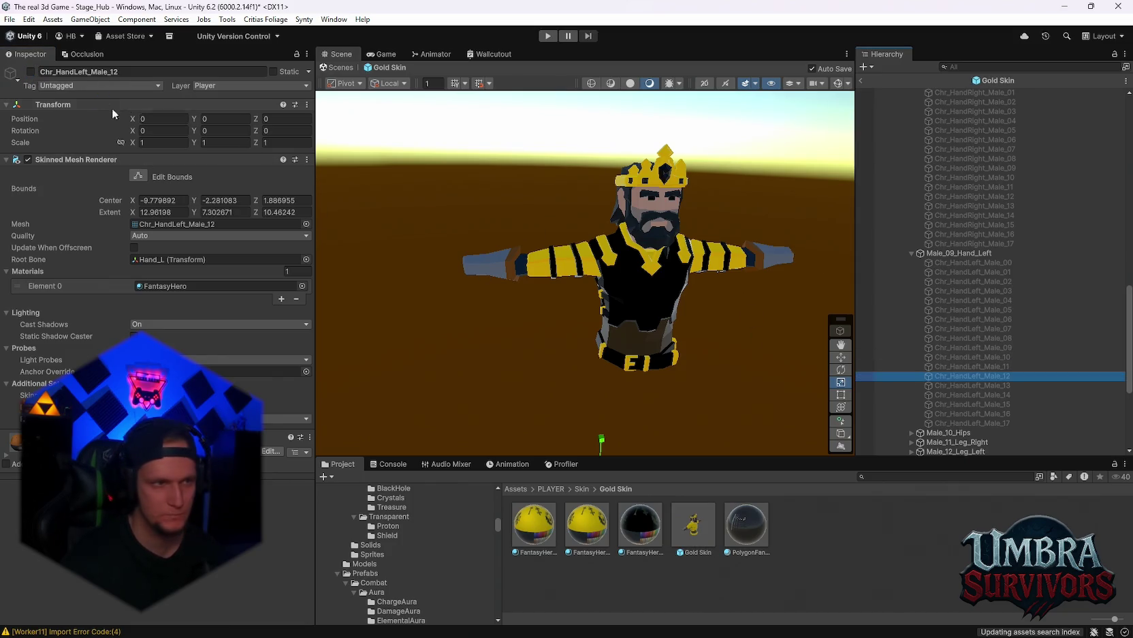
Step: Enable Chr_HandLeft_Male_12 and Chr_HandRight_Male_12 for blue-grey gloved hands
{"action": "left_click_drag", "start_coordinate": [617, 276], "coordinate": [97, 88]}
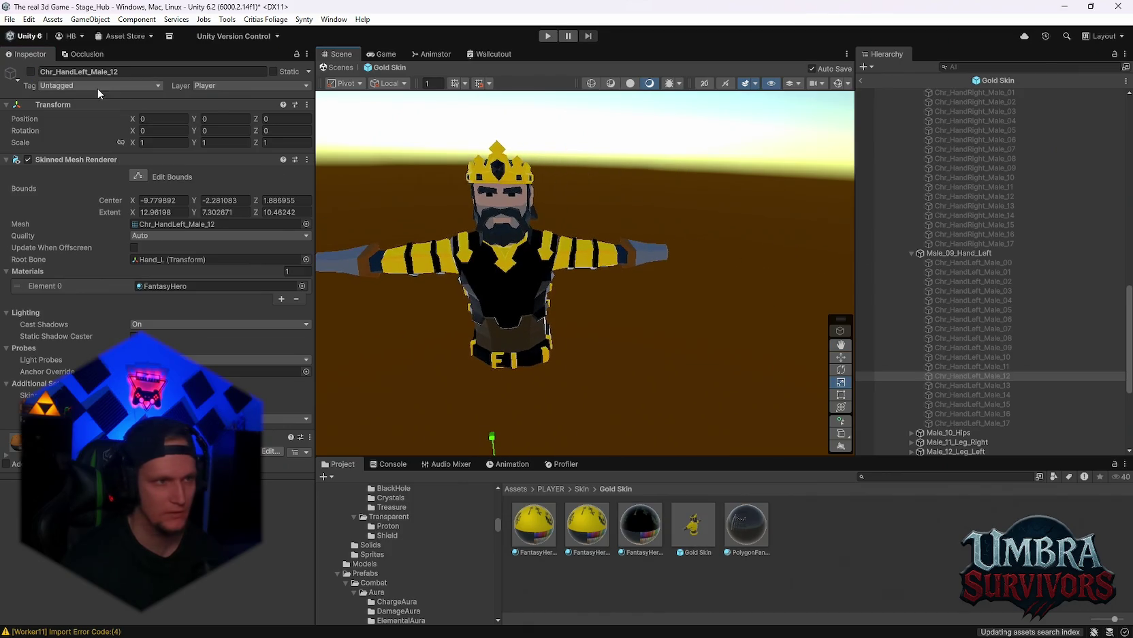
{"action": "left_click", "coordinate": [31, 71]}
{"action": "mouse_move", "coordinate": [629, 310]}
{"action": "left_mouse_down"}
{"action": "mouse_move", "coordinate": [534, 397]}
{"action": "mouse_move", "coordinate": [733, 329]}
{"action": "mouse_move", "coordinate": [684, 290]}
{"action": "left_mouse_up"}
{"action": "scroll", "coordinate": [967, 307], "scroll_direction": "up", "scroll_amount": 2}
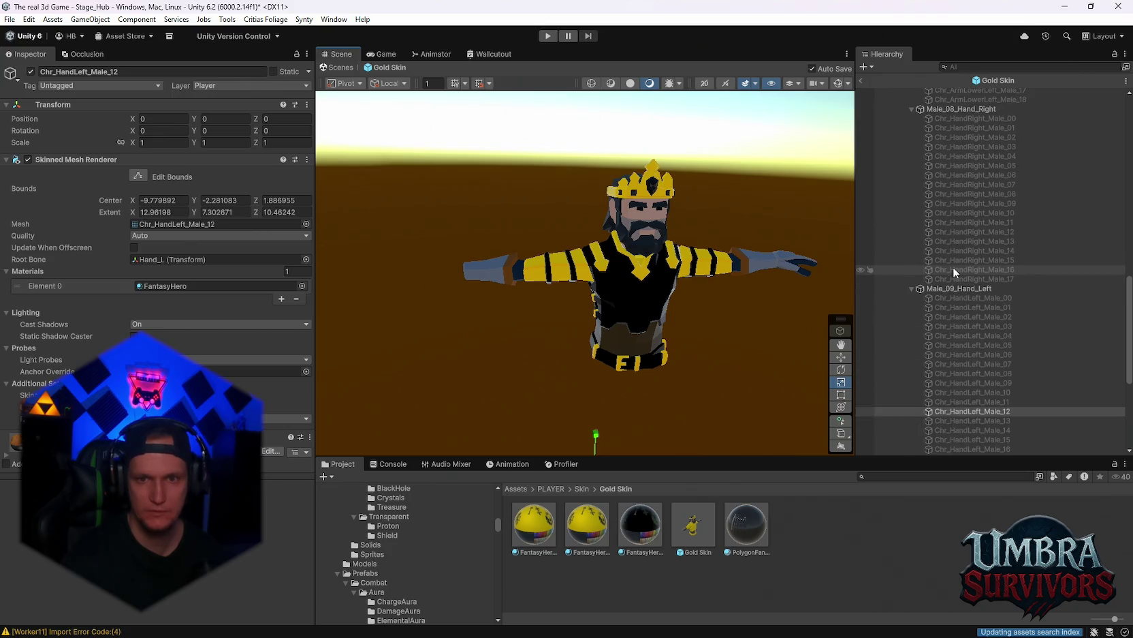
{"action": "left_click", "coordinate": [954, 232]}
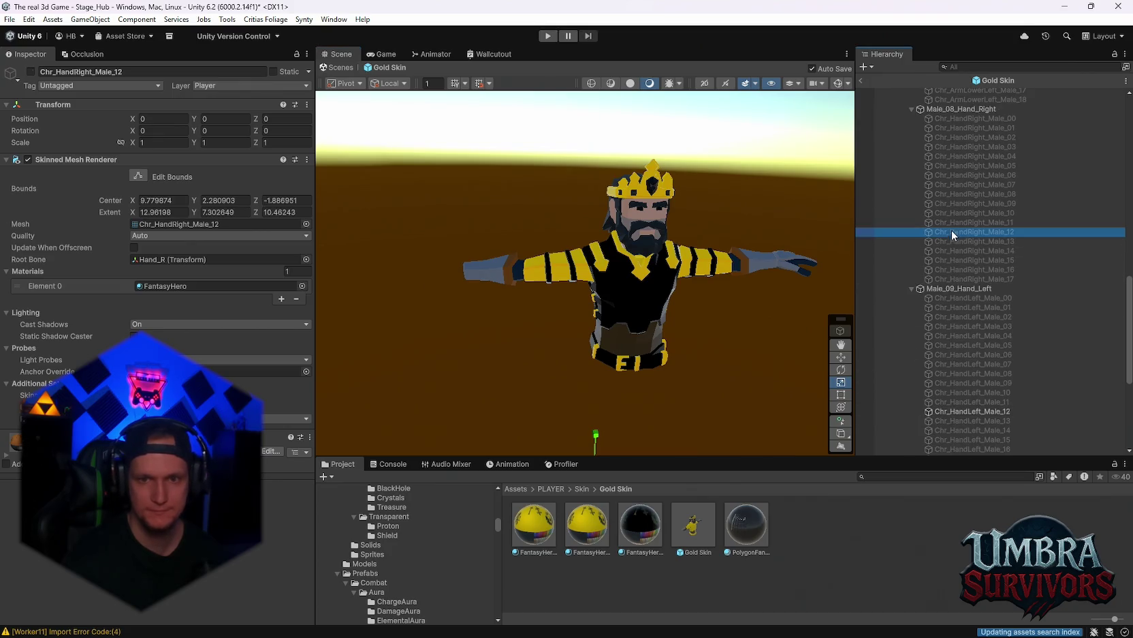
{"action": "left_click", "coordinate": [30, 70]}
{"action": "scroll", "coordinate": [610, 235], "scroll_direction": "up", "scroll_amount": 2}
{"action": "scroll", "coordinate": [610, 236], "scroll_direction": "down", "scroll_amount": 2}
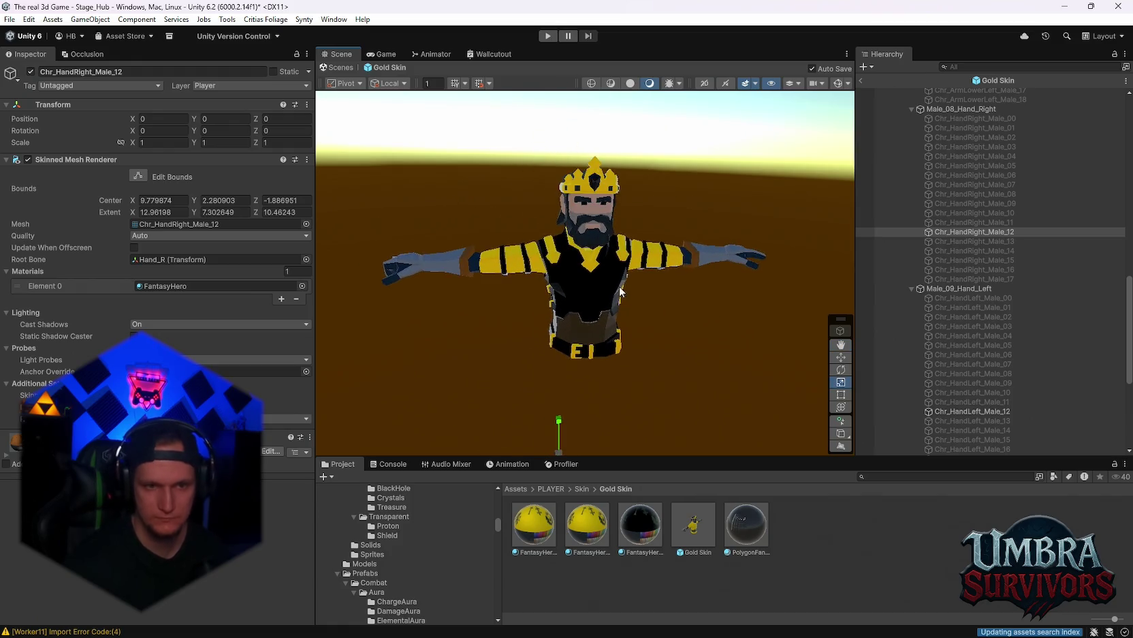
{"action": "scroll", "coordinate": [978, 358], "scroll_direction": "down", "scroll_amount": 6}
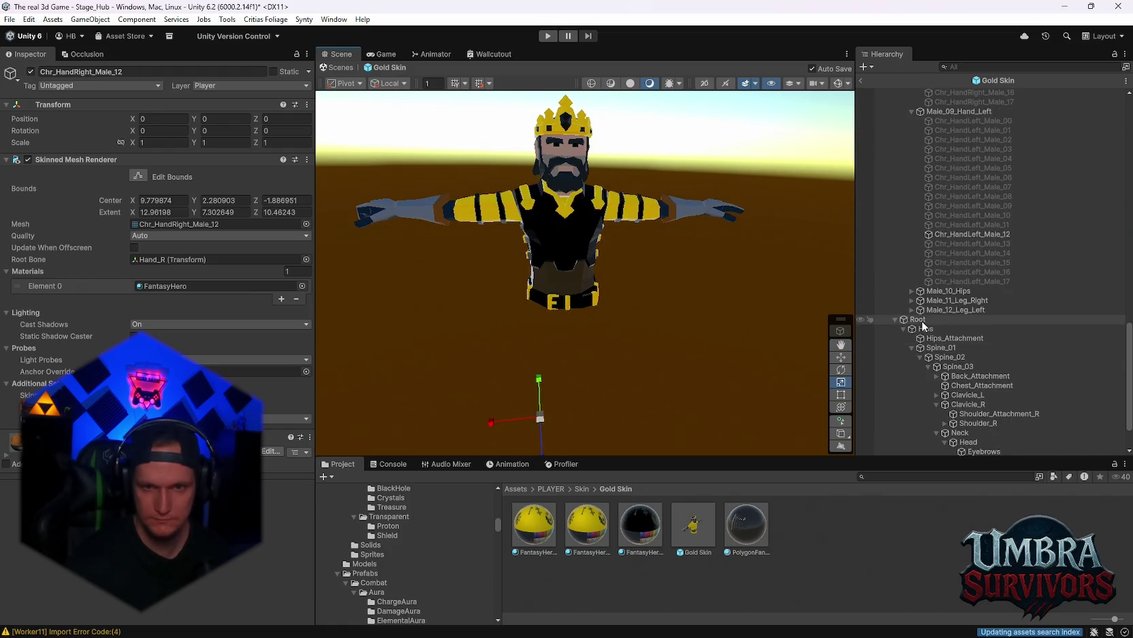
Step: Expand the hips list and preview Chr_Hips_Male_07 through Chr_Hips_Male_09
{"action": "left_click", "coordinate": [912, 291]}
{"action": "scroll", "coordinate": [941, 302], "scroll_direction": "down", "scroll_amount": 1}
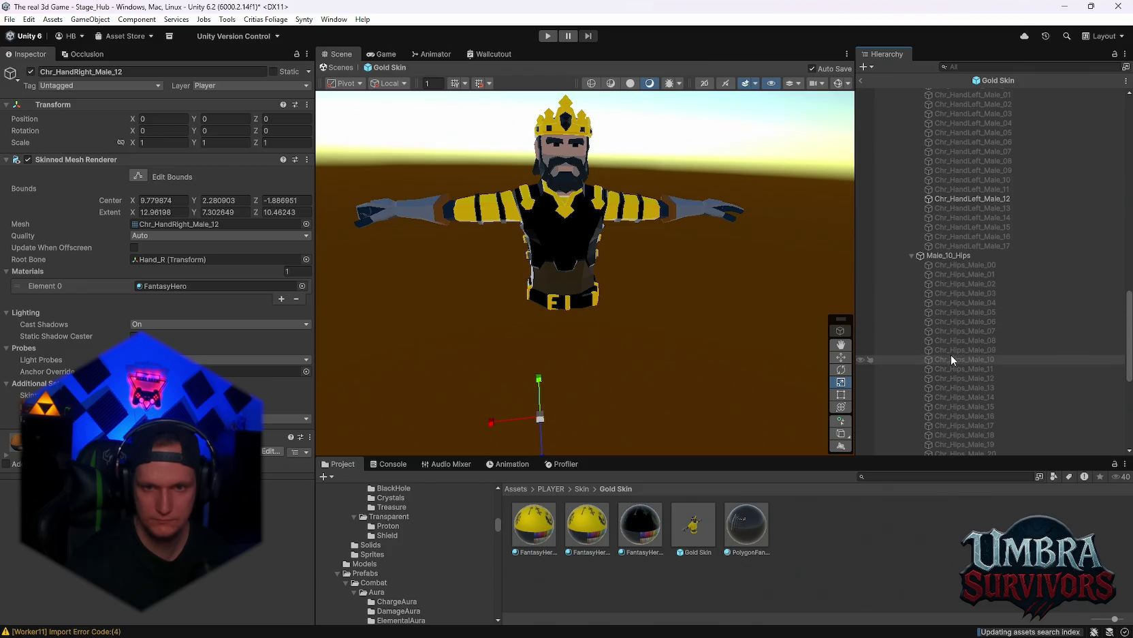
{"action": "left_click", "coordinate": [949, 331]}
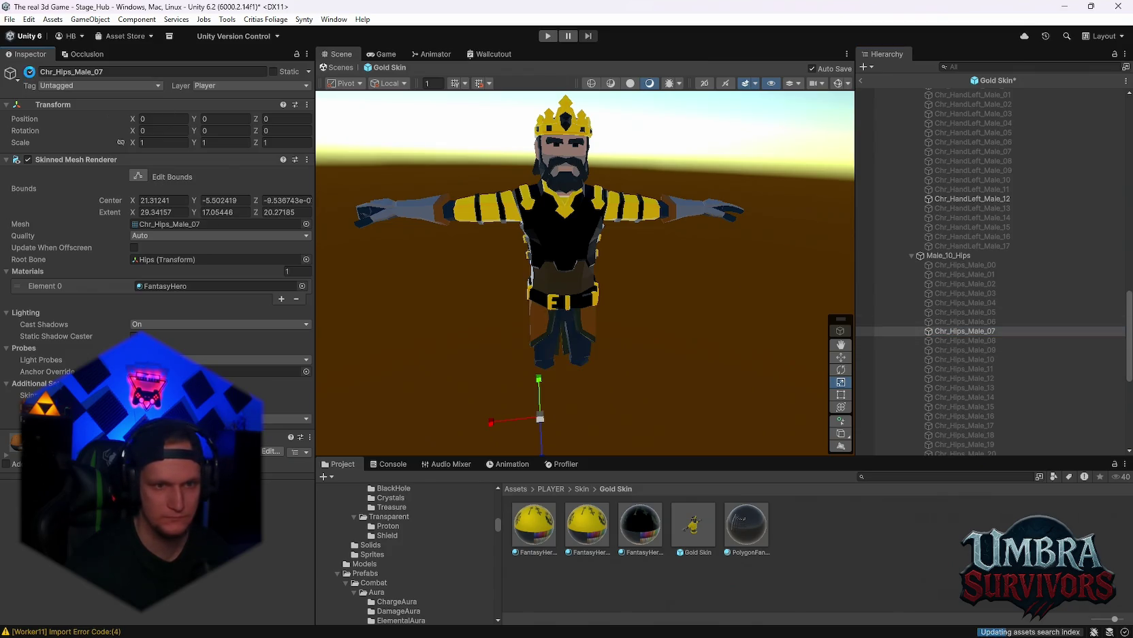
{"action": "left_click", "coordinate": [957, 340]}
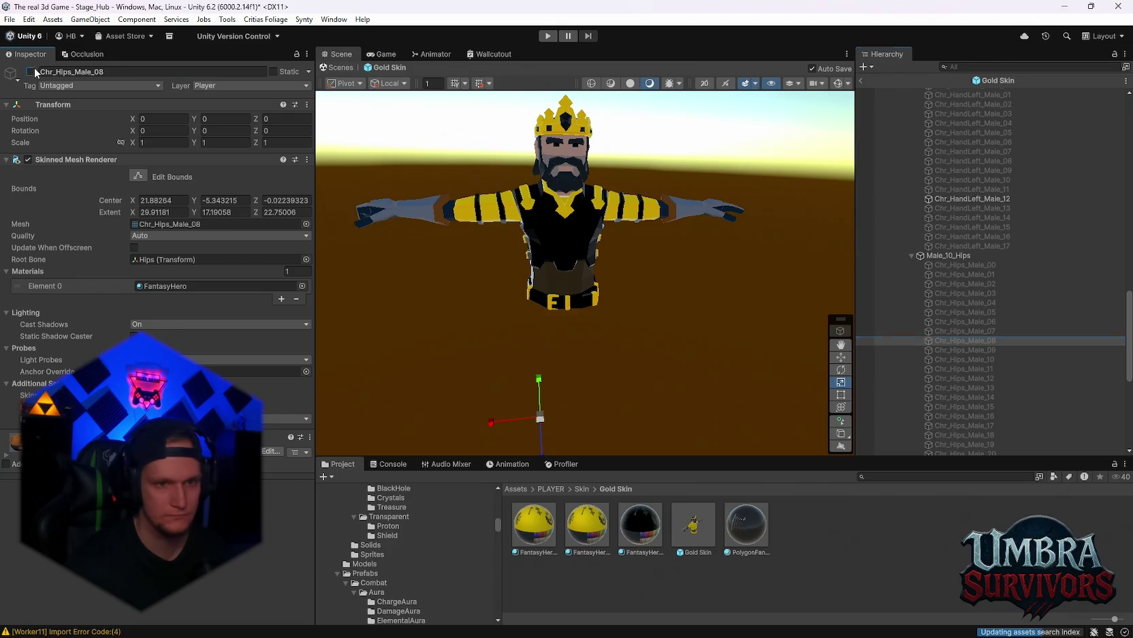
{"action": "left_click", "coordinate": [940, 349]}
{"action": "left_click", "coordinate": [31, 71]}
Step: Make Chr_Hips_Male_11 yellow by assigning FantasyHero 10 to its Element 0
{"action": "left_click", "coordinate": [546, 229]}
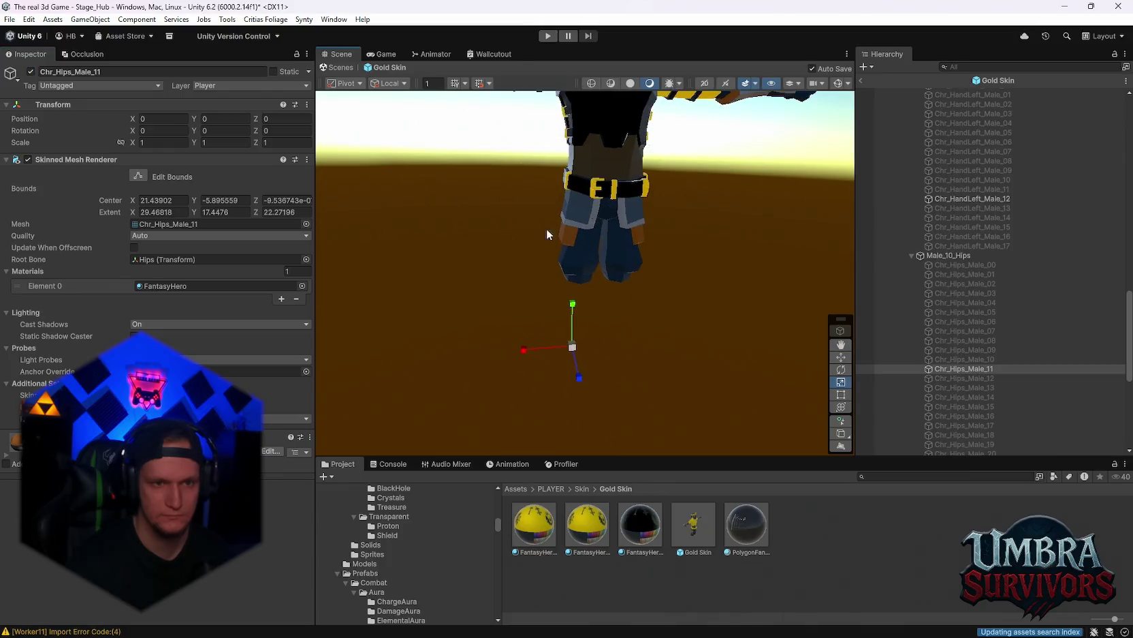
{"action": "scroll", "coordinate": [616, 227], "scroll_direction": "up", "scroll_amount": 3}
{"action": "mouse_move", "coordinate": [687, 251]}
{"action": "left_mouse_down"}
{"action": "mouse_move", "coordinate": [770, 239]}
{"action": "mouse_move", "coordinate": [488, 251]}
{"action": "left_mouse_up"}
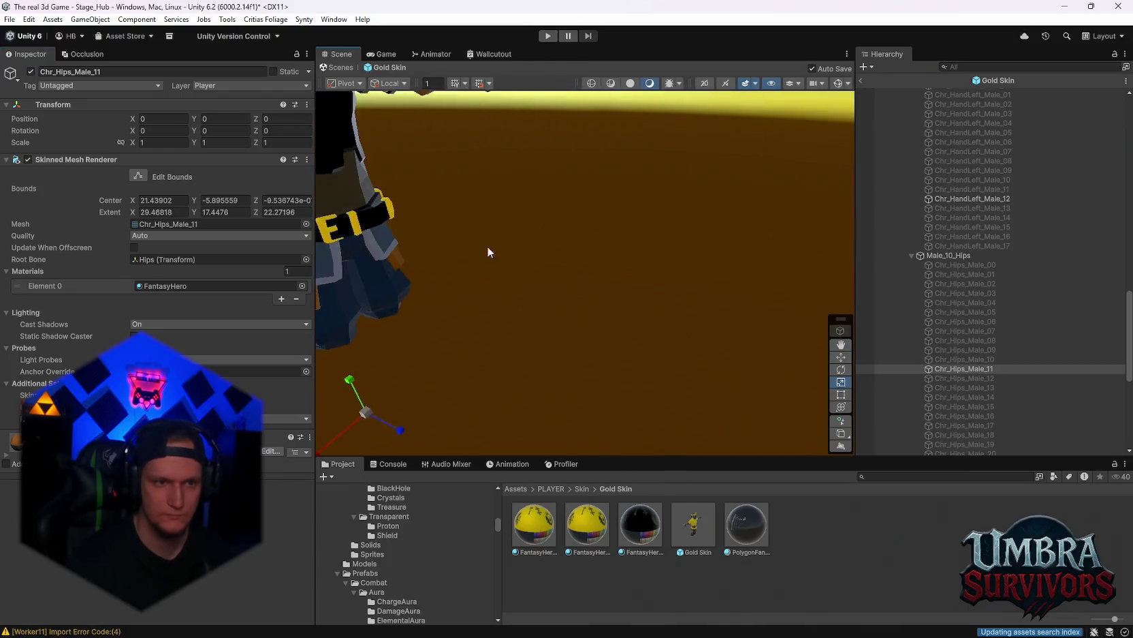
{"action": "scroll", "coordinate": [487, 250], "scroll_direction": "down", "scroll_amount": 3}
{"action": "scroll", "coordinate": [648, 365], "scroll_direction": "up", "scroll_amount": 1}
{"action": "left_click_drag", "start_coordinate": [632, 317], "coordinate": [627, 304]}
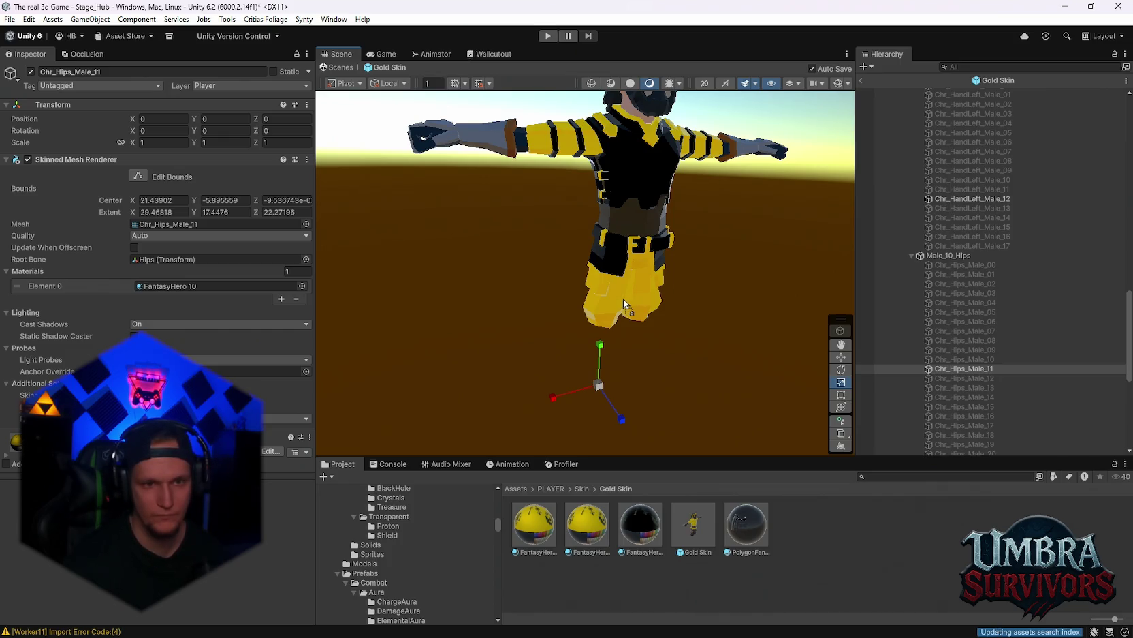
{"action": "mouse_move", "coordinate": [679, 232]}
{"action": "left_mouse_down"}
{"action": "mouse_move", "coordinate": [661, 234]}
{"action": "mouse_move", "coordinate": [715, 225]}
{"action": "mouse_move", "coordinate": [683, 216]}
{"action": "mouse_move", "coordinate": [764, 244]}
{"action": "mouse_move", "coordinate": [434, 260]}
{"action": "mouse_move", "coordinate": [756, 328]}
{"action": "left_mouse_up"}
Step: Hide Chr_Hips_Male_11 and toggle-preview hips variants Chr_Hips_Male_12 through 17
{"action": "left_click", "coordinate": [30, 70]}
{"action": "scroll", "coordinate": [598, 258], "scroll_direction": "down", "scroll_amount": 1}
{"action": "left_click", "coordinate": [1007, 379]}
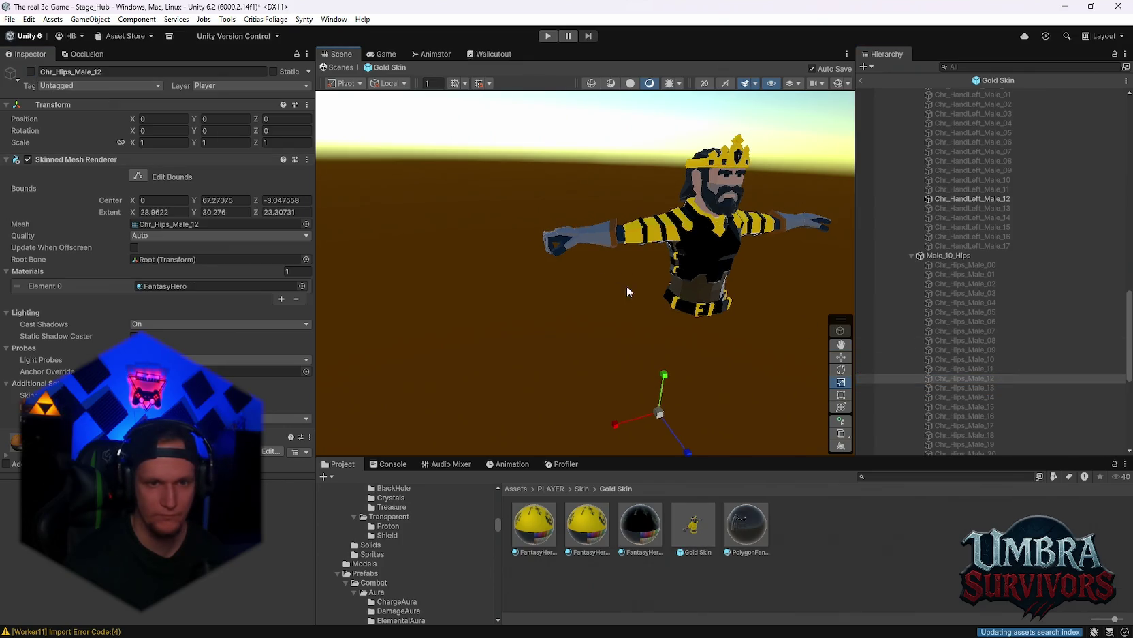
{"action": "key", "text": "f"}
{"action": "left_click", "coordinate": [30, 71]}
{"action": "left_click", "coordinate": [30, 71]}
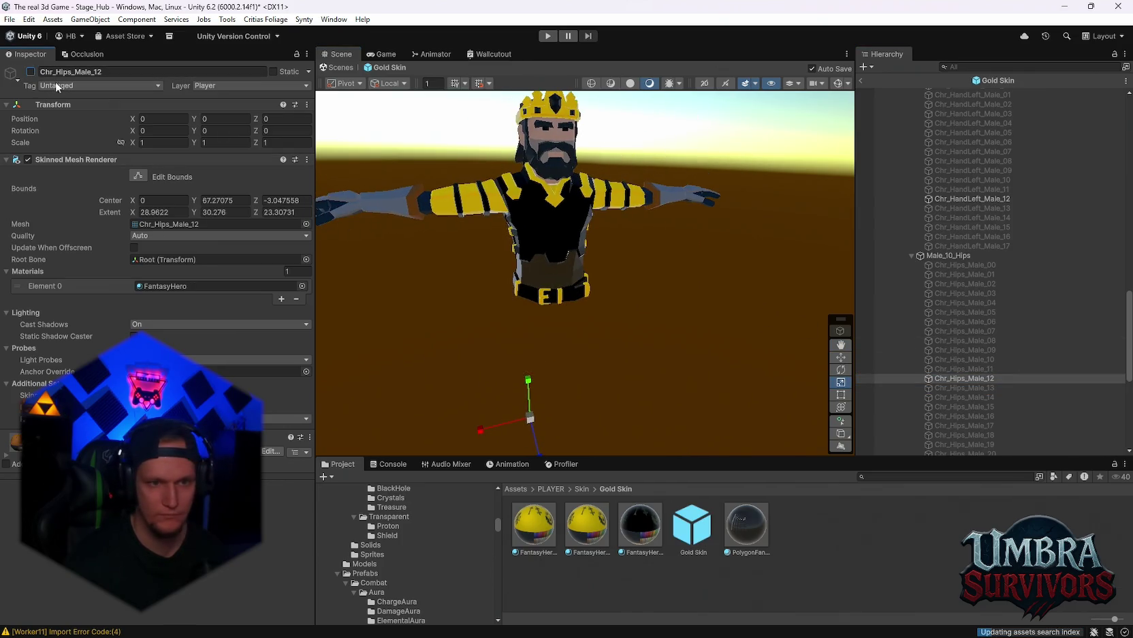
{"action": "left_click", "coordinate": [970, 387]}
{"action": "left_click", "coordinate": [30, 70]}
{"action": "left_click", "coordinate": [30, 71]}
{"action": "left_click", "coordinate": [30, 71]}
{"action": "scroll", "coordinate": [609, 245], "scroll_direction": "up", "scroll_amount": 2}
{"action": "scroll", "coordinate": [609, 245], "scroll_direction": "up", "scroll_amount": 3}
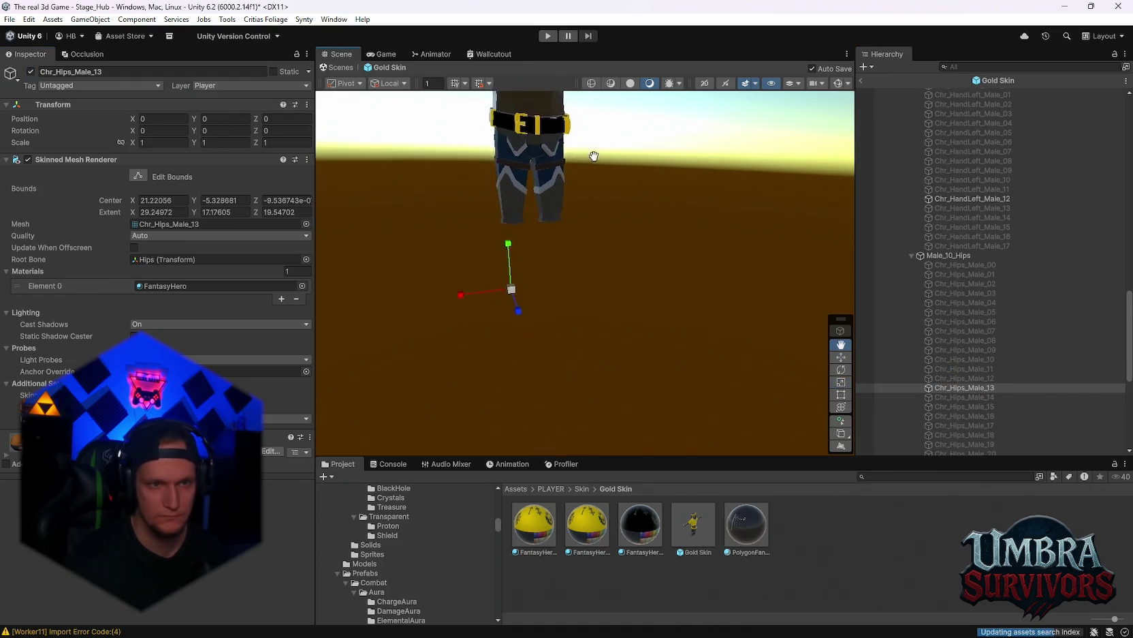
{"action": "scroll", "coordinate": [594, 157], "scroll_direction": "down", "scroll_amount": 4}
{"action": "left_click", "coordinate": [30, 70]}
{"action": "left_click", "coordinate": [992, 397]}
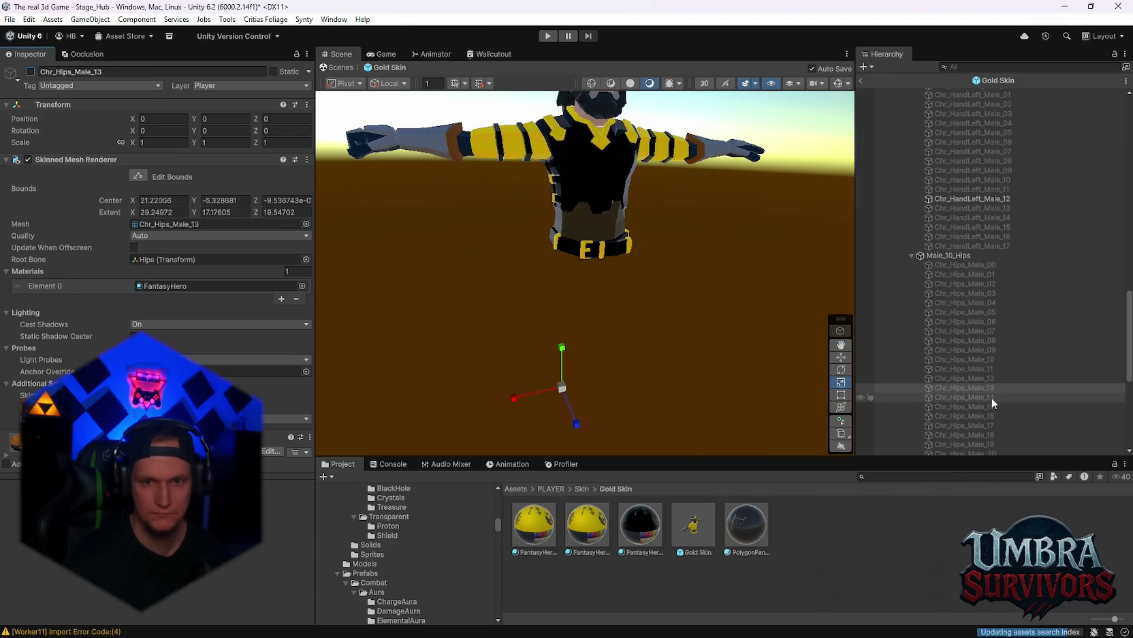
{"action": "left_click", "coordinate": [32, 72]}
{"action": "left_click", "coordinate": [31, 72]}
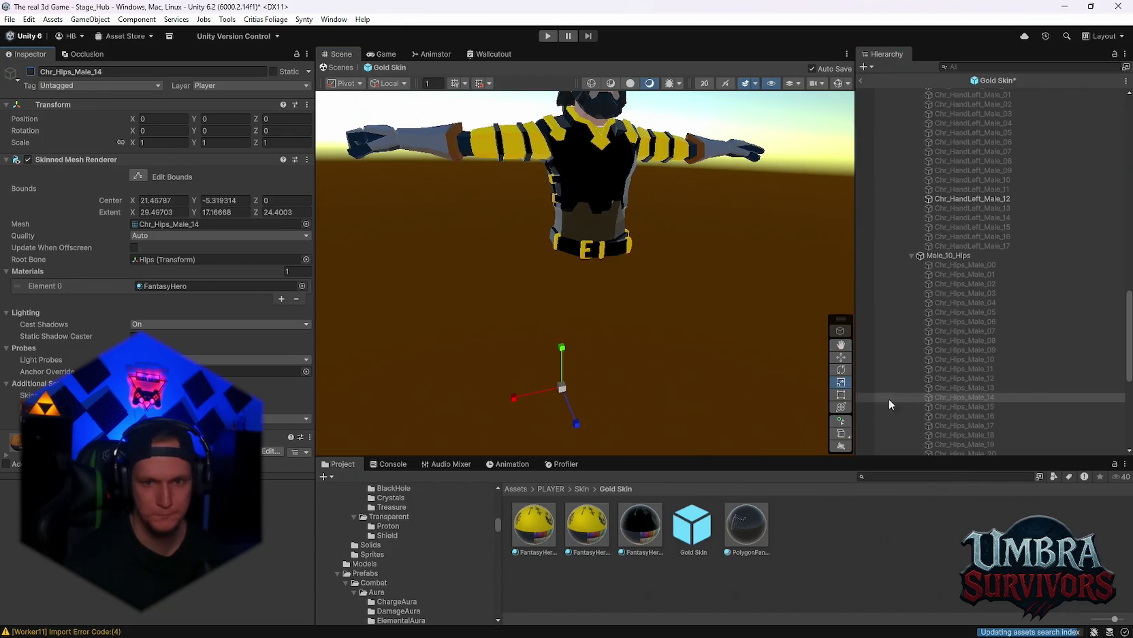
{"action": "left_click", "coordinate": [892, 406]}
{"action": "left_click", "coordinate": [32, 72]}
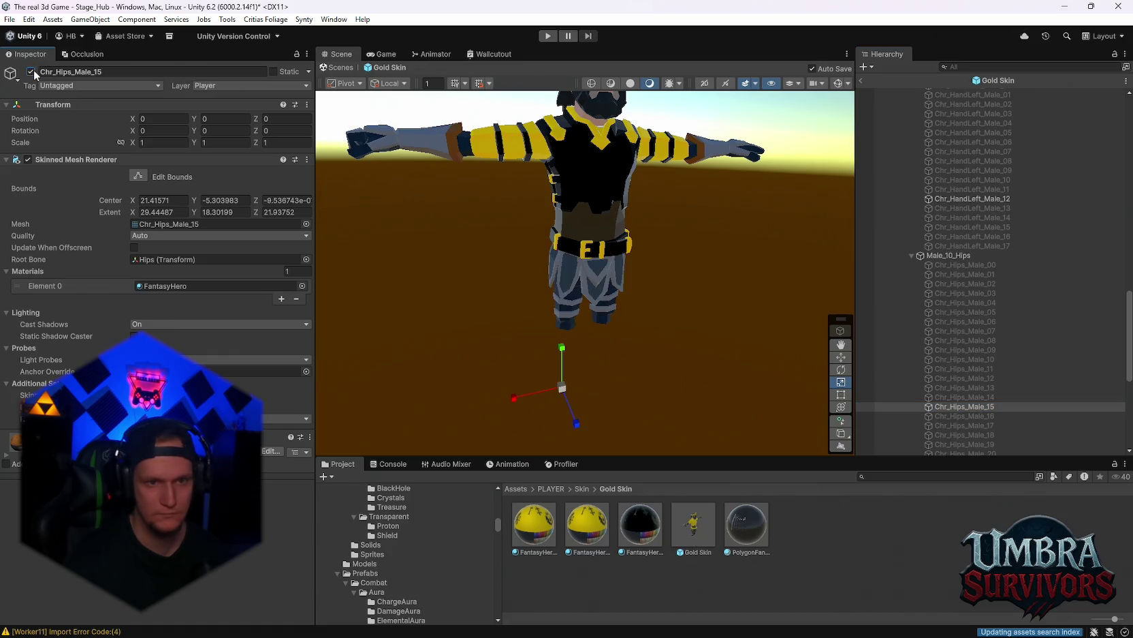
{"action": "left_click", "coordinate": [31, 72]}
{"action": "left_click", "coordinate": [961, 417]}
{"action": "left_click", "coordinate": [31, 72]}
{"action": "left_click", "coordinate": [31, 71]}
{"action": "left_click", "coordinate": [952, 425]}
{"action": "left_click", "coordinate": [32, 71]}
{"action": "left_click", "coordinate": [32, 72]}
Step: Toggle-preview hips variants Chr_Hips_Male_18 through Chr_Hips_Male_24
{"action": "scroll", "coordinate": [963, 376], "scroll_direction": "down", "scroll_amount": 3}
{"action": "left_click", "coordinate": [956, 329]}
{"action": "left_click", "coordinate": [32, 72]}
{"action": "left_click", "coordinate": [32, 71]}
{"action": "left_click", "coordinate": [972, 346]}
{"action": "left_click", "coordinate": [952, 339]}
{"action": "left_click", "coordinate": [32, 71]}
{"action": "left_click", "coordinate": [31, 72]}
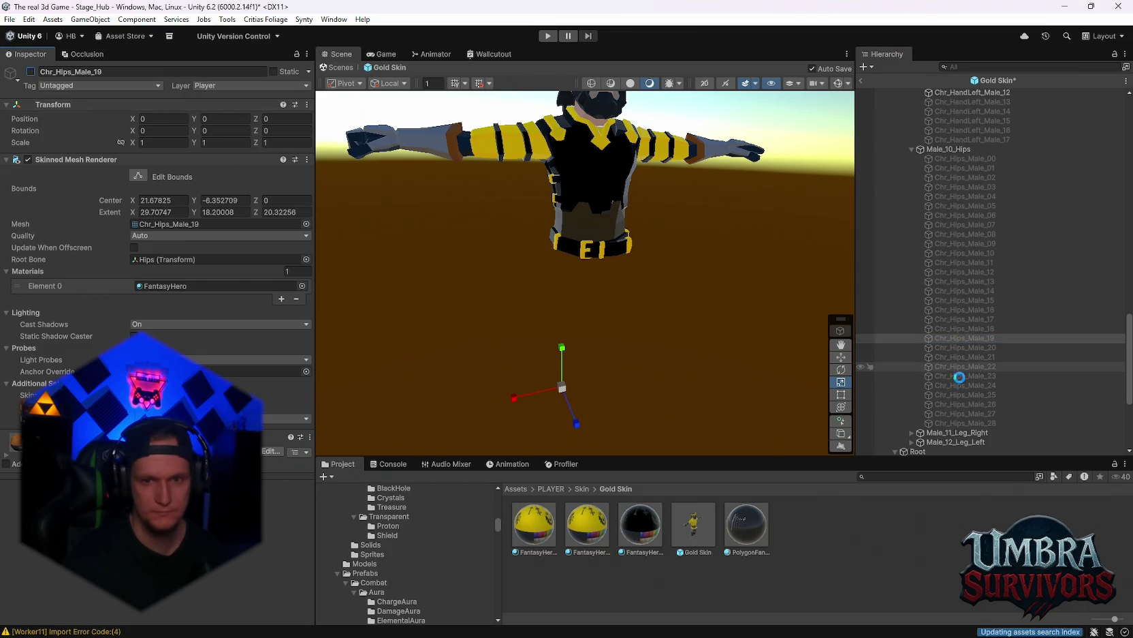
{"action": "left_click", "coordinate": [957, 347]}
{"action": "left_click", "coordinate": [32, 71]}
{"action": "left_click", "coordinate": [32, 71]}
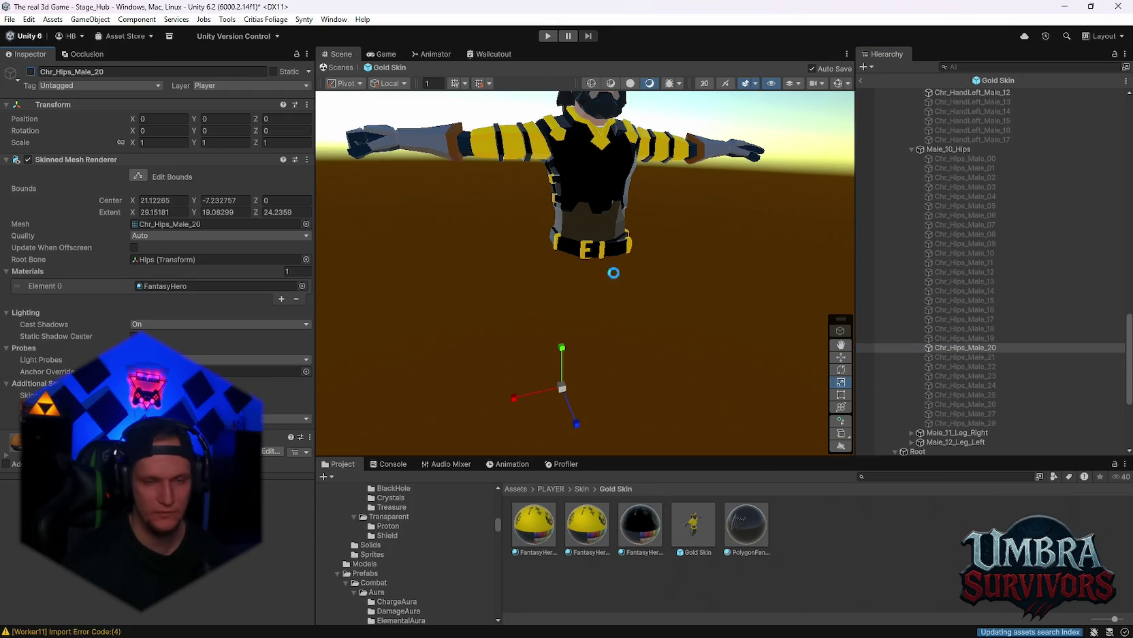
{"action": "left_click", "coordinate": [945, 357]}
{"action": "left_click", "coordinate": [32, 71]}
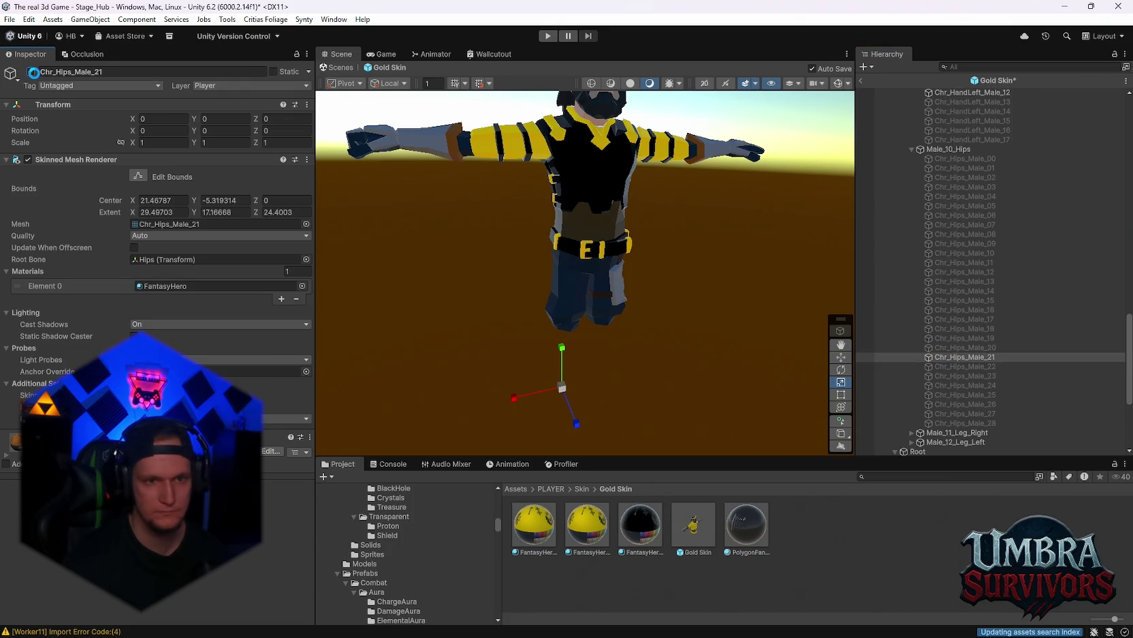
{"action": "left_click", "coordinate": [32, 72]}
{"action": "left_click", "coordinate": [967, 366]}
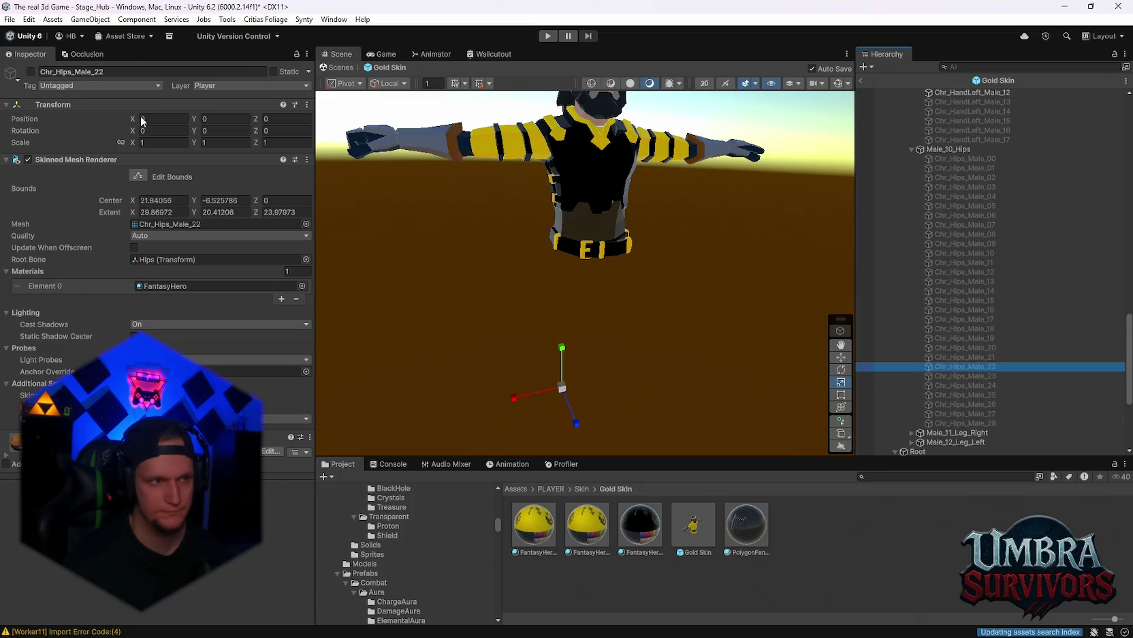
{"action": "left_click", "coordinate": [31, 71]}
{"action": "left_click", "coordinate": [32, 72]}
{"action": "left_click", "coordinate": [959, 375]}
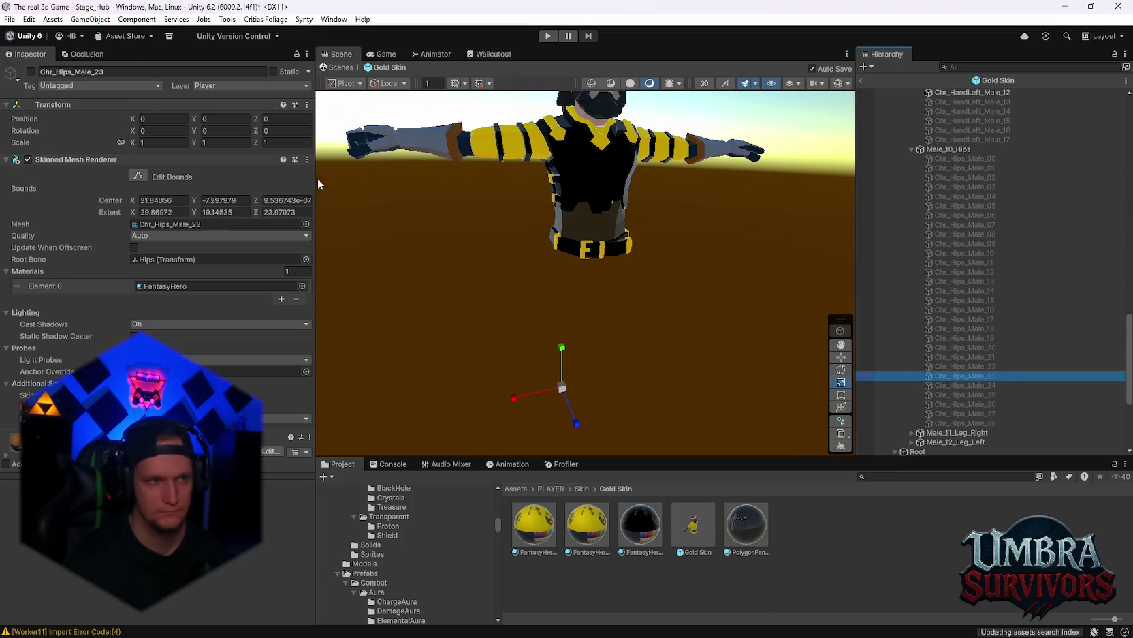
{"action": "left_click", "coordinate": [31, 72]}
{"action": "left_click", "coordinate": [31, 72]}
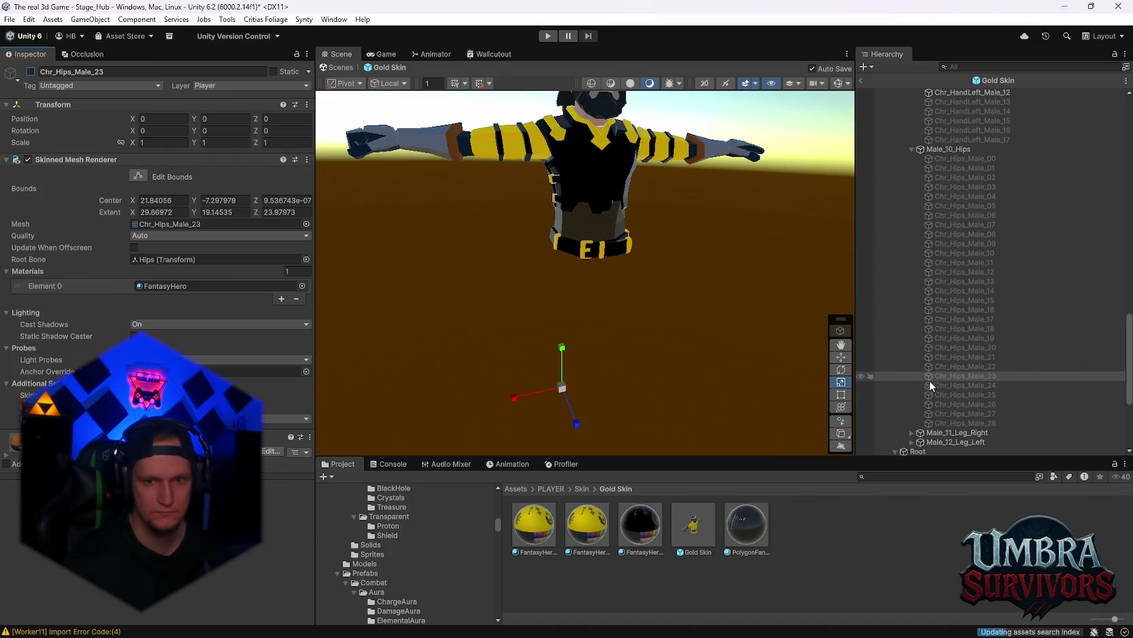
{"action": "left_click", "coordinate": [954, 385]}
{"action": "left_click", "coordinate": [32, 72]}
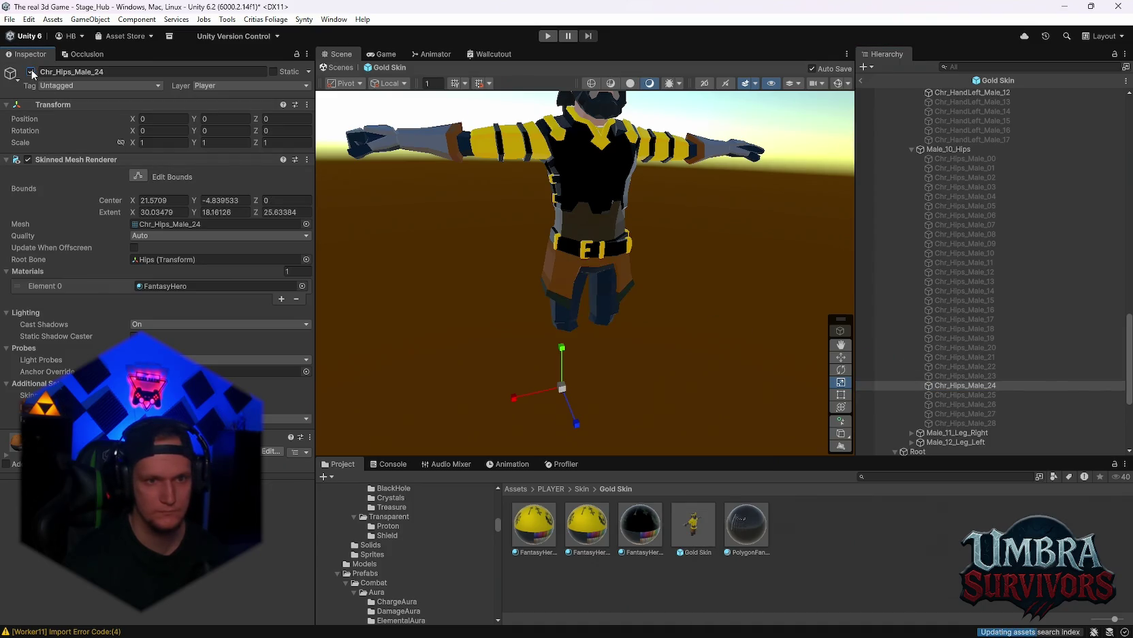
{"action": "mouse_move", "coordinate": [417, 229]}
{"action": "left_mouse_down"}
{"action": "mouse_move", "coordinate": [767, 242]}
{"action": "mouse_move", "coordinate": [477, 225]}
{"action": "left_mouse_up"}
{"action": "left_click", "coordinate": [31, 71]}
Step: Toggle-preview hips variants Chr_Hips_Male_25 through Chr_Hips_Male_28, including the skirt
{"action": "left_click", "coordinate": [992, 324]}
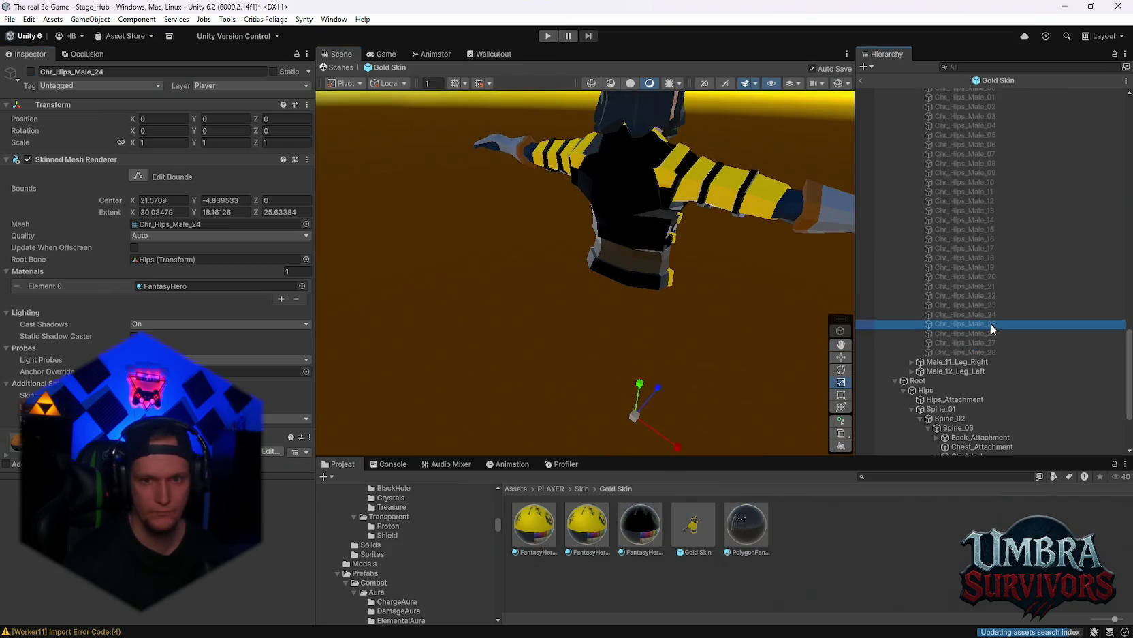
{"action": "left_click", "coordinate": [32, 71]}
{"action": "left_click", "coordinate": [30, 70]}
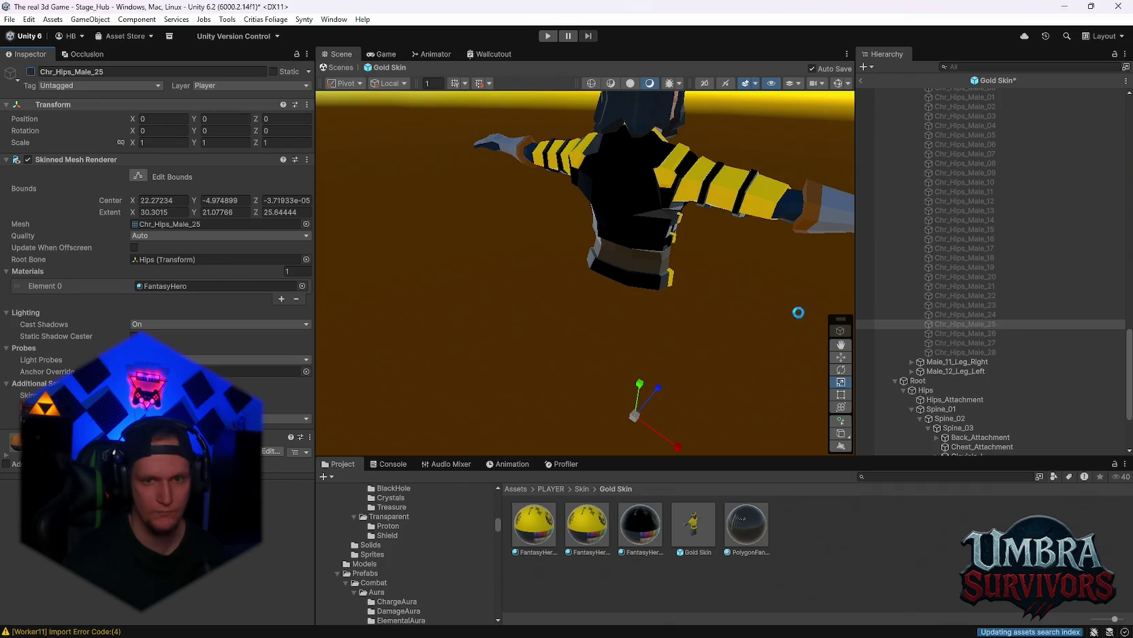
{"action": "left_click", "coordinate": [933, 334]}
{"action": "left_click", "coordinate": [31, 72]}
{"action": "left_click", "coordinate": [31, 72]}
{"action": "left_click", "coordinate": [967, 333]}
{"action": "left_click", "coordinate": [961, 342]}
{"action": "left_click", "coordinate": [30, 71]}
{"action": "left_click", "coordinate": [30, 71]}
{"action": "left_click", "coordinate": [963, 352]}
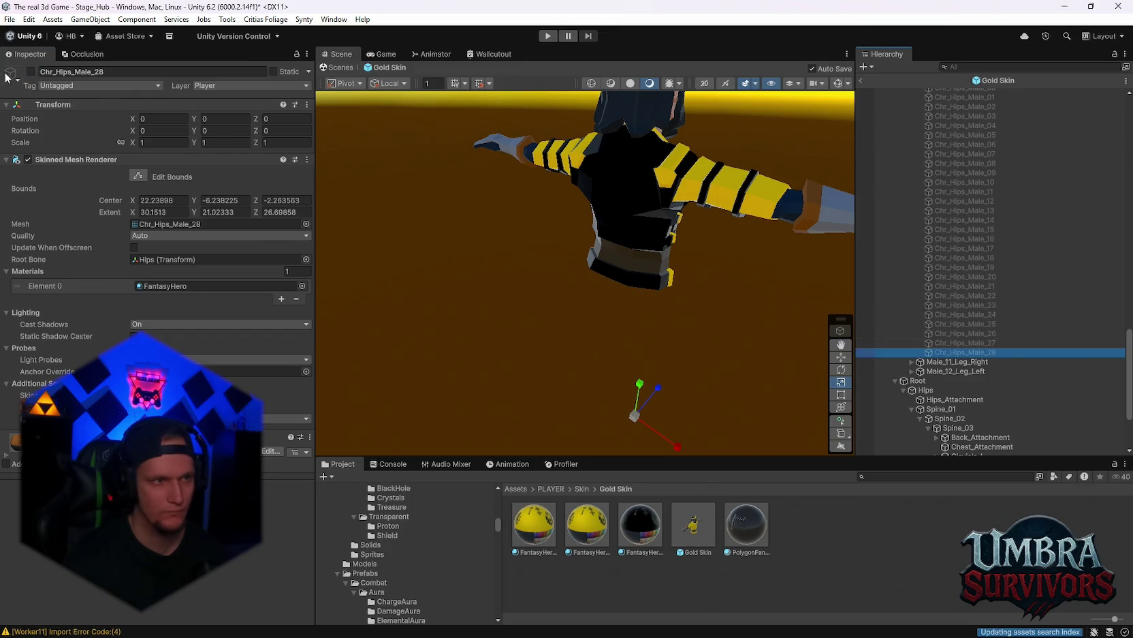
{"action": "left_click", "coordinate": [30, 71]}
{"action": "left_click", "coordinate": [30, 71]}
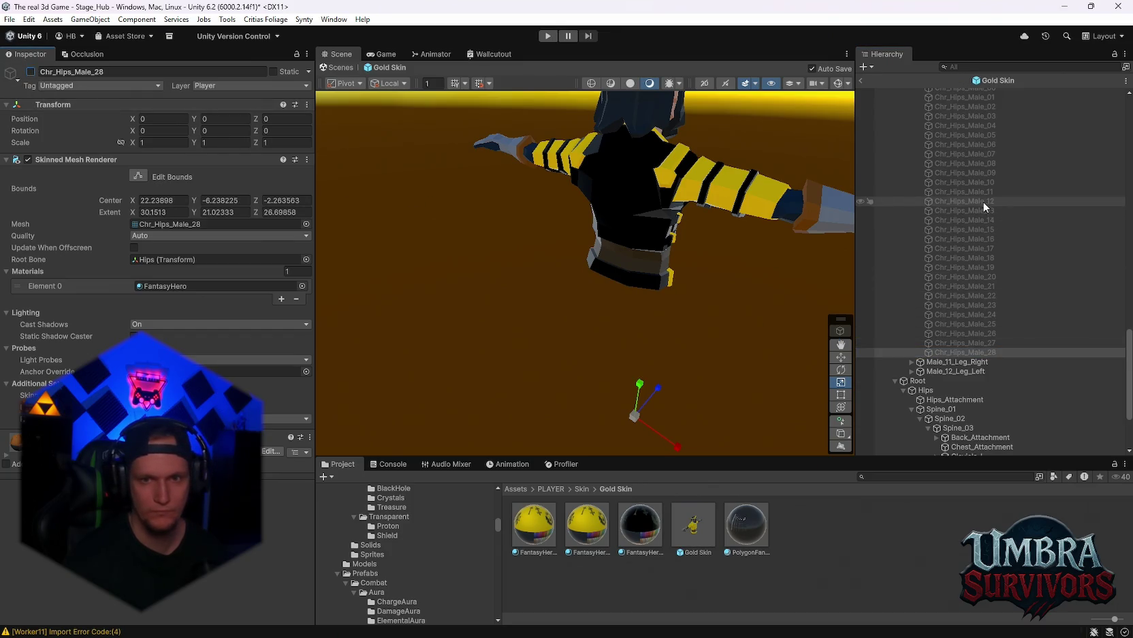
Step: Re-enable Chr_Hips_Male_11, trying FantasyHero 11 but reverting to FantasyHero 10
{"action": "left_click", "coordinate": [978, 193]}
{"action": "left_click", "coordinate": [30, 71]}
{"action": "mouse_move", "coordinate": [686, 265]}
{"action": "left_mouse_down"}
{"action": "mouse_move", "coordinate": [563, 258]}
{"action": "mouse_move", "coordinate": [478, 228]}
{"action": "mouse_move", "coordinate": [648, 307]}
{"action": "left_mouse_up"}
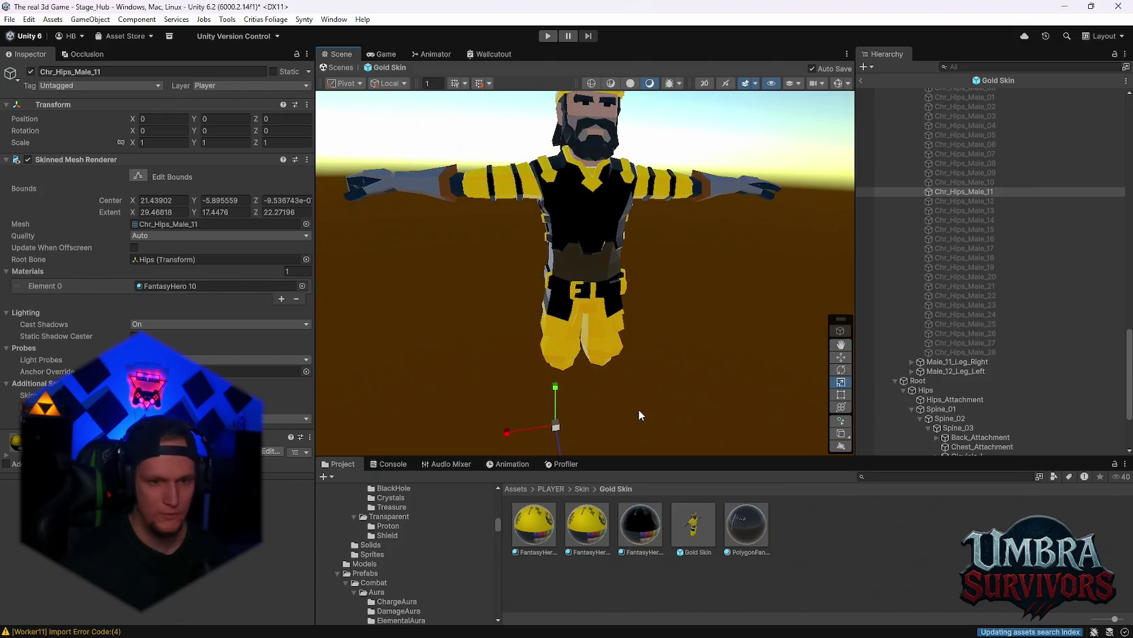
{"action": "left_click_drag", "start_coordinate": [660, 533], "coordinate": [218, 286]}
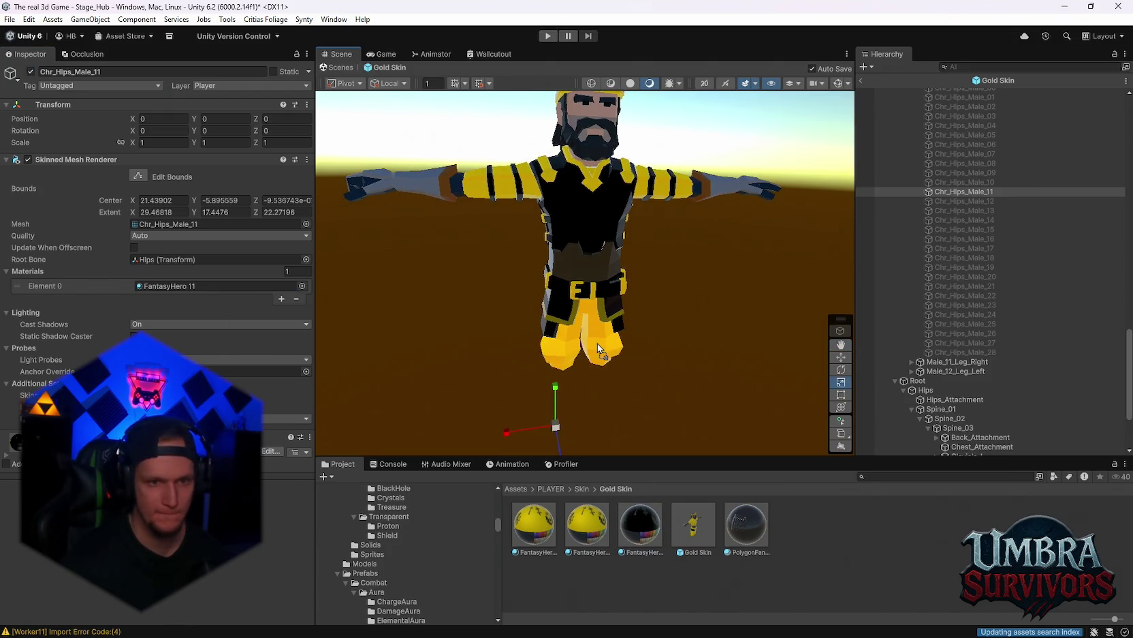
{"action": "key", "text": "ctrl+z"}
{"action": "mouse_move", "coordinate": [597, 371]}
{"action": "left_mouse_down"}
{"action": "mouse_move", "coordinate": [633, 336]}
{"action": "mouse_move", "coordinate": [634, 389]}
{"action": "left_mouse_up"}
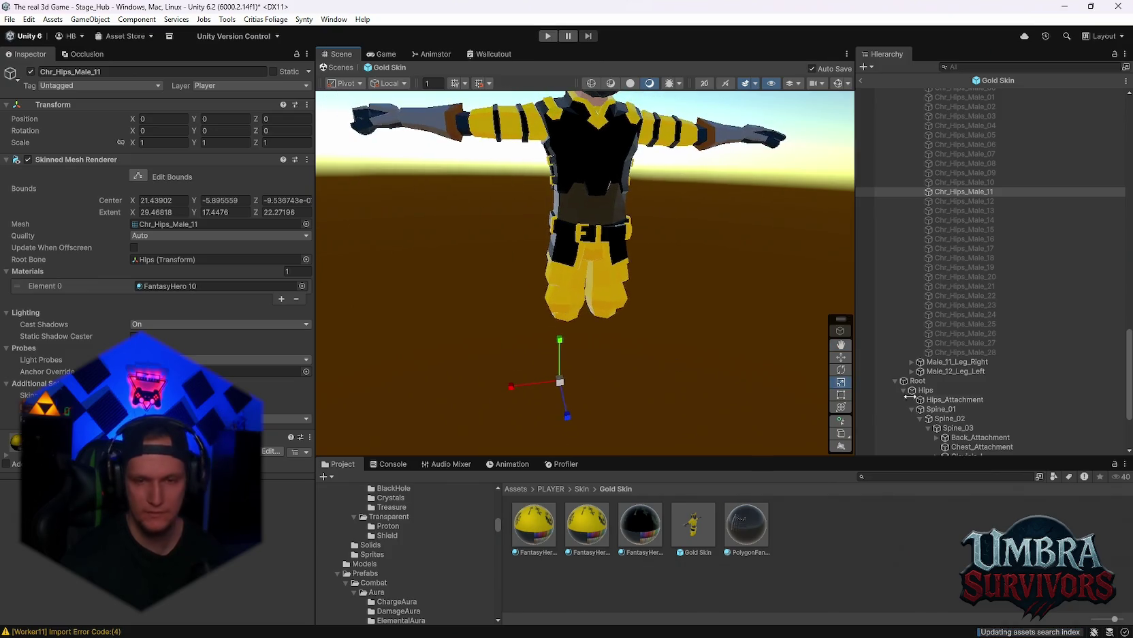
Step: Preview the Chr_LegLeft_Male_07 and Chr_LegRight_Male_07 leg pieces together, then hide them again
{"action": "left_click", "coordinate": [911, 361]}
{"action": "left_click", "coordinate": [911, 313]}
{"action": "left_click", "coordinate": [960, 190]}
{"action": "scroll", "coordinate": [988, 238], "scroll_direction": "down", "scroll_amount": 2}
{"action": "left_click", "coordinate": [964, 315], "text": "ctrl"}
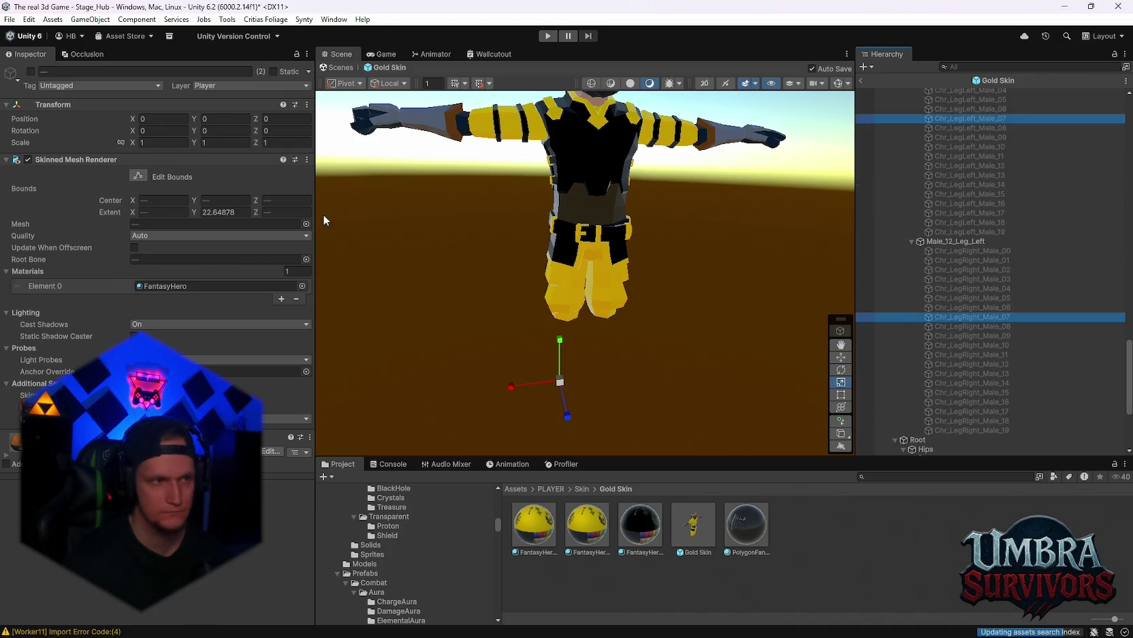
{"action": "left_click", "coordinate": [30, 71]}
{"action": "key", "text": "f"}
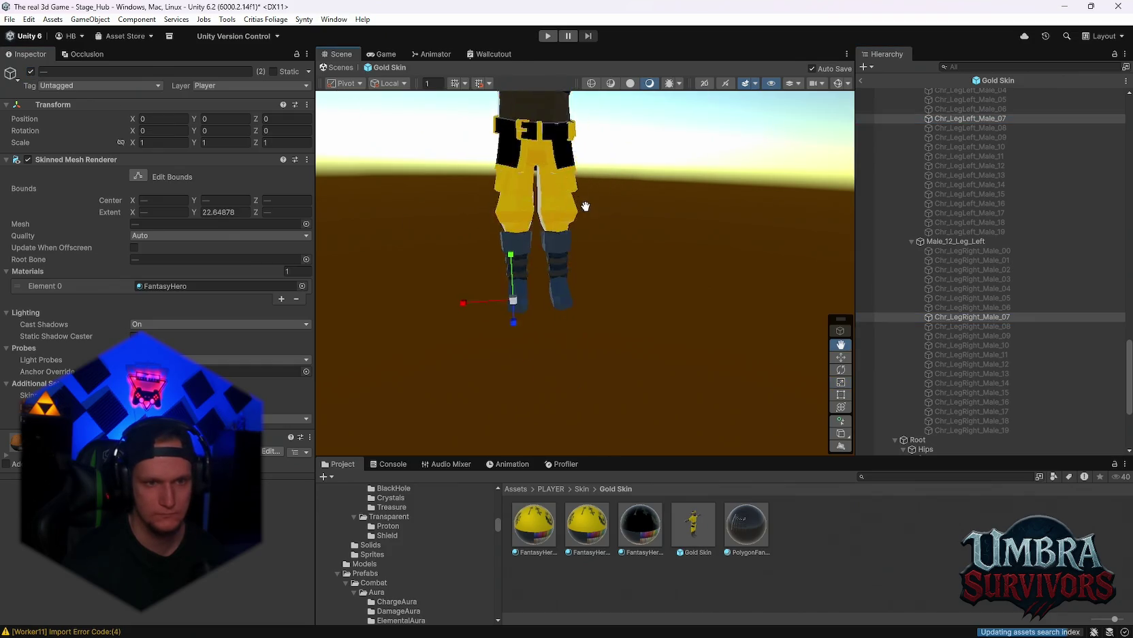
{"action": "scroll", "coordinate": [705, 204], "scroll_direction": "down", "scroll_amount": 3}
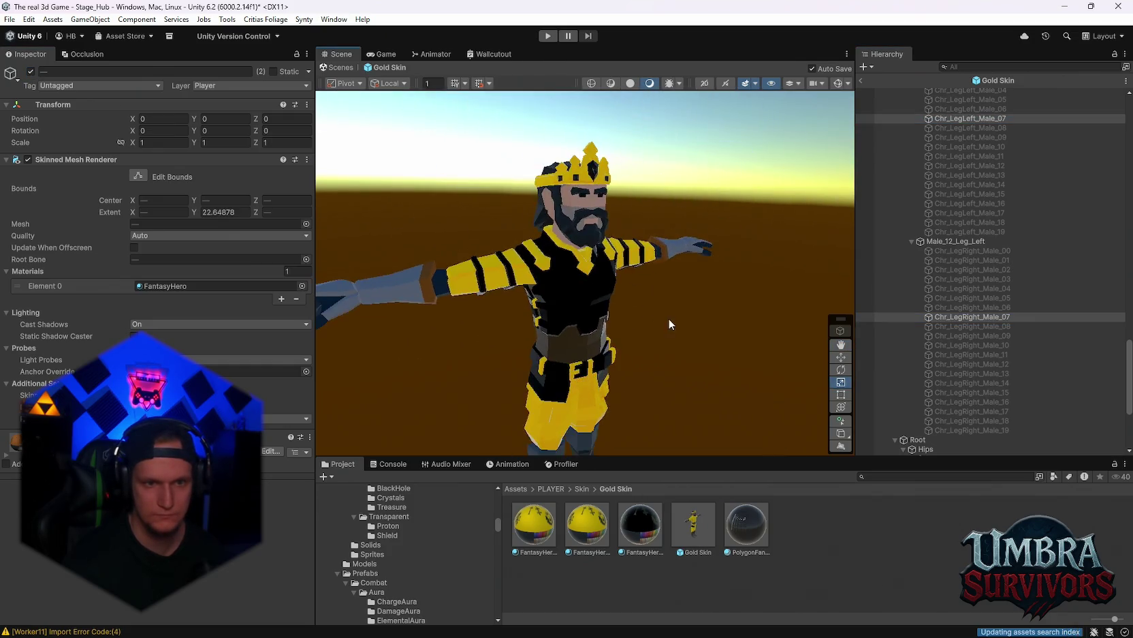
{"action": "left_click_drag", "start_coordinate": [692, 257], "coordinate": [587, 283]}
{"action": "left_click", "coordinate": [30, 72]}
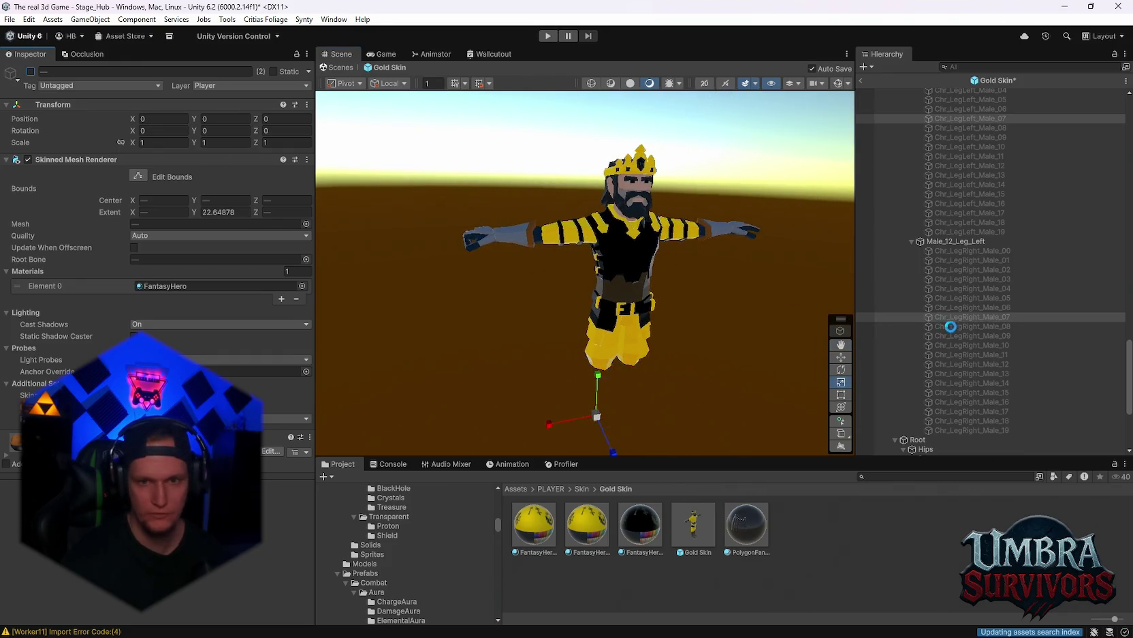
Step: Preview and hide the right-leg variants Male_08, Male_10 and Male_12 one by one
{"action": "left_click", "coordinate": [954, 326]}
{"action": "left_click", "coordinate": [29, 71]}
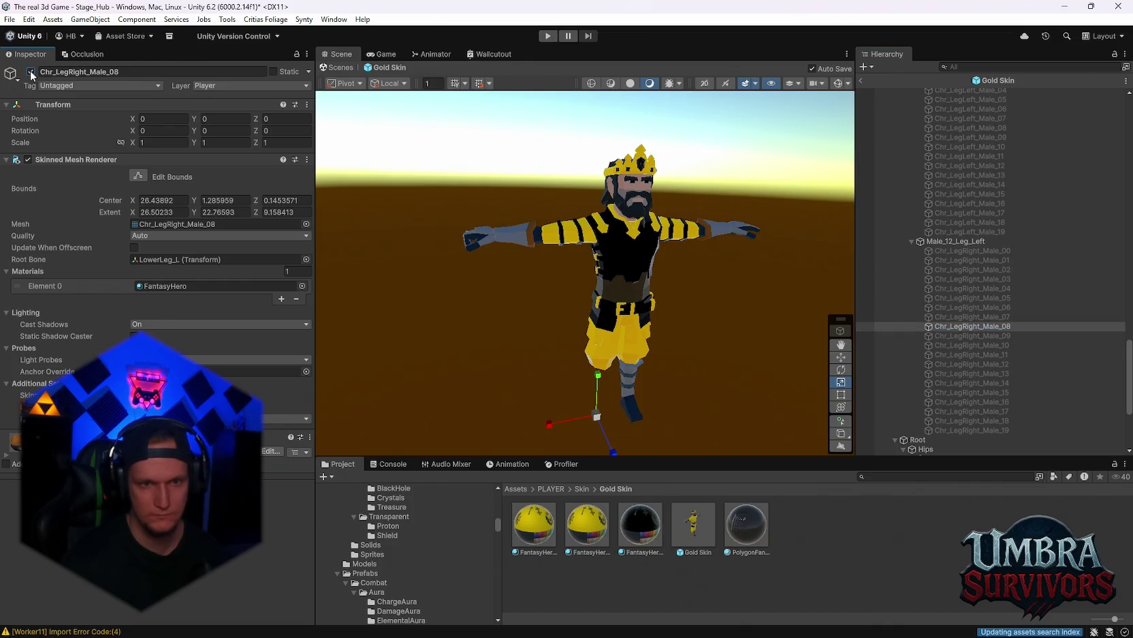
{"action": "key", "text": "f"}
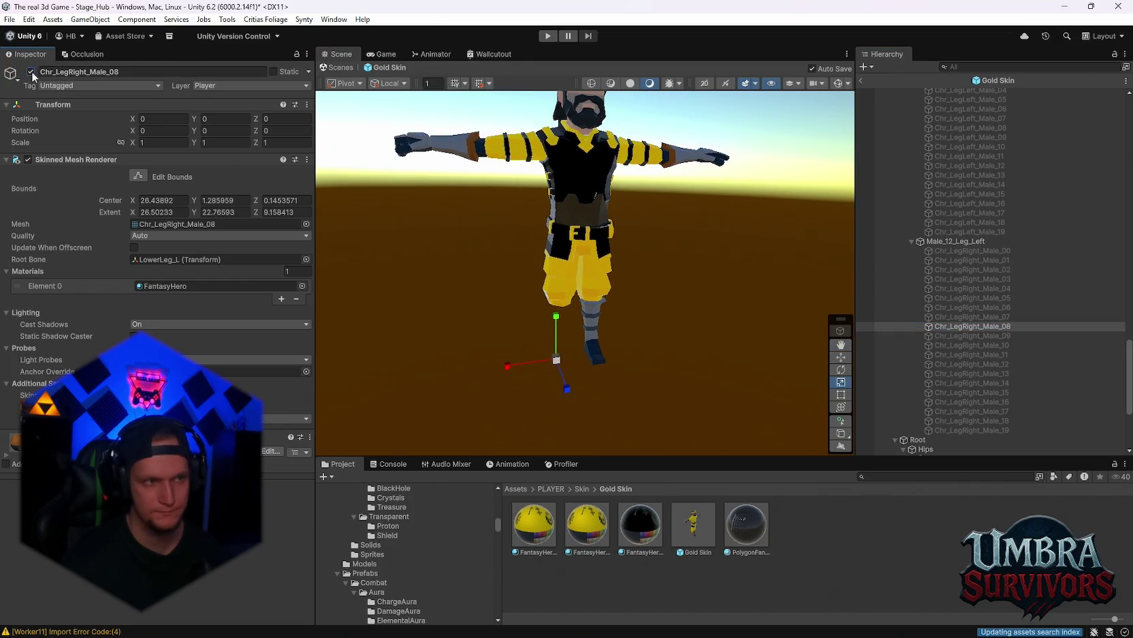
{"action": "left_click", "coordinate": [31, 72]}
{"action": "left_click", "coordinate": [968, 346]}
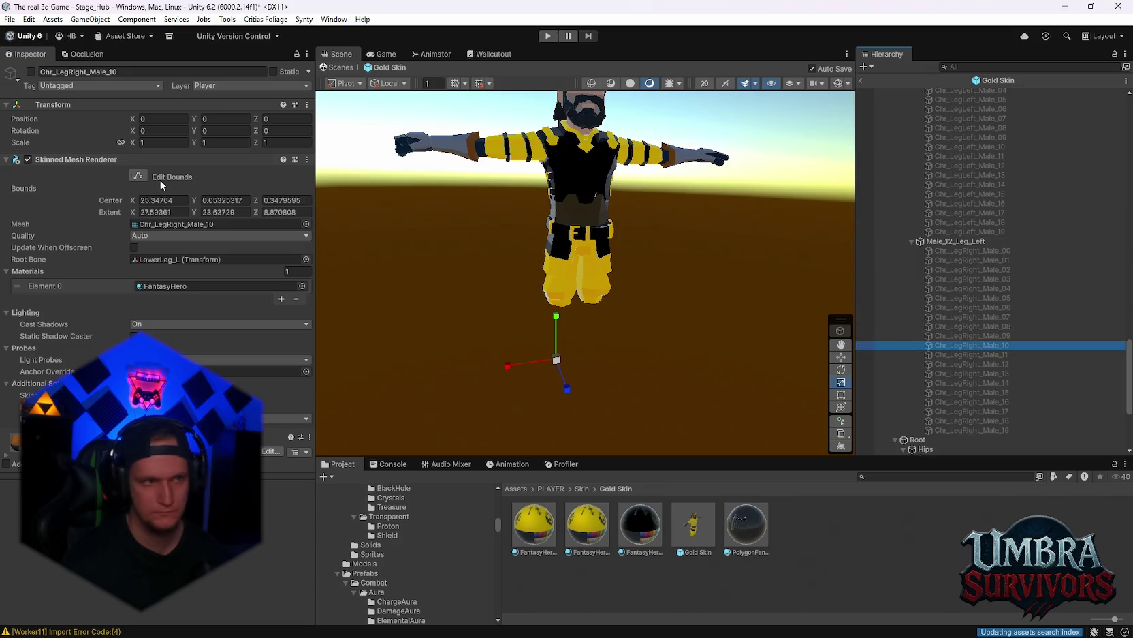
{"action": "left_click", "coordinate": [30, 70]}
{"action": "left_click", "coordinate": [30, 71]}
{"action": "left_click", "coordinate": [971, 364]}
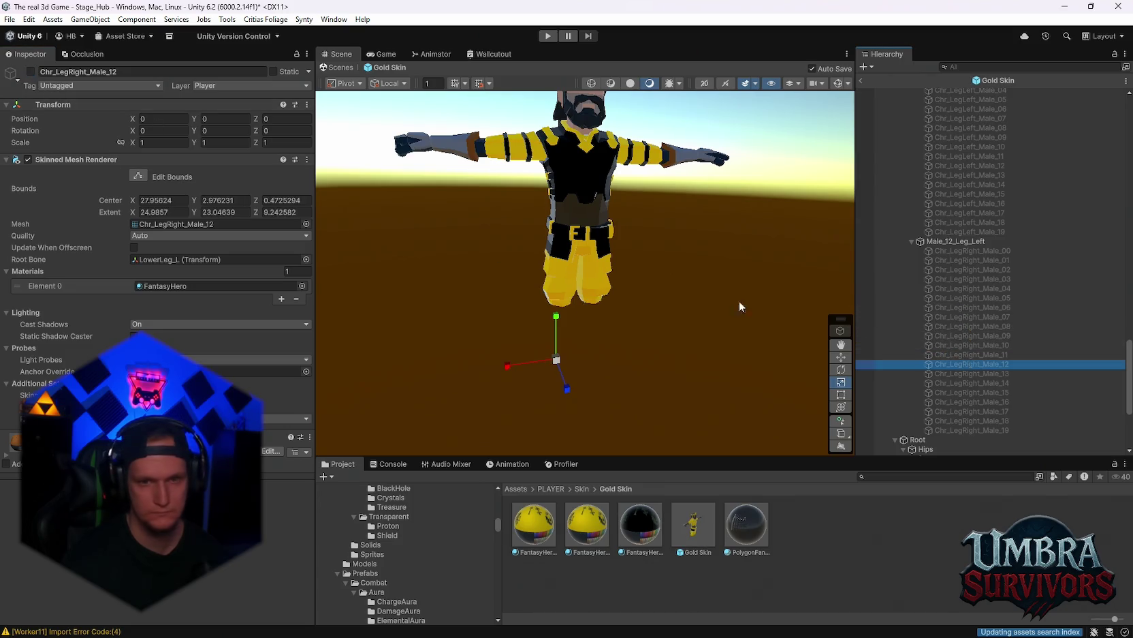
{"action": "left_click", "coordinate": [31, 72]}
{"action": "left_click", "coordinate": [31, 72]}
Step: Preview and hide the right-leg variants Male_05, Male_04, Male_03 and Male_02 in turn
{"action": "left_click", "coordinate": [593, 242]}
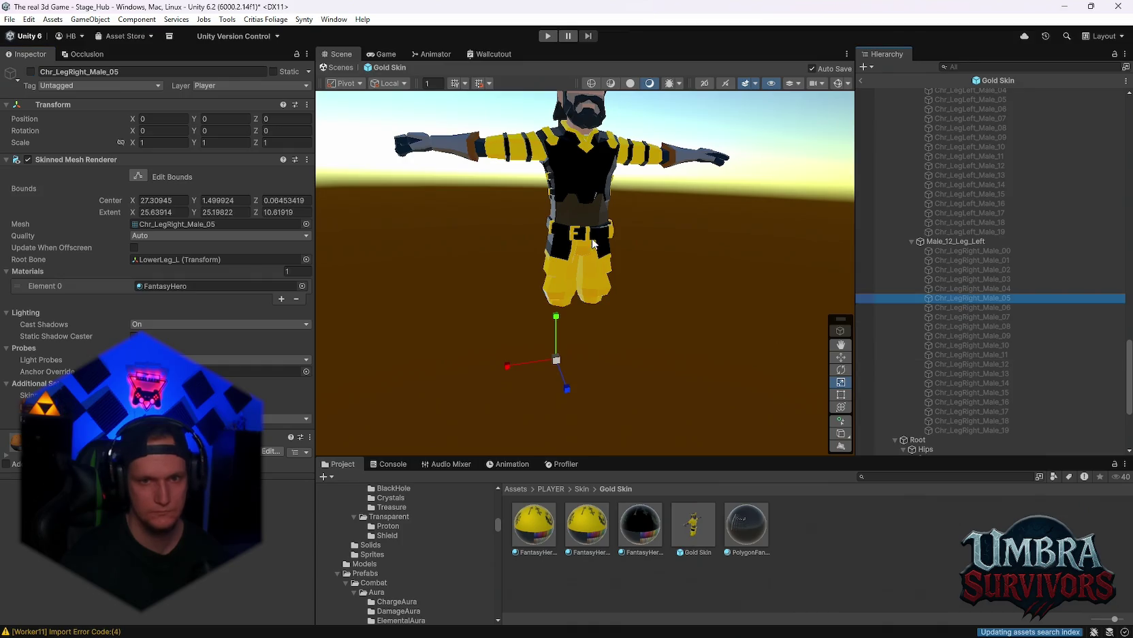
{"action": "left_click", "coordinate": [31, 72]}
{"action": "left_click", "coordinate": [31, 71]}
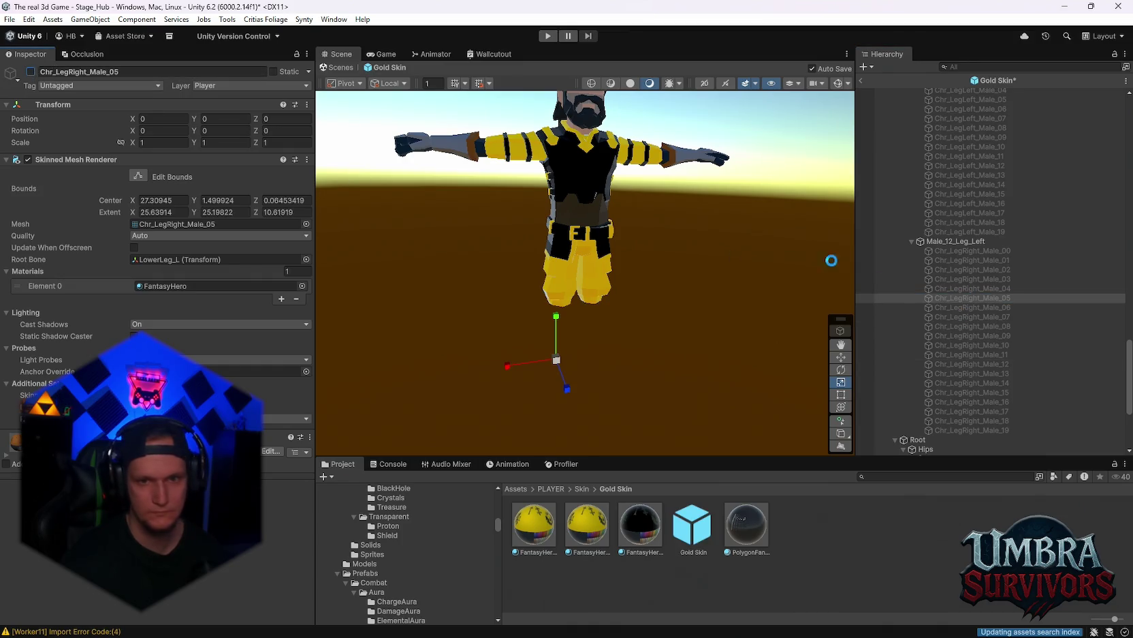
{"action": "left_click", "coordinate": [970, 288]}
{"action": "left_click", "coordinate": [30, 71]}
{"action": "left_click", "coordinate": [30, 71]}
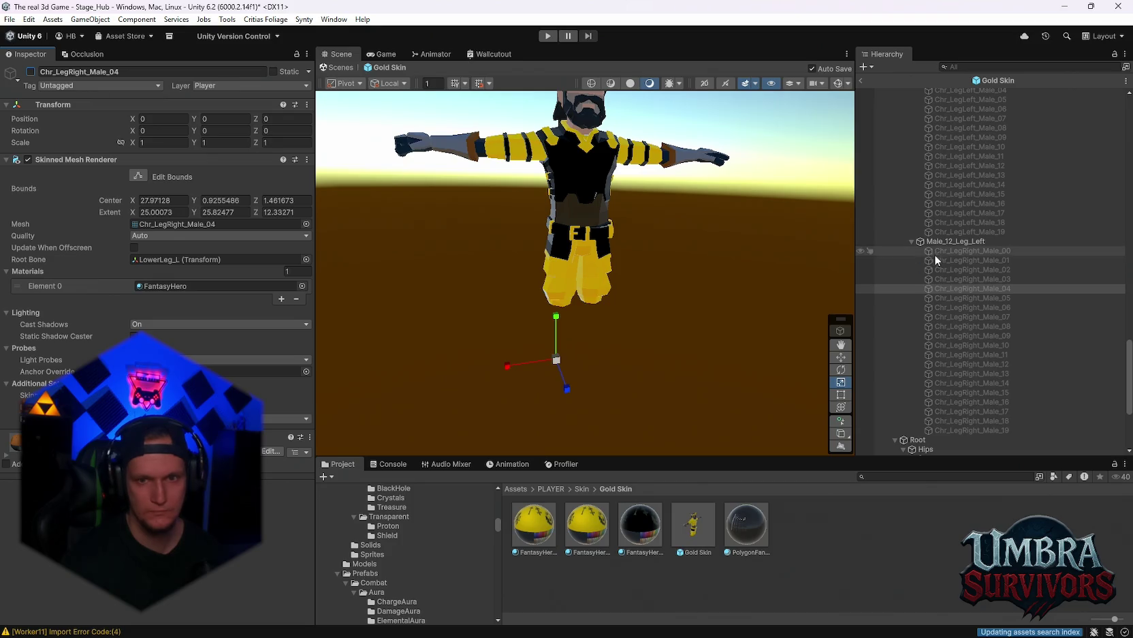
{"action": "left_click", "coordinate": [970, 278]}
{"action": "left_click", "coordinate": [31, 71]}
{"action": "left_click", "coordinate": [30, 71]}
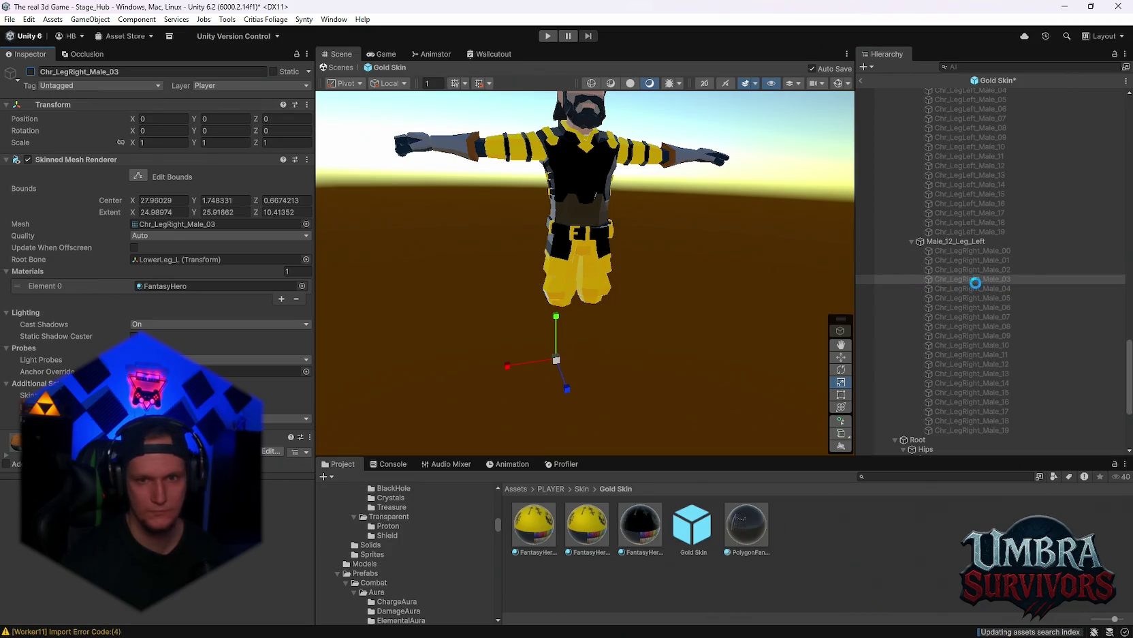
{"action": "left_click", "coordinate": [934, 269]}
{"action": "left_click", "coordinate": [31, 71]}
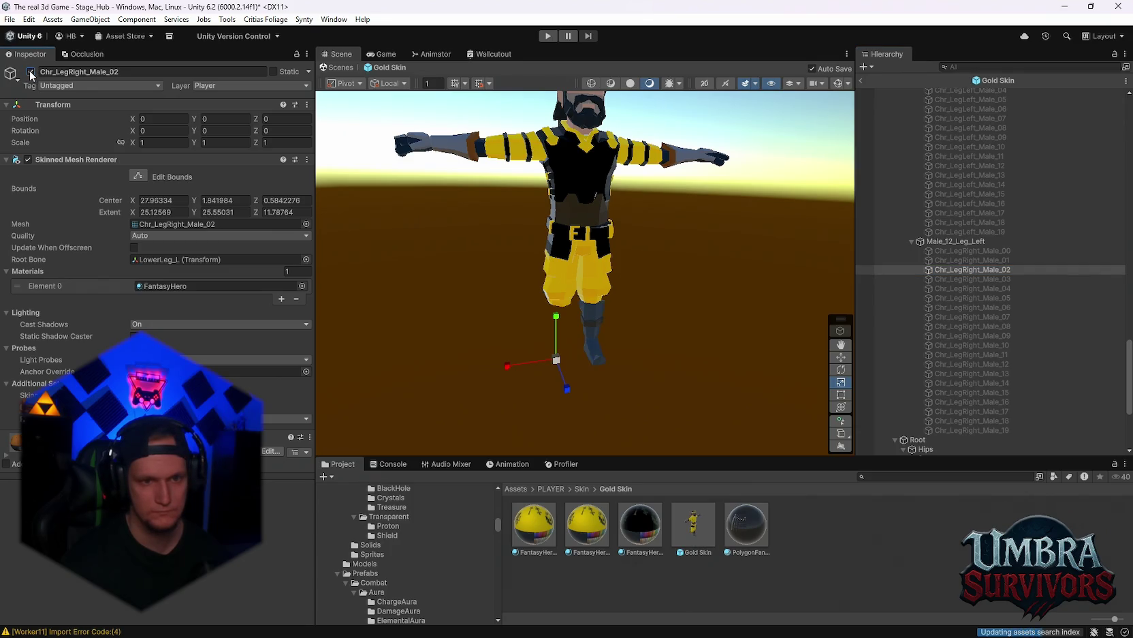
{"action": "mouse_move", "coordinate": [599, 259]}
{"action": "left_mouse_down"}
{"action": "mouse_move", "coordinate": [681, 259]}
{"action": "mouse_move", "coordinate": [617, 258]}
{"action": "left_mouse_up"}
{"action": "left_click", "coordinate": [31, 71]}
Step: Switch on Chr_LegRight_Male_07 and Chr_LegLeft_Male_07 together and frame the whole king
{"action": "left_click", "coordinate": [980, 317]}
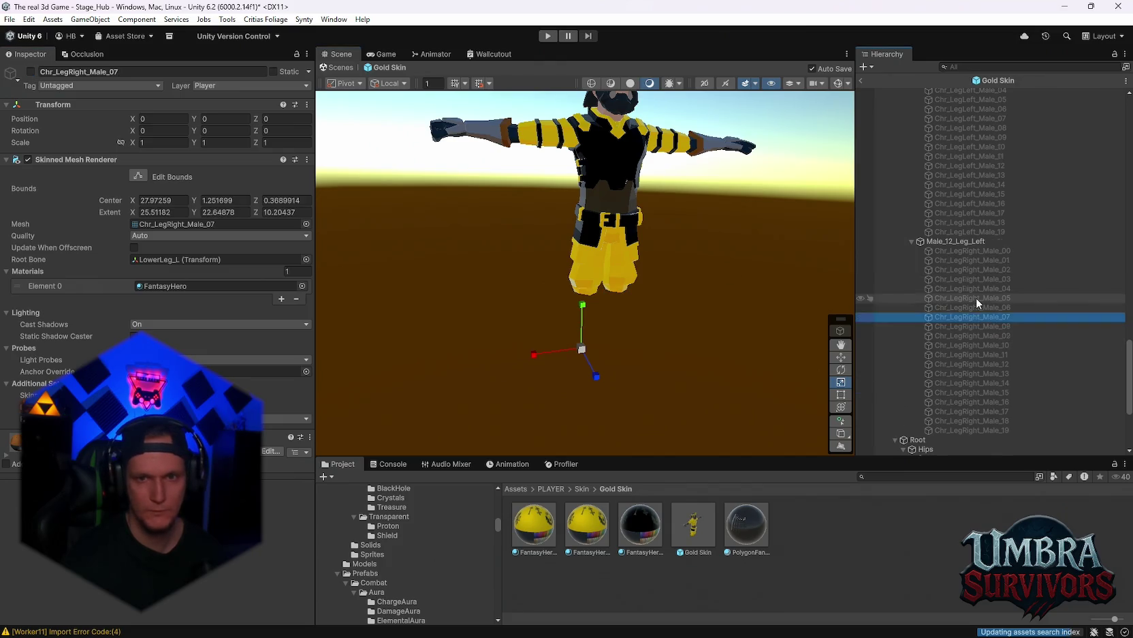
{"action": "scroll", "coordinate": [976, 298], "scroll_direction": "up", "scroll_amount": 3}
{"action": "left_click", "coordinate": [963, 190], "text": "ctrl"}
{"action": "left_click", "coordinate": [31, 71]}
{"action": "left_click", "coordinate": [727, 264]}
{"action": "mouse_move", "coordinate": [764, 299]}
{"action": "left_mouse_down"}
{"action": "mouse_move", "coordinate": [680, 299]}
{"action": "mouse_move", "coordinate": [692, 304]}
{"action": "mouse_move", "coordinate": [619, 206]}
{"action": "left_mouse_up"}
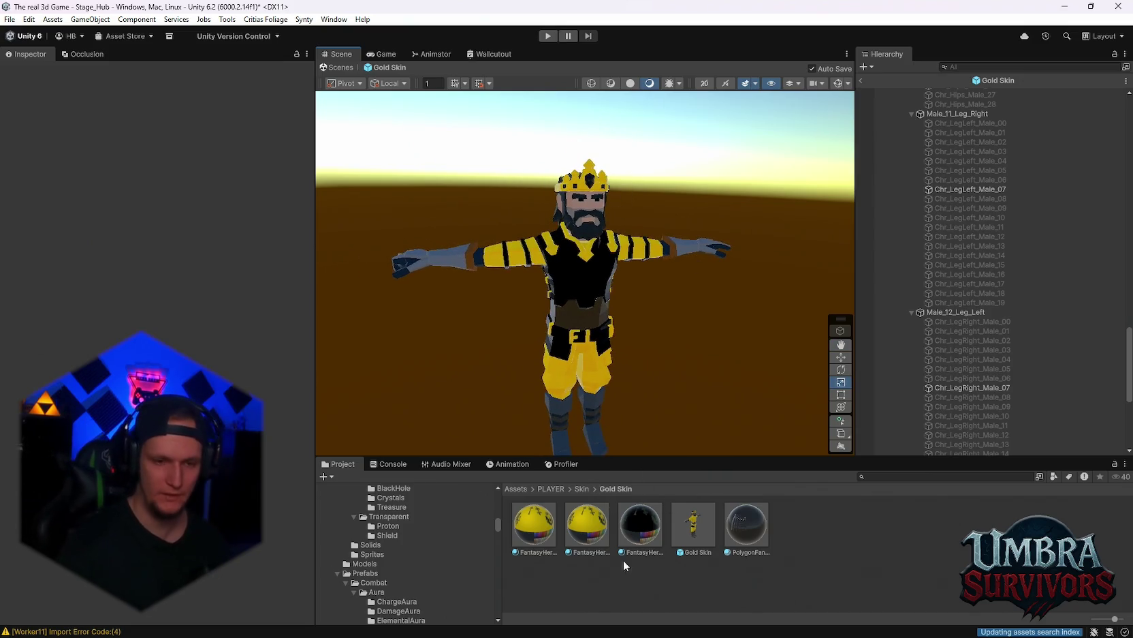
Step: Duplicate the FantasyHero material with Ctrl+D and show FantasyHero 12's colour settings
{"action": "key", "text": "ctrl+d"}
{"action": "key", "text": "ctrl+d"}
{"action": "key", "text": "ctrl+d"}
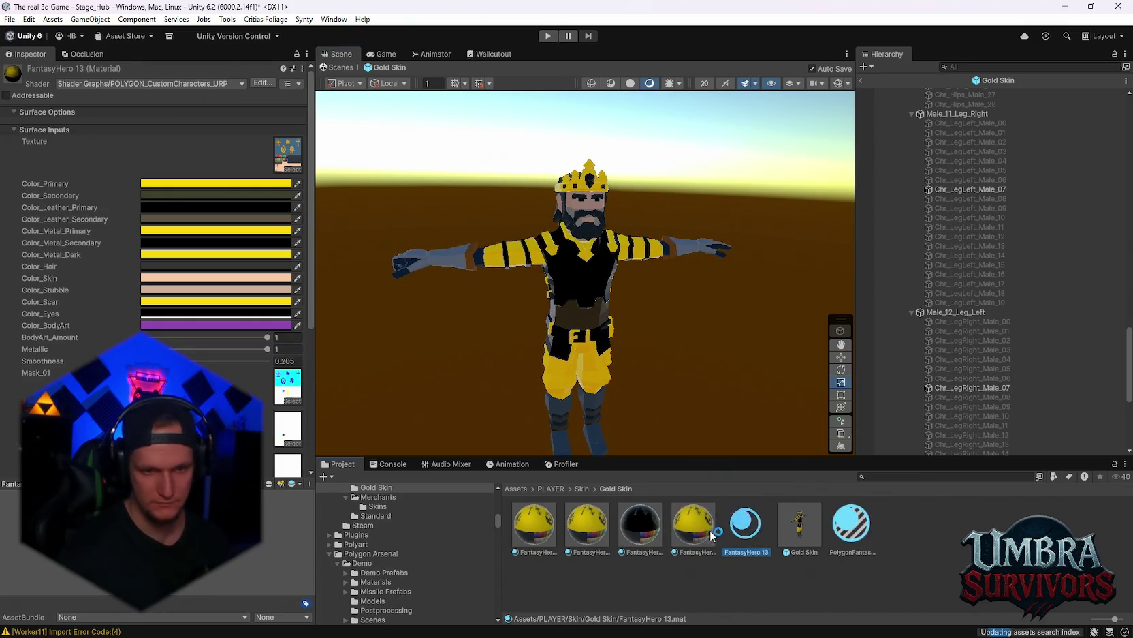
{"action": "scroll", "coordinate": [742, 354], "scroll_direction": "up", "scroll_amount": 5}
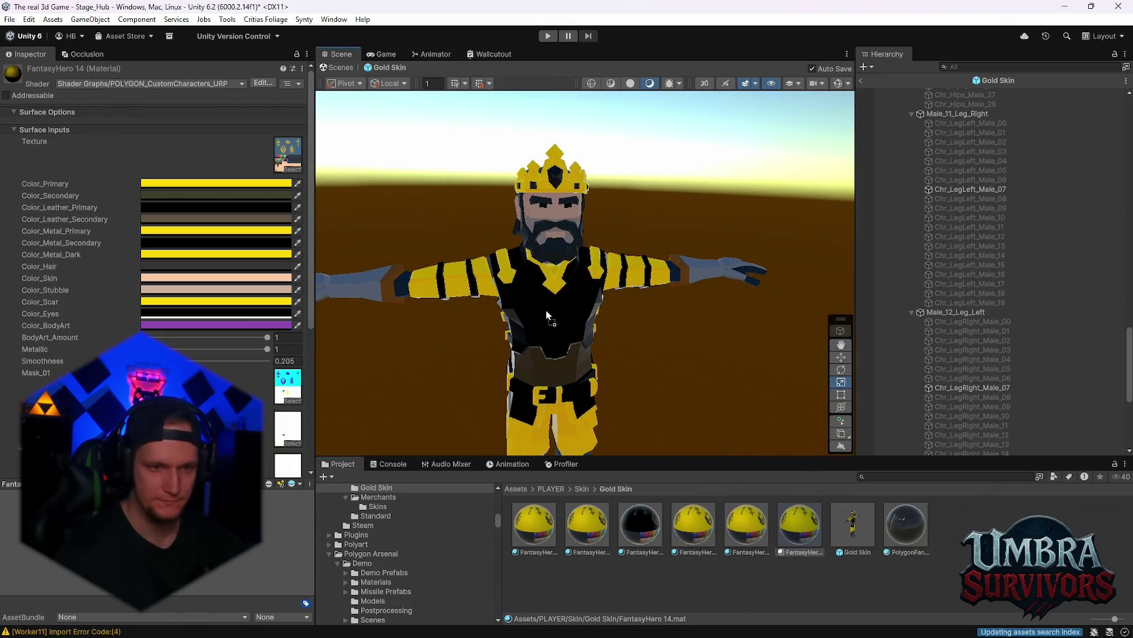
{"action": "left_click", "coordinate": [696, 509]}
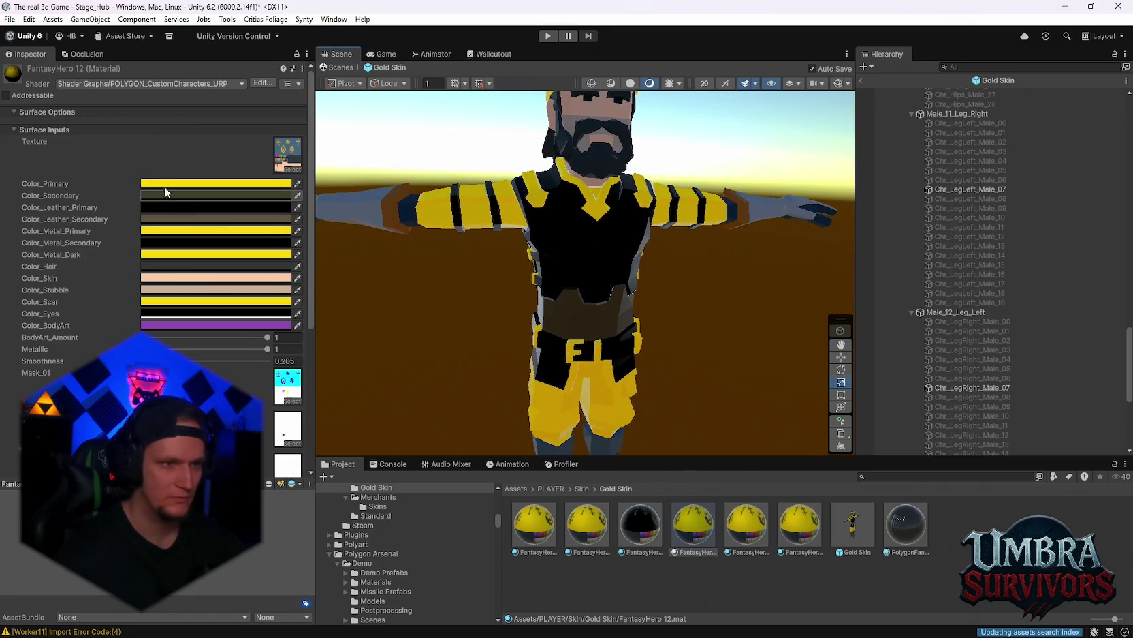
Step: Browse FantasyHero 12's Color_Primary, Color_Secondary and another colour picker, briefly trying a yellow-green secondary
{"action": "left_click", "coordinate": [164, 185]}
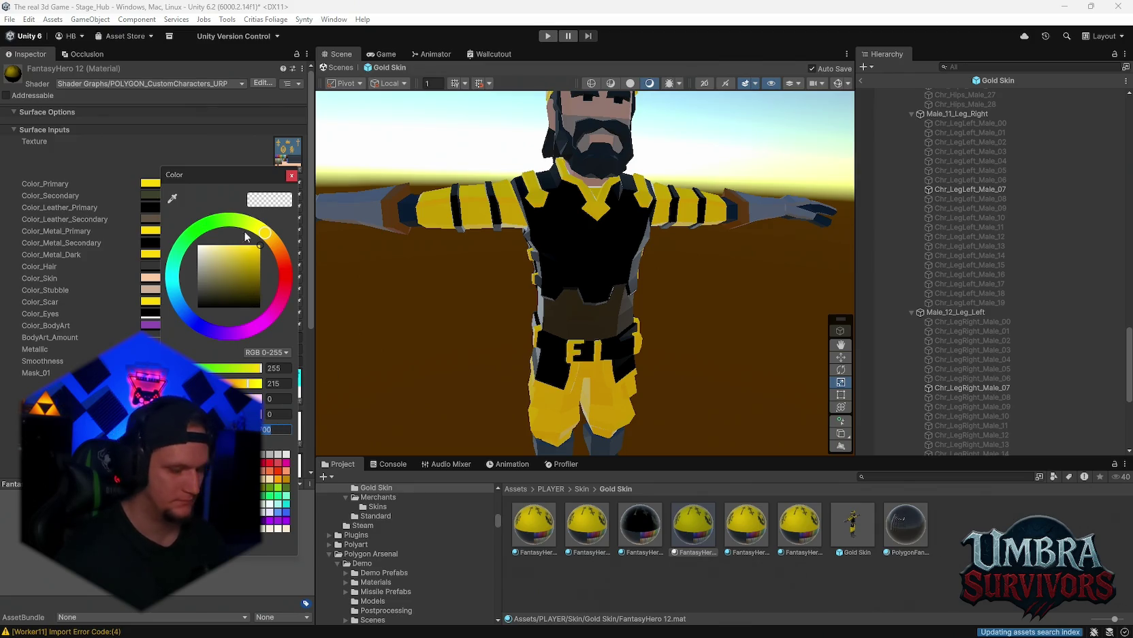
{"action": "left_click", "coordinate": [150, 195]}
{"action": "left_click", "coordinate": [238, 259]}
{"action": "left_click", "coordinate": [176, 221]}
{"action": "left_click", "coordinate": [191, 266]}
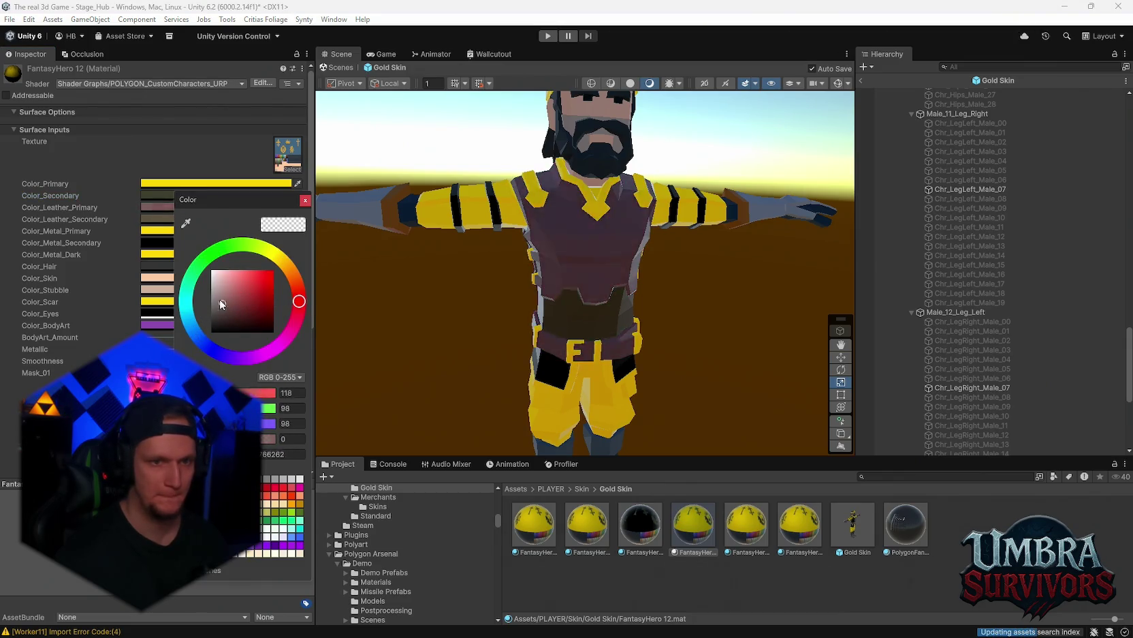
{"action": "left_click", "coordinate": [662, 297]}
{"action": "scroll", "coordinate": [660, 290], "scroll_direction": "down", "scroll_amount": 5}
{"action": "scroll", "coordinate": [664, 289], "scroll_direction": "down", "scroll_amount": 3}
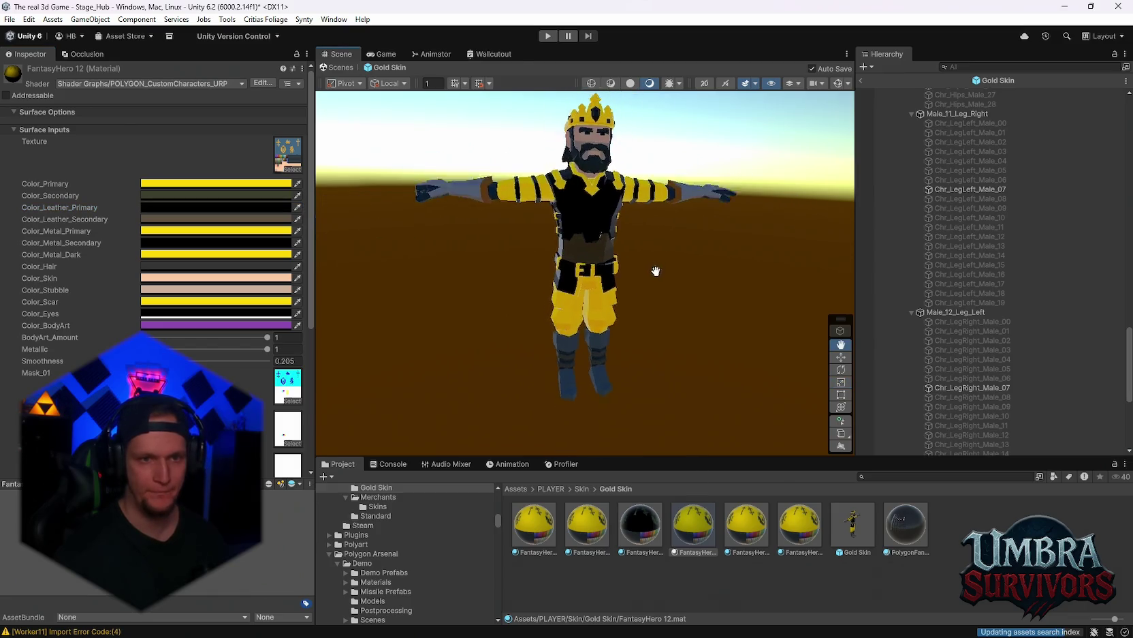
{"action": "key", "text": "super+shift+s"}
Step: Capture a screenshot region, drag FantasyHero onto the king, then open FantasyHero 12's Color_Secondary picker
{"action": "left_click_drag", "start_coordinate": [767, 42], "coordinate": [0, 561]}
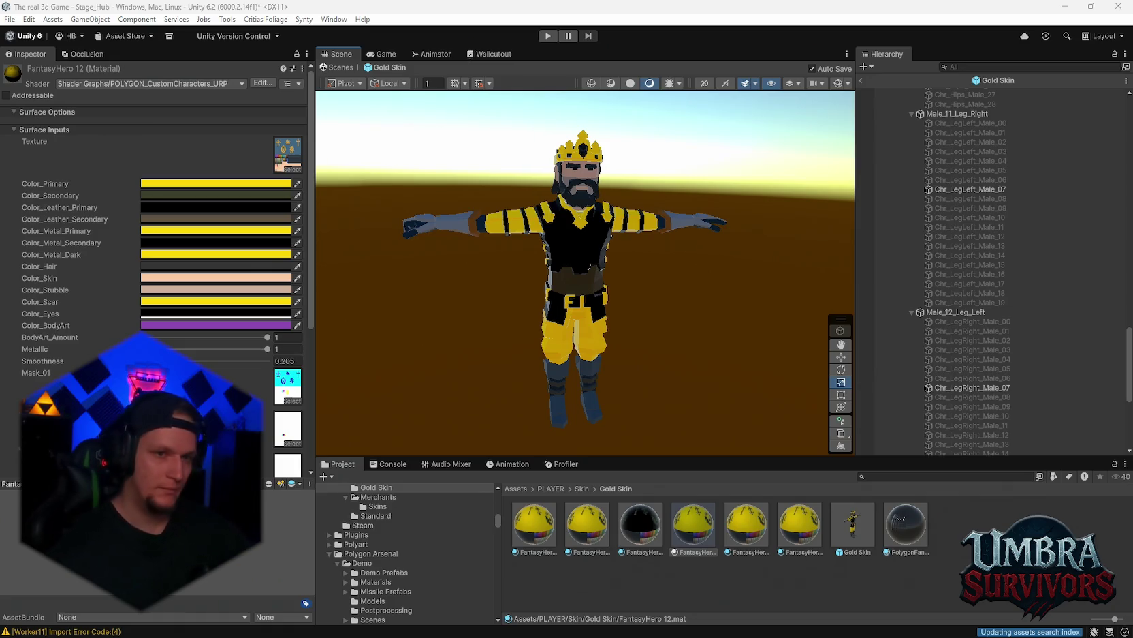
{"action": "scroll", "coordinate": [545, 257], "scroll_direction": "up", "scroll_amount": 5}
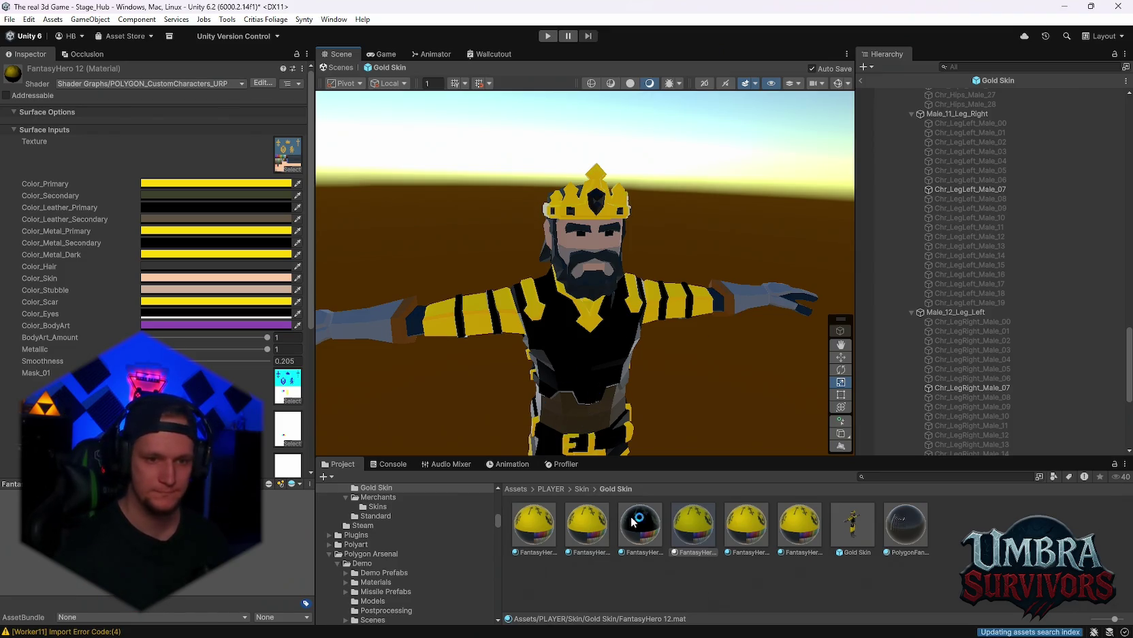
{"action": "mouse_move", "coordinate": [697, 532]}
{"action": "left_mouse_down"}
{"action": "mouse_move", "coordinate": [590, 279]}
{"action": "mouse_move", "coordinate": [442, 316]}
{"action": "left_mouse_up"}
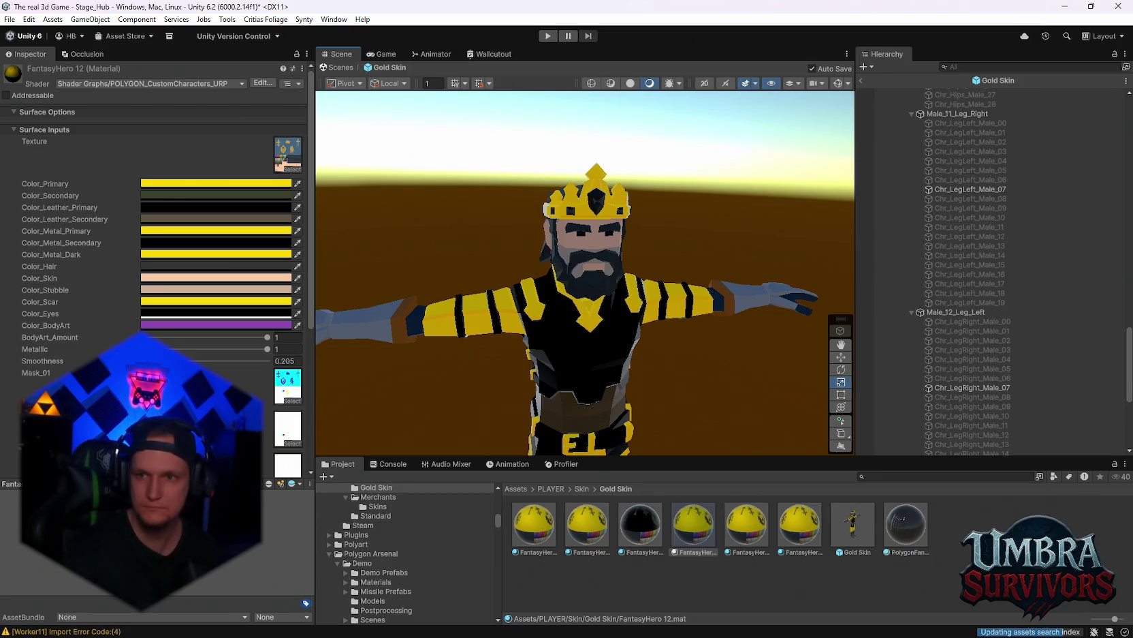
{"action": "left_click", "coordinate": [273, 183]}
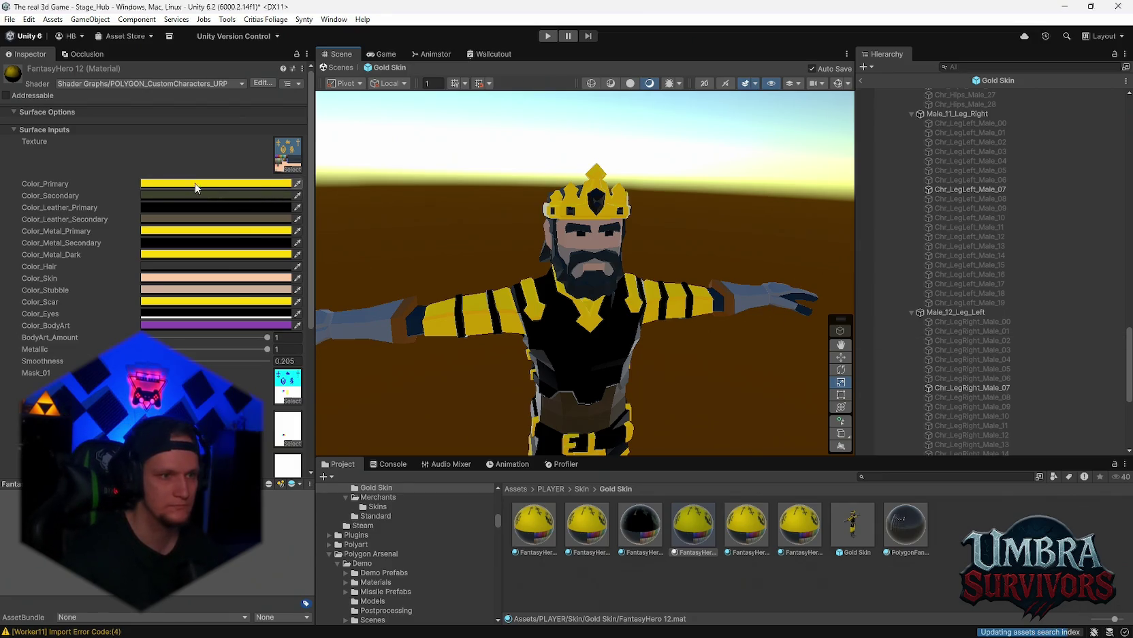
{"action": "left_click", "coordinate": [326, 175]}
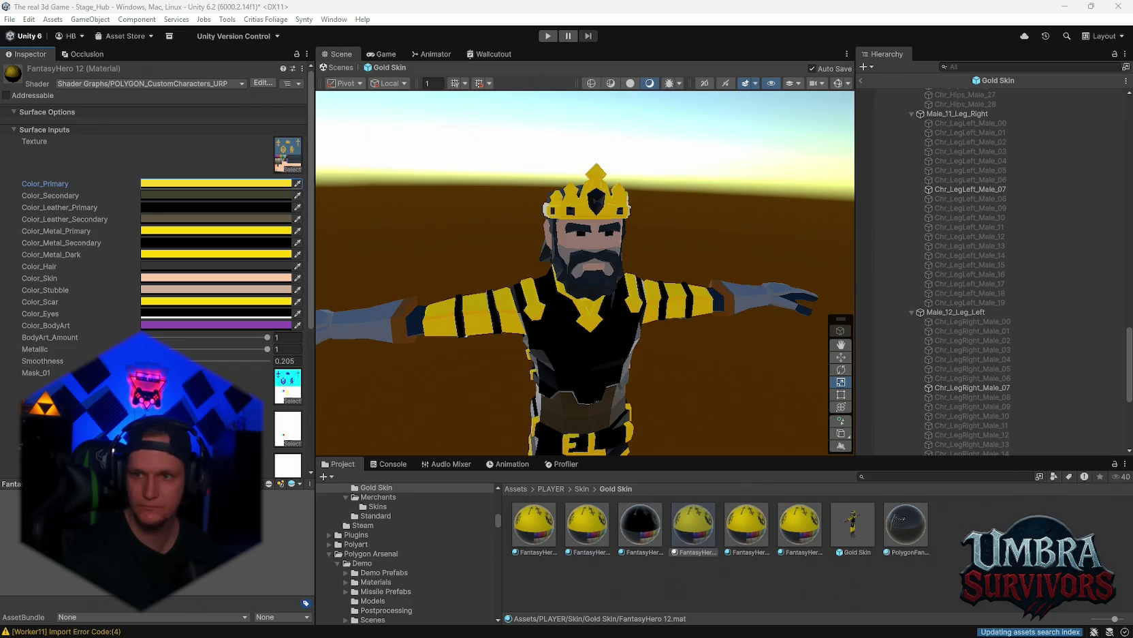
{"action": "left_click", "coordinate": [177, 195]}
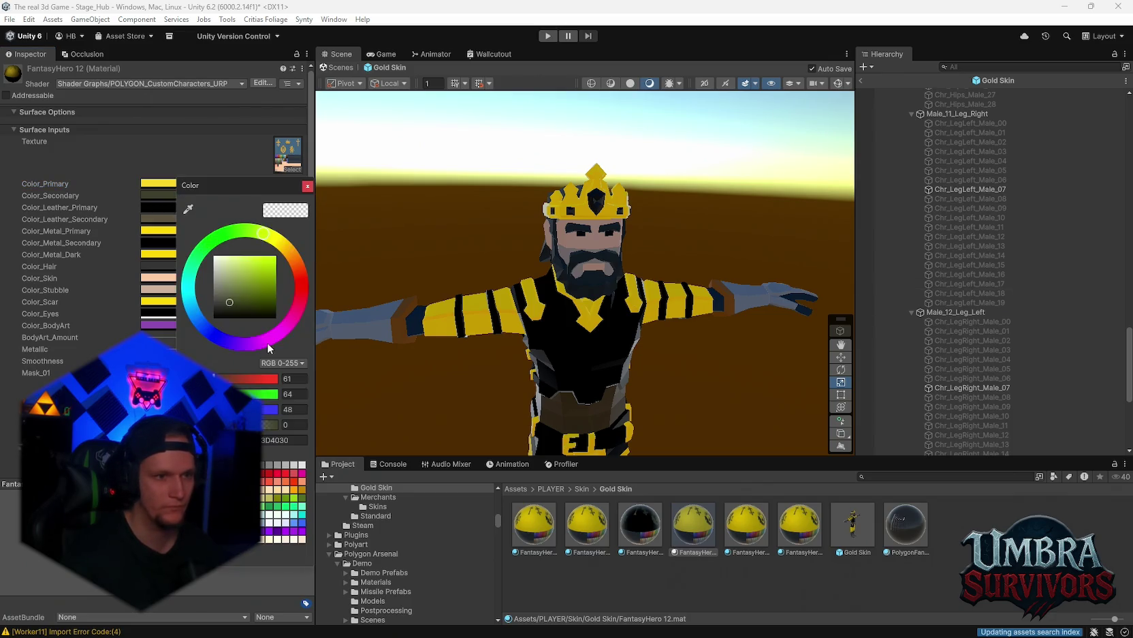
Step: Set FantasyHero 12's Color_Secondary to near-black 0A0A0A and Color_Leather_Secondary to dark brown 3A240D
{"action": "left_click", "coordinate": [290, 440]}
{"action": "type", "text": "#0A0A0A"}
{"action": "left_click", "coordinate": [307, 186]}
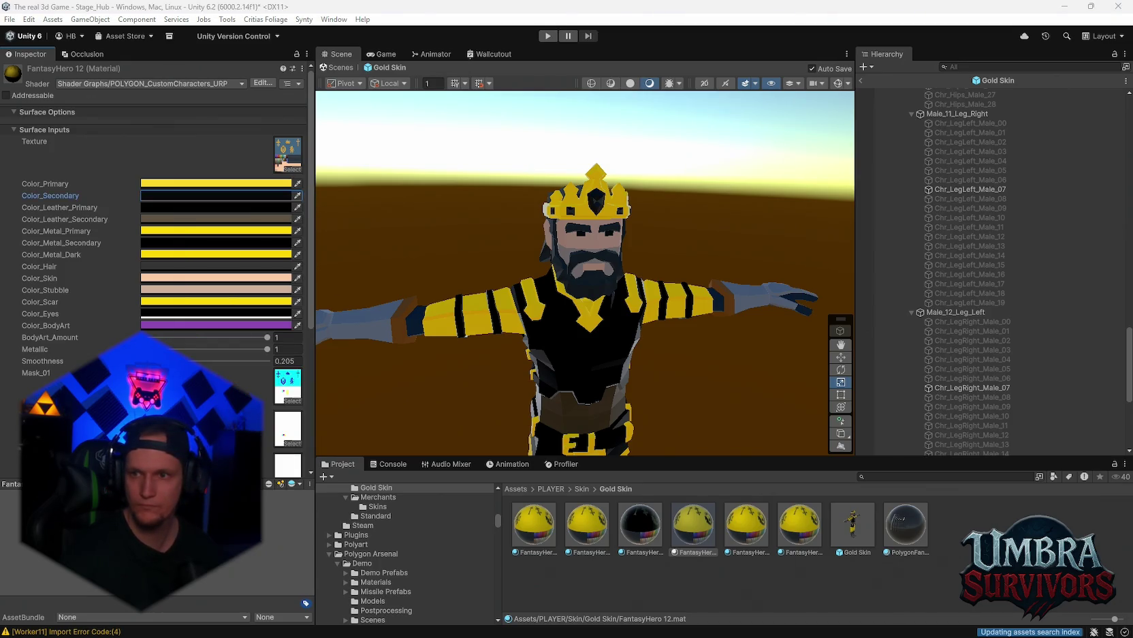
{"action": "left_click", "coordinate": [266, 207]}
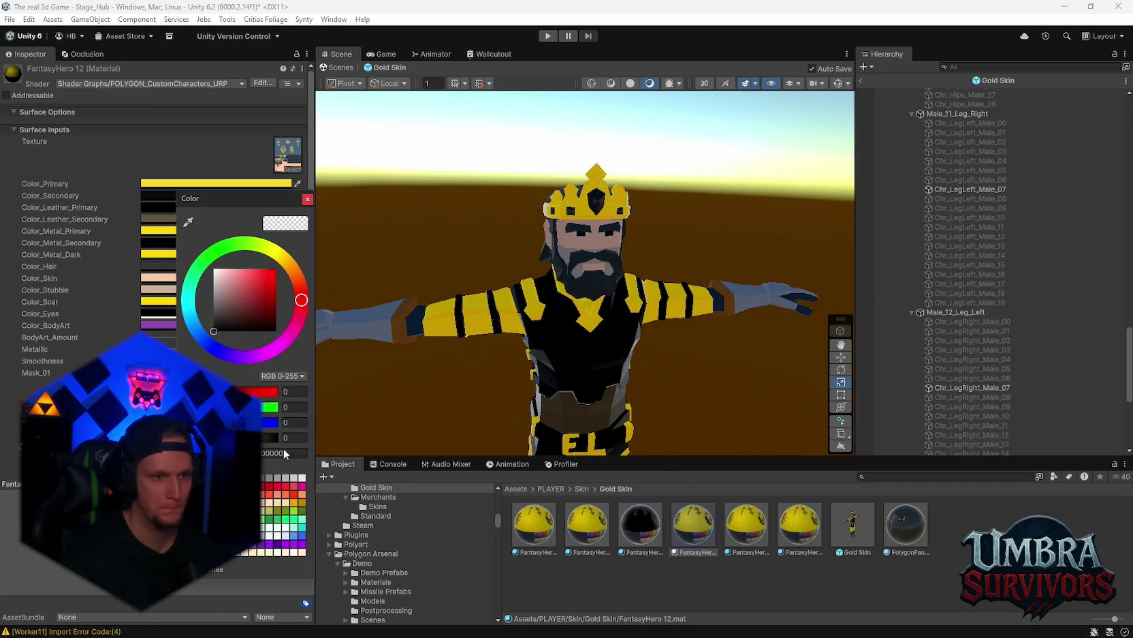
{"action": "left_click", "coordinate": [307, 199]}
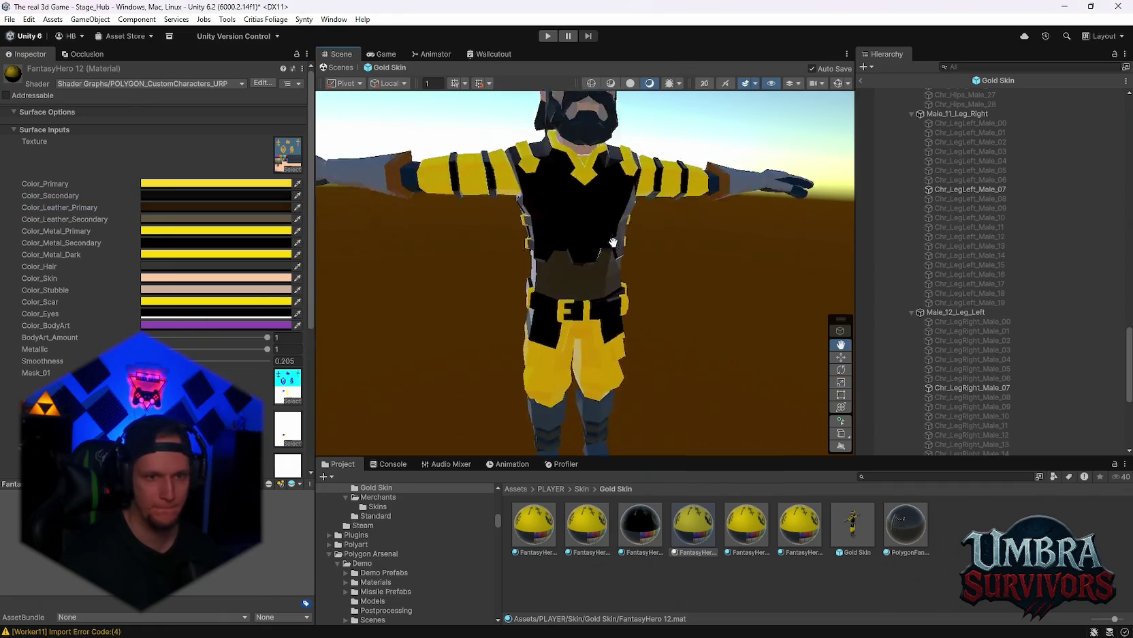
{"action": "key", "text": "r"}
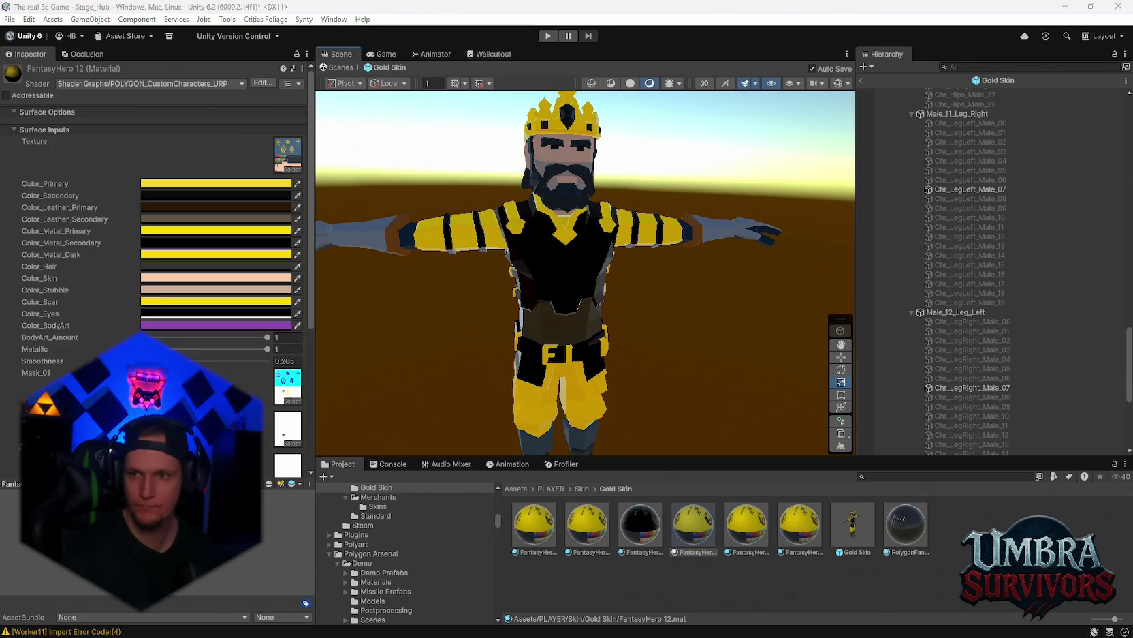
{"action": "left_click", "coordinate": [175, 219]}
{"action": "type", "text": "#3A240D"}
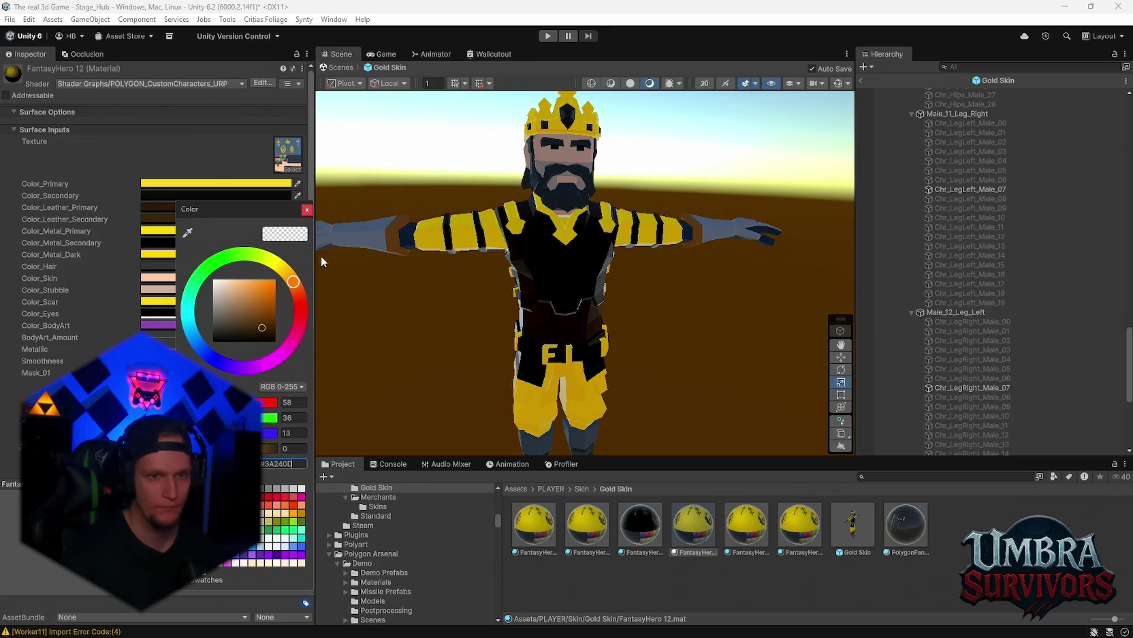
{"action": "left_click", "coordinate": [307, 209]}
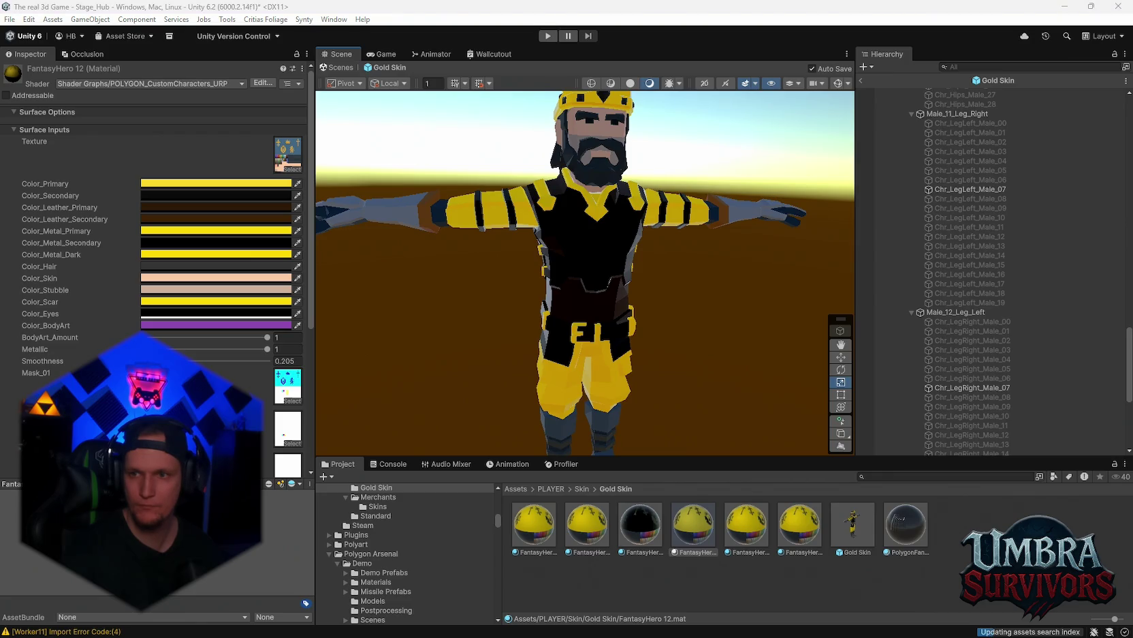
Step: Set Color_Metal_Primary to FFF0A6, Color_Metal_Secondary to gold and Color_Metal_Dark to 6B4300
{"action": "left_click", "coordinate": [178, 254]}
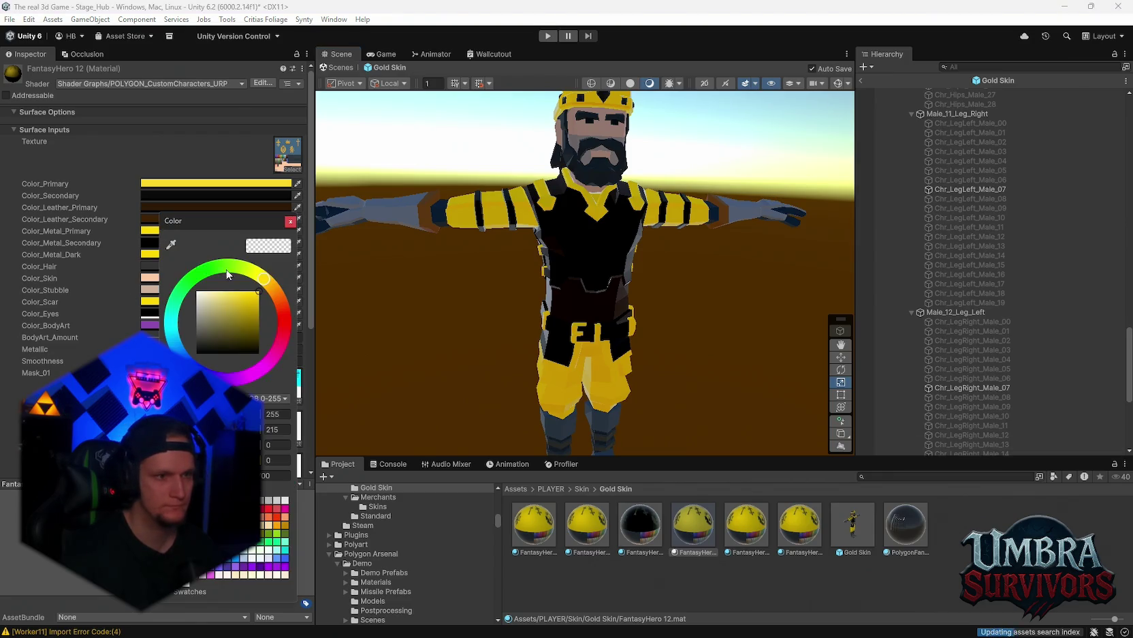
{"action": "type", "text": "FFF0A6"}
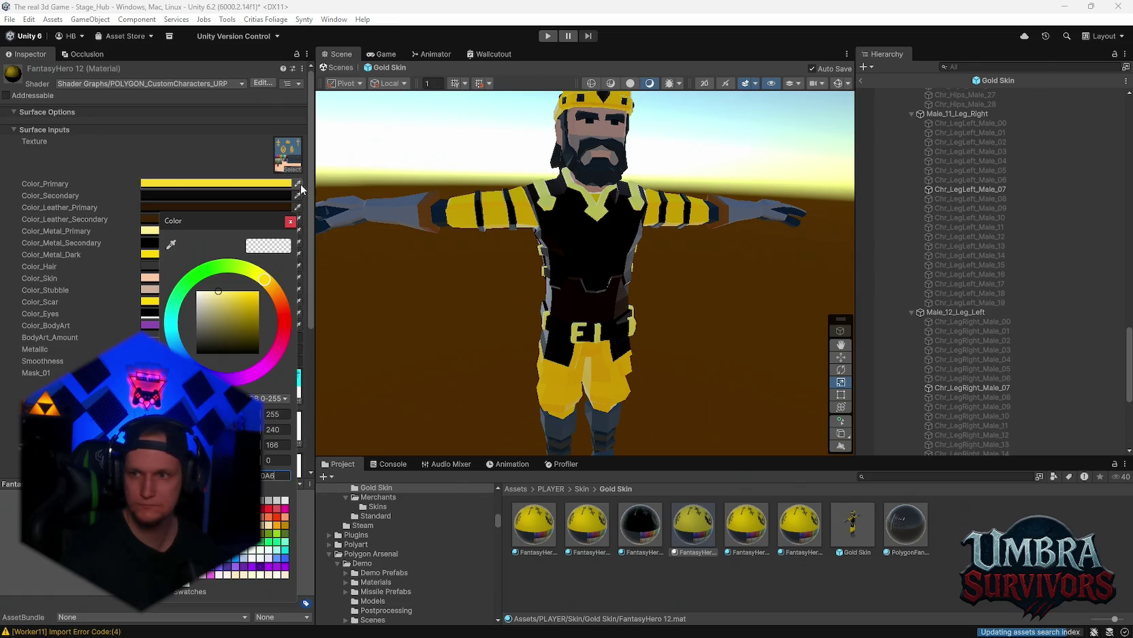
{"action": "mouse_move", "coordinate": [581, 271]}
{"action": "left_mouse_down"}
{"action": "mouse_move", "coordinate": [593, 272]}
{"action": "mouse_move", "coordinate": [542, 267]}
{"action": "left_mouse_up"}
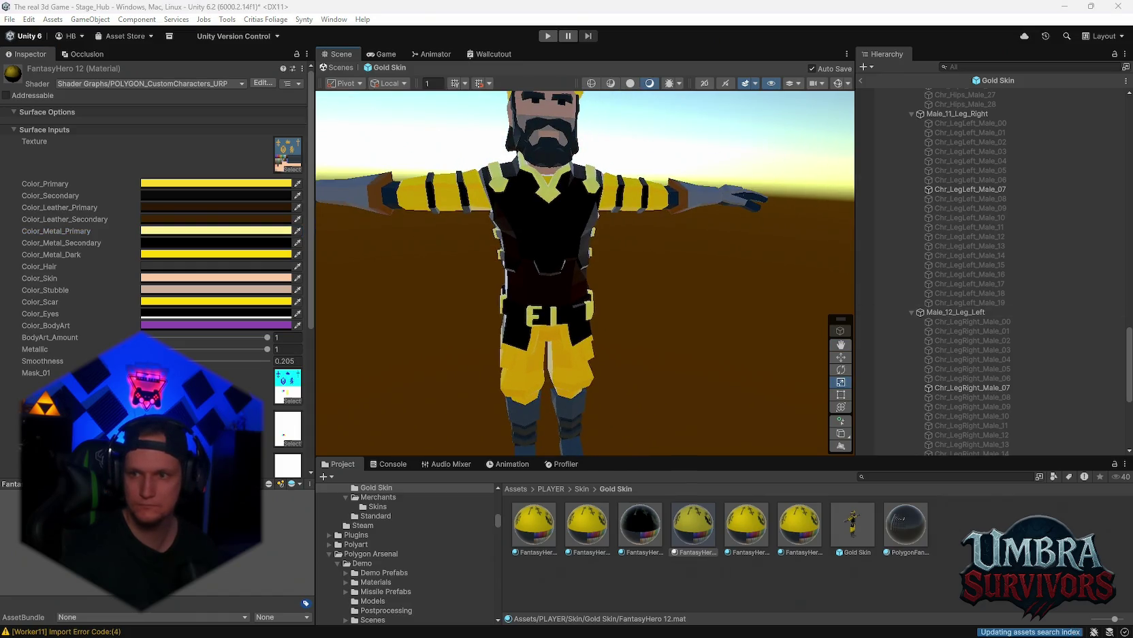
{"action": "left_click", "coordinate": [161, 242]}
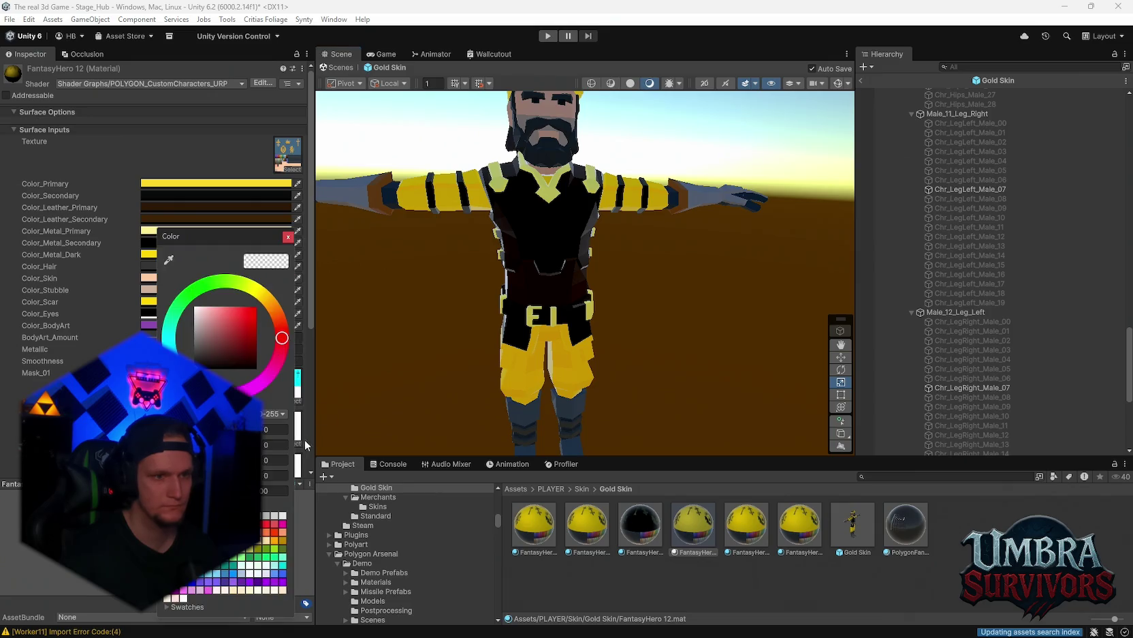
{"action": "key", "text": "ctrl+v"}
{"action": "left_click", "coordinate": [289, 237]}
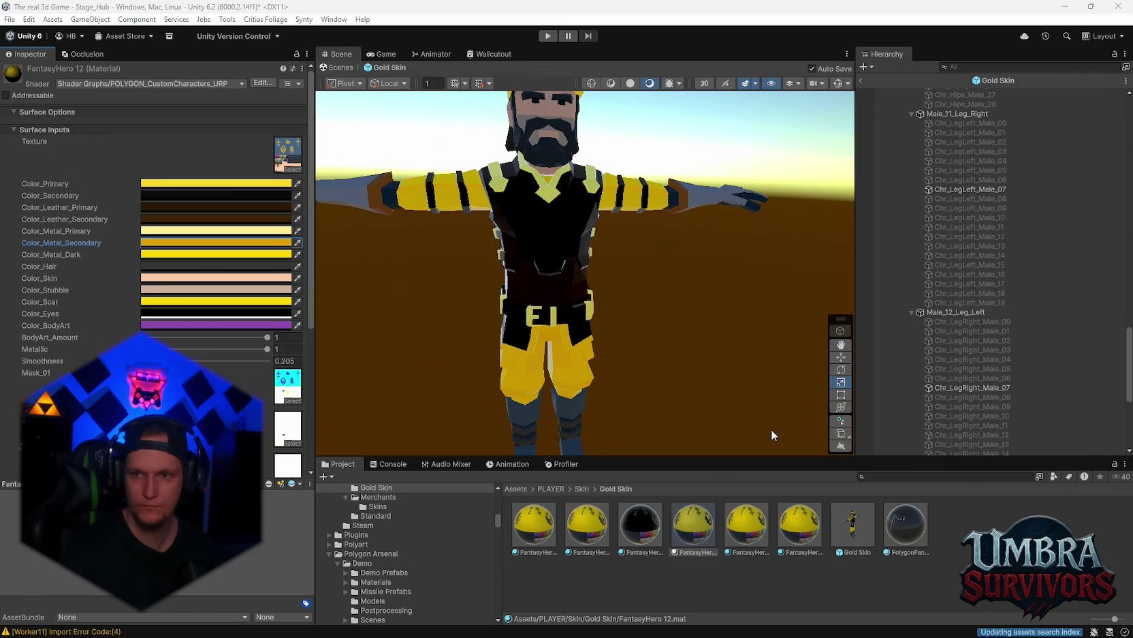
{"action": "left_click", "coordinate": [162, 254]}
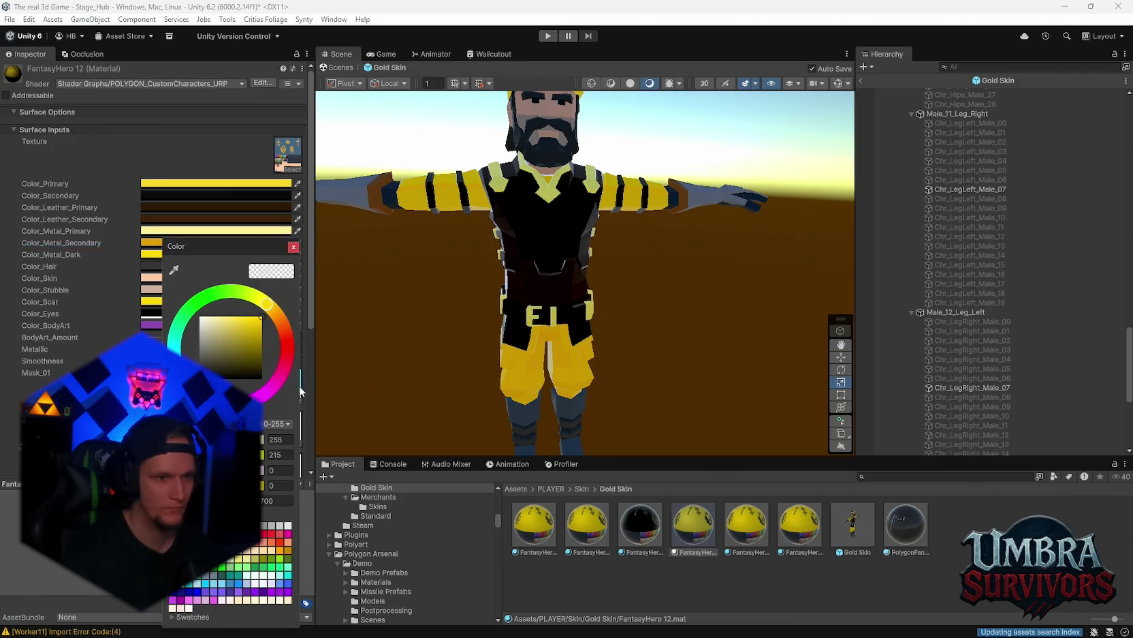
{"action": "left_click", "coordinate": [277, 503]}
{"action": "type", "text": "6B4300"}
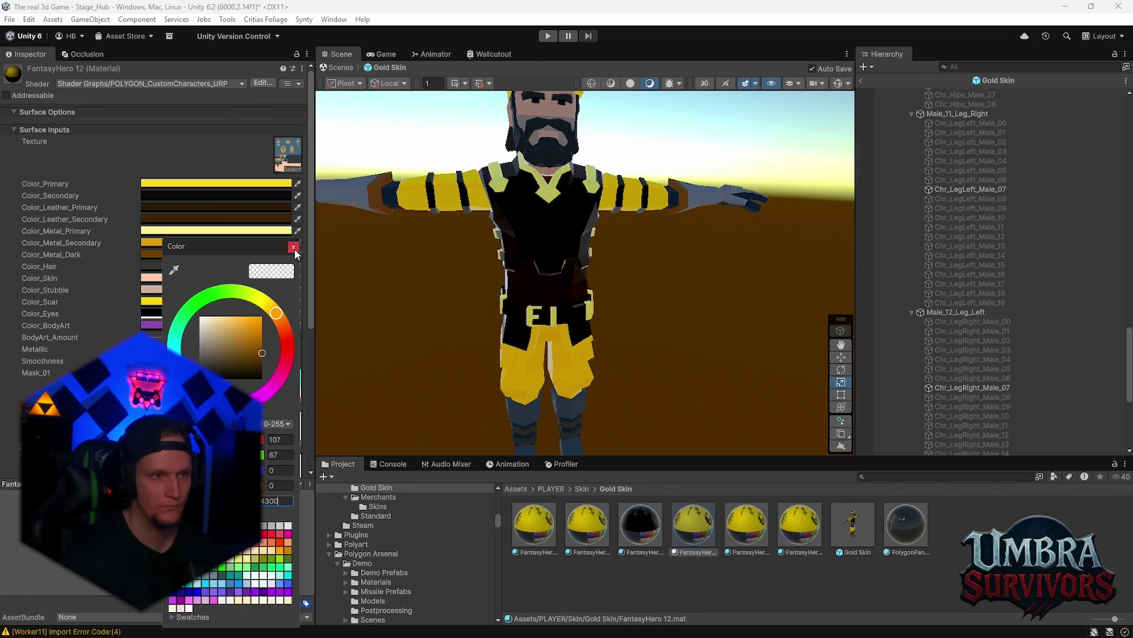
{"action": "left_click", "coordinate": [294, 247]}
{"action": "mouse_move", "coordinate": [613, 272]}
{"action": "left_mouse_down"}
{"action": "mouse_move", "coordinate": [647, 274]}
{"action": "mouse_move", "coordinate": [594, 273]}
{"action": "mouse_move", "coordinate": [748, 277]}
{"action": "left_mouse_up"}
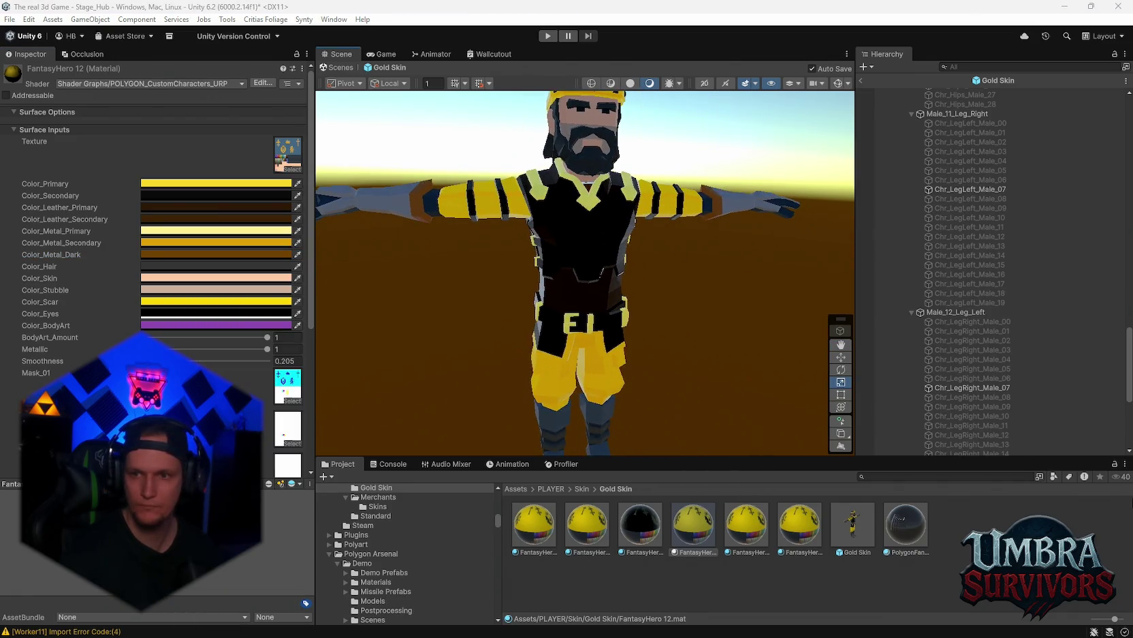
{"action": "left_click_drag", "start_coordinate": [588, 207], "coordinate": [203, 113]}
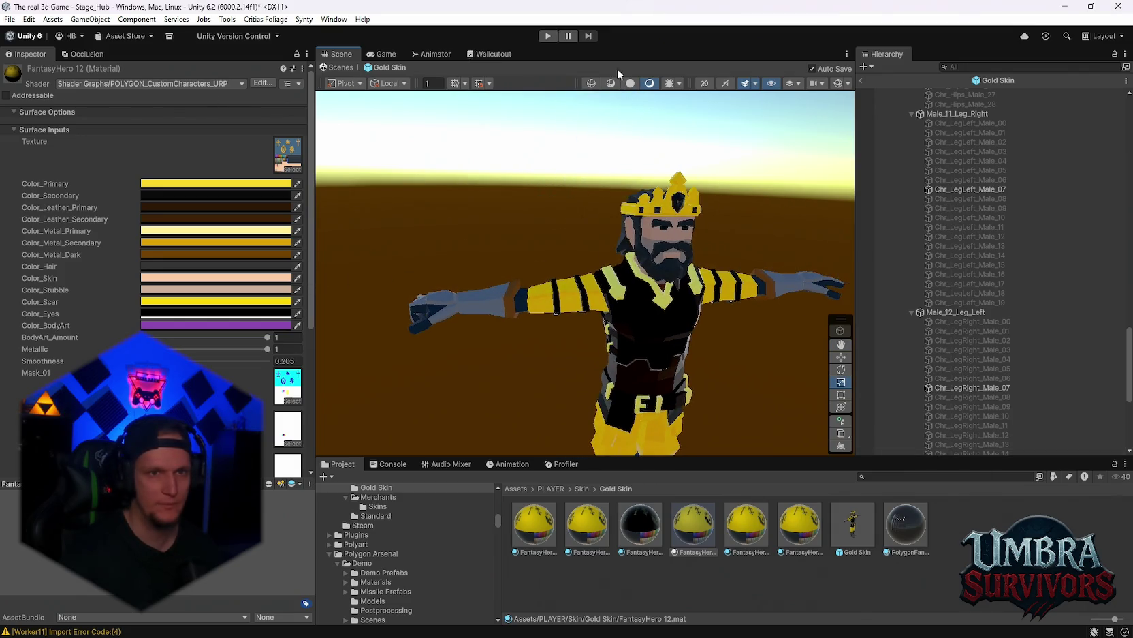
Step: Return to the hub level, inspect FantasyHero 13's yellow-and-black colours, then reselect FantasyHero 12
{"action": "left_click", "coordinate": [863, 81]}
{"action": "mouse_move", "coordinate": [609, 230]}
{"action": "left_mouse_down"}
{"action": "mouse_move", "coordinate": [637, 217]}
{"action": "mouse_move", "coordinate": [632, 233]}
{"action": "mouse_move", "coordinate": [584, 257]}
{"action": "mouse_move", "coordinate": [654, 402]}
{"action": "left_mouse_up"}
{"action": "scroll", "coordinate": [637, 216], "scroll_direction": "down", "scroll_amount": 8}
{"action": "scroll", "coordinate": [660, 408], "scroll_direction": "up", "scroll_amount": 3}
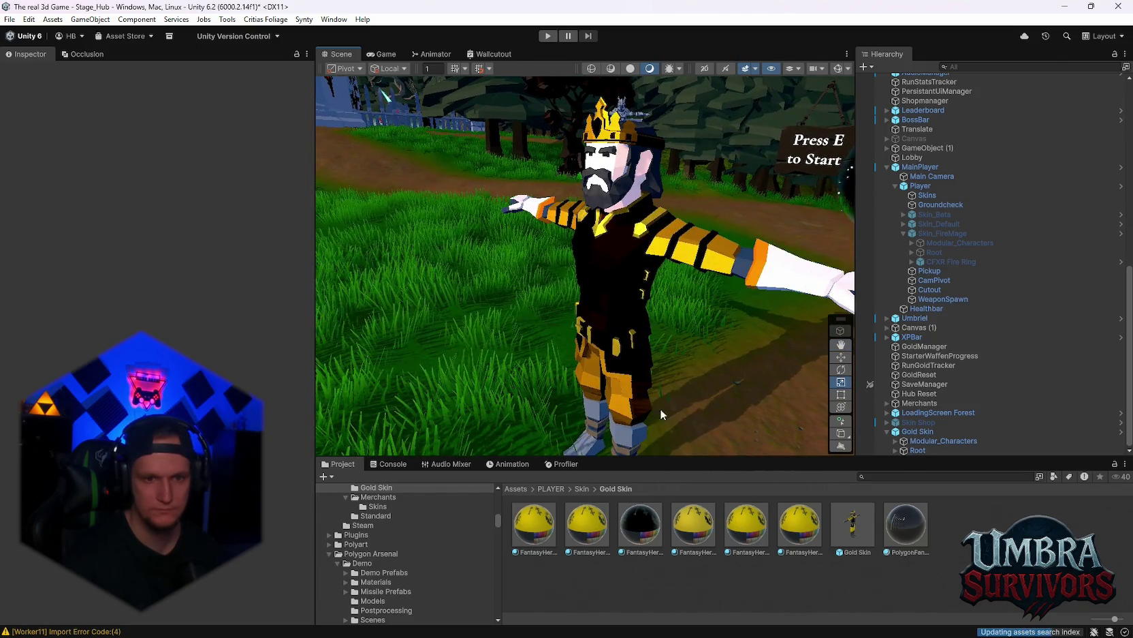
{"action": "left_click", "coordinate": [747, 545]}
{"action": "mouse_move", "coordinate": [722, 409]}
{"action": "left_mouse_down"}
{"action": "mouse_move", "coordinate": [706, 307]}
{"action": "mouse_move", "coordinate": [645, 326]}
{"action": "mouse_move", "coordinate": [616, 310]}
{"action": "left_mouse_up"}
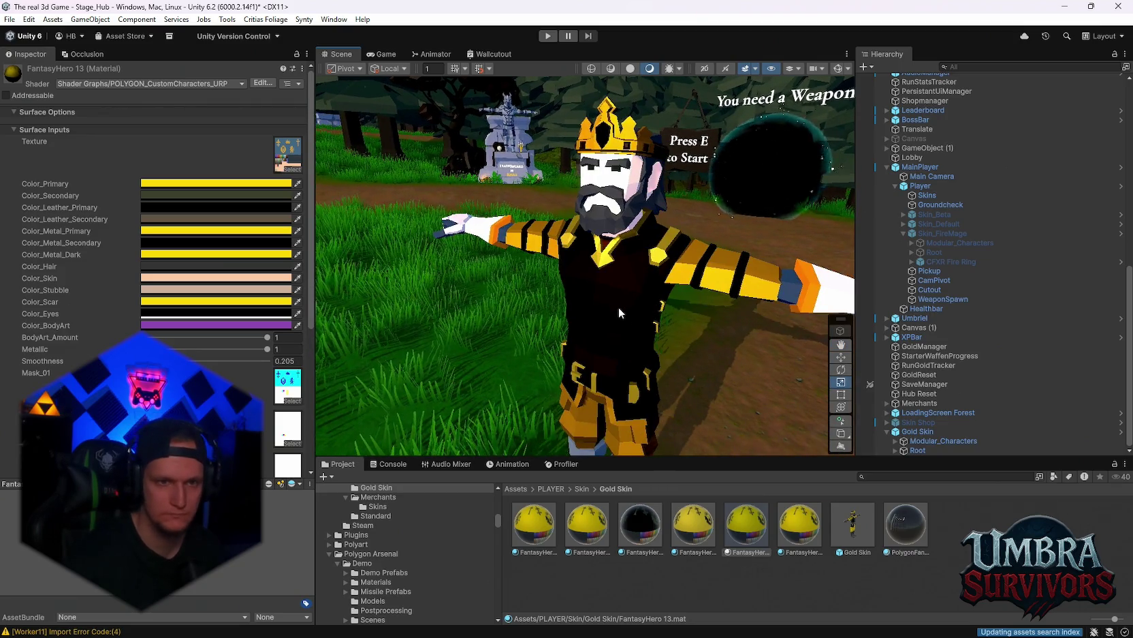
{"action": "scroll", "coordinate": [617, 307], "scroll_direction": "down", "scroll_amount": 3}
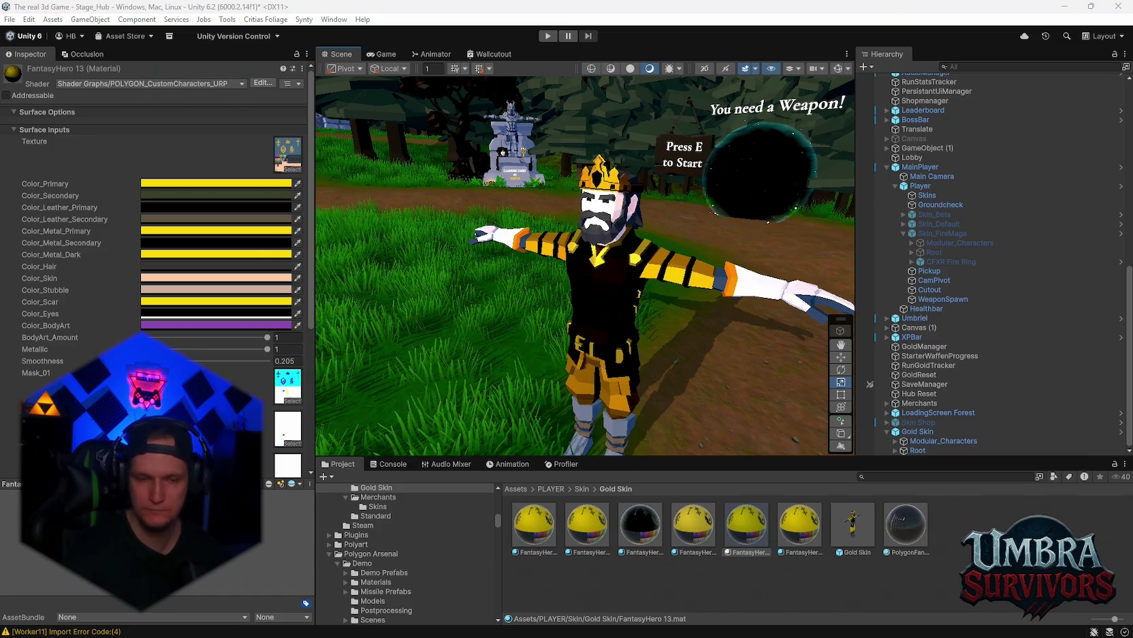
{"action": "left_click", "coordinate": [708, 535]}
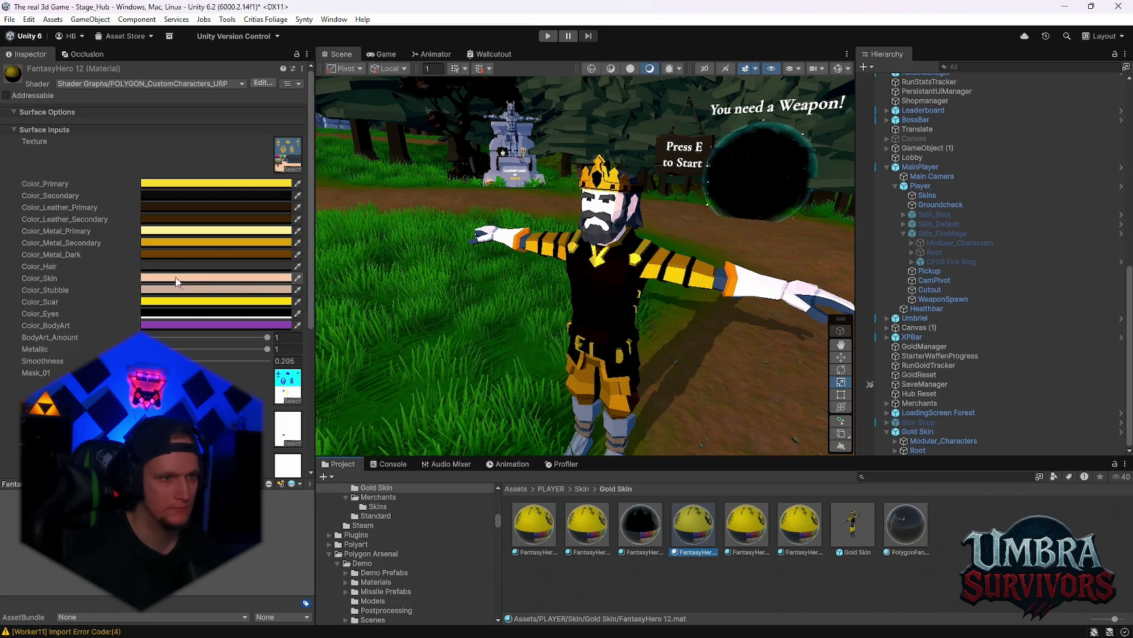
Step: Check a FantasyHero 12 body colour, then drag a Gold Skin material onto the king's legs, turning them orange-brown
{"action": "left_click", "coordinate": [151, 269]}
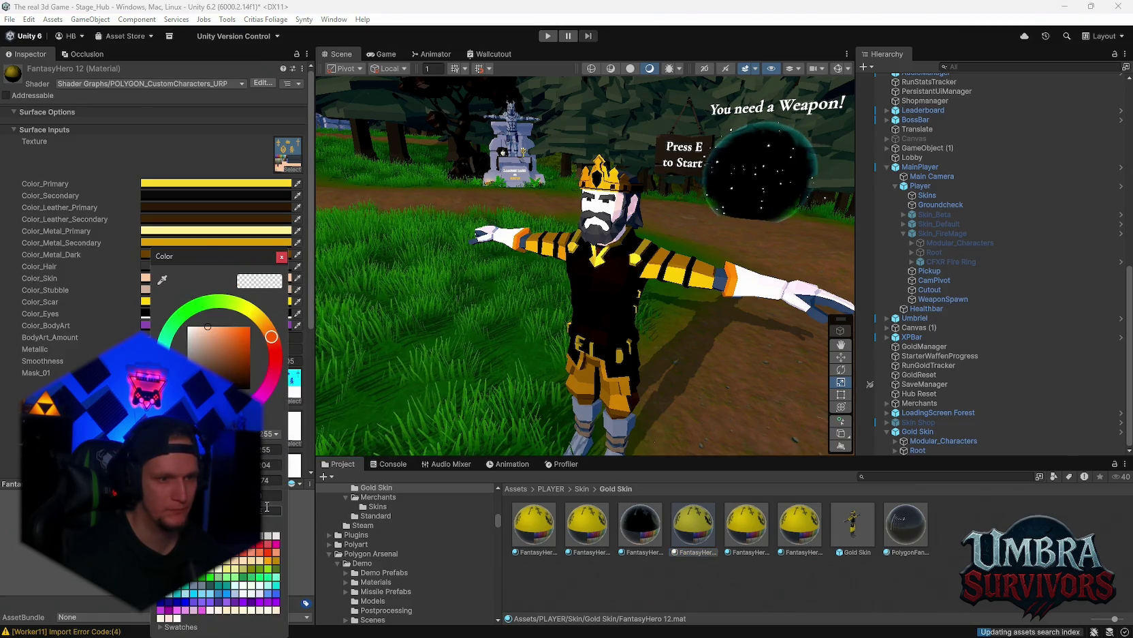
{"action": "key", "text": "Escape"}
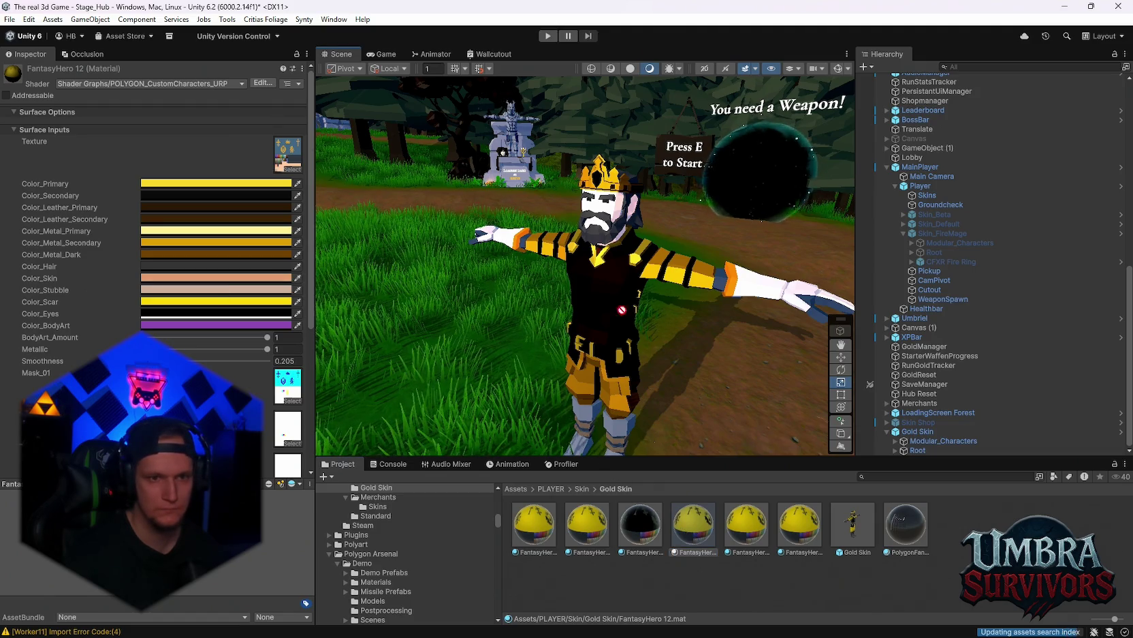
{"action": "mouse_move", "coordinate": [672, 264]}
{"action": "left_mouse_down"}
{"action": "mouse_move", "coordinate": [642, 274]}
{"action": "mouse_move", "coordinate": [750, 269]}
{"action": "mouse_move", "coordinate": [794, 281]}
{"action": "mouse_move", "coordinate": [680, 430]}
{"action": "left_mouse_up"}
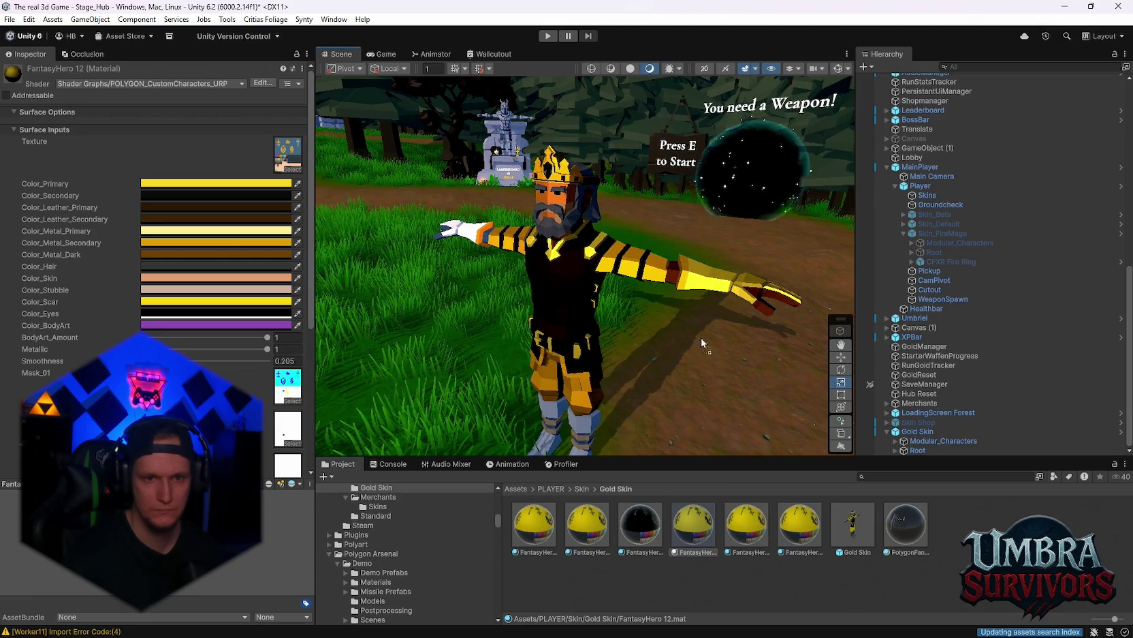
{"action": "left_click_drag", "start_coordinate": [702, 337], "coordinate": [538, 248]}
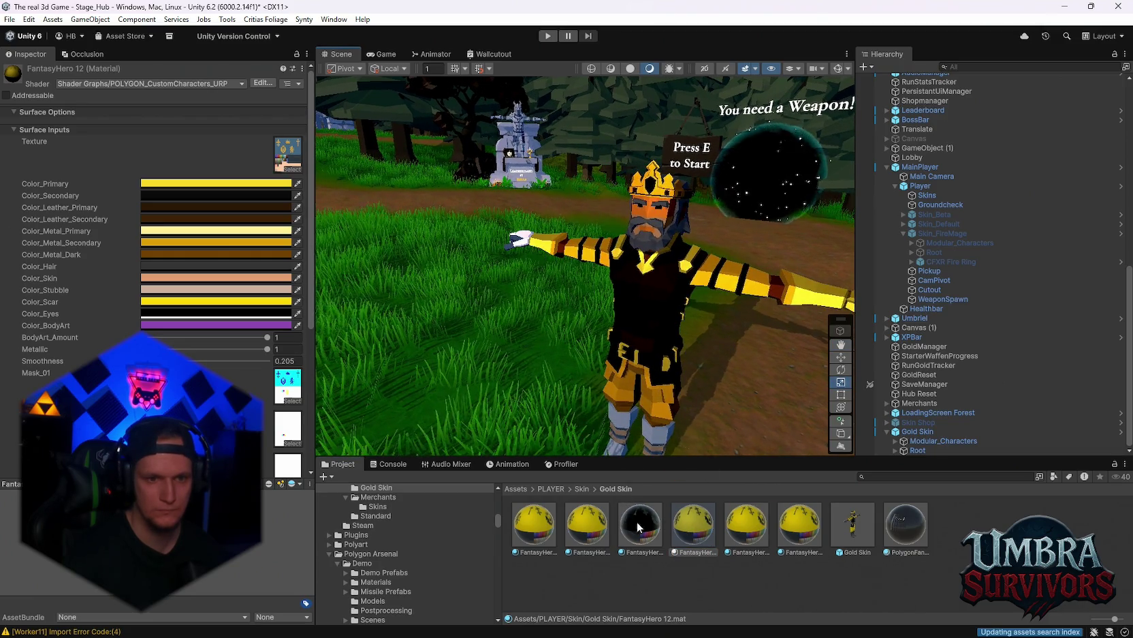
{"action": "mouse_move", "coordinate": [688, 354]}
{"action": "left_mouse_down"}
{"action": "mouse_move", "coordinate": [698, 312]}
{"action": "mouse_move", "coordinate": [704, 441]}
{"action": "left_mouse_up"}
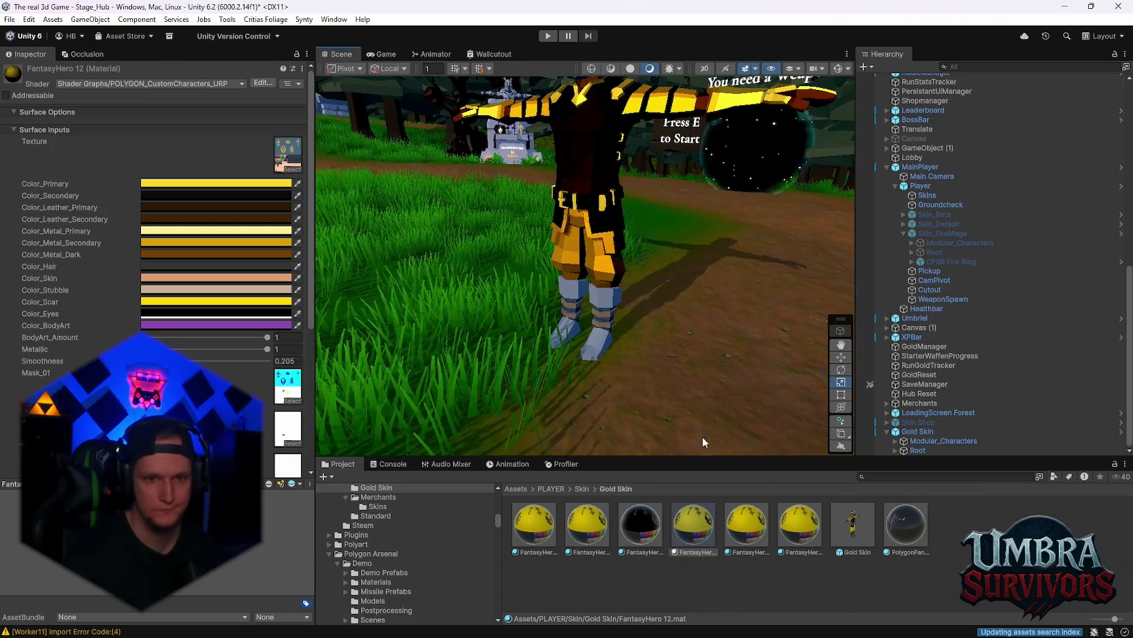
{"action": "mouse_move", "coordinate": [622, 311]}
{"action": "left_mouse_down"}
{"action": "mouse_move", "coordinate": [603, 320]}
{"action": "mouse_move", "coordinate": [650, 425]}
{"action": "mouse_move", "coordinate": [579, 315]}
{"action": "mouse_move", "coordinate": [697, 487]}
{"action": "mouse_move", "coordinate": [687, 497]}
{"action": "left_mouse_up"}
{"action": "key", "text": "f"}
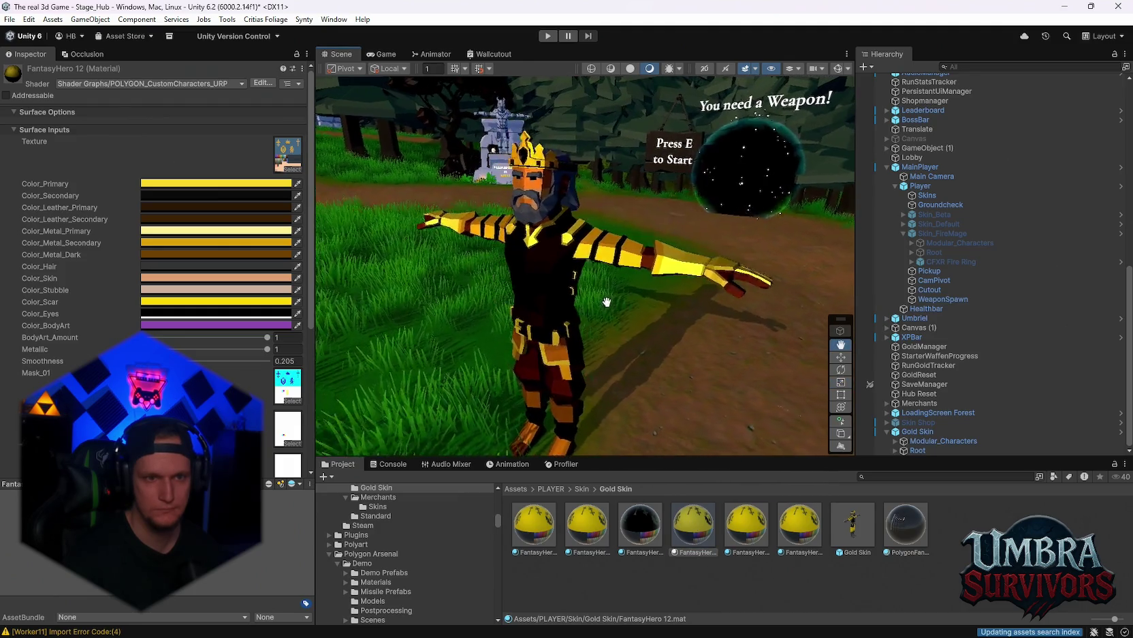
{"action": "key", "text": "f"}
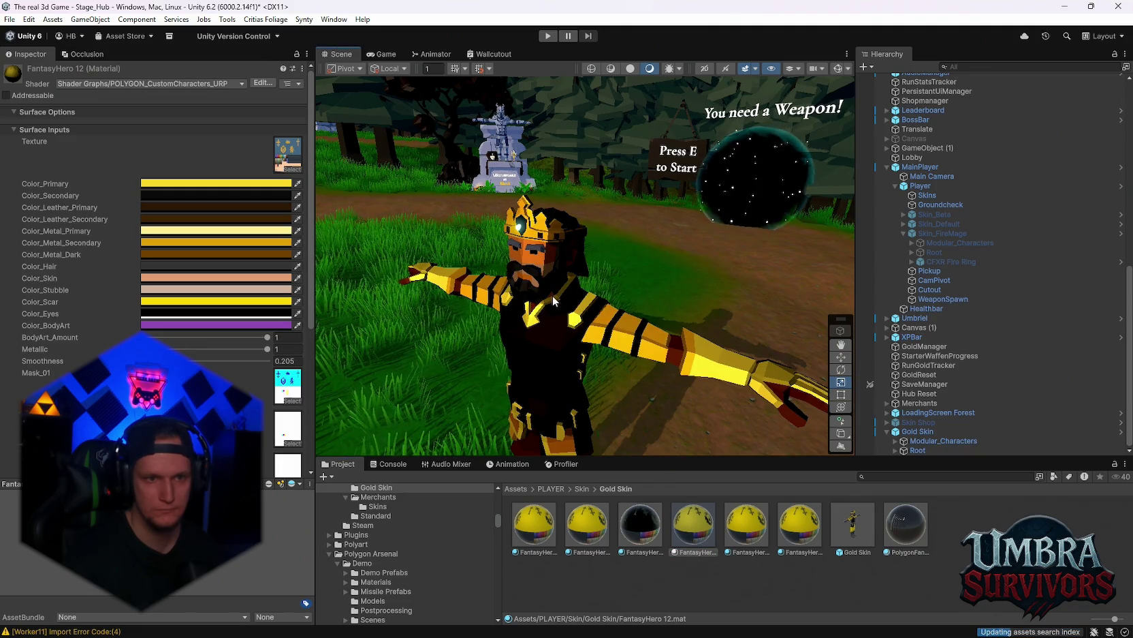
Step: Fly around the hub scene toward the castle gate and tavern
{"action": "scroll", "coordinate": [553, 295], "scroll_direction": "up", "scroll_amount": 5}
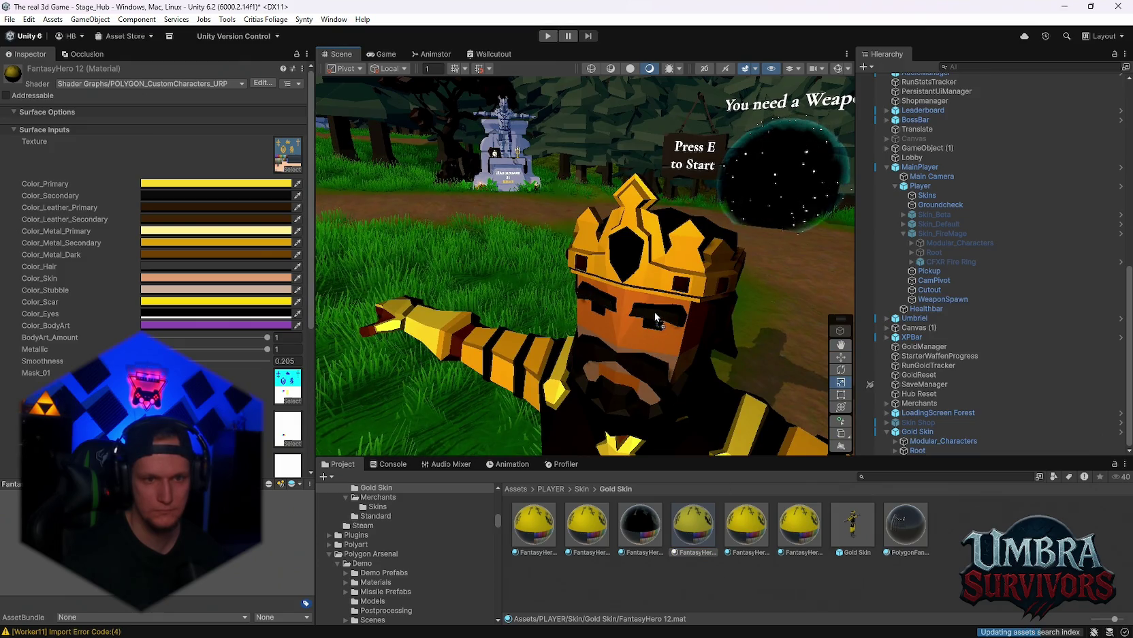
{"action": "scroll", "coordinate": [671, 395], "scroll_direction": "down", "scroll_amount": 5}
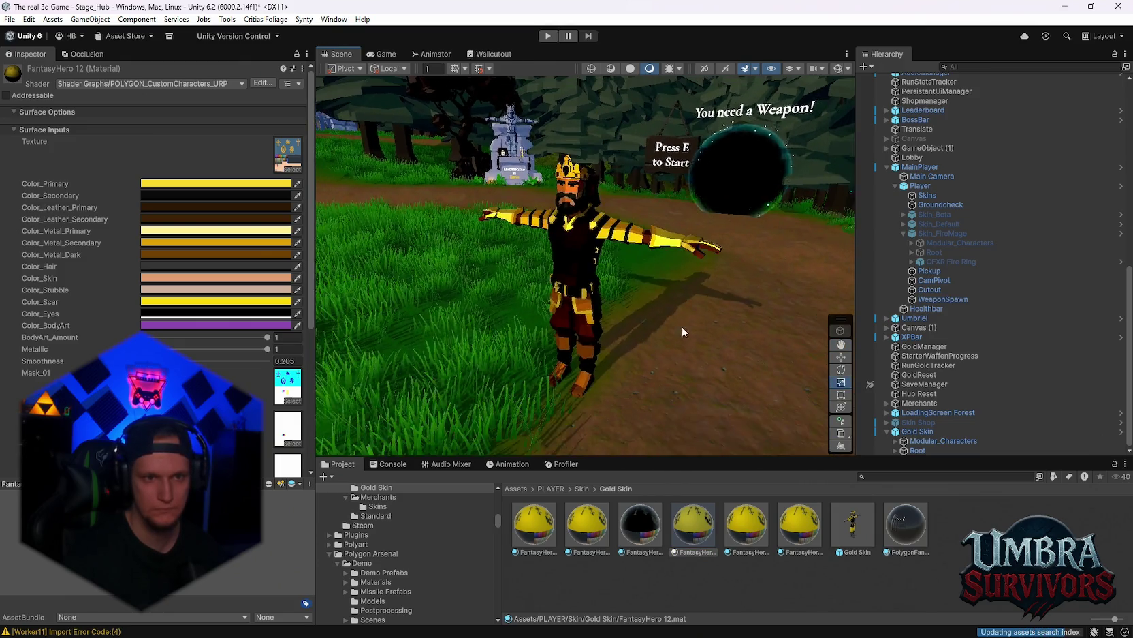
{"action": "key", "text": "w"}
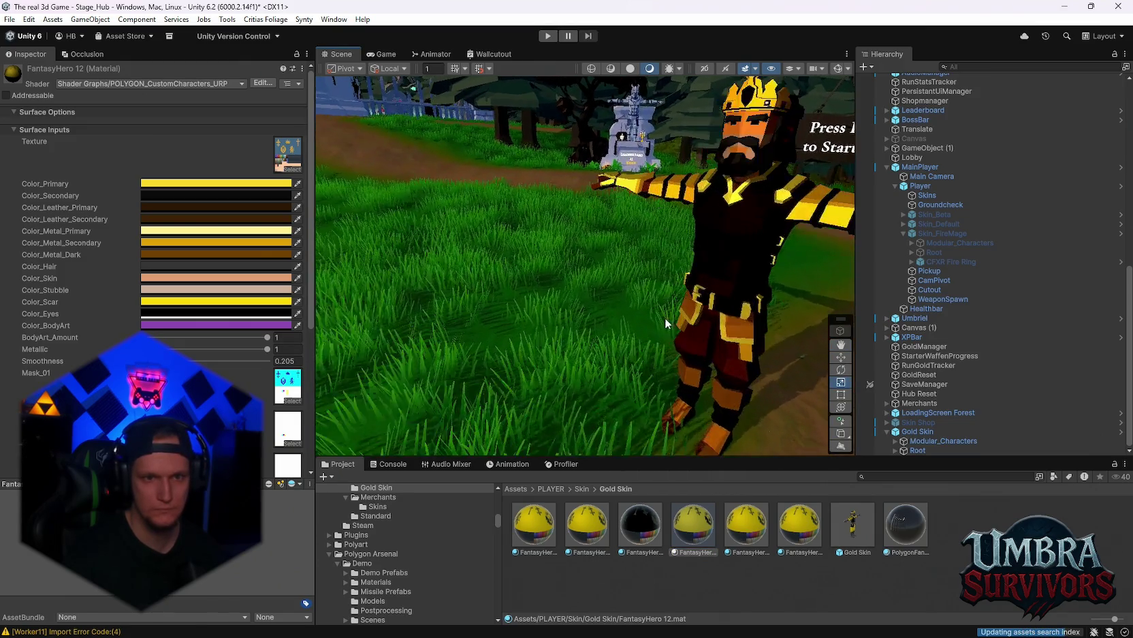
{"action": "key", "text": "s"}
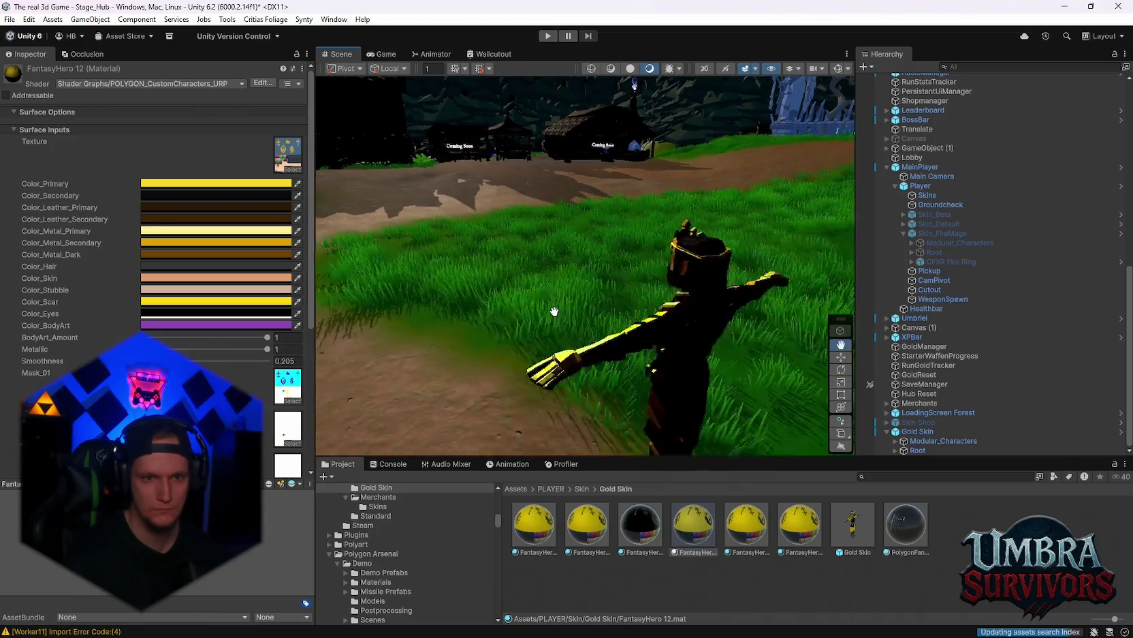
{"action": "mouse_move", "coordinate": [500, 281]}
{"action": "left_mouse_down"}
{"action": "mouse_move", "coordinate": [578, 211]}
{"action": "mouse_move", "coordinate": [657, 252]}
{"action": "mouse_move", "coordinate": [661, 307]}
{"action": "mouse_move", "coordinate": [485, 371]}
{"action": "left_mouse_up"}
{"action": "left_click_drag", "start_coordinate": [548, 249], "coordinate": [663, 329]}
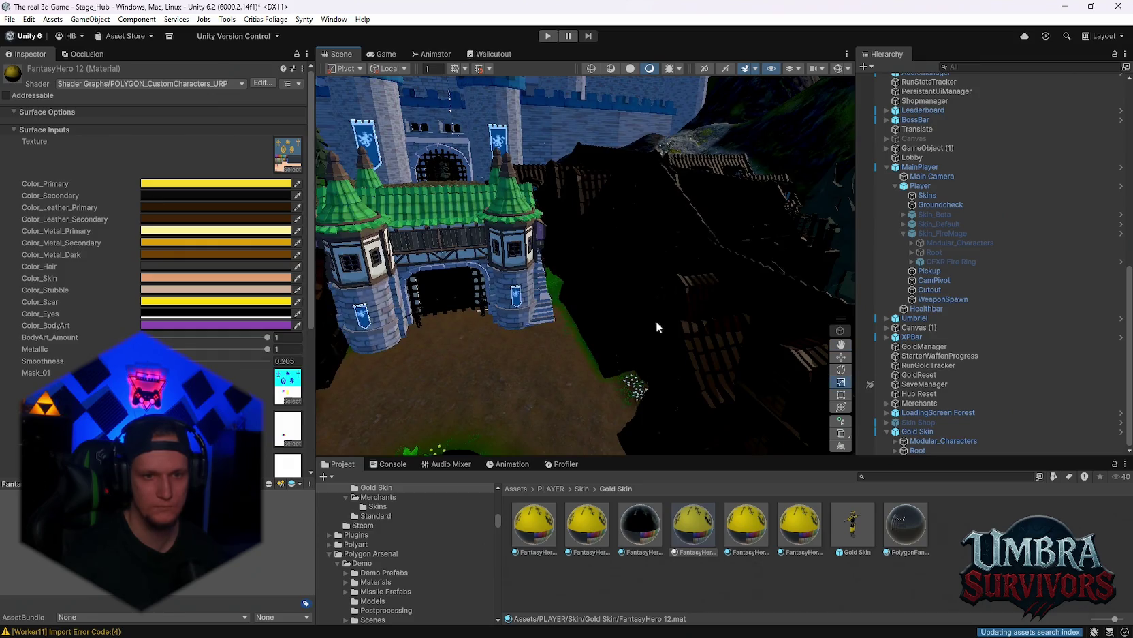
Step: Set the tavern's PolygonFantasyKingdom_Mat_01_A base colour to white FFFFFF
{"action": "left_click", "coordinate": [655, 262]}
{"action": "left_click", "coordinate": [175, 249]}
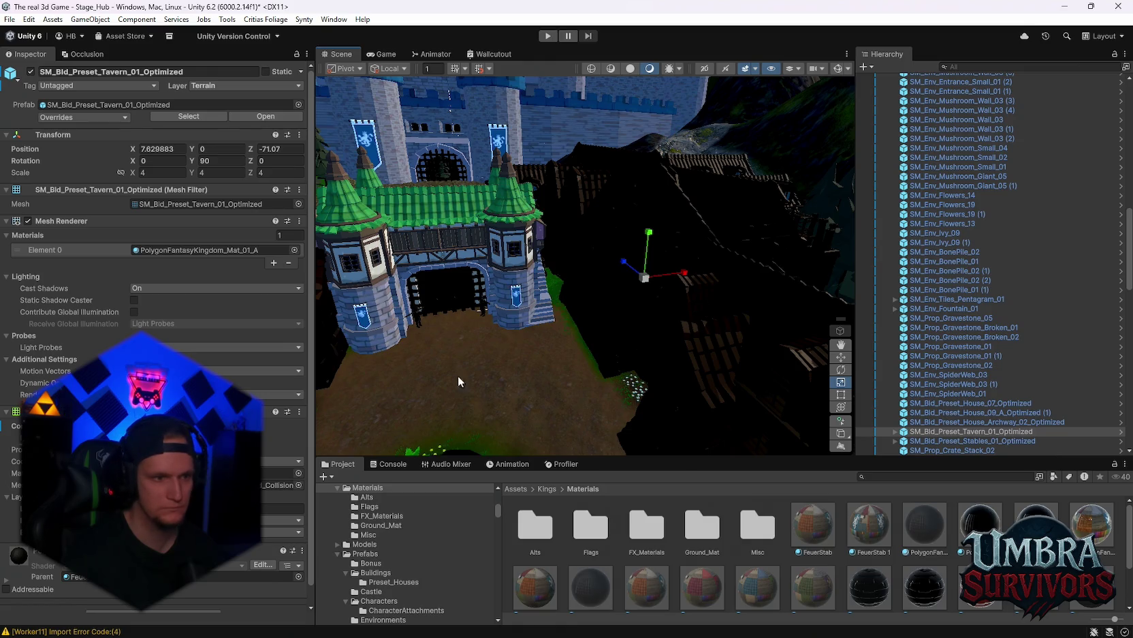
{"action": "left_click", "coordinate": [928, 528]}
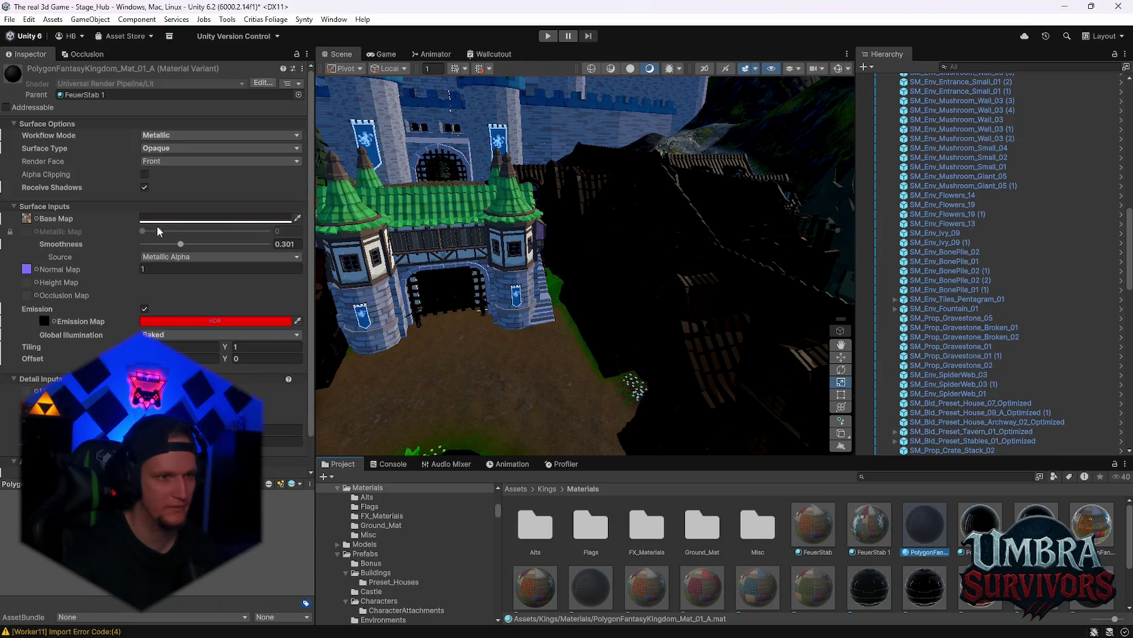
{"action": "left_click_drag", "start_coordinate": [637, 290], "coordinate": [657, 289]}
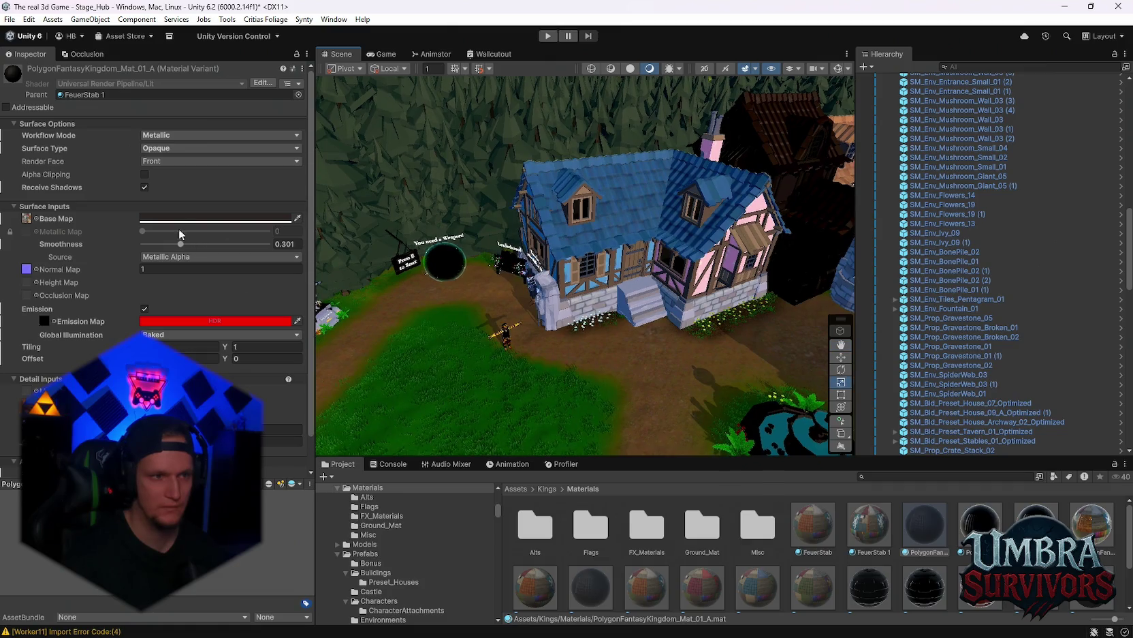
{"action": "left_click", "coordinate": [215, 218]}
{"action": "left_click_drag", "start_coordinate": [230, 309], "coordinate": [181, 243]}
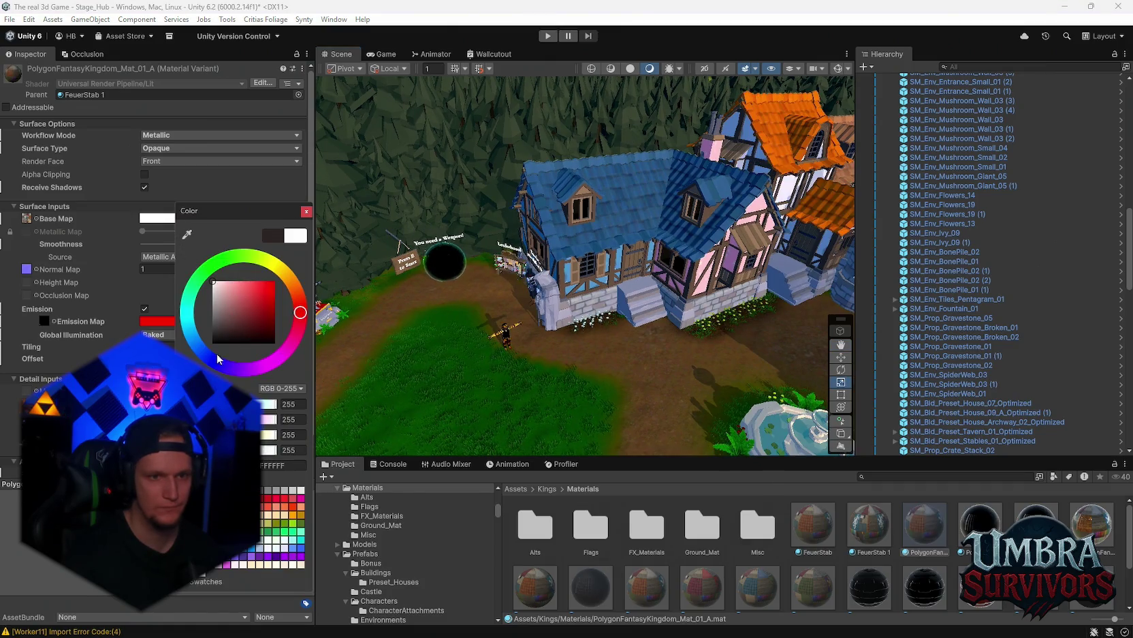
Step: Move back to the Gold Skin king and select his Chr_Torso_Male_13 torso piece
{"action": "left_click_drag", "start_coordinate": [681, 327], "coordinate": [570, 251]}
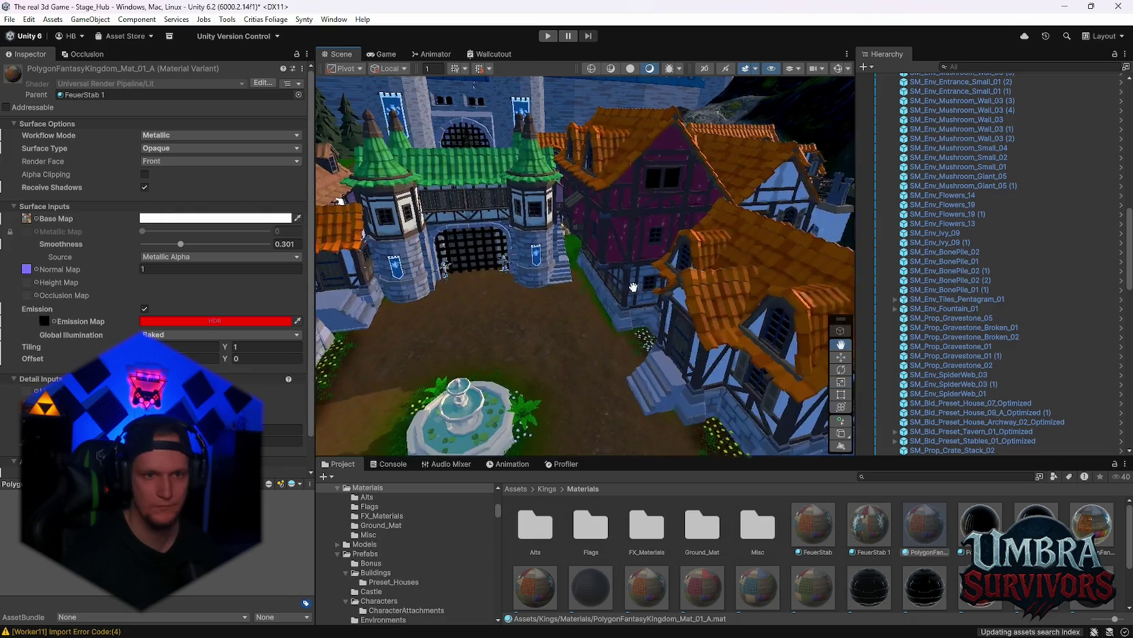
{"action": "scroll", "coordinate": [571, 250], "scroll_direction": "up", "scroll_amount": 10}
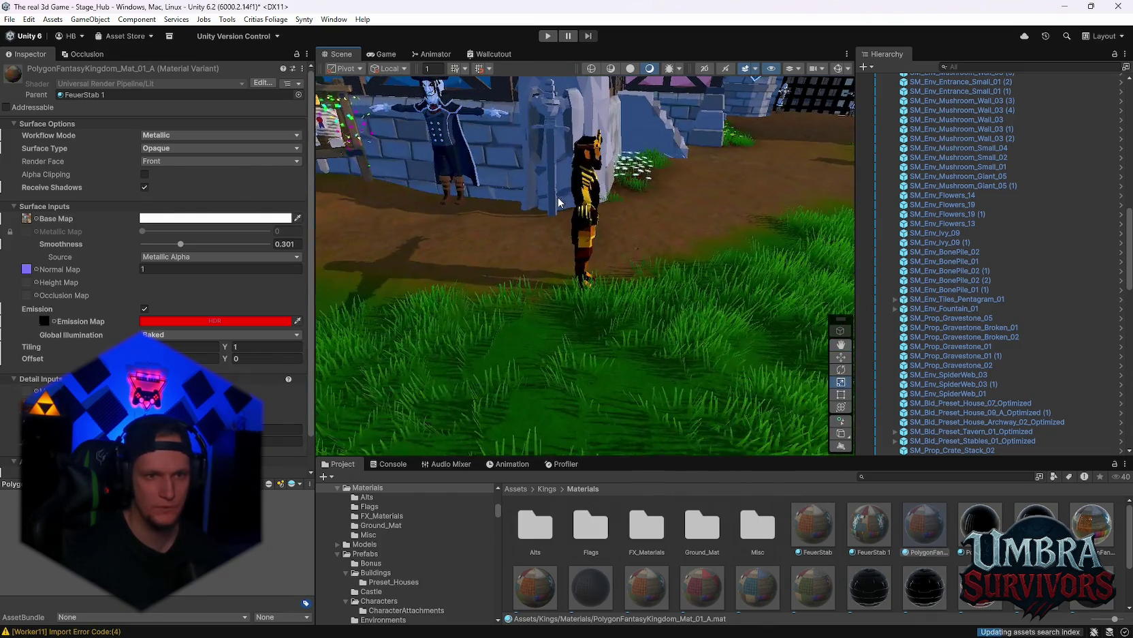
{"action": "mouse_move", "coordinate": [599, 312]}
{"action": "left_mouse_down"}
{"action": "mouse_move", "coordinate": [620, 310]}
{"action": "mouse_move", "coordinate": [545, 170]}
{"action": "mouse_move", "coordinate": [585, 284]}
{"action": "left_mouse_up"}
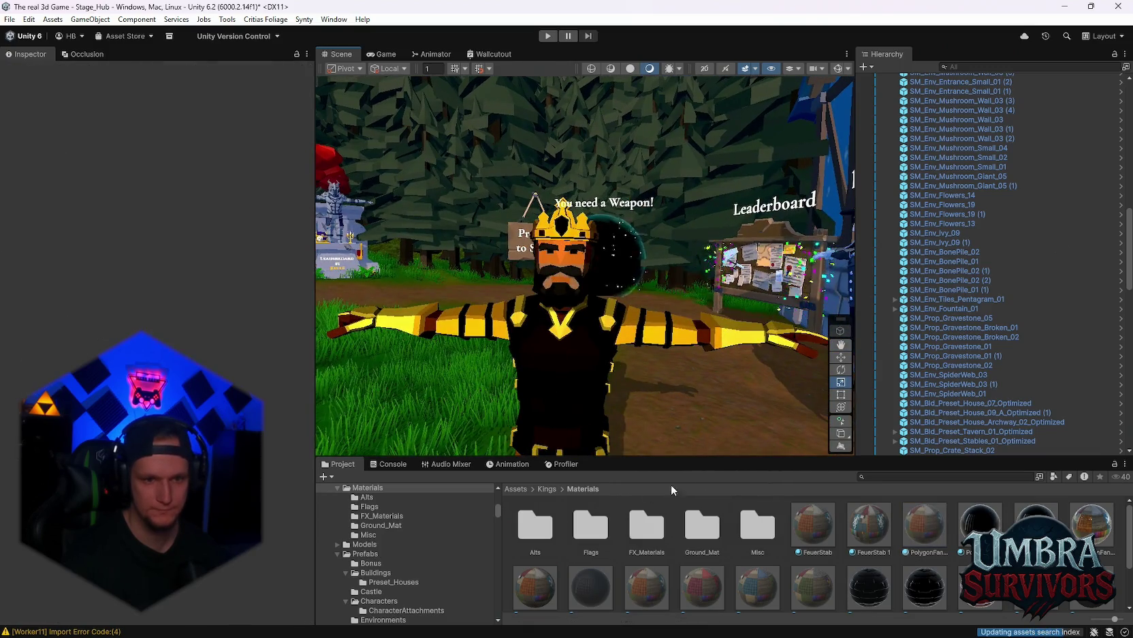
{"action": "left_click", "coordinate": [582, 267]}
{"action": "left_click", "coordinate": [593, 361]}
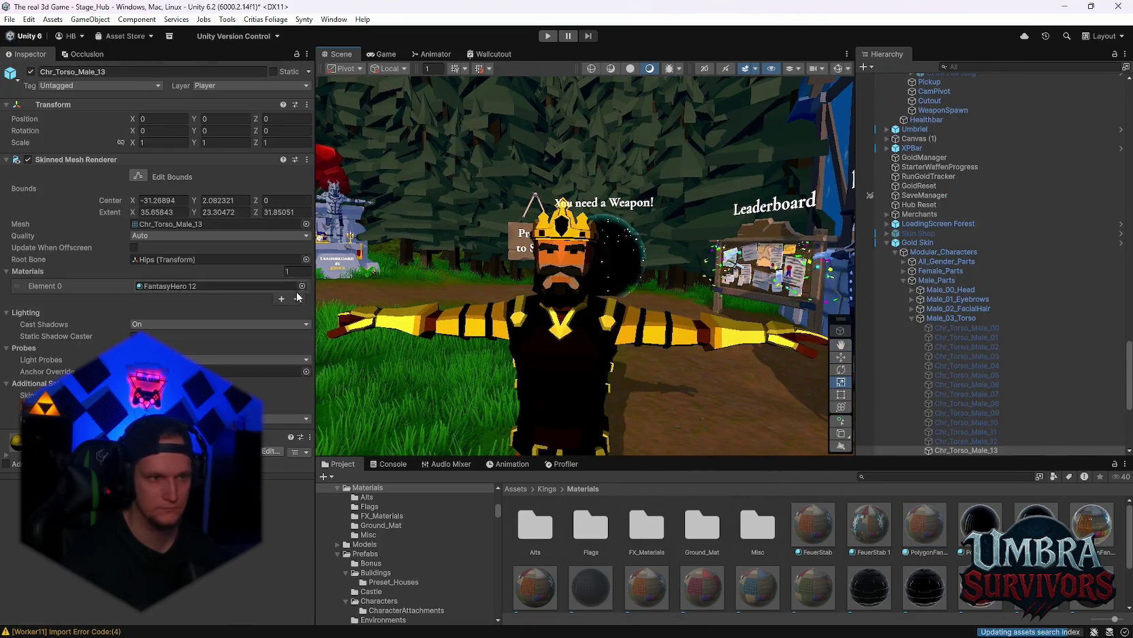
Step: Lighten the Color_Skin of the torso's FantasyHero 12 material
{"action": "left_click", "coordinate": [204, 285]}
{"action": "left_click", "coordinate": [714, 534]}
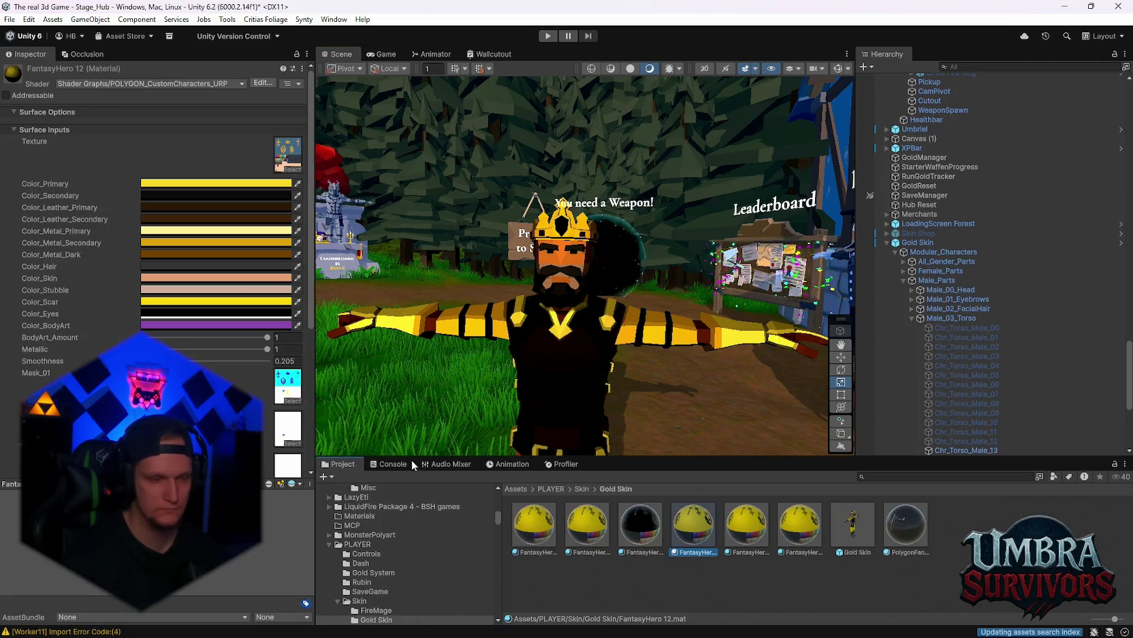
{"action": "left_click", "coordinate": [154, 279]}
{"action": "left_click_drag", "start_coordinate": [211, 349], "coordinate": [203, 337]}
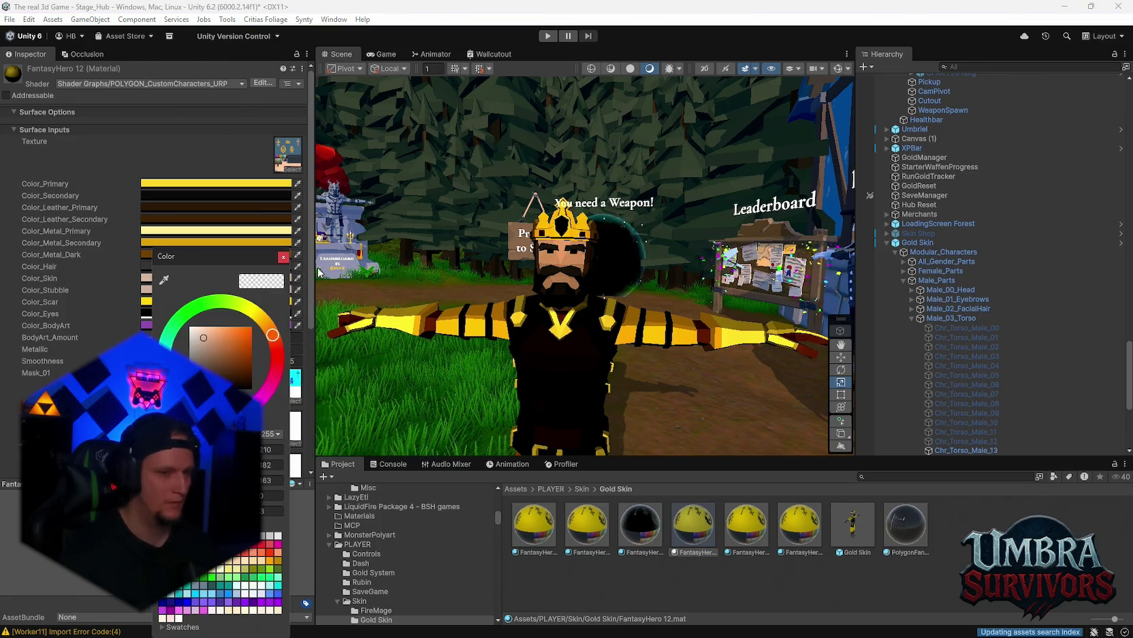
{"action": "mouse_move", "coordinate": [354, 274]}
{"action": "left_mouse_down"}
{"action": "mouse_move", "coordinate": [618, 340]}
{"action": "mouse_move", "coordinate": [598, 303]}
{"action": "mouse_move", "coordinate": [631, 327]}
{"action": "mouse_move", "coordinate": [460, 342]}
{"action": "mouse_move", "coordinate": [548, 339]}
{"action": "mouse_move", "coordinate": [565, 313]}
{"action": "mouse_move", "coordinate": [579, 350]}
{"action": "mouse_move", "coordinate": [409, 348]}
{"action": "left_mouse_up"}
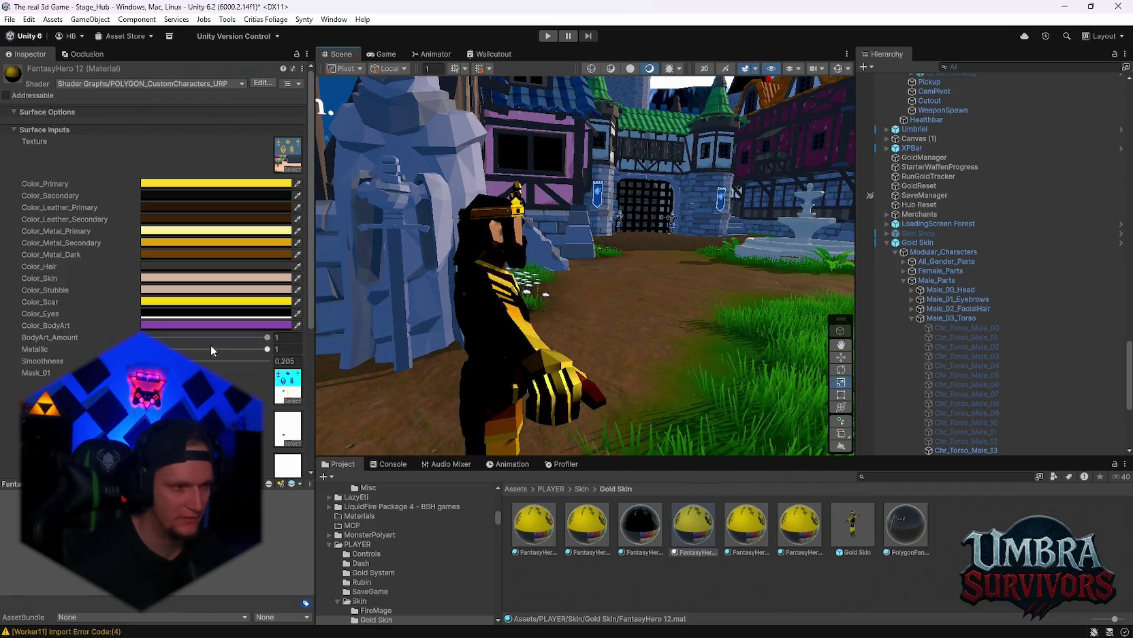
Step: Return FantasyHero 12's Metallic to 1 and lower its Smoothness to 0.229
{"action": "left_click_drag", "start_coordinate": [265, 349], "coordinate": [257, 351]}
{"action": "mouse_move", "coordinate": [422, 293]}
{"action": "left_mouse_down"}
{"action": "mouse_move", "coordinate": [814, 277]}
{"action": "mouse_move", "coordinate": [598, 375]}
{"action": "mouse_move", "coordinate": [518, 354]}
{"action": "mouse_move", "coordinate": [612, 324]}
{"action": "left_mouse_up"}
{"action": "mouse_move", "coordinate": [258, 349]}
{"action": "left_mouse_down"}
{"action": "mouse_move", "coordinate": [267, 348]}
{"action": "mouse_move", "coordinate": [234, 348]}
{"action": "left_mouse_up"}
{"action": "mouse_move", "coordinate": [168, 361]}
{"action": "left_mouse_down"}
{"action": "mouse_move", "coordinate": [270, 359]}
{"action": "mouse_move", "coordinate": [184, 360]}
{"action": "mouse_move", "coordinate": [271, 349]}
{"action": "mouse_move", "coordinate": [150, 360]}
{"action": "mouse_move", "coordinate": [191, 361]}
{"action": "left_mouse_up"}
{"action": "scroll", "coordinate": [566, 308], "scroll_direction": "up", "scroll_amount": 3}
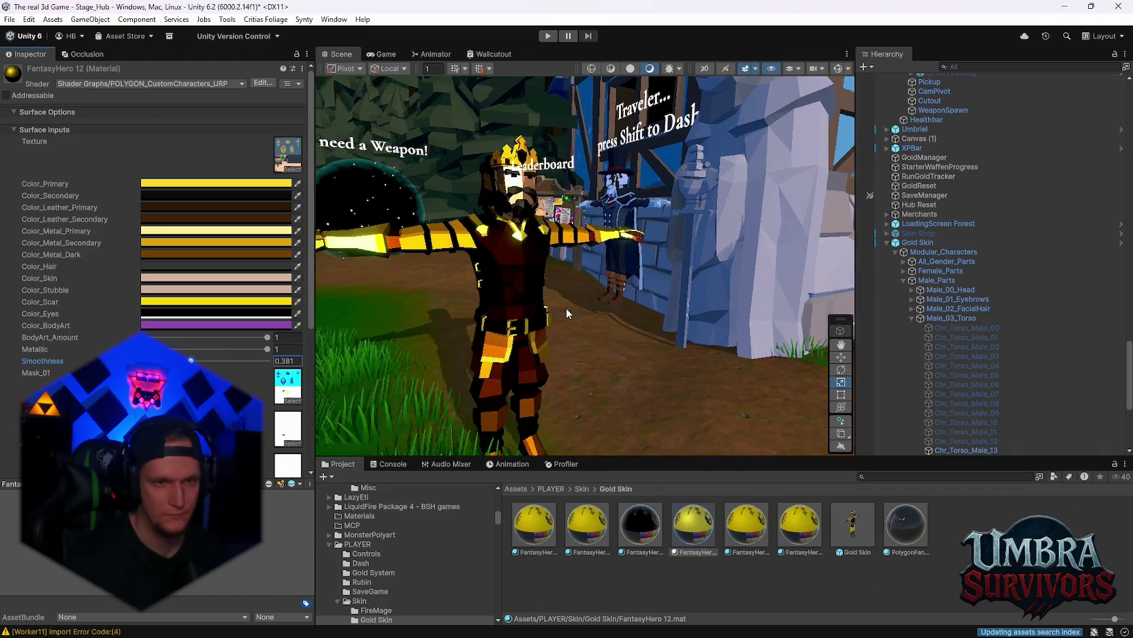
{"action": "mouse_move", "coordinate": [598, 324]}
{"action": "left_mouse_down"}
{"action": "mouse_move", "coordinate": [368, 279]}
{"action": "mouse_move", "coordinate": [552, 263]}
{"action": "mouse_move", "coordinate": [518, 269]}
{"action": "left_mouse_up"}
{"action": "left_click_drag", "start_coordinate": [192, 360], "coordinate": [183, 360]}
{"action": "left_click_drag", "start_coordinate": [271, 360], "coordinate": [169, 361]}
{"action": "mouse_move", "coordinate": [517, 306]}
{"action": "left_mouse_down"}
{"action": "mouse_move", "coordinate": [389, 349]}
{"action": "mouse_move", "coordinate": [523, 341]}
{"action": "mouse_move", "coordinate": [483, 337]}
{"action": "mouse_move", "coordinate": [490, 356]}
{"action": "mouse_move", "coordinate": [613, 358]}
{"action": "left_mouse_up"}
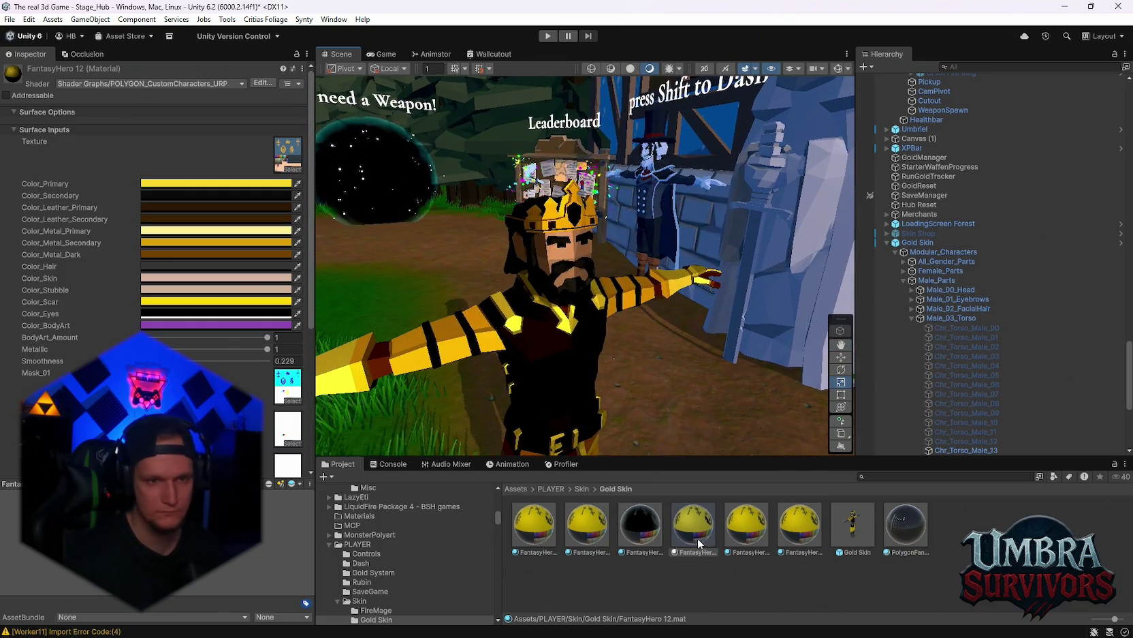
{"action": "scroll", "coordinate": [577, 218], "scroll_direction": "up", "scroll_amount": 3}
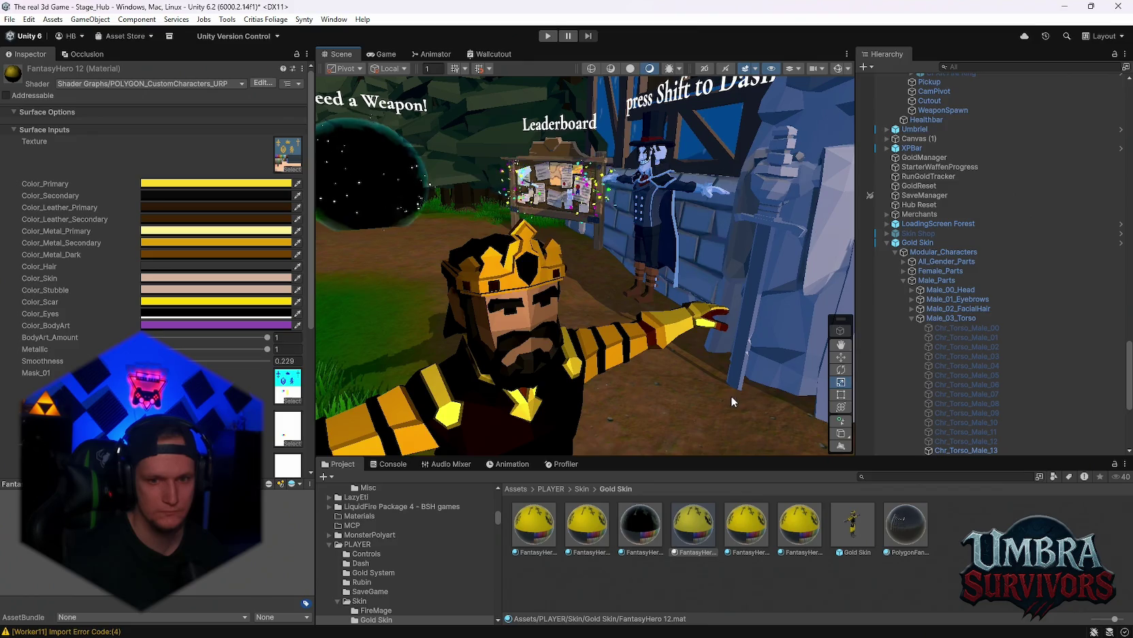
Step: Give the PolygonFantasyKingdom_Mat_01_A material a pinkish red base colour
{"action": "left_click", "coordinate": [918, 528]}
{"action": "left_click", "coordinate": [171, 218]}
{"action": "left_click", "coordinate": [239, 292]}
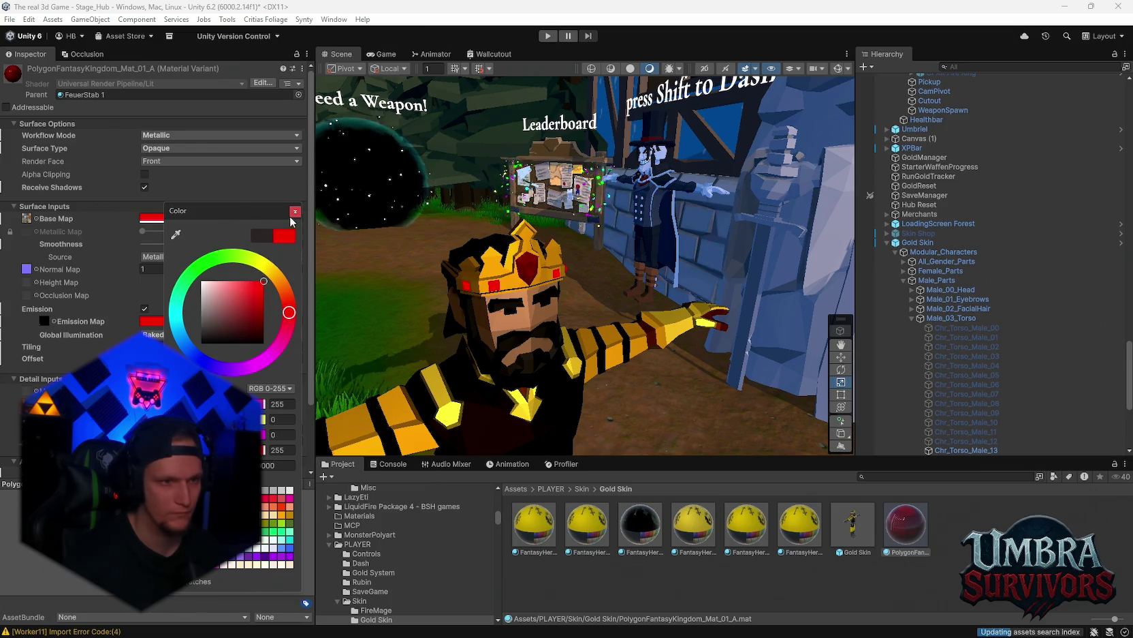
{"action": "left_click", "coordinate": [293, 213]}
{"action": "left_click", "coordinate": [171, 321]}
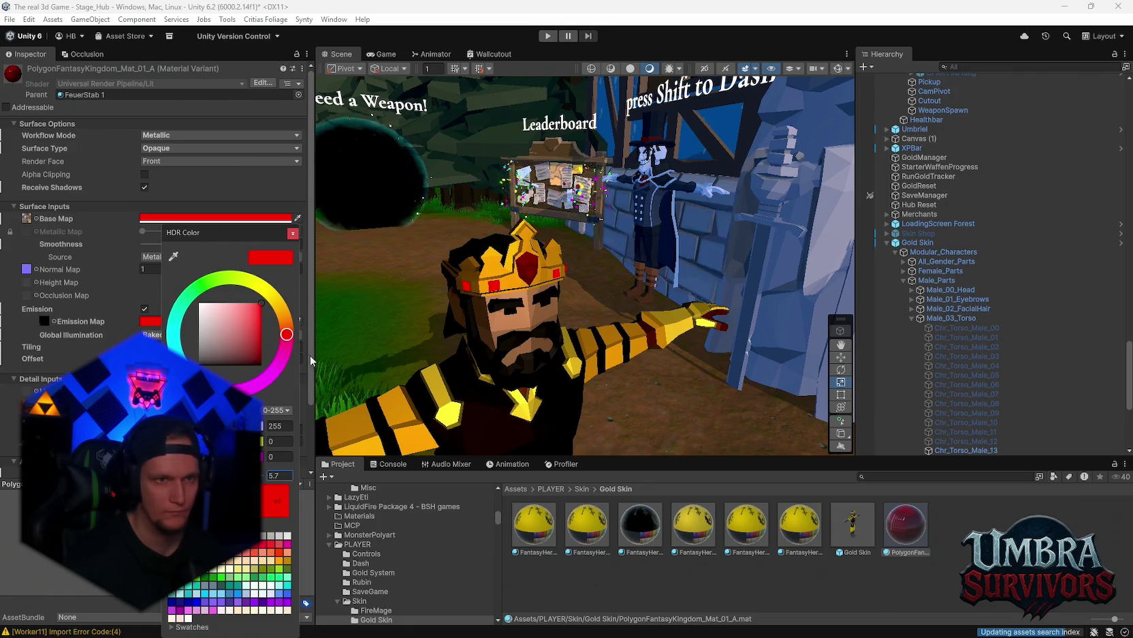
{"action": "left_click", "coordinate": [294, 232]}
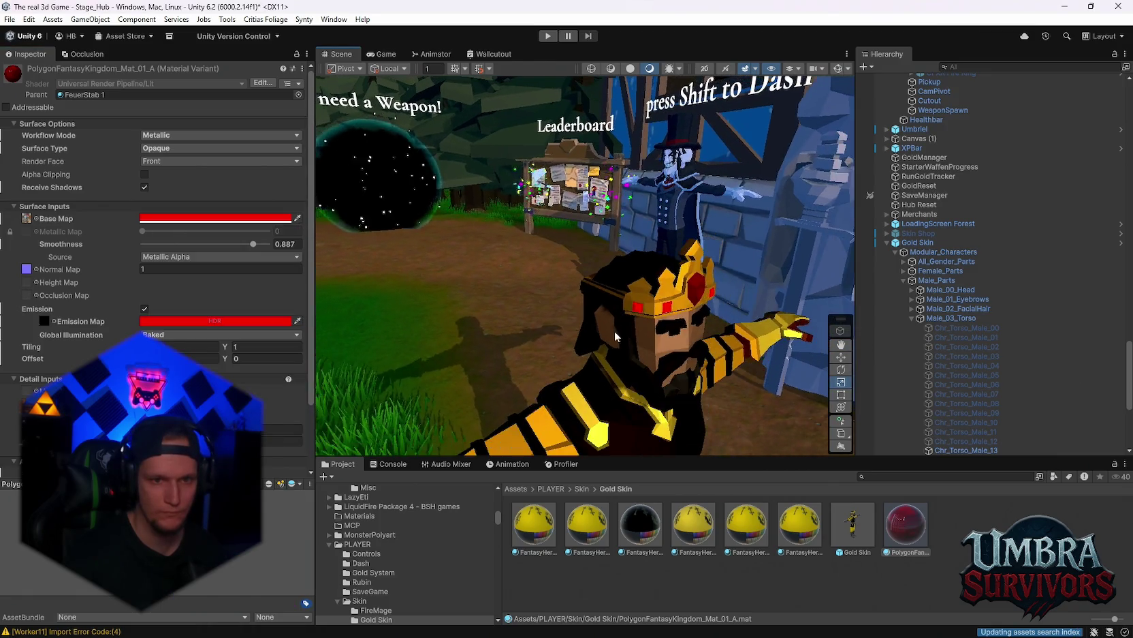
Step: Set the material's Smoothness to 1
{"action": "scroll", "coordinate": [615, 330], "scroll_direction": "down", "scroll_amount": 5}
{"action": "scroll", "coordinate": [603, 313], "scroll_direction": "up", "scroll_amount": 3}
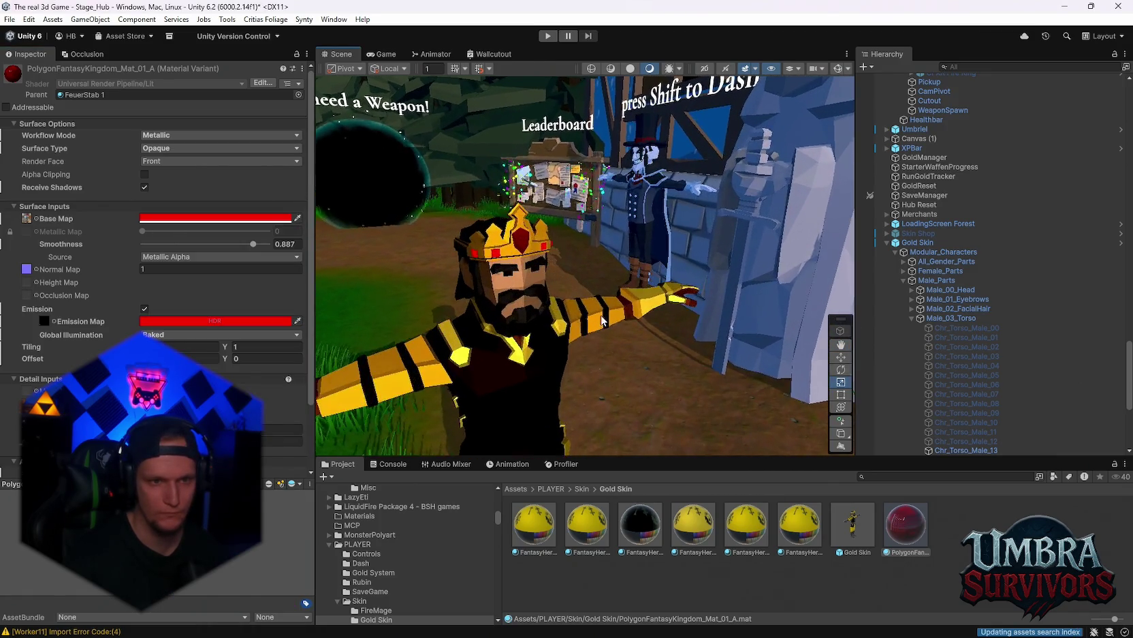
{"action": "scroll", "coordinate": [602, 324], "scroll_direction": "up", "scroll_amount": 2}
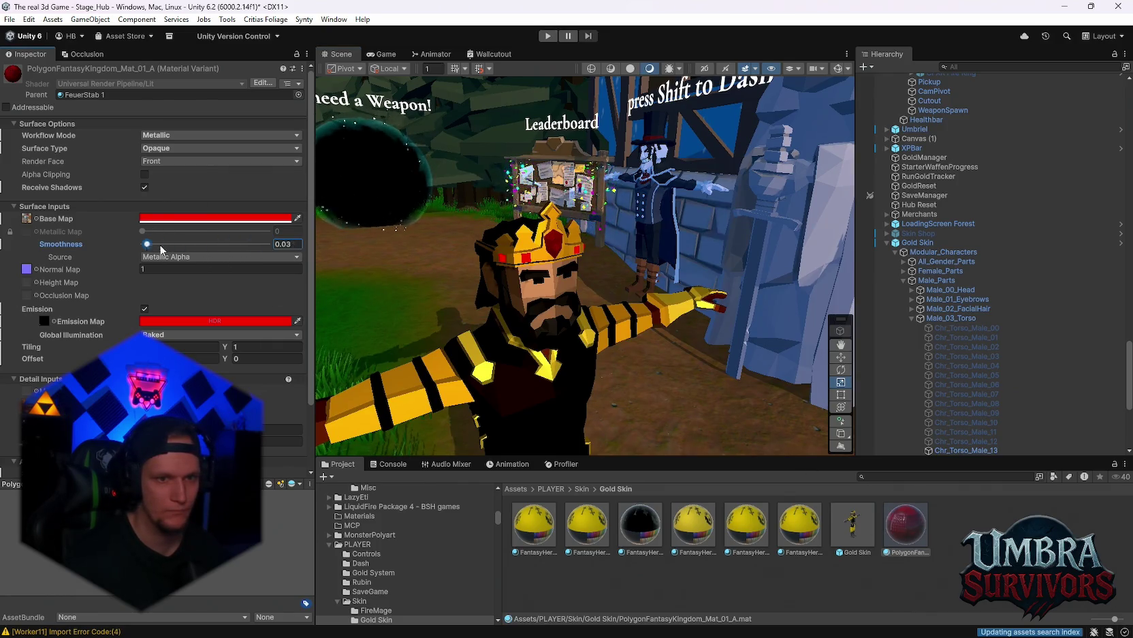
{"action": "left_click_drag", "start_coordinate": [156, 253], "coordinate": [279, 246]}
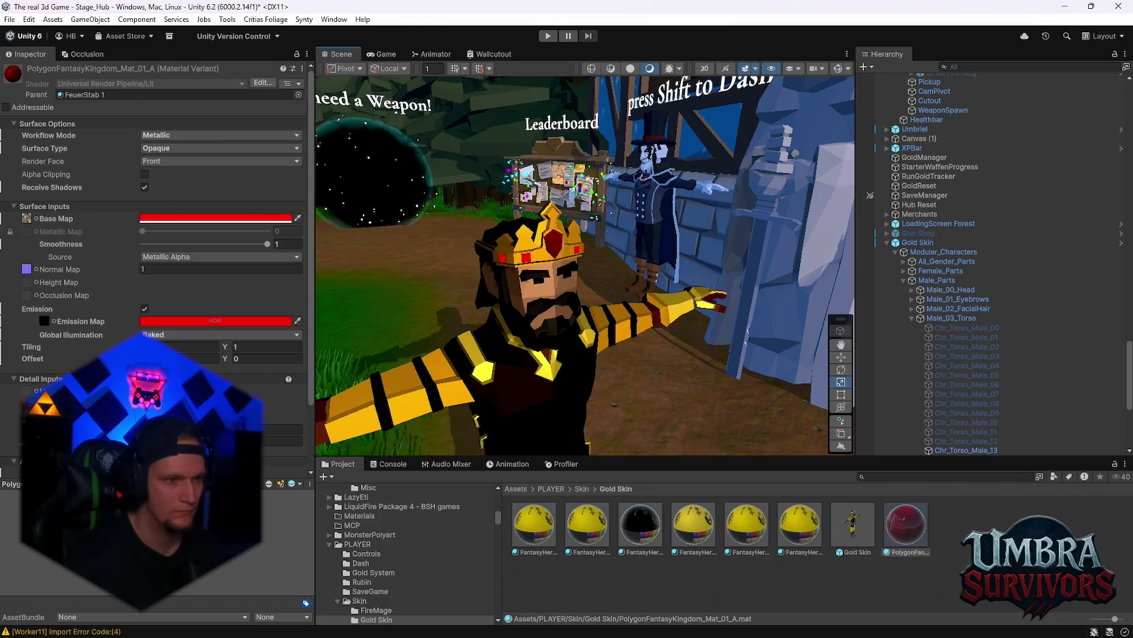
Step: Enable emission with Realtime global illumination and HDR intensity 10
{"action": "left_click", "coordinate": [145, 310]}
{"action": "left_click", "coordinate": [145, 311]}
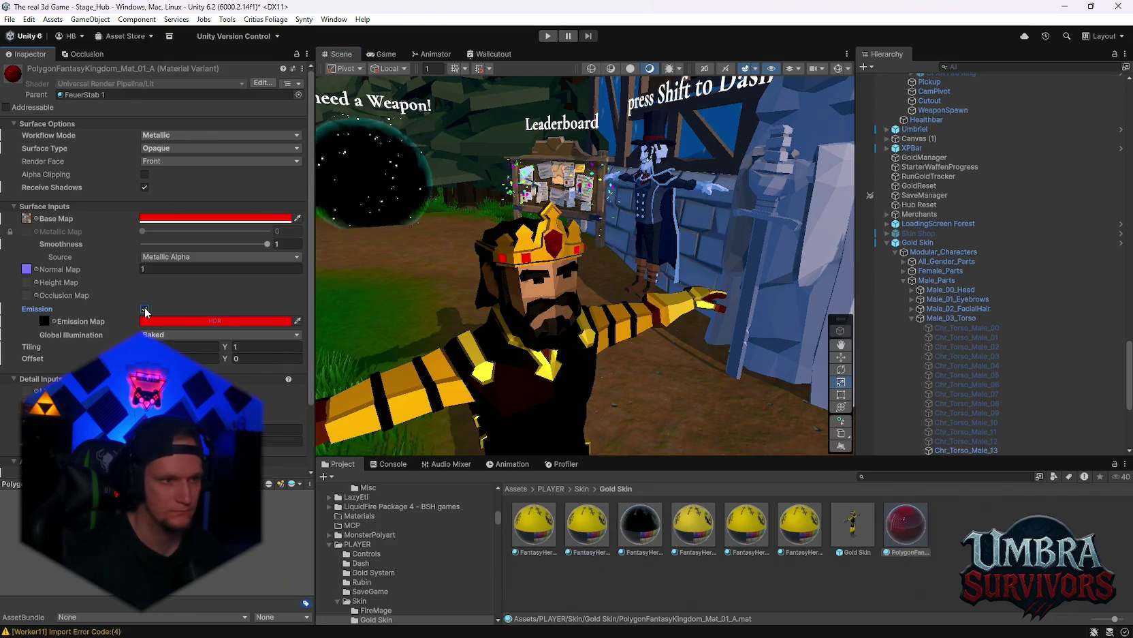
{"action": "left_click", "coordinate": [173, 348]}
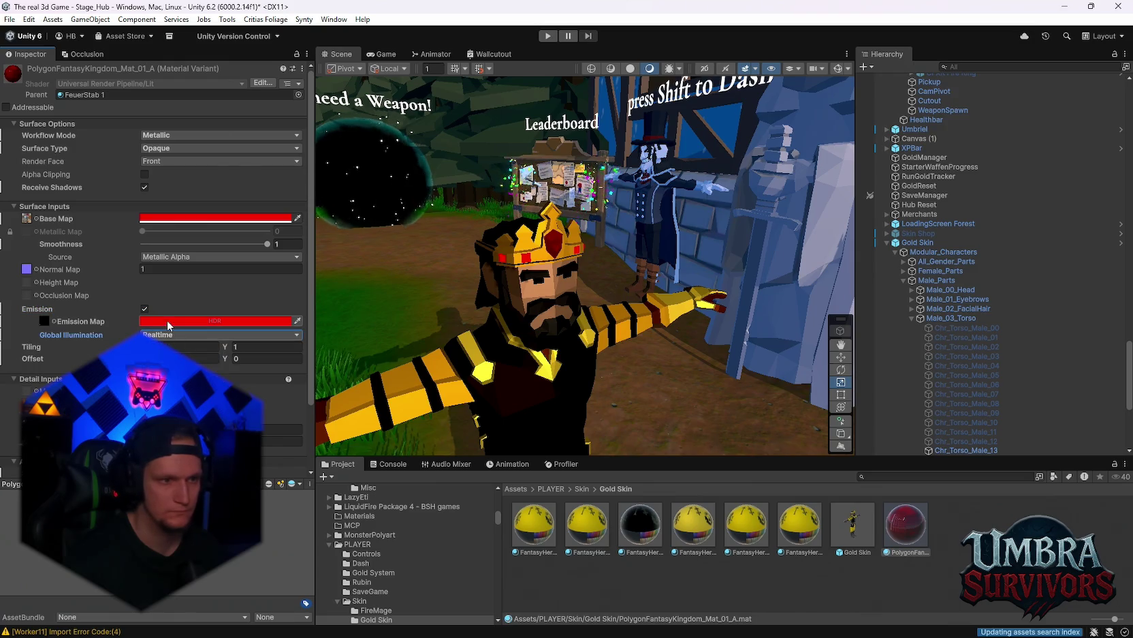
{"action": "left_click", "coordinate": [214, 321]}
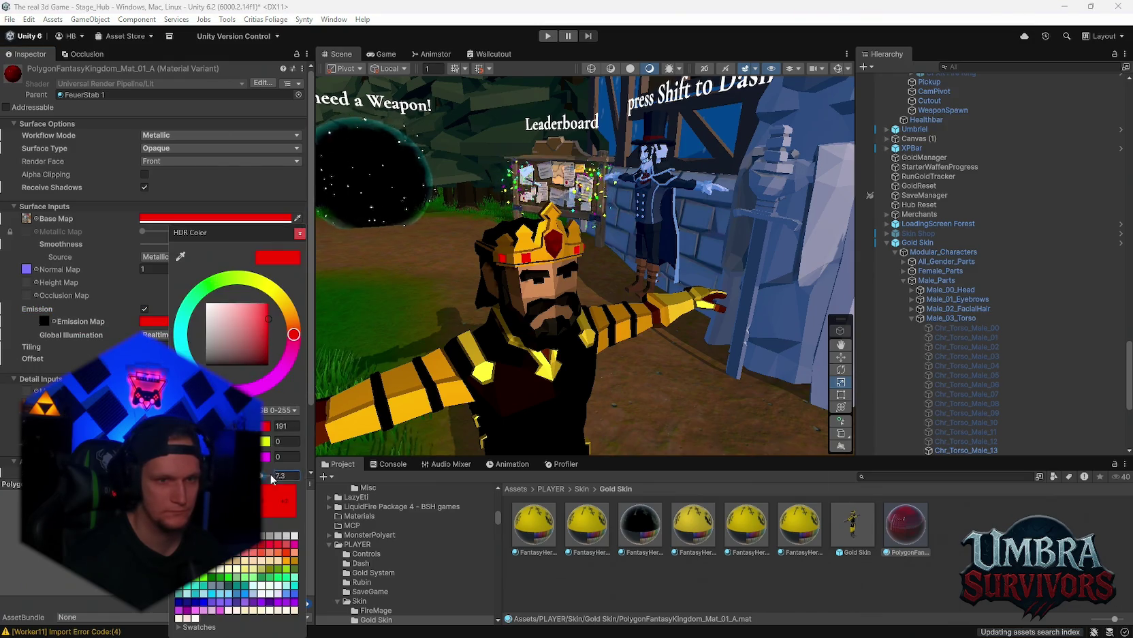
{"action": "left_click_drag", "start_coordinate": [211, 475], "coordinate": [266, 475]}
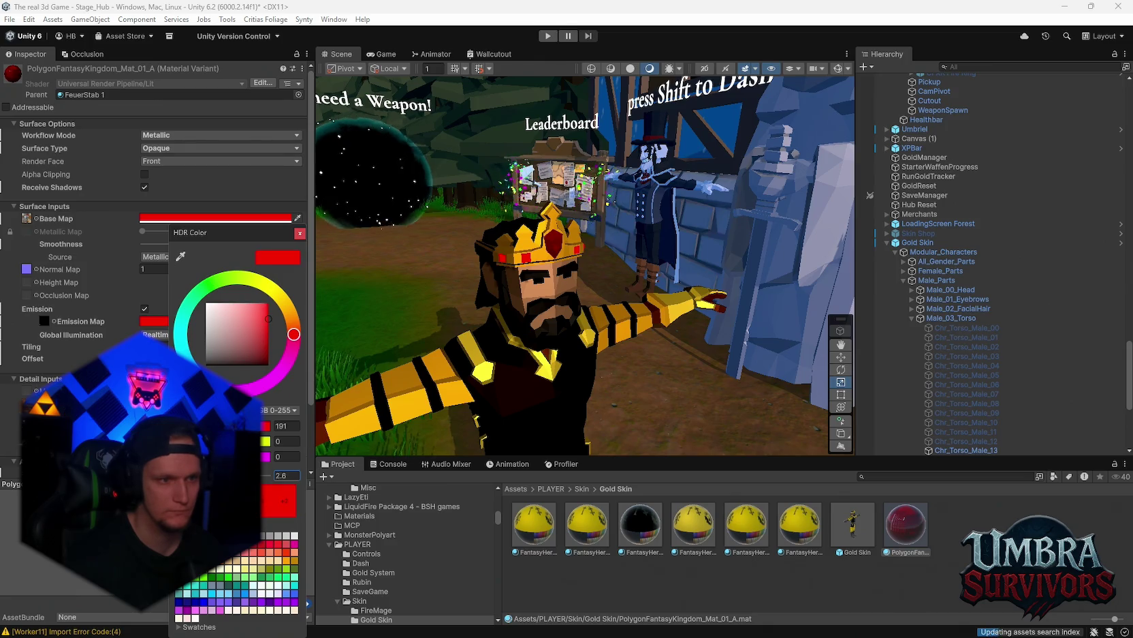
{"action": "type", "text": "10"}
{"action": "left_click", "coordinate": [277, 427]}
{"action": "left_click", "coordinate": [300, 233]}
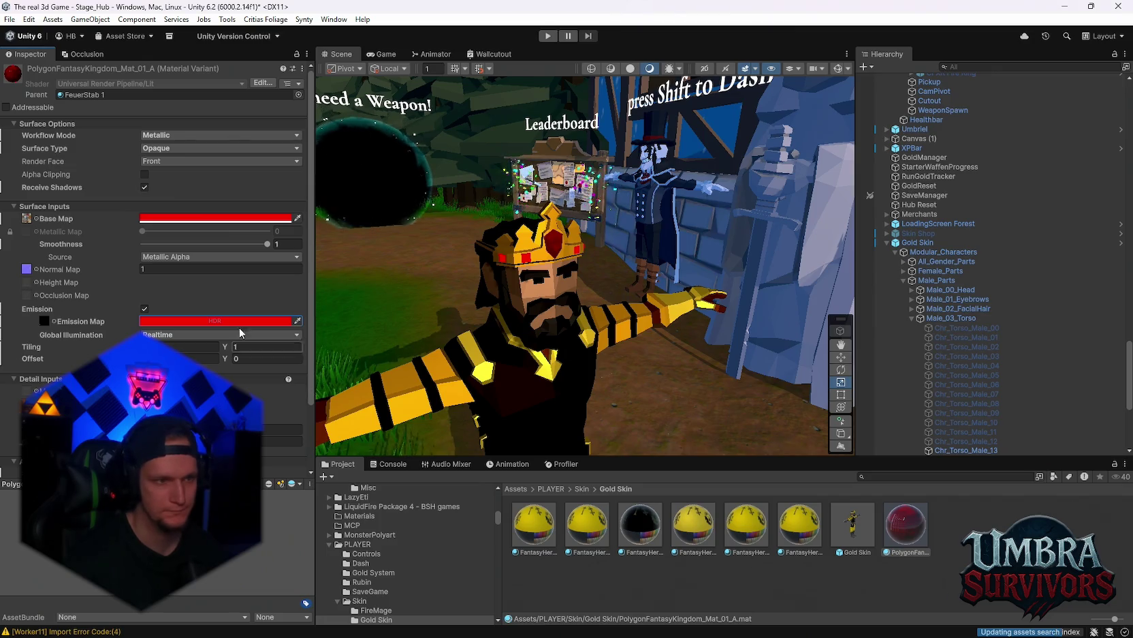
Step: Try the Specular workflow, then keep the material on Metallic
{"action": "left_click", "coordinate": [175, 139]}
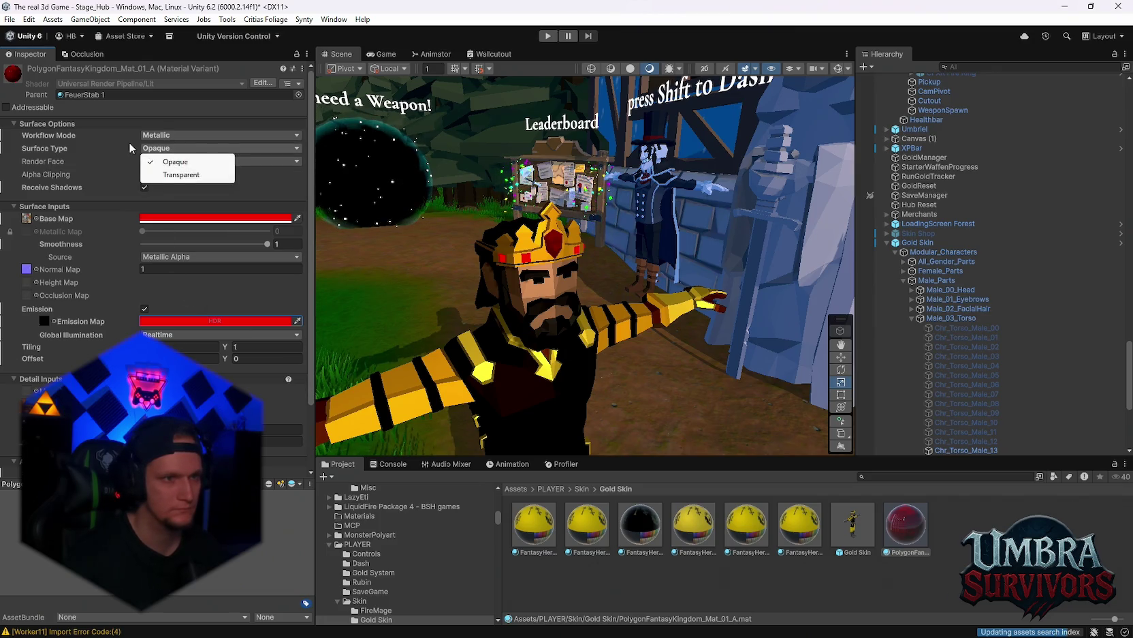
{"action": "left_click", "coordinate": [162, 147]}
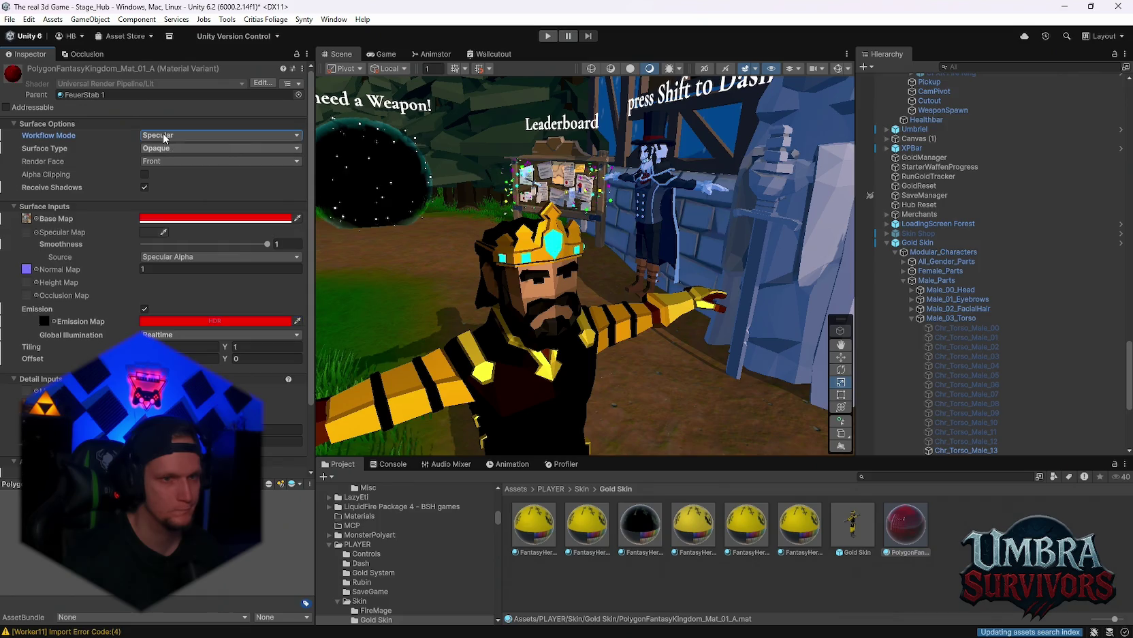
{"action": "left_click", "coordinate": [164, 139]}
{"action": "left_click", "coordinate": [172, 162]}
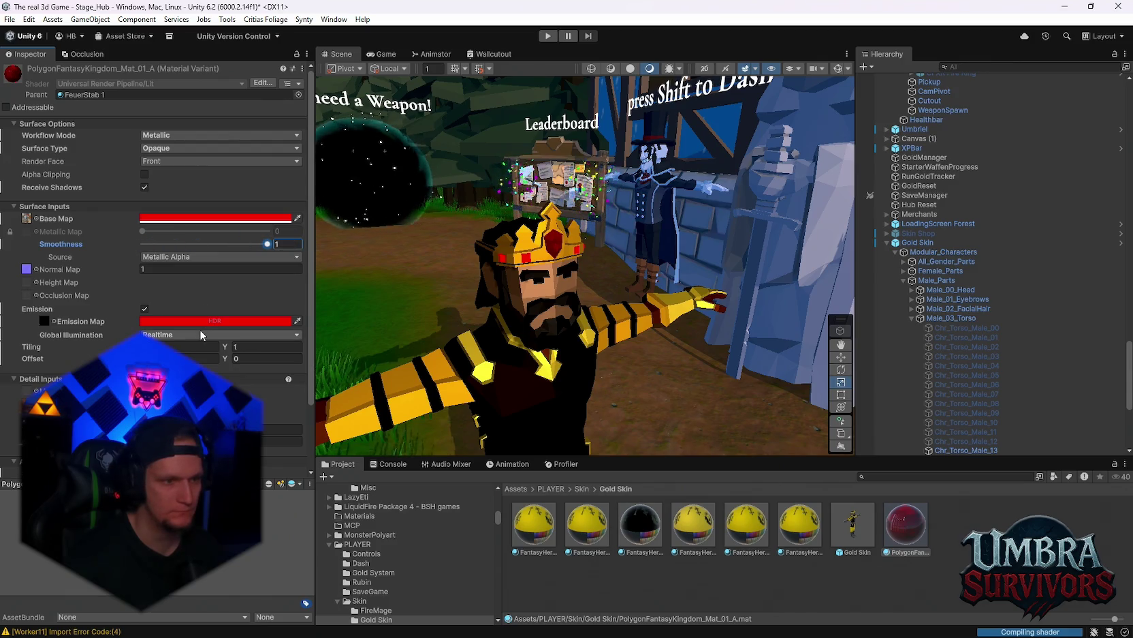
{"action": "key", "text": "Left"}
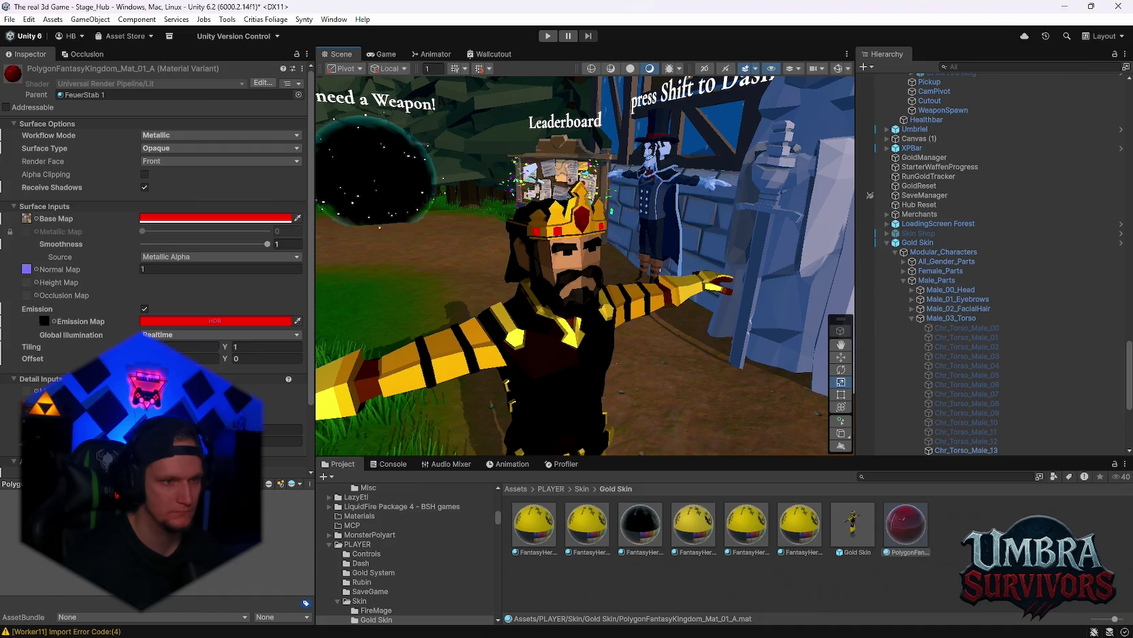
{"action": "left_click", "coordinate": [174, 347]}
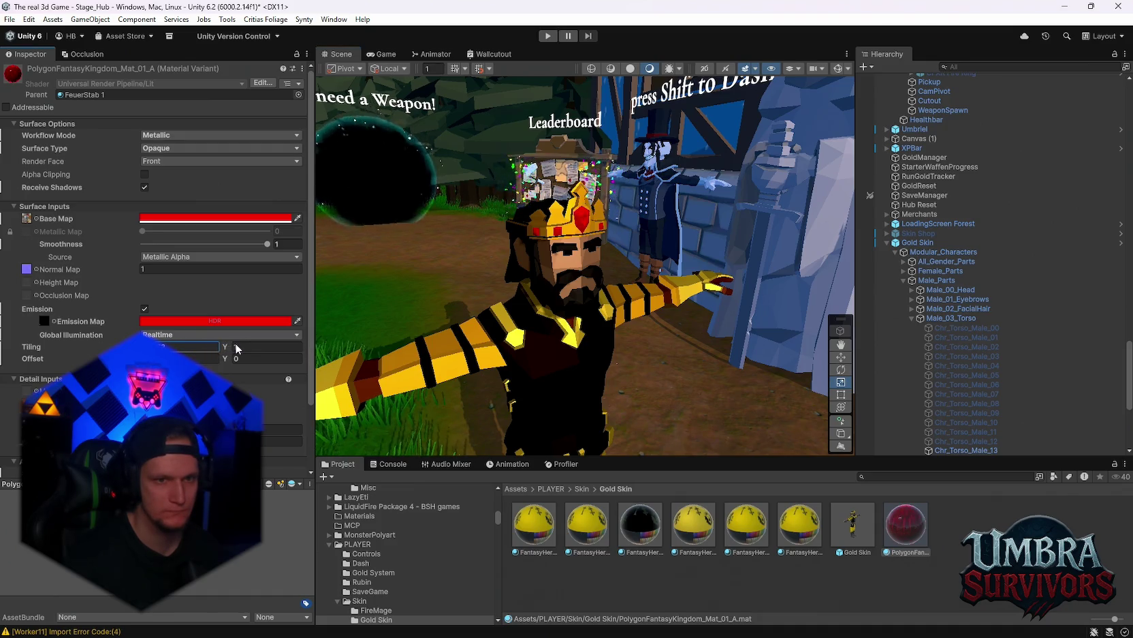
Step: Recolour the HDR emission from red to neutral white
{"action": "left_click", "coordinate": [164, 323]}
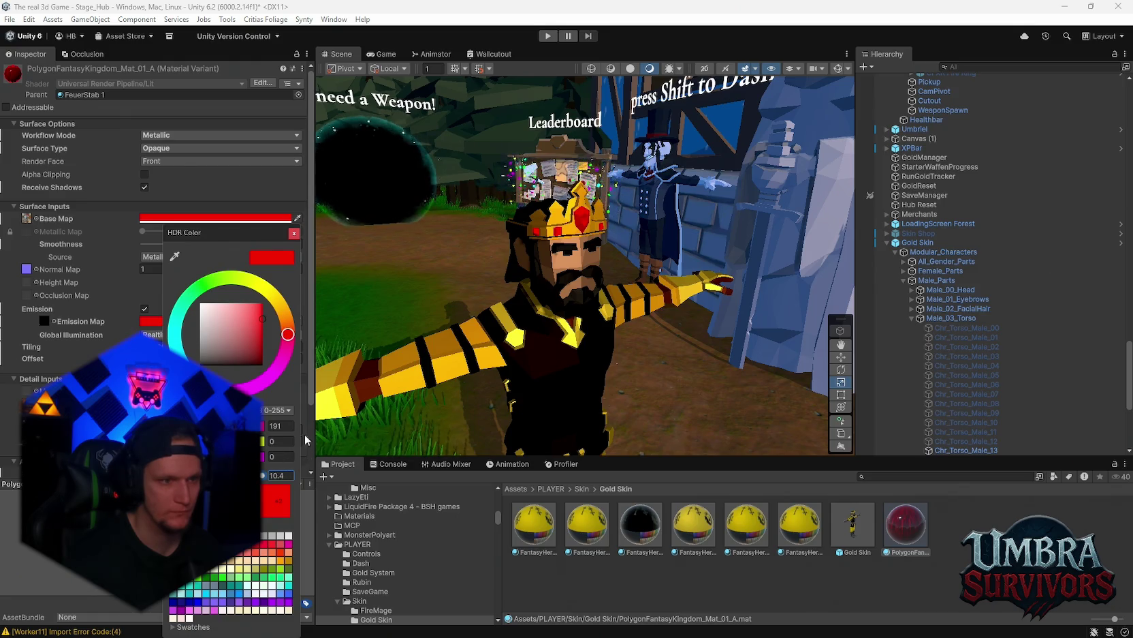
{"action": "left_click_drag", "start_coordinate": [253, 321], "coordinate": [201, 363]}
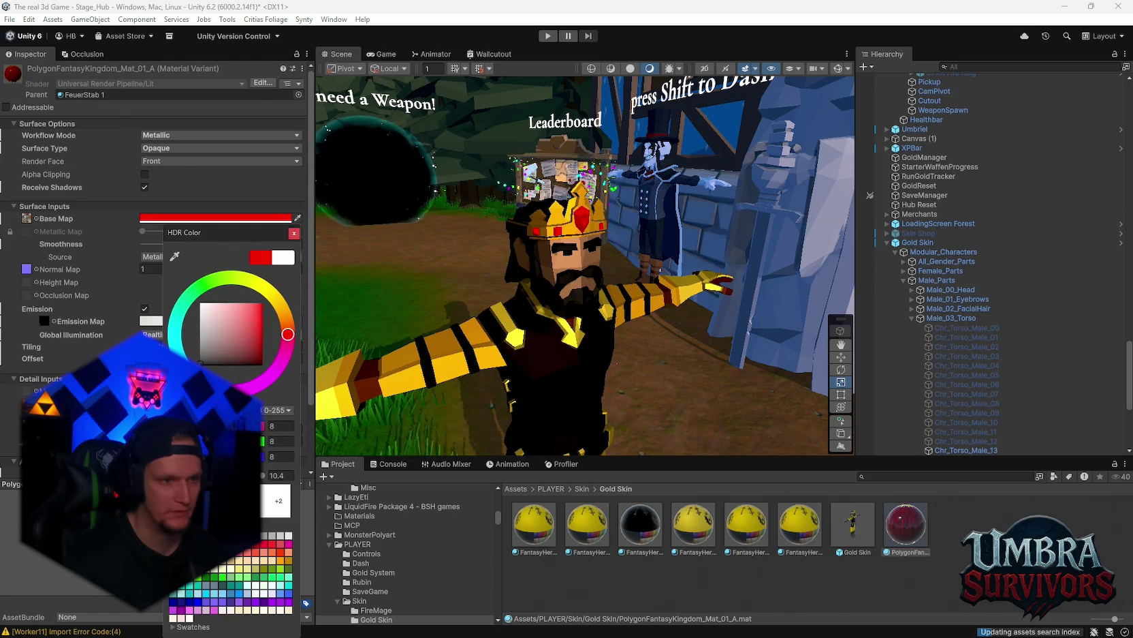
{"action": "left_click", "coordinate": [293, 233]}
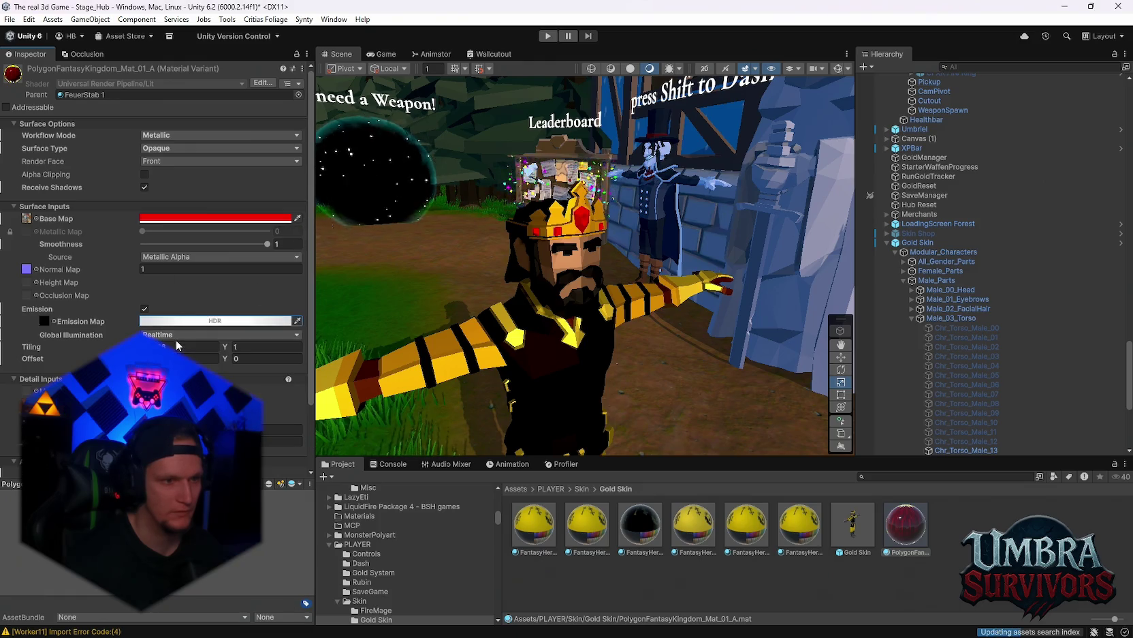
{"action": "scroll", "coordinate": [174, 300], "scroll_direction": "down", "scroll_amount": 2}
{"action": "left_click", "coordinate": [180, 295]}
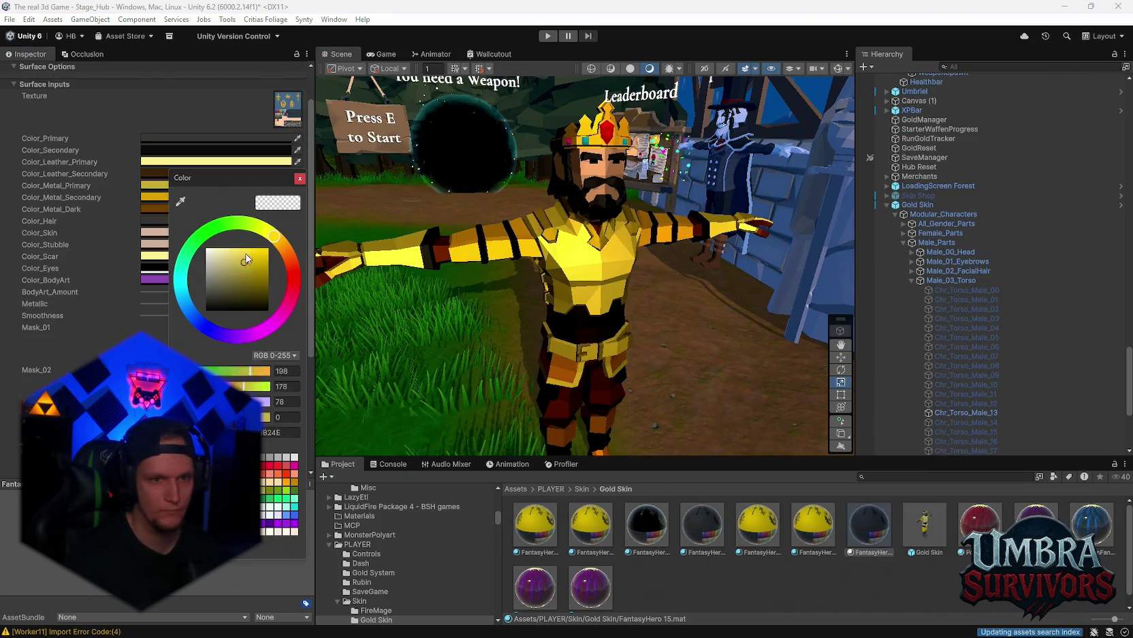
Step: Darken the FantasyHero 15 colour to grey 82,82,82 and test dark red on the upper arm
{"action": "left_click_drag", "start_coordinate": [246, 258], "coordinate": [200, 294]}
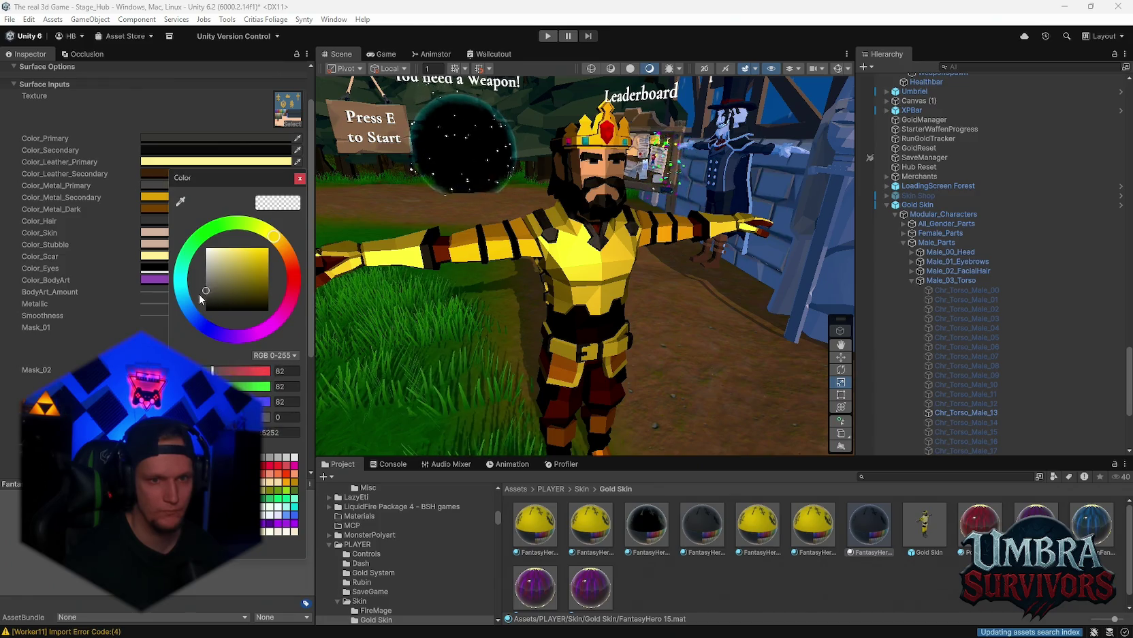
{"action": "left_click", "coordinate": [299, 178]}
{"action": "mouse_move", "coordinate": [477, 225]}
{"action": "left_mouse_down"}
{"action": "mouse_move", "coordinate": [676, 242]}
{"action": "mouse_move", "coordinate": [722, 259]}
{"action": "left_mouse_up"}
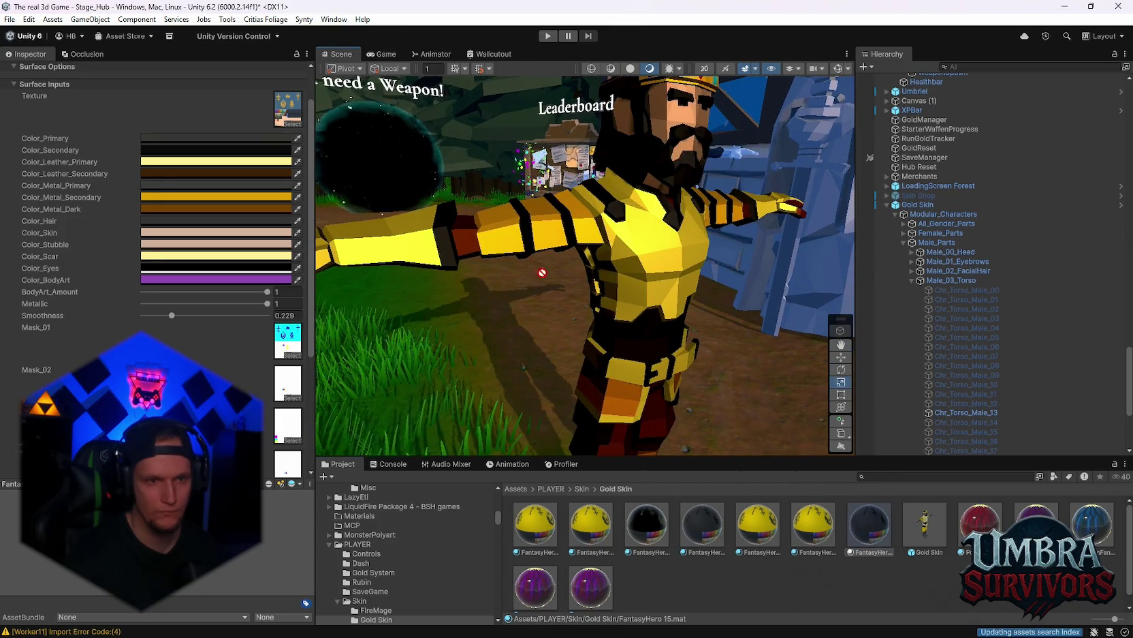
{"action": "left_click_drag", "start_coordinate": [542, 272], "coordinate": [512, 242]}
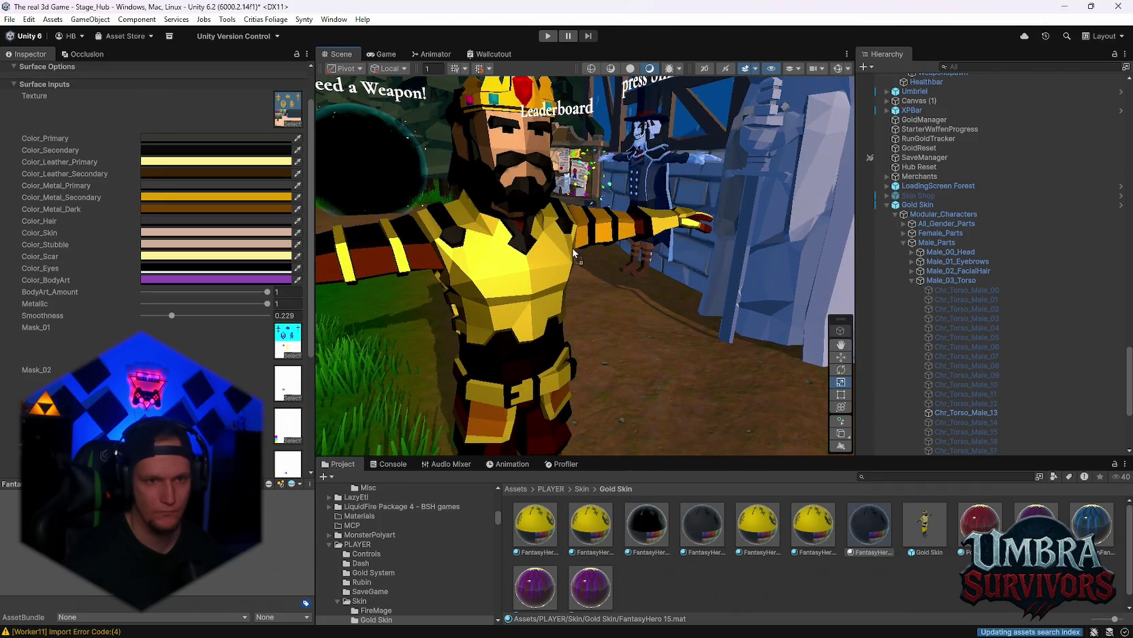
{"action": "left_click_drag", "start_coordinate": [600, 248], "coordinate": [697, 310]}
Step: Try a tan Color_Metal_Dark, cancel it, and reframe the king's side
{"action": "left_click", "coordinate": [178, 210]}
{"action": "left_click", "coordinate": [230, 287]}
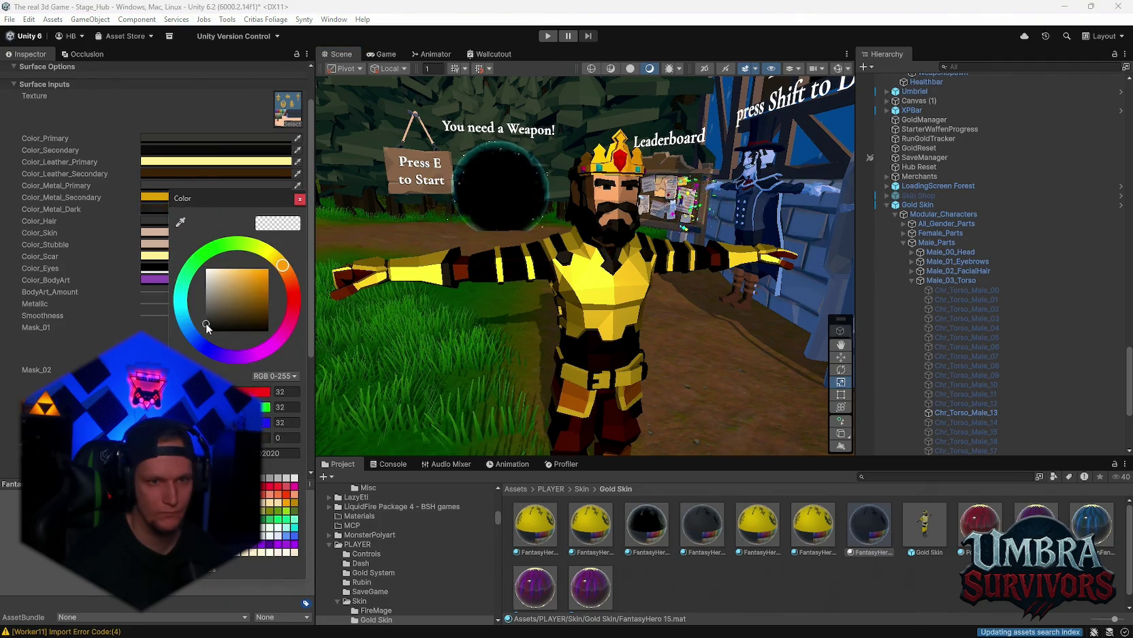
{"action": "key", "text": "Escape"}
{"action": "mouse_move", "coordinate": [544, 326]}
{"action": "left_mouse_down"}
{"action": "mouse_move", "coordinate": [647, 350]}
{"action": "mouse_move", "coordinate": [723, 219]}
{"action": "mouse_move", "coordinate": [612, 301]}
{"action": "mouse_move", "coordinate": [551, 261]}
{"action": "mouse_move", "coordinate": [617, 280]}
{"action": "mouse_move", "coordinate": [666, 334]}
{"action": "left_mouse_up"}
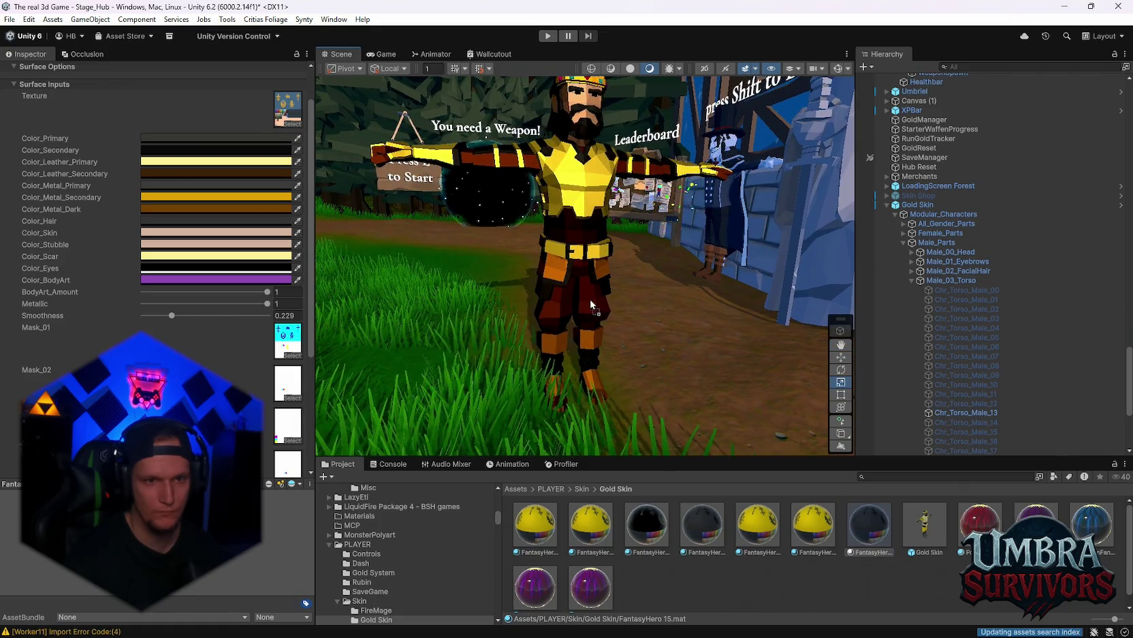
{"action": "mouse_move", "coordinate": [593, 321]}
{"action": "left_mouse_down"}
{"action": "mouse_move", "coordinate": [600, 334]}
{"action": "mouse_move", "coordinate": [569, 327]}
{"action": "mouse_move", "coordinate": [675, 340]}
{"action": "left_mouse_up"}
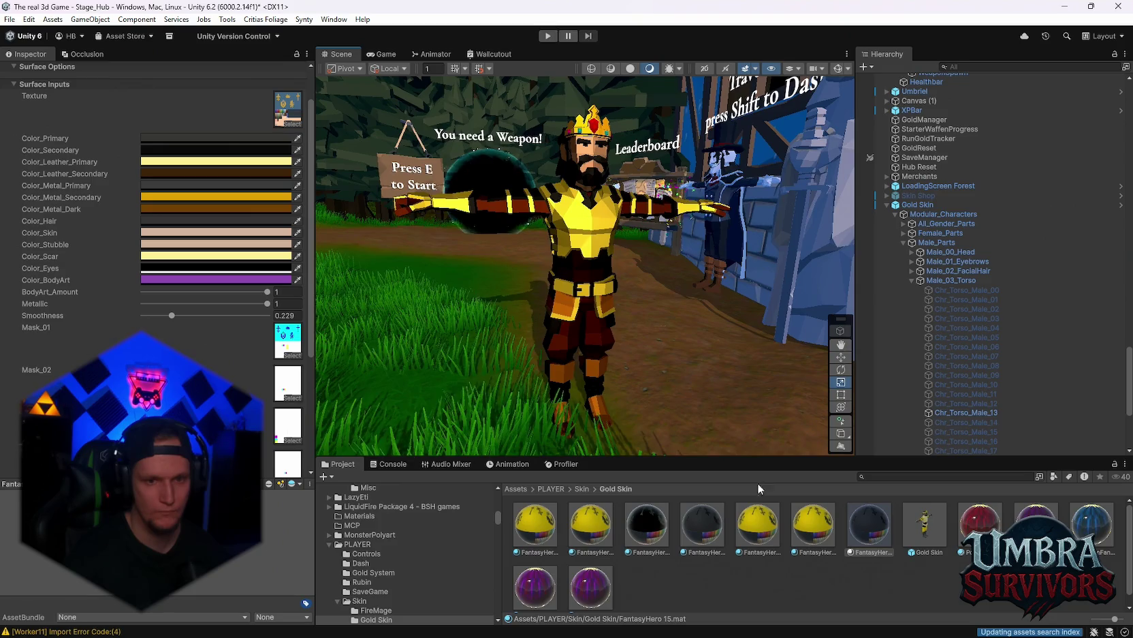
Step: Make Color_Metal_Dark dark brown and Color_Metal_Secondary hex FFF0A6 on the FantasyHero material
{"action": "left_click", "coordinate": [710, 534]}
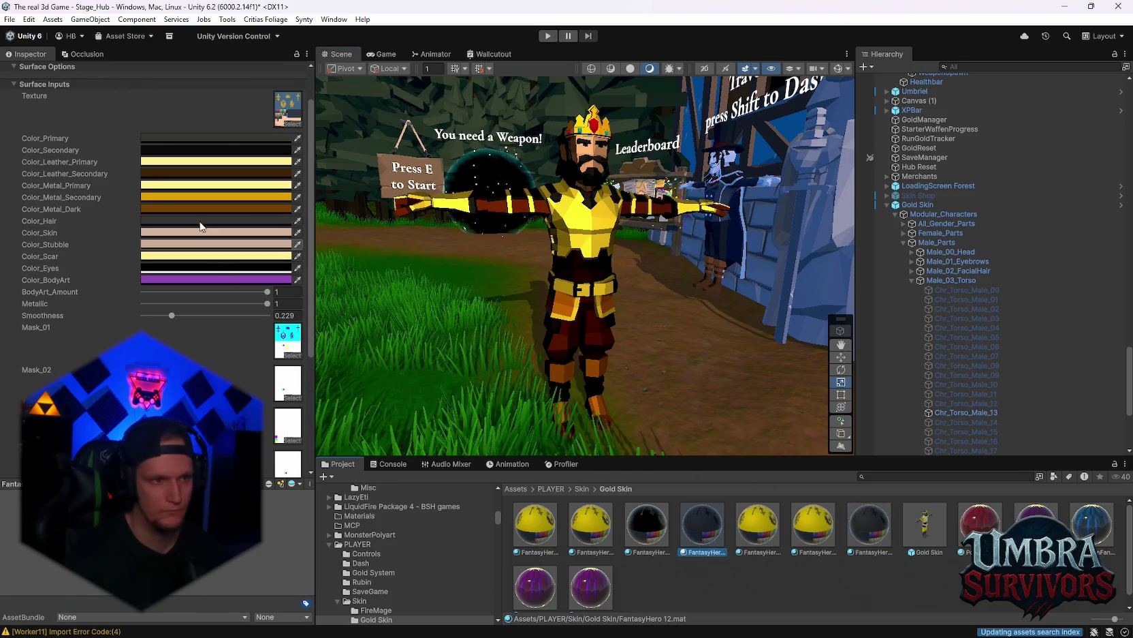
{"action": "left_click", "coordinate": [173, 208]}
{"action": "left_click", "coordinate": [252, 306]}
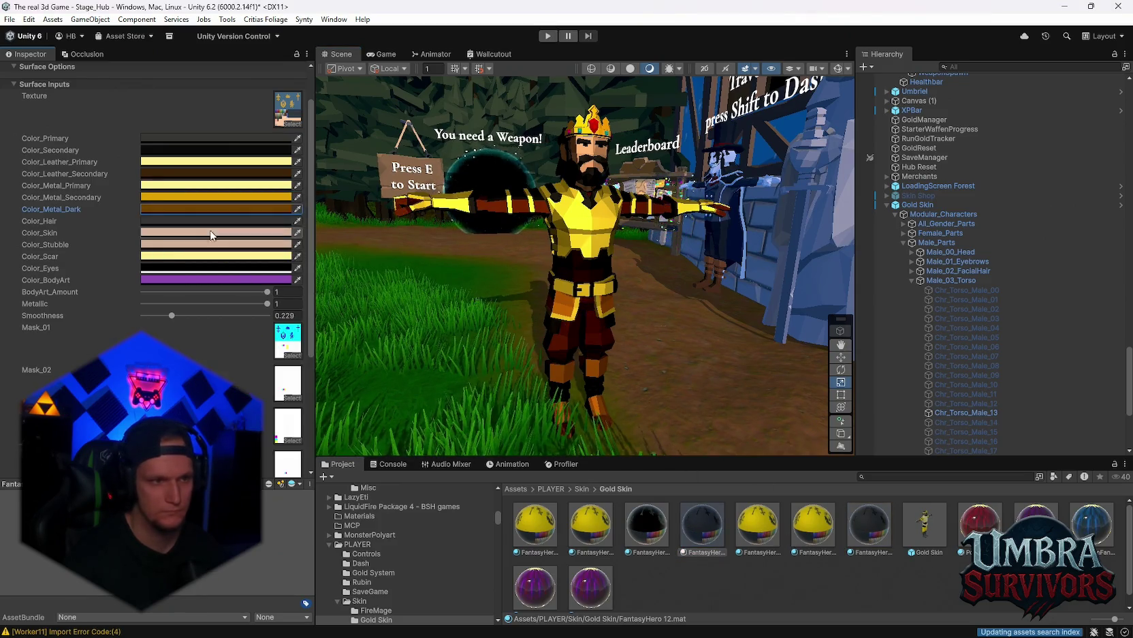
{"action": "left_click", "coordinate": [157, 196]}
{"action": "left_click_drag", "start_coordinate": [254, 276], "coordinate": [224, 308]}
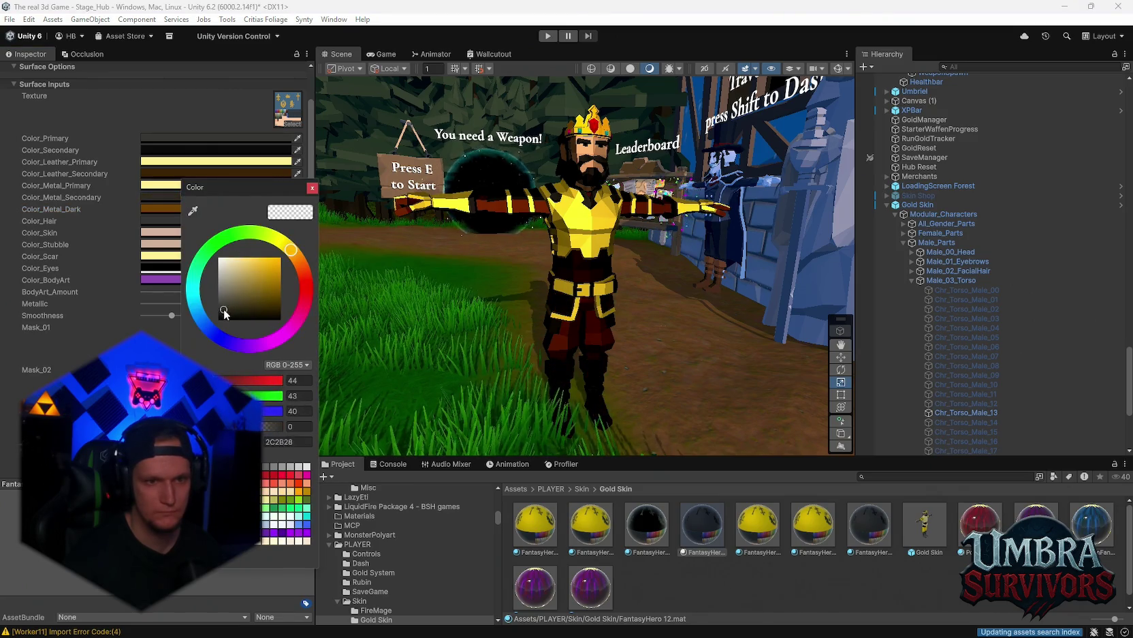
{"action": "left_click", "coordinate": [307, 443]}
{"action": "type", "text": "FFF0A6"}
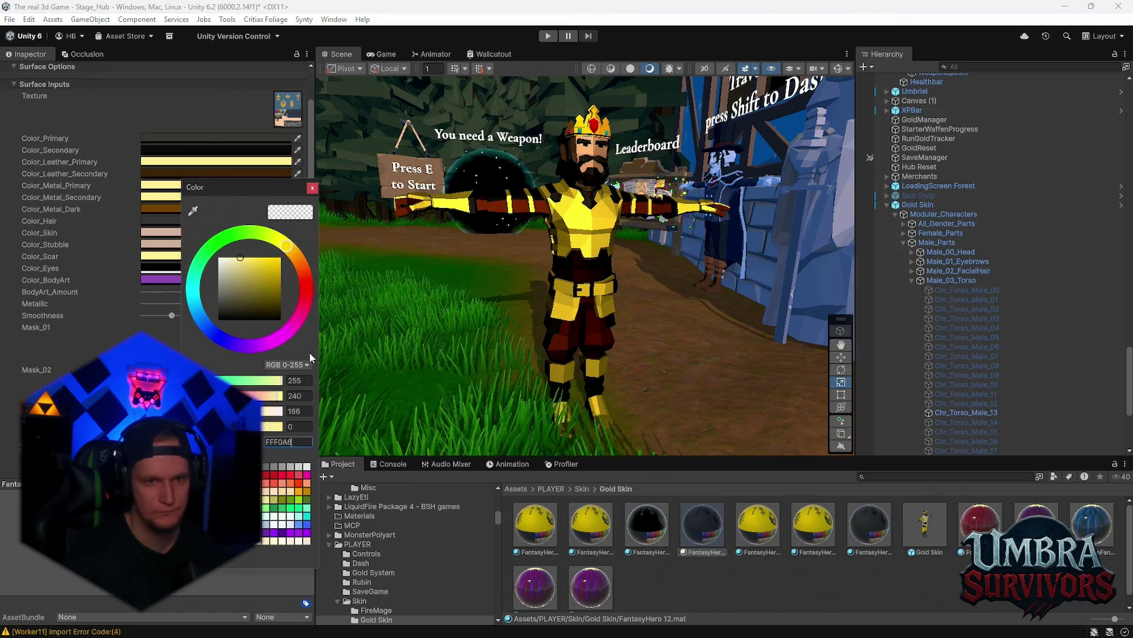
{"action": "left_click", "coordinate": [315, 253]}
Step: Reframe on the king's legs and darken Color_Metal_Dark further
{"action": "mouse_move", "coordinate": [315, 253]}
{"action": "left_mouse_down"}
{"action": "mouse_move", "coordinate": [643, 257]}
{"action": "mouse_move", "coordinate": [645, 311]}
{"action": "mouse_move", "coordinate": [452, 337]}
{"action": "mouse_move", "coordinate": [499, 243]}
{"action": "mouse_move", "coordinate": [516, 271]}
{"action": "mouse_move", "coordinate": [683, 272]}
{"action": "left_mouse_up"}
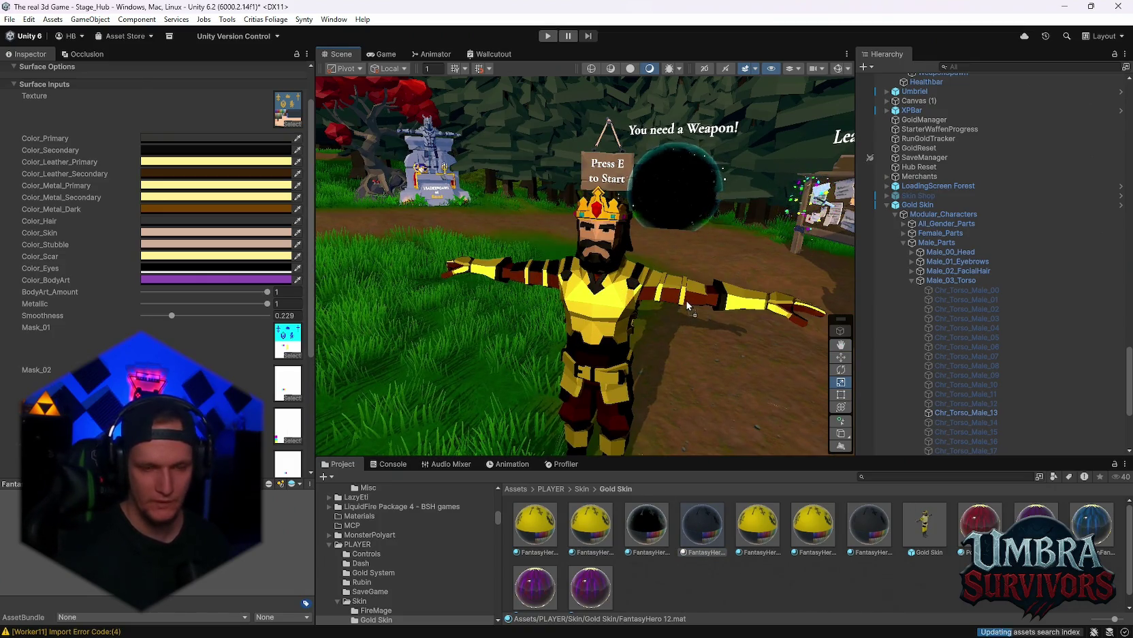
{"action": "left_click_drag", "start_coordinate": [688, 306], "coordinate": [515, 335]}
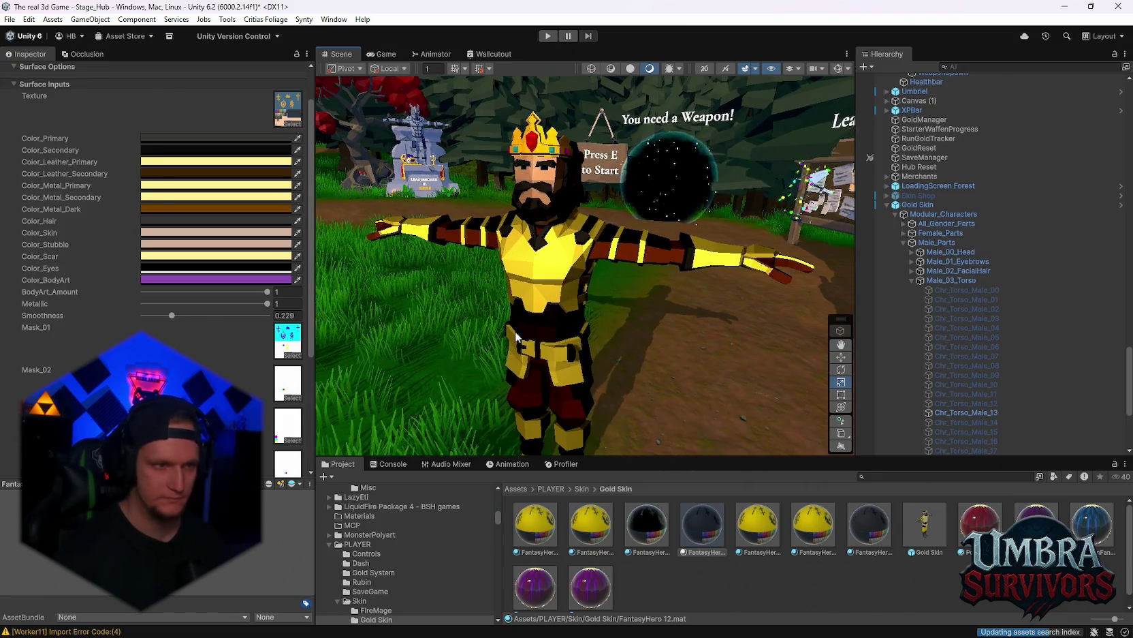
{"action": "left_click", "coordinate": [215, 209]}
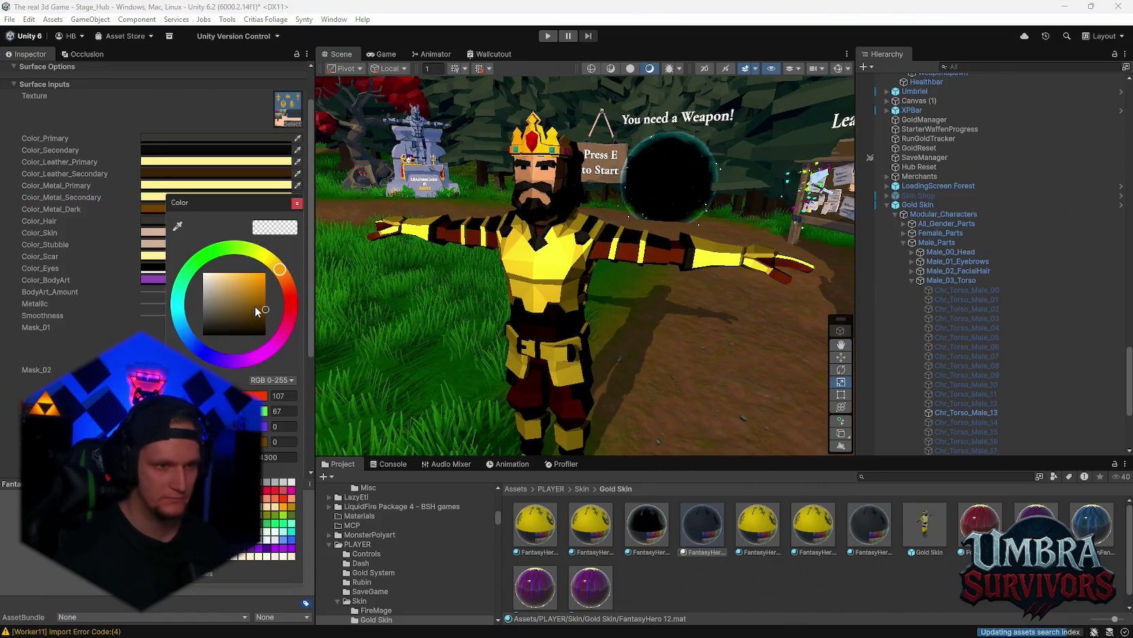
{"action": "left_click_drag", "start_coordinate": [271, 309], "coordinate": [280, 321]}
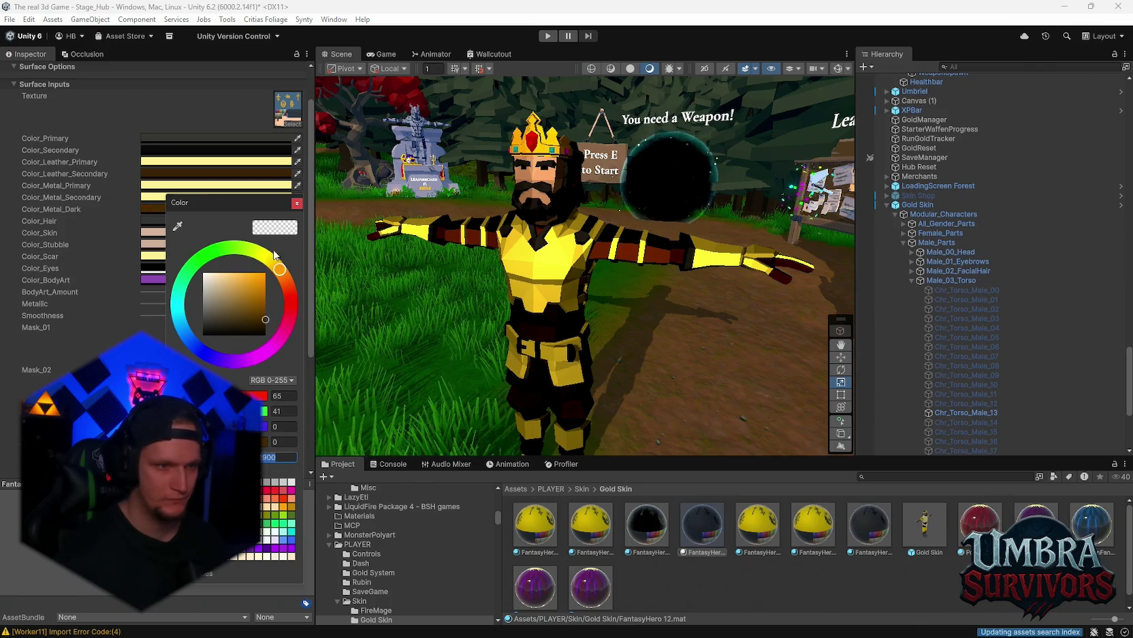
{"action": "left_click", "coordinate": [296, 203]}
Step: Set Color_Metal_Dark to hex 412900 for deeper brown armour trim
{"action": "left_click", "coordinate": [756, 521]}
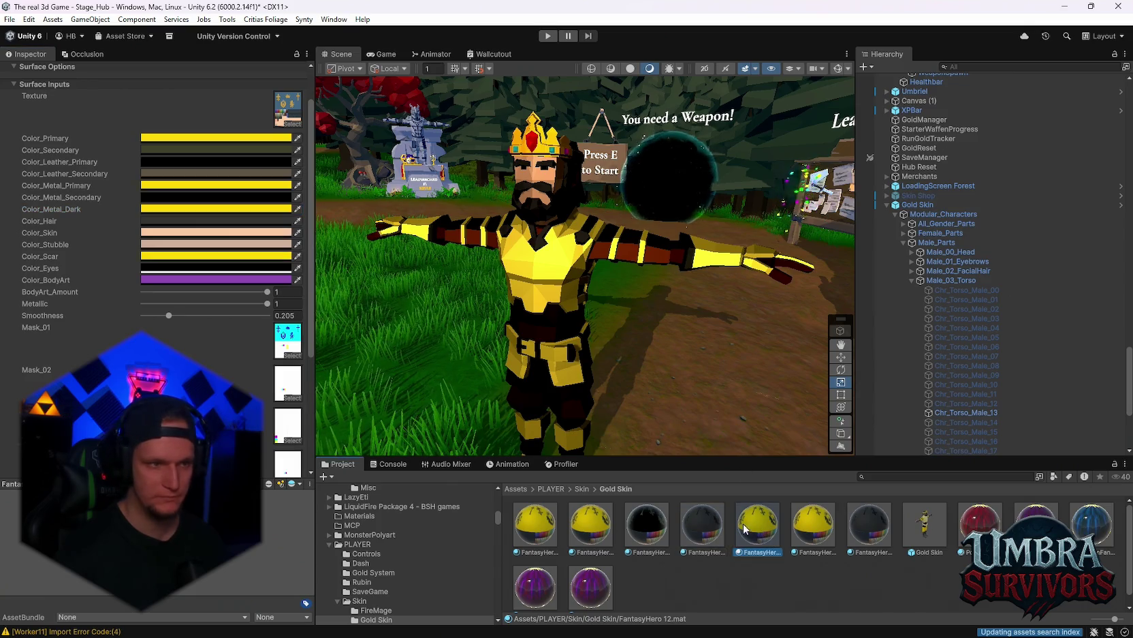
{"action": "left_click", "coordinate": [720, 540]}
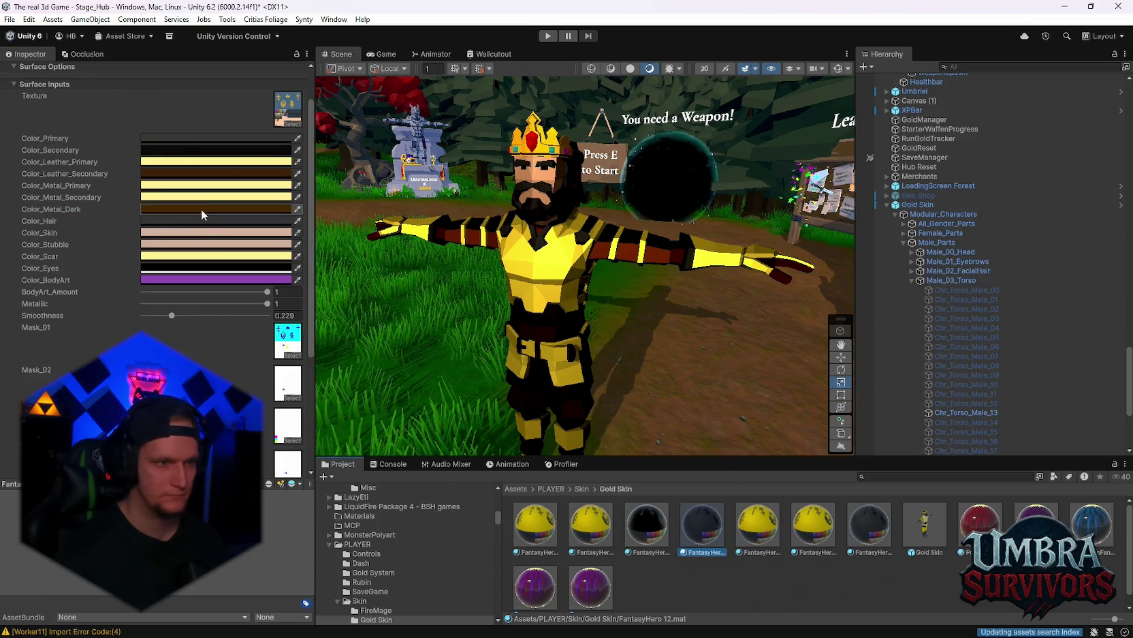
{"action": "left_click", "coordinate": [179, 209]}
{"action": "key", "text": "Escape"}
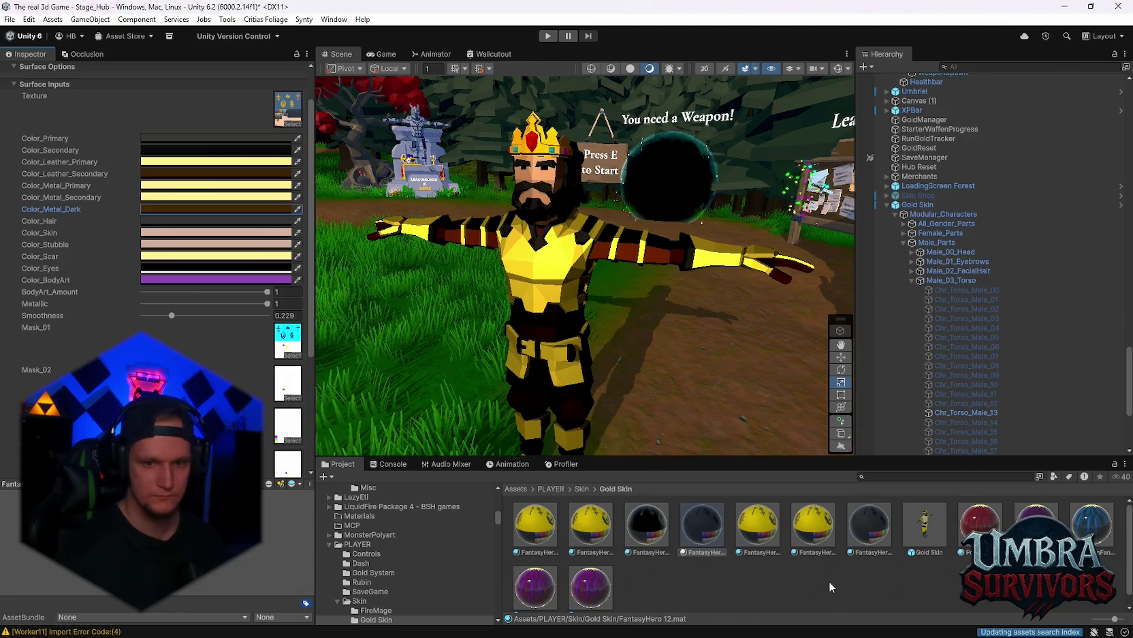
{"action": "left_click", "coordinate": [861, 540]}
{"action": "left_click", "coordinate": [265, 209]}
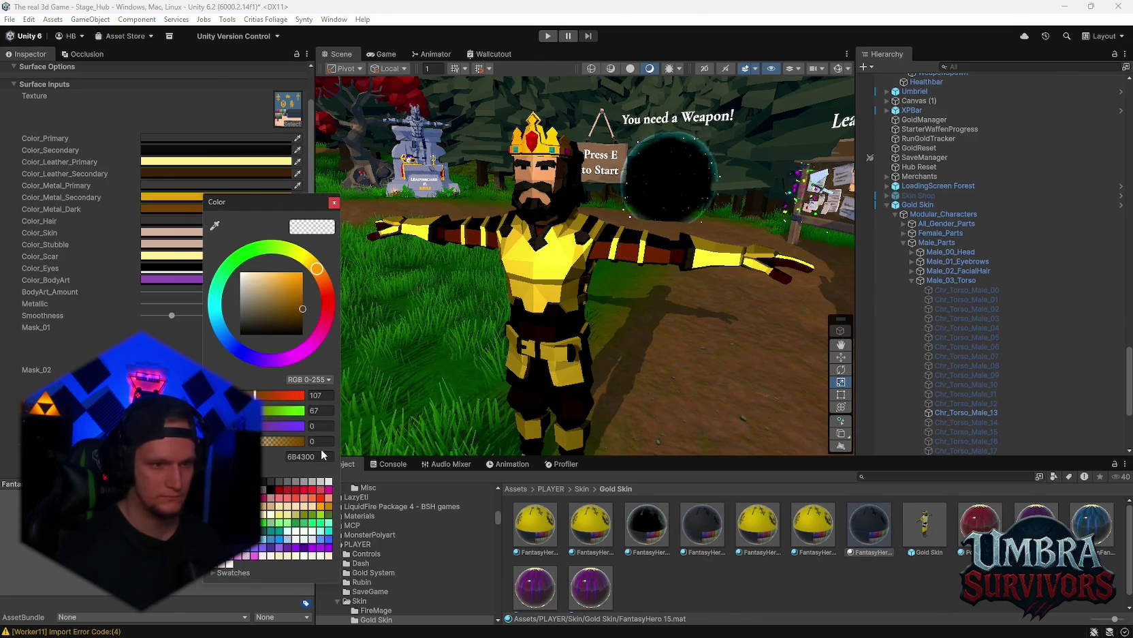
{"action": "type", "text": "412900"}
{"action": "left_click", "coordinate": [332, 204]}
{"action": "mouse_move", "coordinate": [681, 293]}
{"action": "left_mouse_down"}
{"action": "mouse_move", "coordinate": [488, 346]}
{"action": "mouse_move", "coordinate": [507, 324]}
{"action": "mouse_move", "coordinate": [620, 313]}
{"action": "mouse_move", "coordinate": [641, 329]}
{"action": "mouse_move", "coordinate": [571, 274]}
{"action": "mouse_move", "coordinate": [545, 314]}
{"action": "left_mouse_up"}
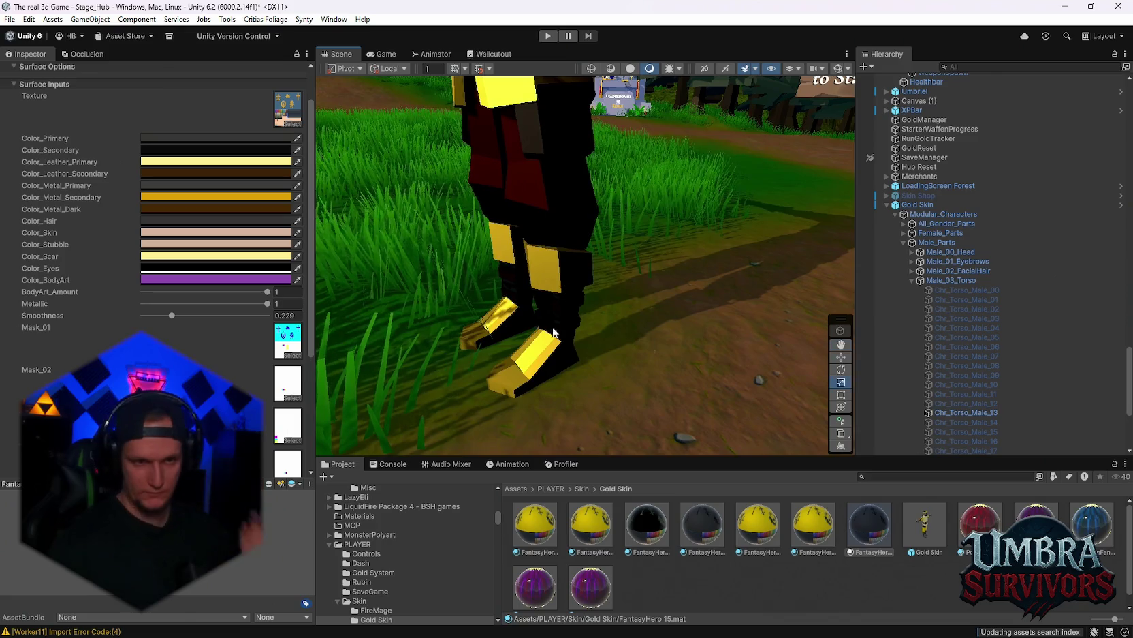
Step: Inspect the king's boot up close, then select Gold Skin and list its prefab overrides
{"action": "left_click", "coordinate": [537, 373]}
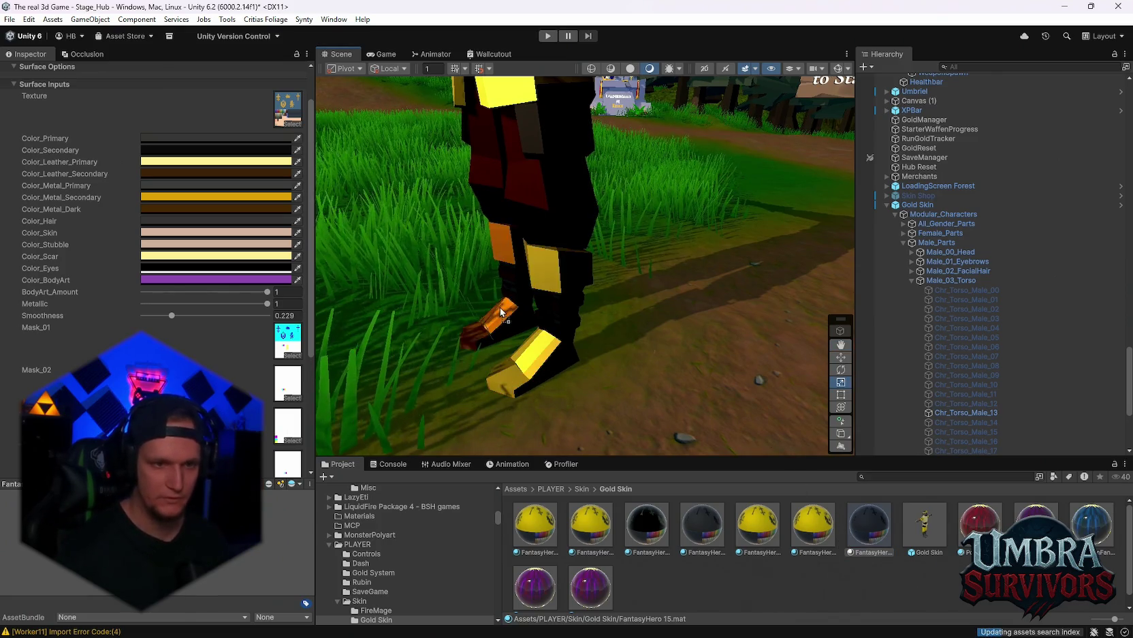
{"action": "scroll", "coordinate": [559, 326], "scroll_direction": "down", "scroll_amount": 5}
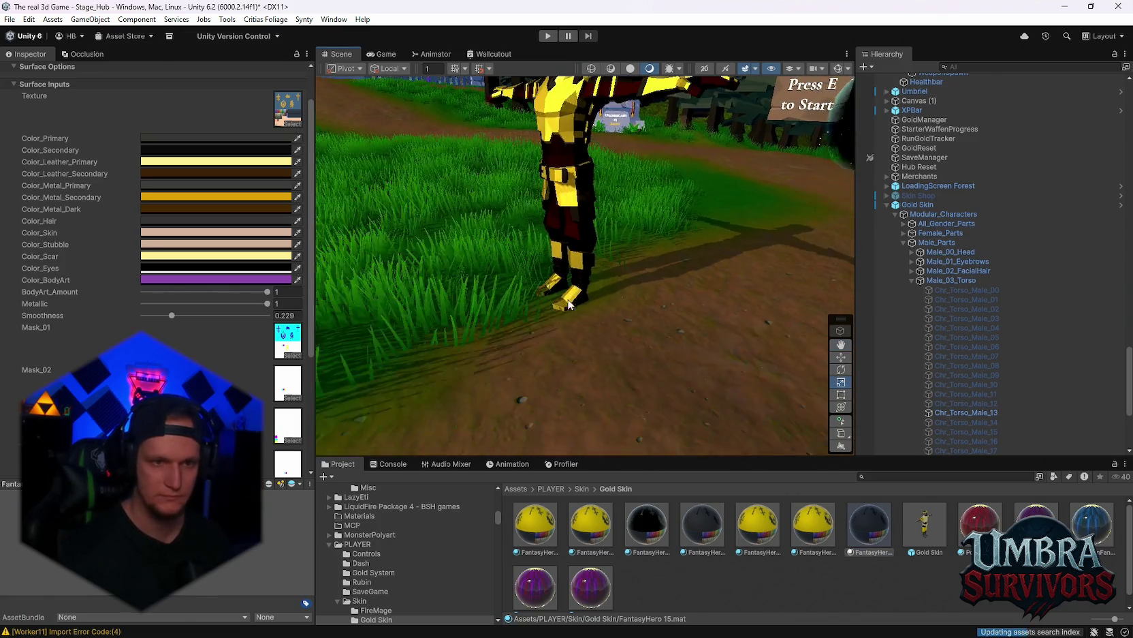
{"action": "key", "text": "f"}
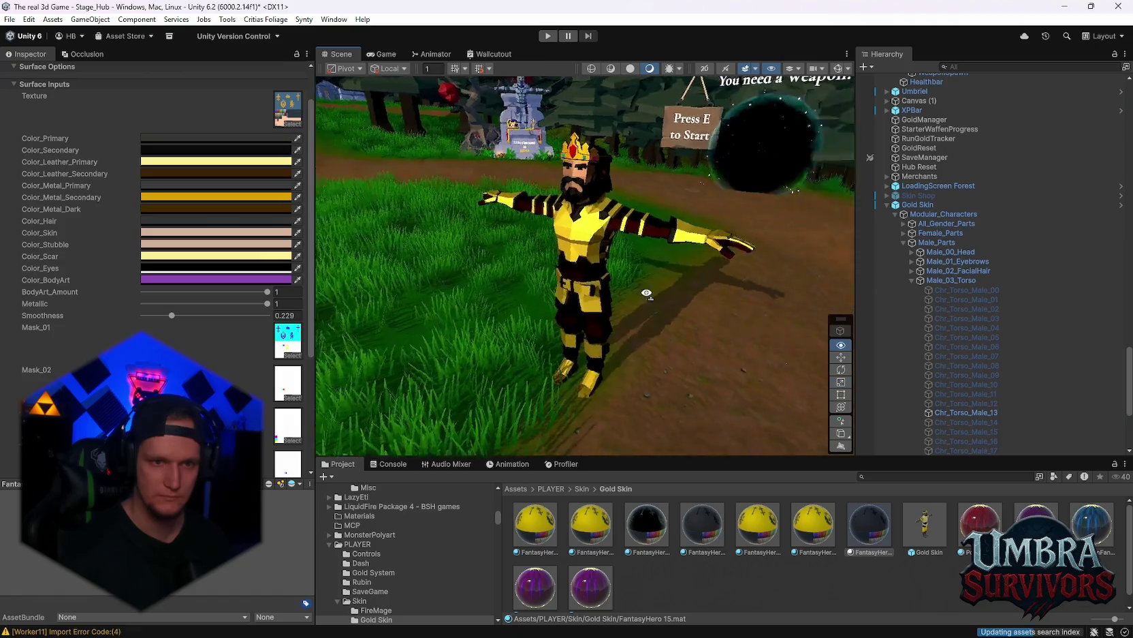
{"action": "left_click_drag", "start_coordinate": [553, 272], "coordinate": [684, 279]}
{"action": "scroll", "coordinate": [602, 282], "scroll_direction": "down", "scroll_amount": 2}
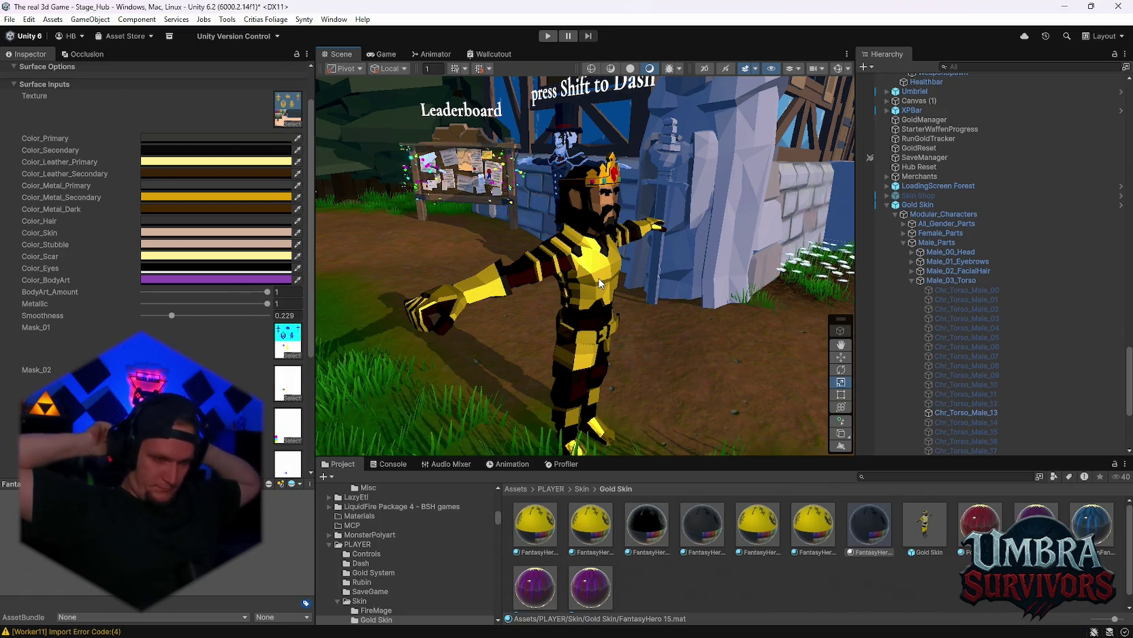
{"action": "mouse_move", "coordinate": [599, 282]}
{"action": "left_mouse_down"}
{"action": "mouse_move", "coordinate": [630, 303]}
{"action": "mouse_move", "coordinate": [703, 298]}
{"action": "mouse_move", "coordinate": [658, 287]}
{"action": "mouse_move", "coordinate": [647, 344]}
{"action": "mouse_move", "coordinate": [622, 356]}
{"action": "left_mouse_up"}
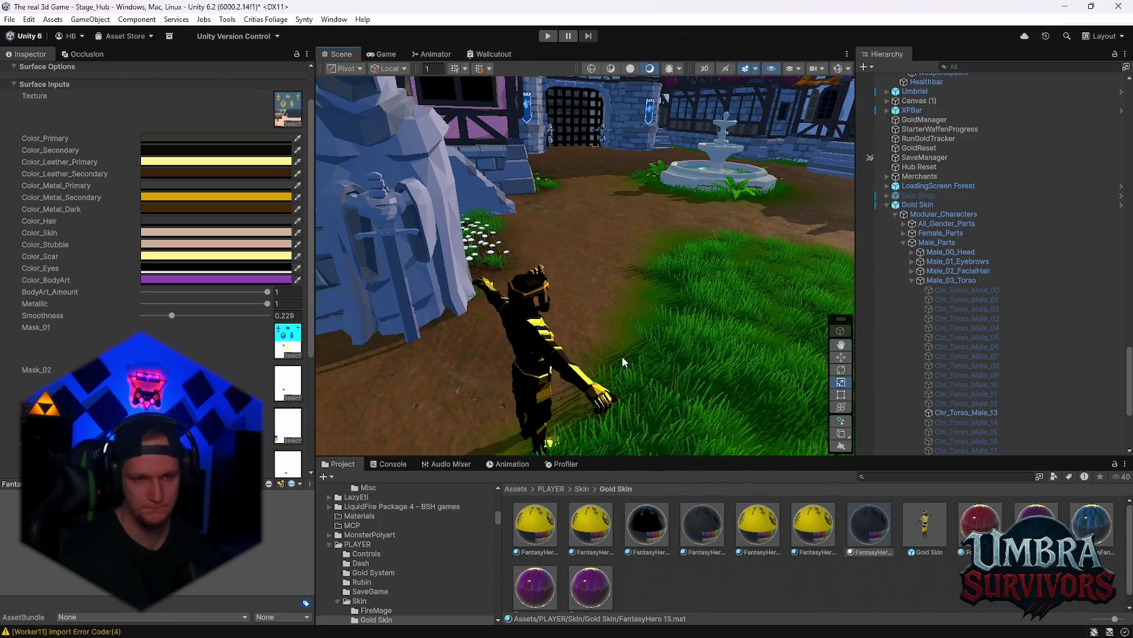
{"action": "left_click", "coordinate": [887, 204]}
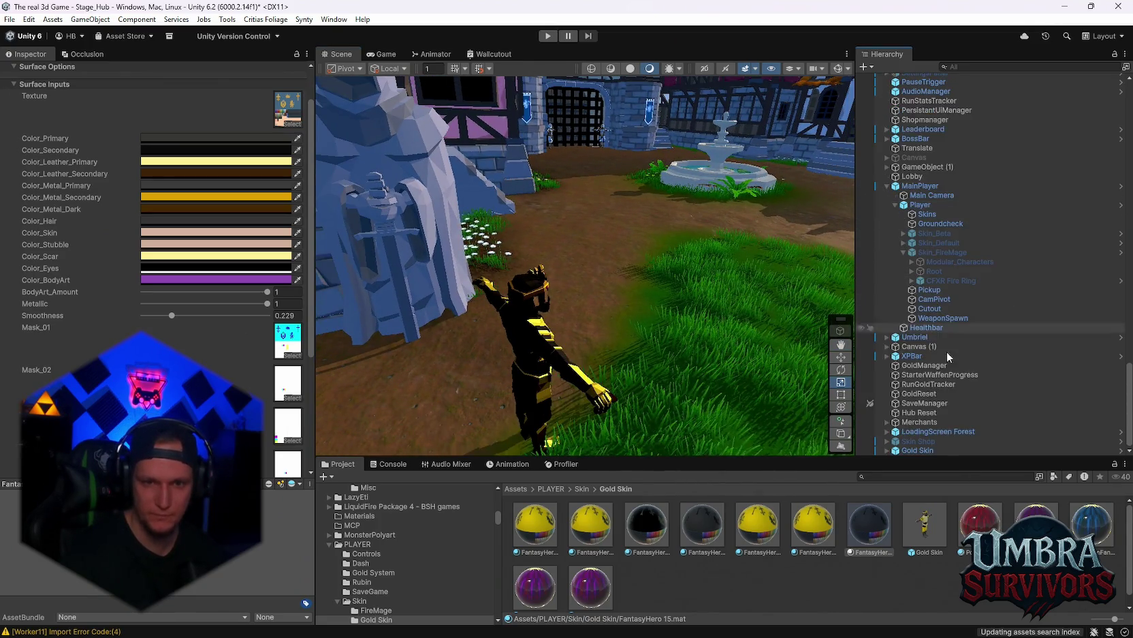
{"action": "left_click", "coordinate": [917, 450]}
{"action": "left_click", "coordinate": [89, 117]}
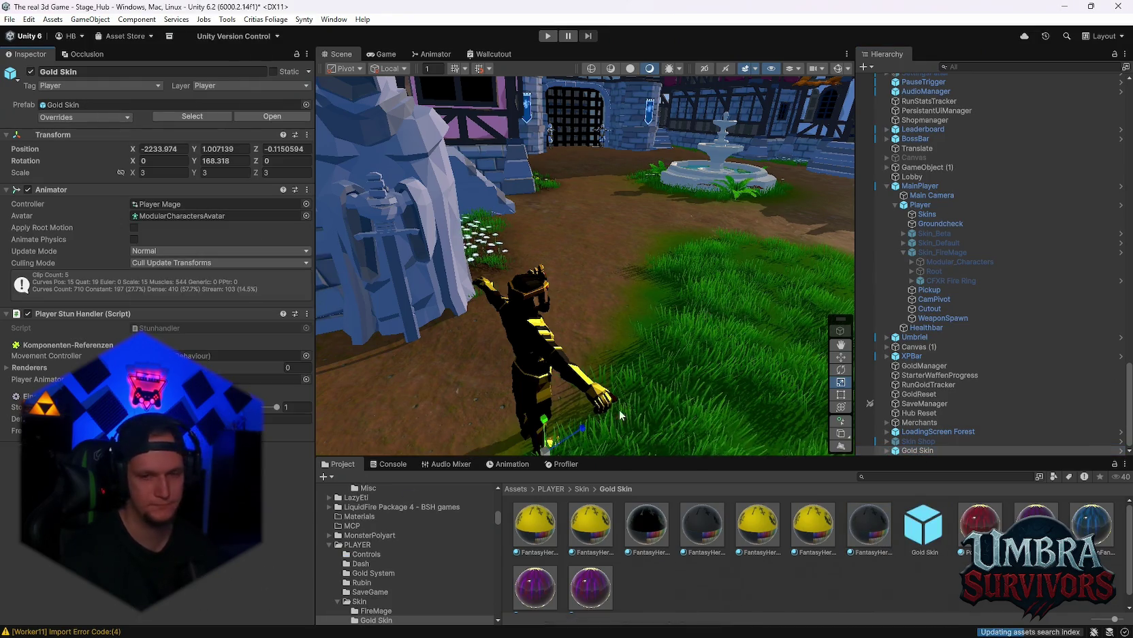
Step: Open the Gold Skin prefab briefly, then return to the hub level scene
{"action": "double_click", "coordinate": [923, 518]}
{"action": "mouse_move", "coordinate": [752, 398]}
{"action": "left_mouse_down"}
{"action": "mouse_move", "coordinate": [670, 254]}
{"action": "mouse_move", "coordinate": [694, 341]}
{"action": "mouse_move", "coordinate": [712, 343]}
{"action": "left_mouse_up"}
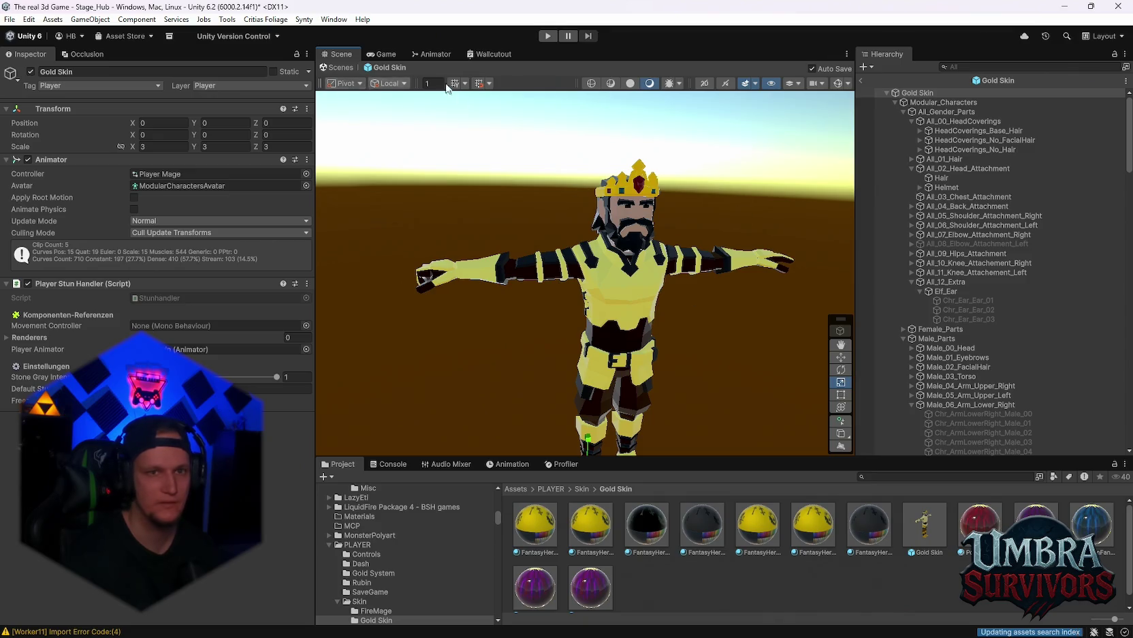
{"action": "left_click", "coordinate": [862, 83]}
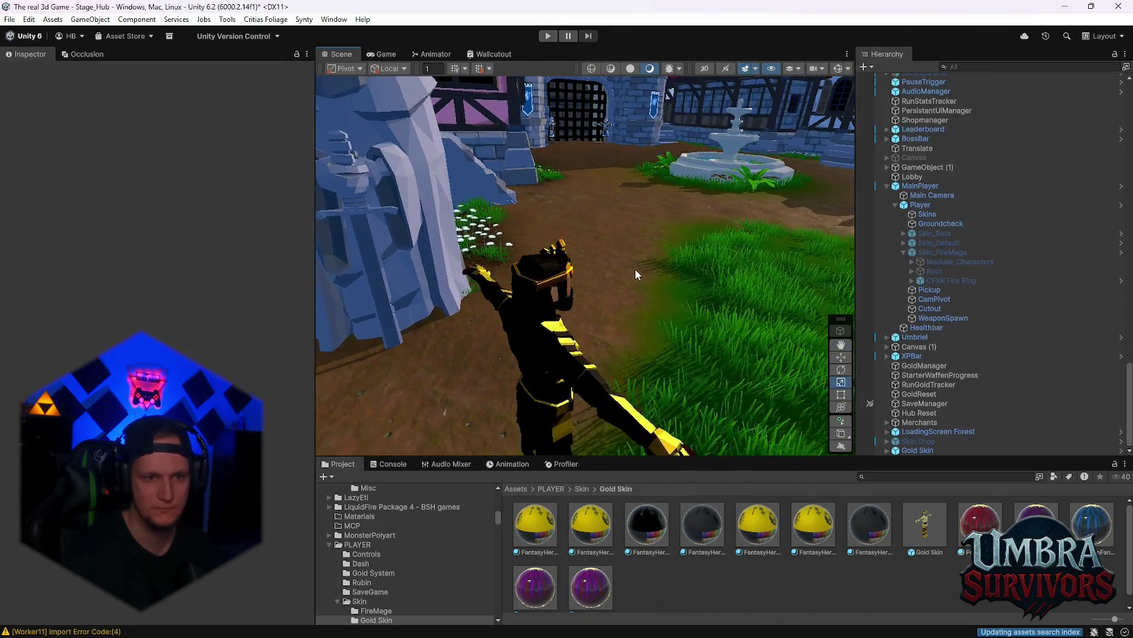
{"action": "mouse_move", "coordinate": [614, 331]}
{"action": "left_mouse_down"}
{"action": "mouse_move", "coordinate": [571, 262]}
{"action": "mouse_move", "coordinate": [623, 284]}
{"action": "mouse_move", "coordinate": [652, 247]}
{"action": "mouse_move", "coordinate": [655, 263]}
{"action": "mouse_move", "coordinate": [639, 249]}
{"action": "left_mouse_up"}
Step: Reopen the Gold Skin prefab in Prefab Mode and collapse Male_Parts
{"action": "double_click", "coordinate": [933, 528]}
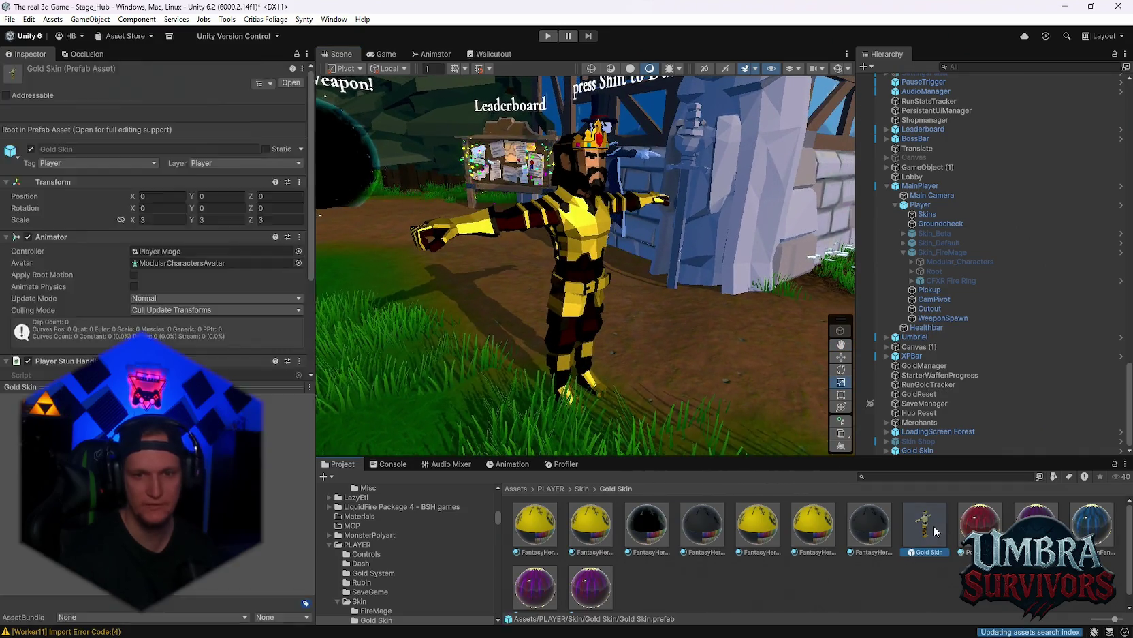
{"action": "scroll", "coordinate": [983, 293], "scroll_direction": "down", "scroll_amount": 3}
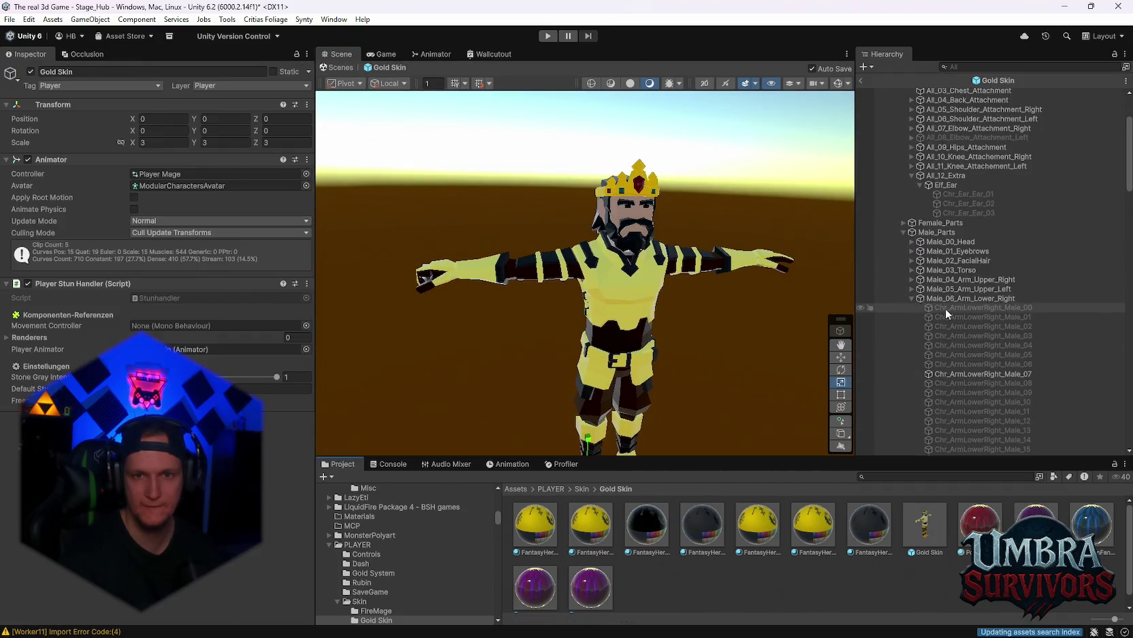
{"action": "left_click", "coordinate": [904, 231]}
{"action": "scroll", "coordinate": [994, 320], "scroll_direction": "up", "scroll_amount": 3}
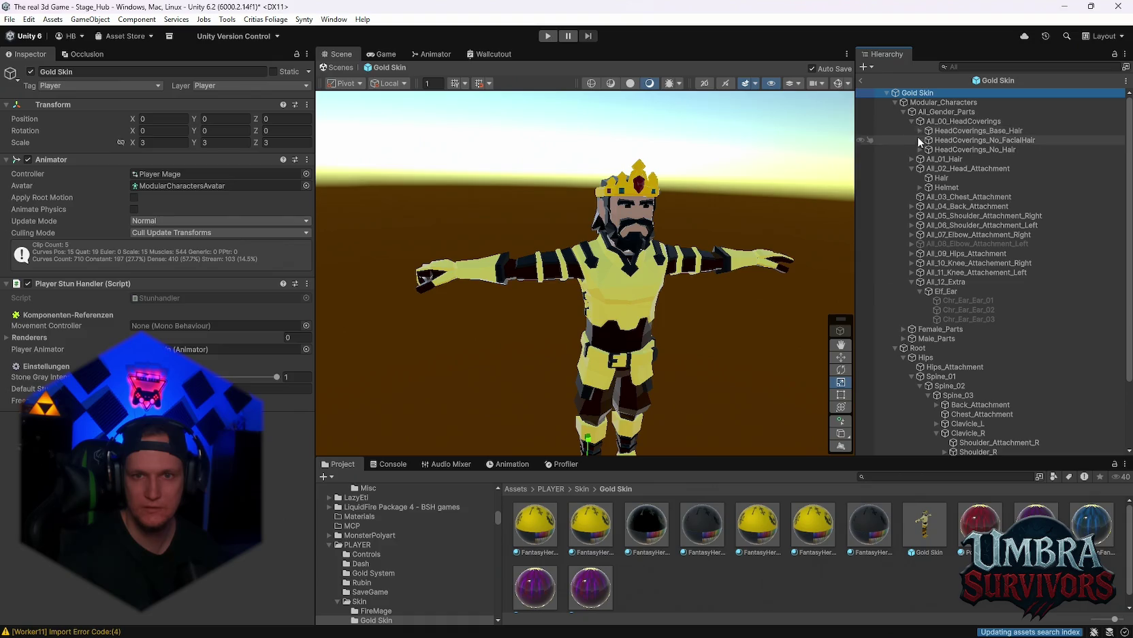
Step: Toggle the Scene lighting off and on and zoom around the crowned king
{"action": "left_click", "coordinate": [631, 83]}
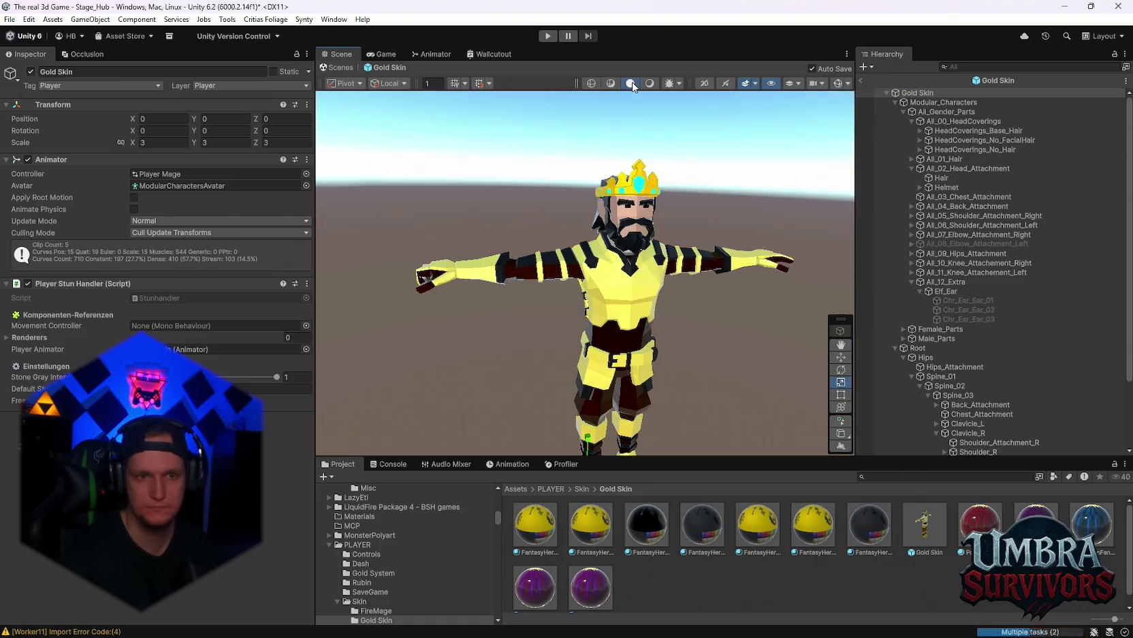
{"action": "left_click", "coordinate": [650, 83]}
{"action": "left_click", "coordinate": [632, 84]}
{"action": "mouse_move", "coordinate": [680, 181]}
{"action": "left_mouse_down"}
{"action": "mouse_move", "coordinate": [658, 178]}
{"action": "mouse_move", "coordinate": [657, 151]}
{"action": "left_mouse_up"}
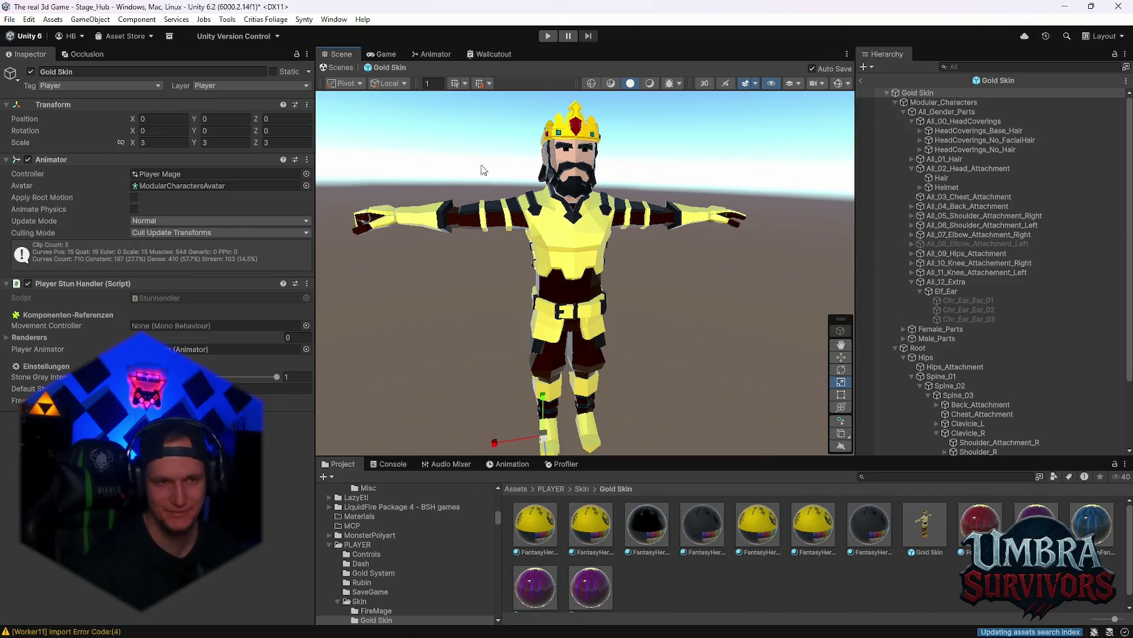
{"action": "scroll", "coordinate": [584, 272], "scroll_direction": "up", "scroll_amount": 5}
{"action": "scroll", "coordinate": [584, 272], "scroll_direction": "up", "scroll_amount": 2}
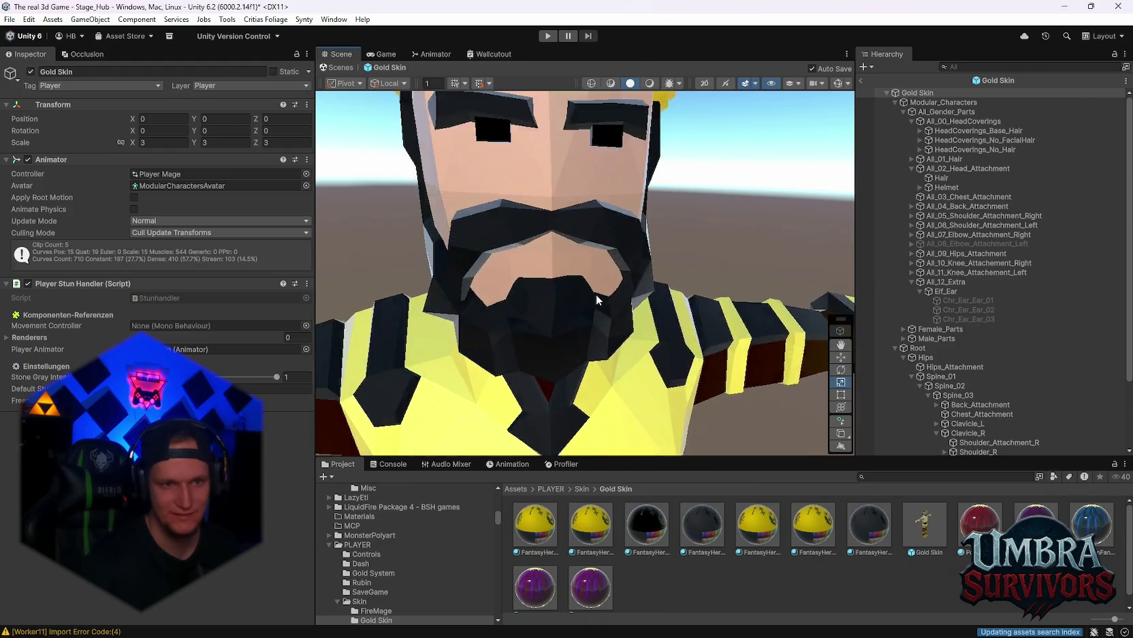
{"action": "scroll", "coordinate": [596, 294], "scroll_direction": "down", "scroll_amount": 8}
{"action": "scroll", "coordinate": [574, 245], "scroll_direction": "down", "scroll_amount": 1}
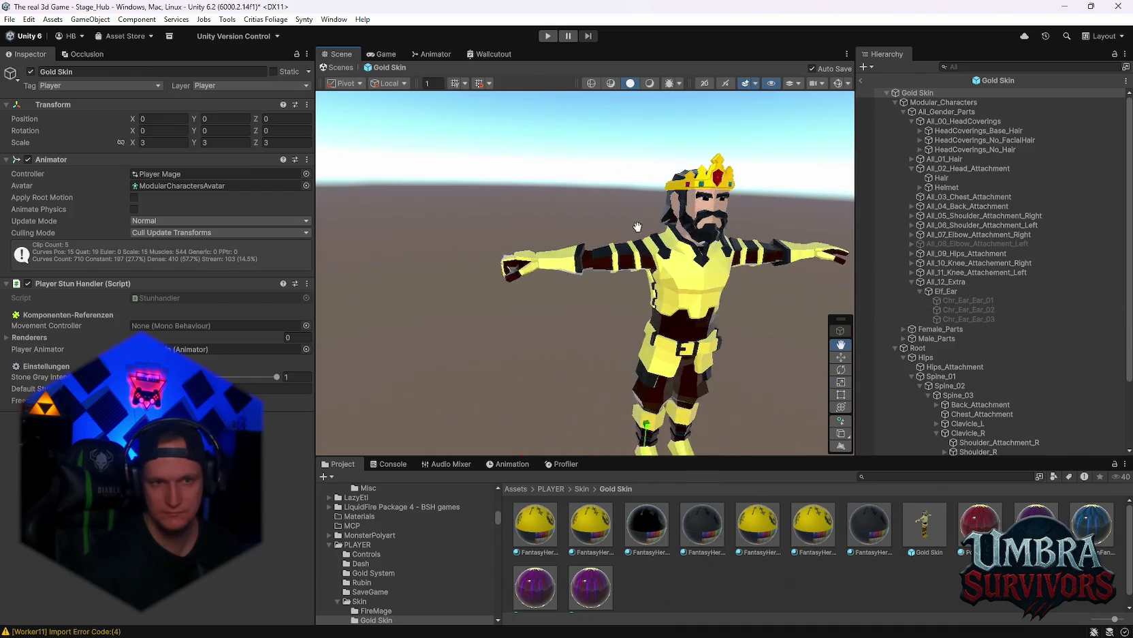
{"action": "scroll", "coordinate": [1001, 368], "scroll_direction": "down", "scroll_amount": 2}
{"action": "scroll", "coordinate": [993, 368], "scroll_direction": "up", "scroll_amount": 2}
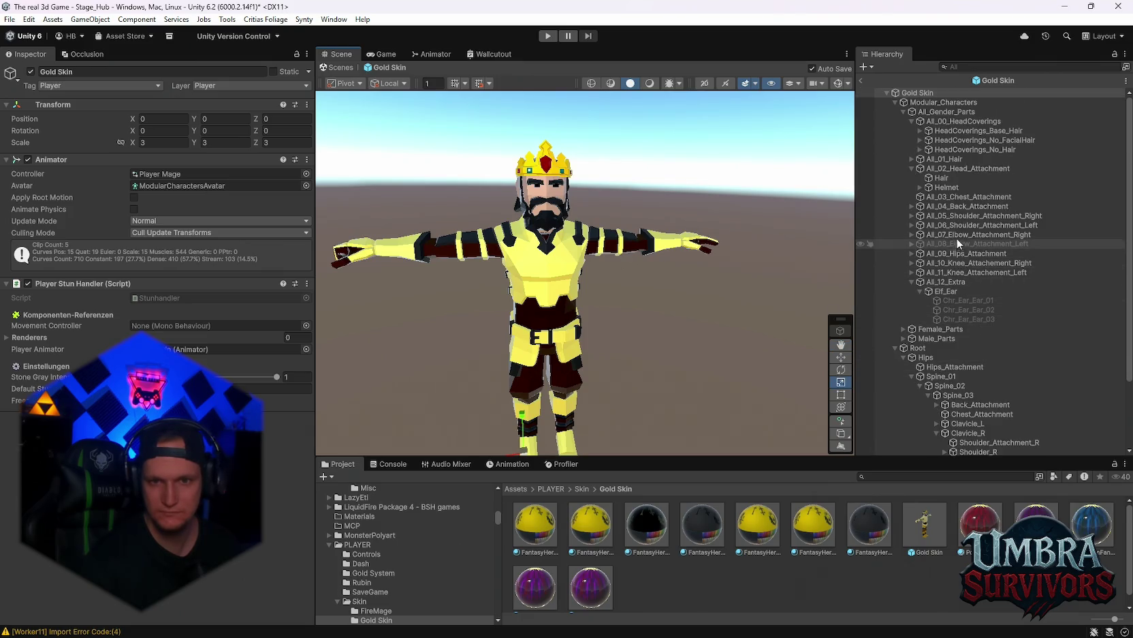
Step: Expand All_04_Back_Attachment and switch off the Chr_BackAttachment_01 backpack
{"action": "left_click", "coordinate": [912, 206]}
{"action": "left_click", "coordinate": [974, 216]}
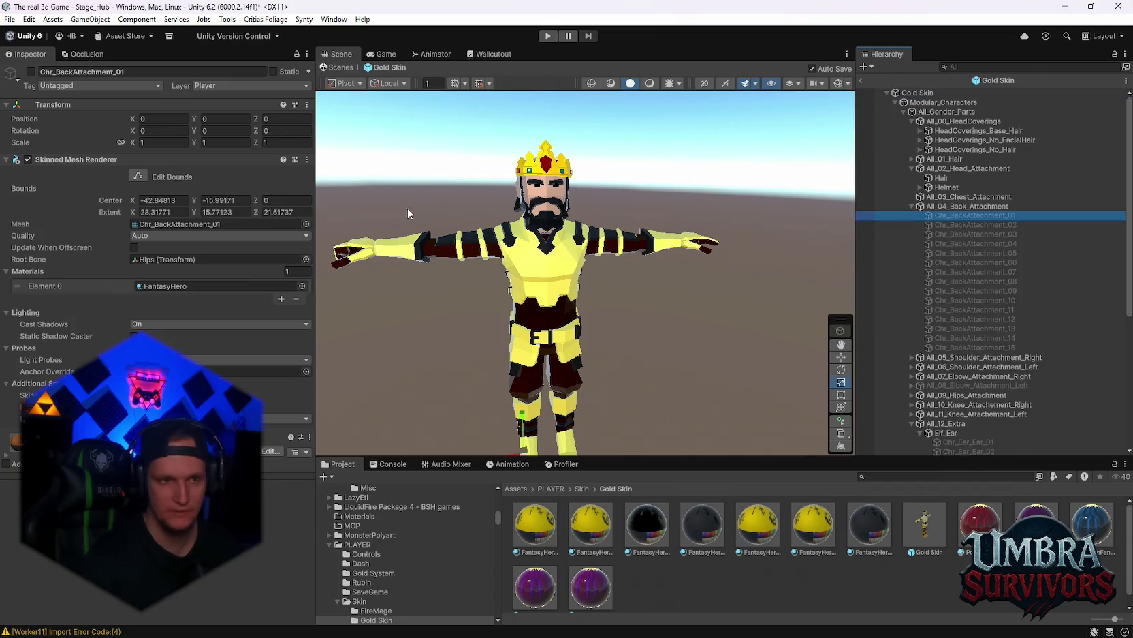
{"action": "mouse_move", "coordinate": [681, 267]}
{"action": "left_mouse_down"}
{"action": "mouse_move", "coordinate": [661, 244]}
{"action": "mouse_move", "coordinate": [563, 258]}
{"action": "left_mouse_up"}
{"action": "scroll", "coordinate": [562, 257], "scroll_direction": "up", "scroll_amount": 3}
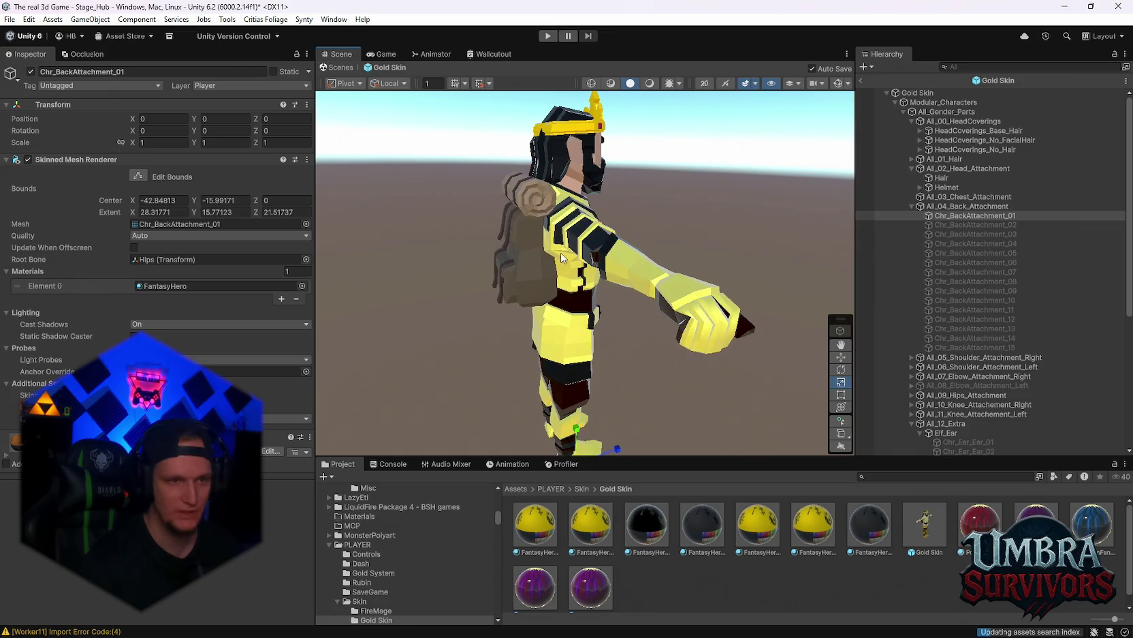
{"action": "left_click", "coordinate": [30, 71]}
Step: Preview back attachments 15, 14 and 13 one at a time, hiding each afterwards
{"action": "left_click", "coordinate": [974, 348]}
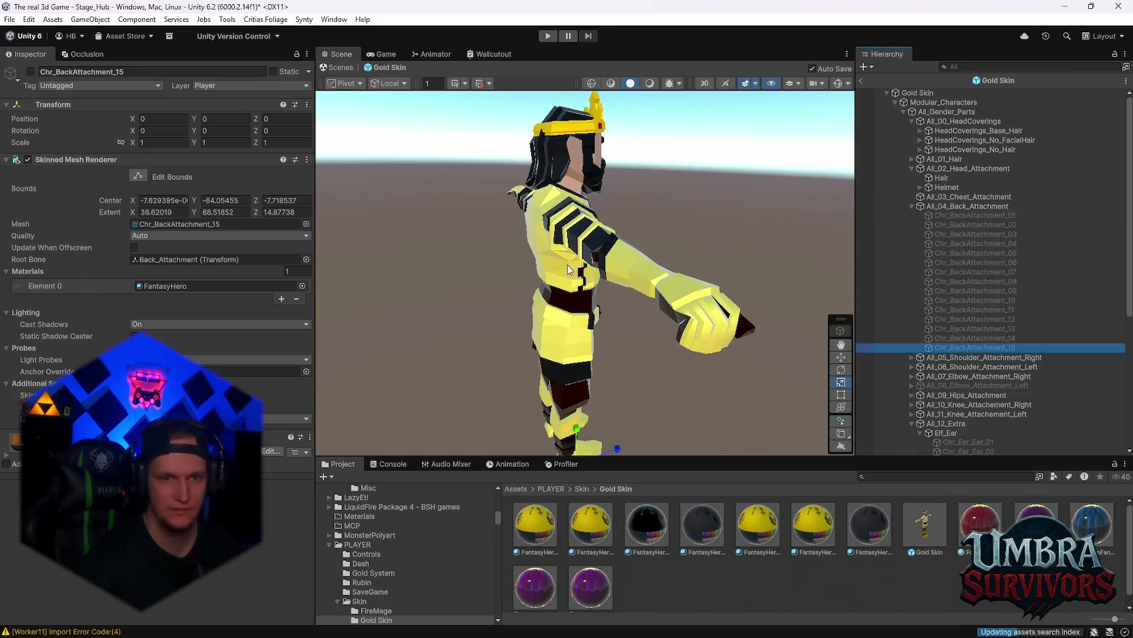
{"action": "left_click", "coordinate": [31, 71]}
{"action": "left_click_drag", "start_coordinate": [613, 224], "coordinate": [709, 225]}
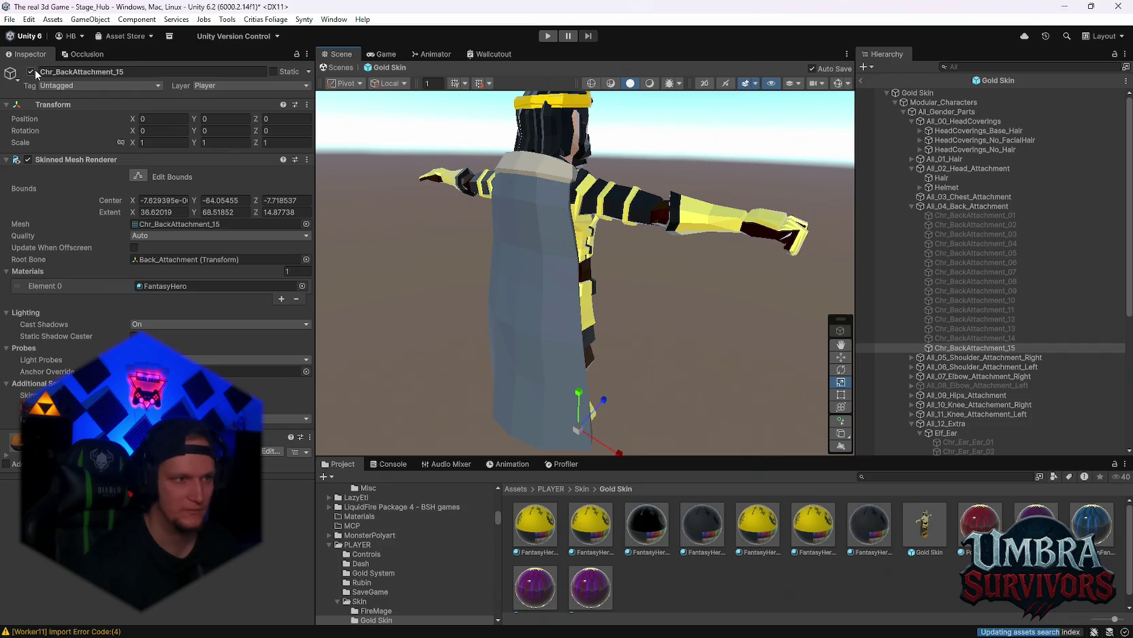
{"action": "left_click", "coordinate": [30, 71]}
{"action": "left_click", "coordinate": [958, 337]}
{"action": "left_click", "coordinate": [32, 69]}
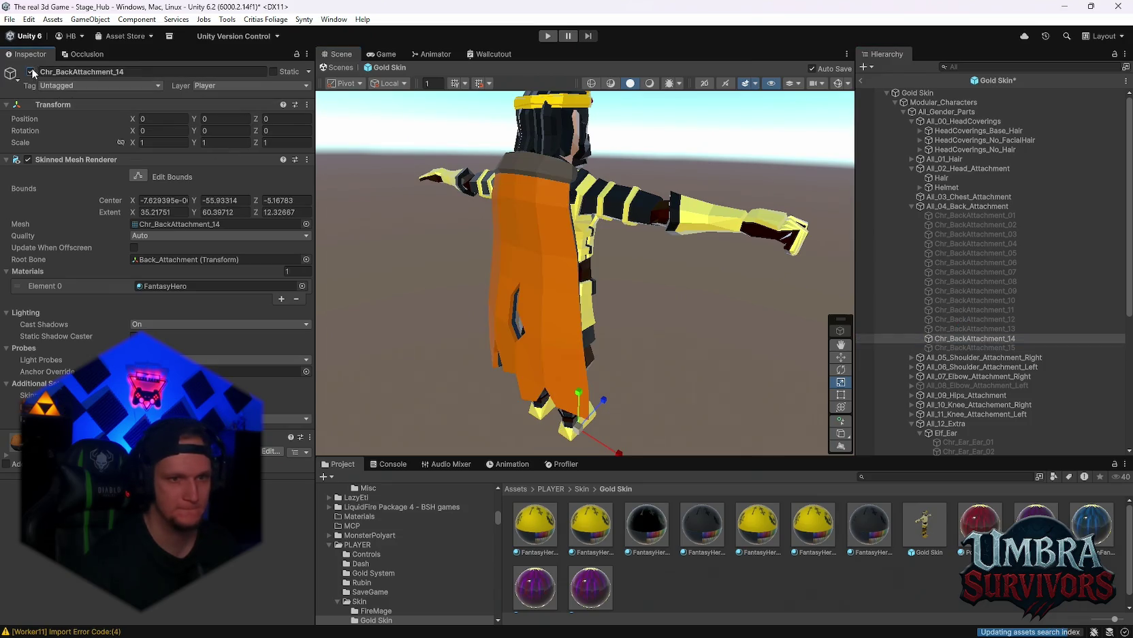
{"action": "left_click", "coordinate": [32, 71]}
{"action": "left_click", "coordinate": [942, 329]}
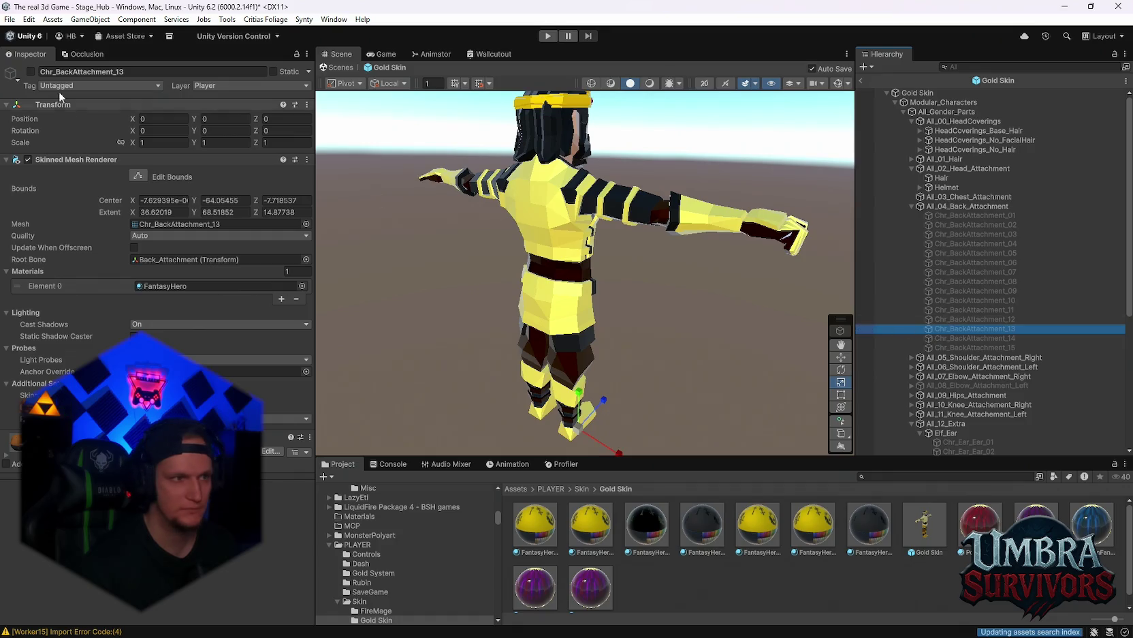
{"action": "left_click", "coordinate": [31, 71]}
{"action": "left_click", "coordinate": [31, 71]}
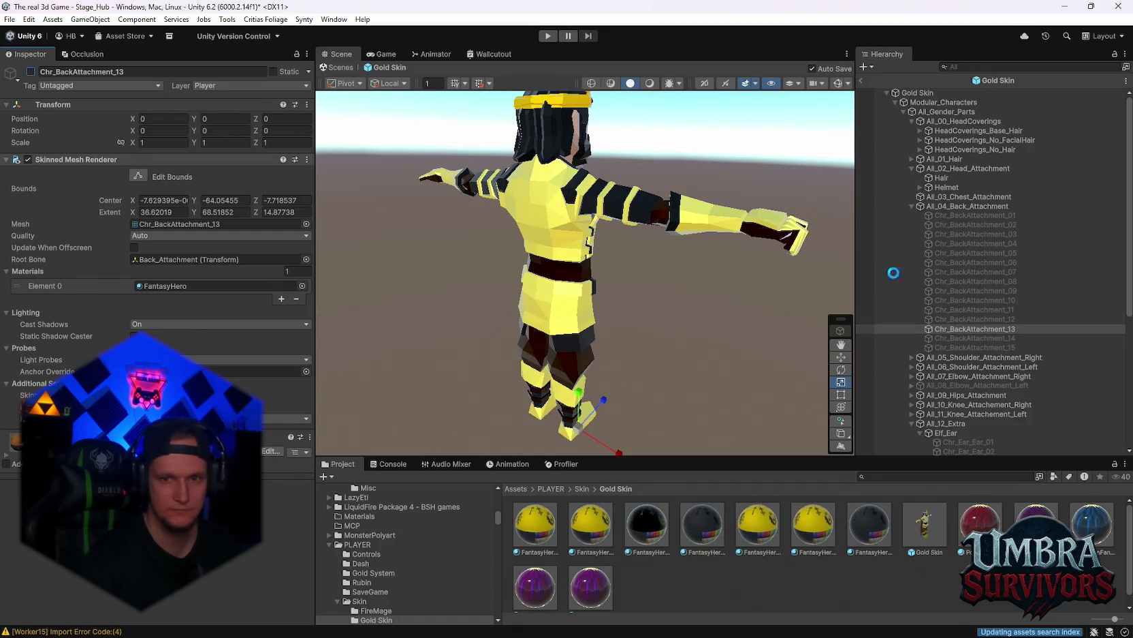
Step: Preview capes 12 and 11, then show cape 10 with the FantasyHero 14 material
{"action": "left_click", "coordinate": [958, 319]}
{"action": "left_click", "coordinate": [30, 70]}
{"action": "left_click", "coordinate": [30, 71]}
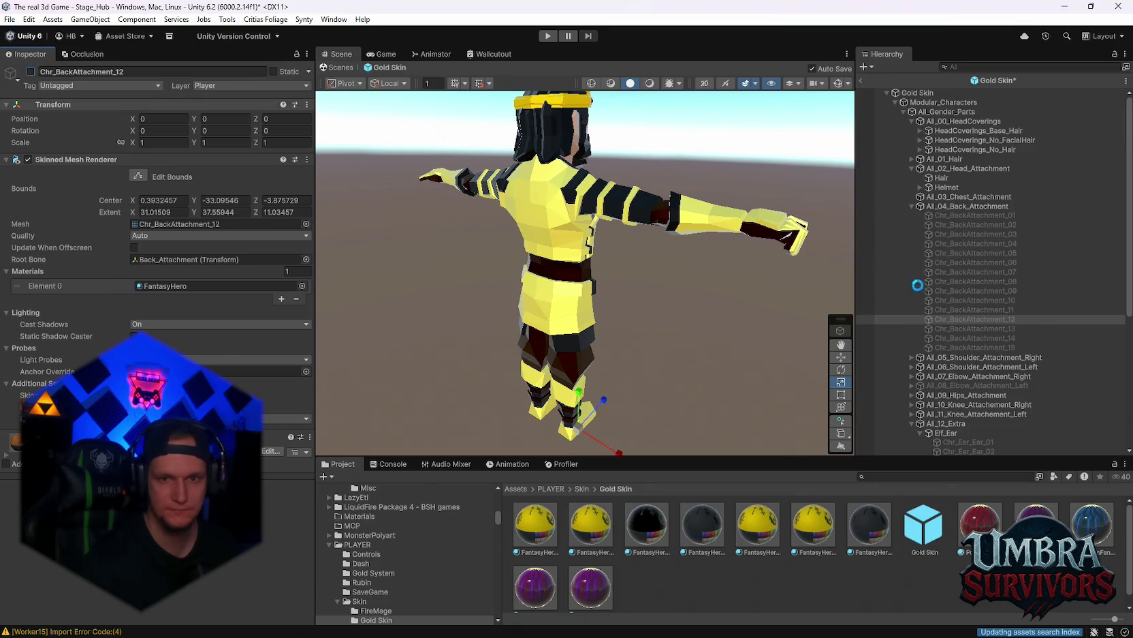
{"action": "left_click", "coordinate": [945, 310]}
{"action": "left_click", "coordinate": [31, 71]}
{"action": "left_click", "coordinate": [31, 71]}
{"action": "left_click", "coordinate": [942, 299]}
{"action": "left_click", "coordinate": [31, 70]}
{"action": "left_click", "coordinate": [31, 71]}
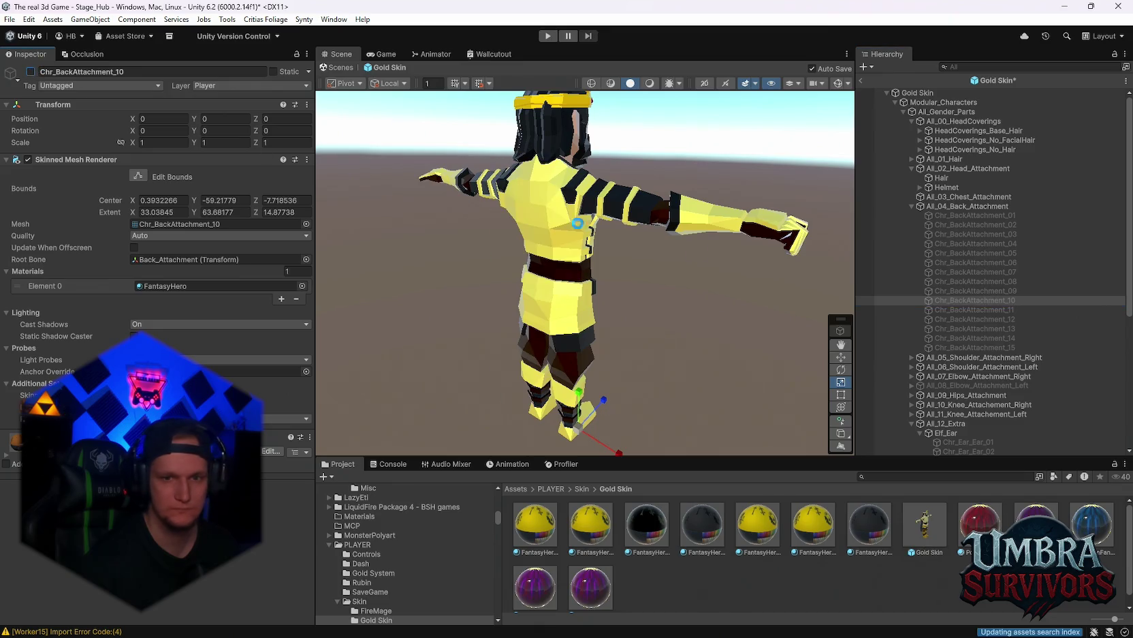
{"action": "left_click", "coordinate": [31, 71]}
{"action": "key", "text": "f"}
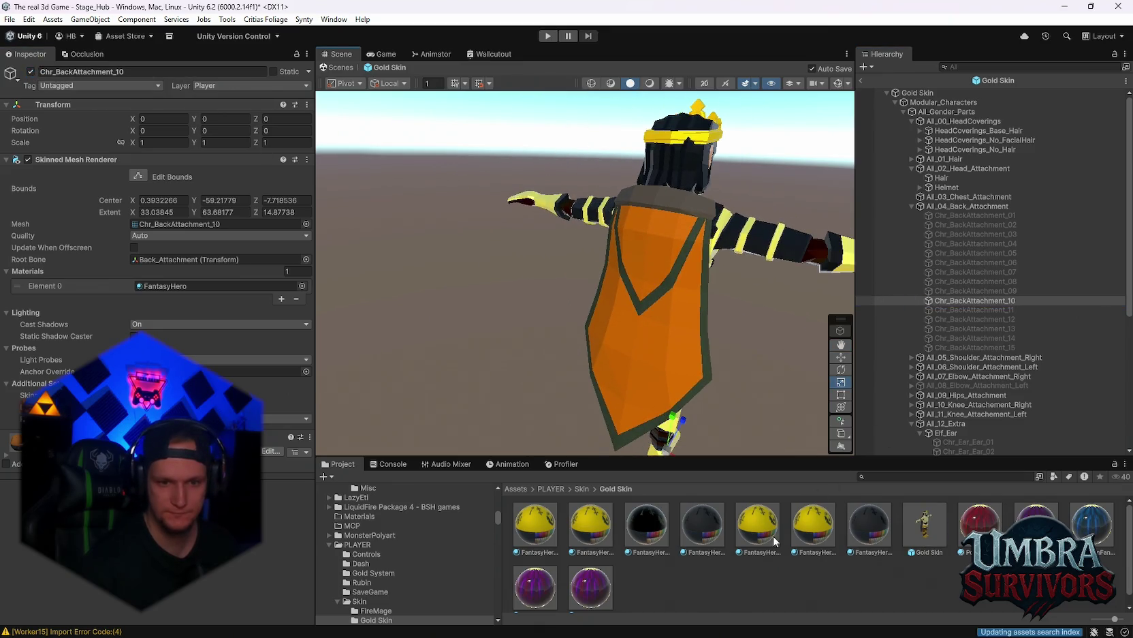
{"action": "mouse_move", "coordinate": [832, 549]}
{"action": "left_mouse_down"}
{"action": "mouse_move", "coordinate": [613, 327]}
{"action": "mouse_move", "coordinate": [578, 350]}
{"action": "mouse_move", "coordinate": [563, 324]}
{"action": "mouse_move", "coordinate": [582, 339]}
{"action": "mouse_move", "coordinate": [546, 319]}
{"action": "mouse_move", "coordinate": [570, 289]}
{"action": "mouse_move", "coordinate": [851, 306]}
{"action": "left_mouse_up"}
Step: Hide cape 10 and preview variants 09, 08 and 07, leaving each hidden
{"action": "left_click", "coordinate": [30, 72]}
{"action": "left_click", "coordinate": [974, 291]}
{"action": "left_click", "coordinate": [30, 71]}
{"action": "left_click", "coordinate": [30, 72]}
{"action": "left_click", "coordinate": [925, 282]}
{"action": "left_click", "coordinate": [30, 72]}
{"action": "left_click", "coordinate": [30, 72]}
{"action": "left_click", "coordinate": [866, 273]}
{"action": "left_click", "coordinate": [30, 72]}
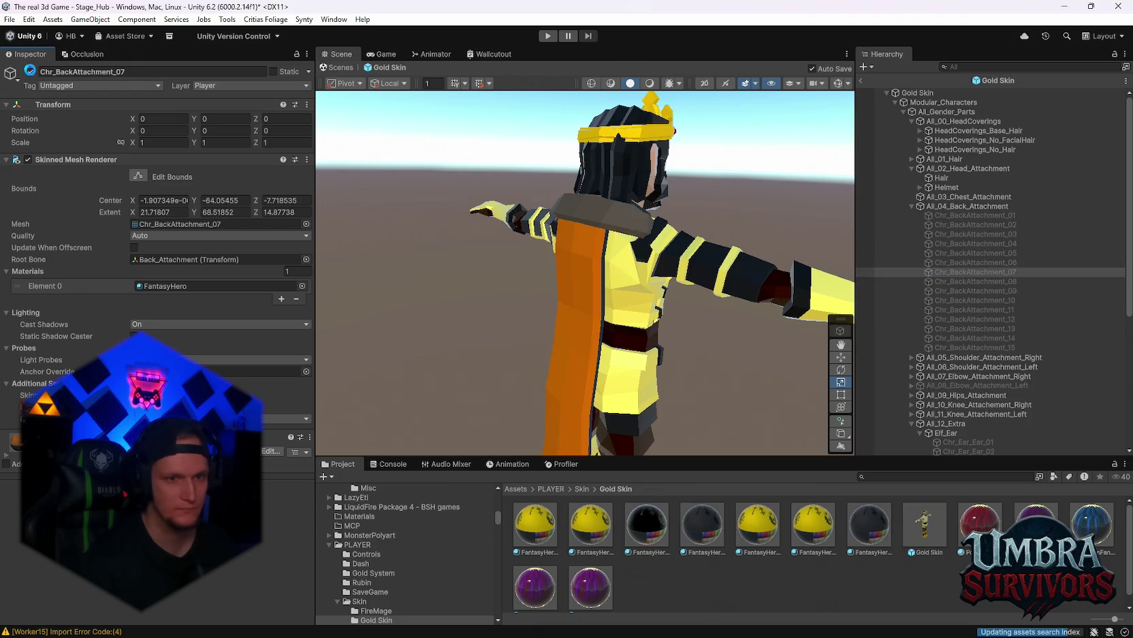
{"action": "left_click", "coordinate": [30, 72]}
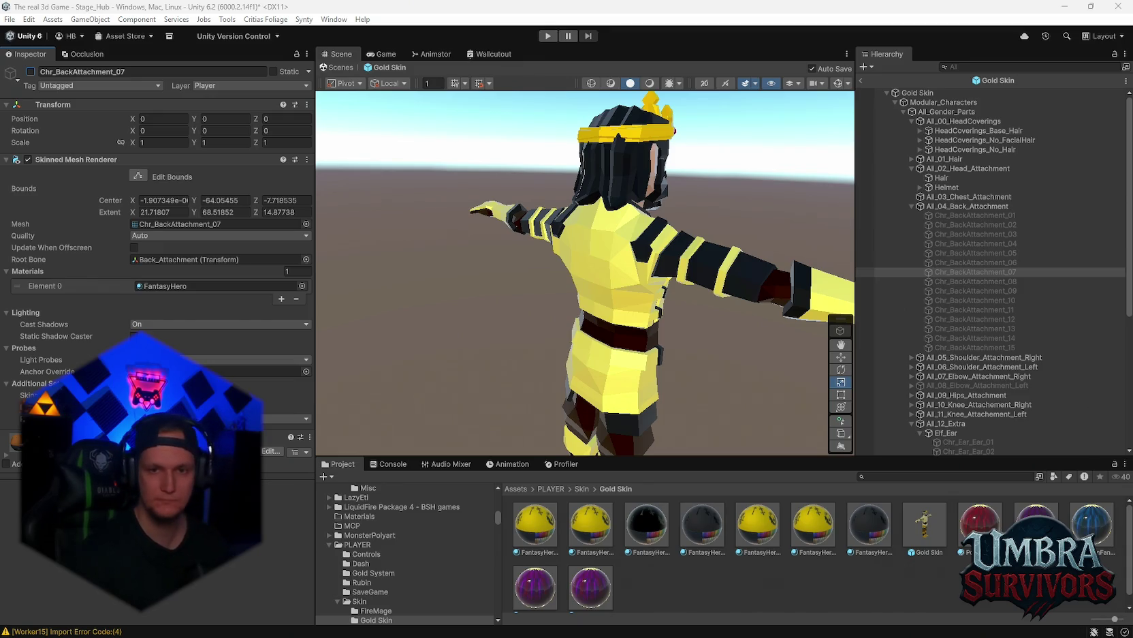
Step: Try the back attachment capes 07 and 06, inspecting the orange 06 cape up close
{"action": "left_click", "coordinate": [30, 71]}
{"action": "left_click", "coordinate": [30, 71]}
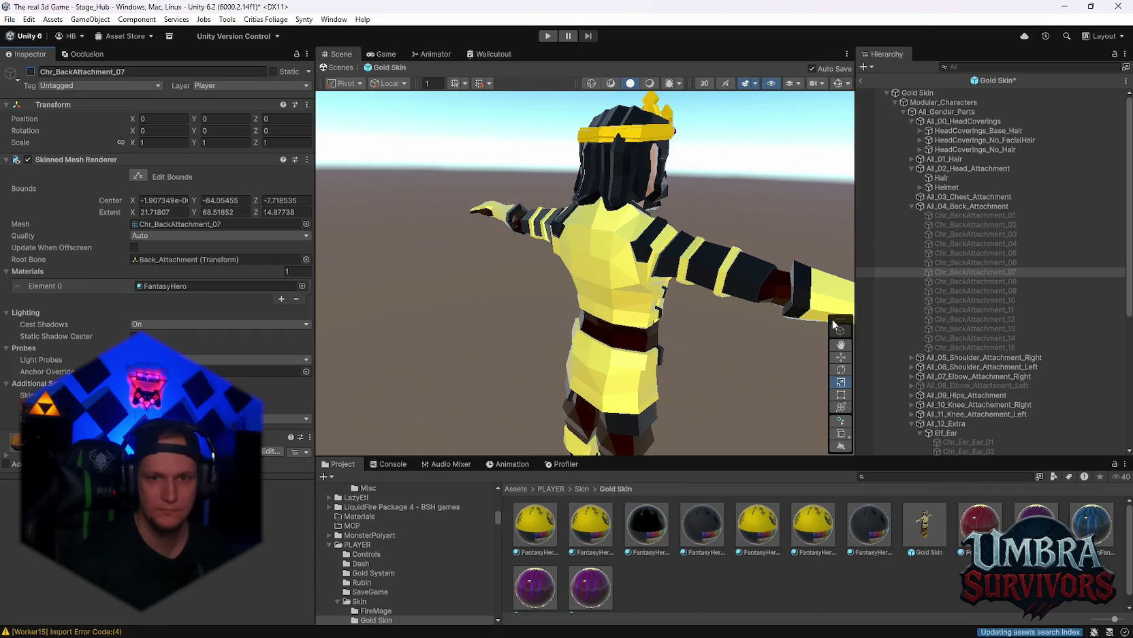
{"action": "left_click", "coordinate": [933, 264]}
{"action": "left_click", "coordinate": [30, 71]}
{"action": "left_click_drag", "start_coordinate": [518, 287], "coordinate": [470, 286]}
{"action": "scroll", "coordinate": [576, 273], "scroll_direction": "up", "scroll_amount": 5}
{"action": "scroll", "coordinate": [697, 307], "scroll_direction": "down", "scroll_amount": 5}
{"action": "scroll", "coordinate": [580, 354], "scroll_direction": "up", "scroll_amount": 3}
{"action": "mouse_move", "coordinate": [570, 317]}
{"action": "left_mouse_down"}
{"action": "mouse_move", "coordinate": [718, 325]}
{"action": "mouse_move", "coordinate": [678, 366]}
{"action": "left_mouse_up"}
Step: Replace the orange cape with Chr_BackAttachment_05 and view it from behind
{"action": "left_click", "coordinate": [30, 73]}
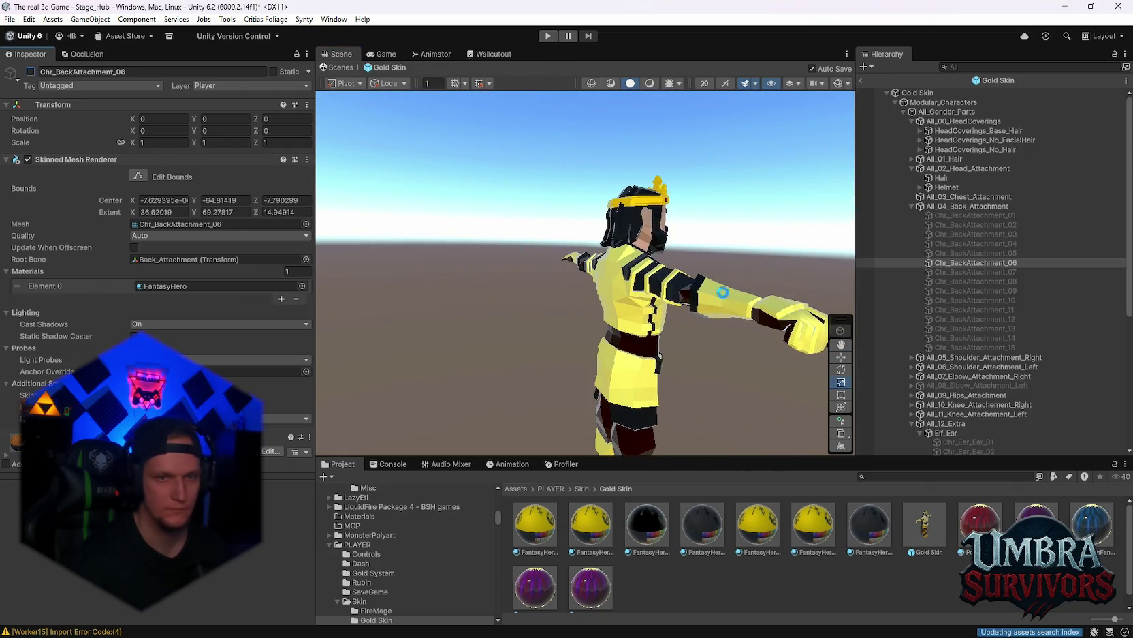
{"action": "left_click", "coordinate": [967, 252]}
{"action": "left_click", "coordinate": [31, 72]}
{"action": "mouse_move", "coordinate": [515, 292]}
{"action": "left_mouse_down"}
{"action": "mouse_move", "coordinate": [817, 264]}
{"action": "mouse_move", "coordinate": [717, 277]}
{"action": "mouse_move", "coordinate": [722, 286]}
{"action": "left_mouse_up"}
Step: Colour the cape with the yellow FantasyHero 14 material and return to the hub scene
{"action": "left_click_drag", "start_coordinate": [810, 525], "coordinate": [609, 317]}
{"action": "right_click", "coordinate": [609, 317]}
{"action": "left_click", "coordinate": [705, 247]}
{"action": "mouse_move", "coordinate": [705, 247]}
{"action": "left_mouse_down"}
{"action": "mouse_move", "coordinate": [546, 297]}
{"action": "mouse_move", "coordinate": [458, 308]}
{"action": "mouse_move", "coordinate": [711, 375]}
{"action": "mouse_move", "coordinate": [396, 244]}
{"action": "mouse_move", "coordinate": [566, 293]}
{"action": "mouse_move", "coordinate": [360, 42]}
{"action": "left_mouse_up"}
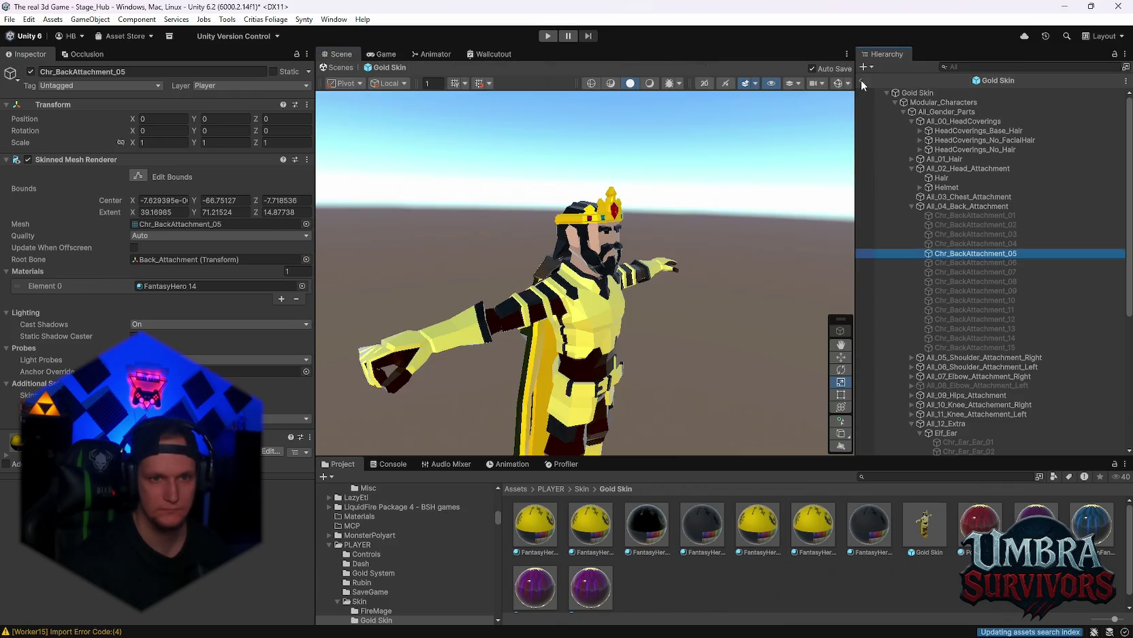
{"action": "left_click", "coordinate": [860, 80]}
{"action": "mouse_move", "coordinate": [738, 250]}
{"action": "left_mouse_down"}
{"action": "mouse_move", "coordinate": [623, 230]}
{"action": "mouse_move", "coordinate": [667, 317]}
{"action": "mouse_move", "coordinate": [515, 358]}
{"action": "mouse_move", "coordinate": [554, 245]}
{"action": "left_mouse_up"}
Step: Inspect FantasyHero 14's primary, Color_Secondary, Color_Hair and Color_Scar colours
{"action": "scroll", "coordinate": [554, 258], "scroll_direction": "up", "scroll_amount": 3}
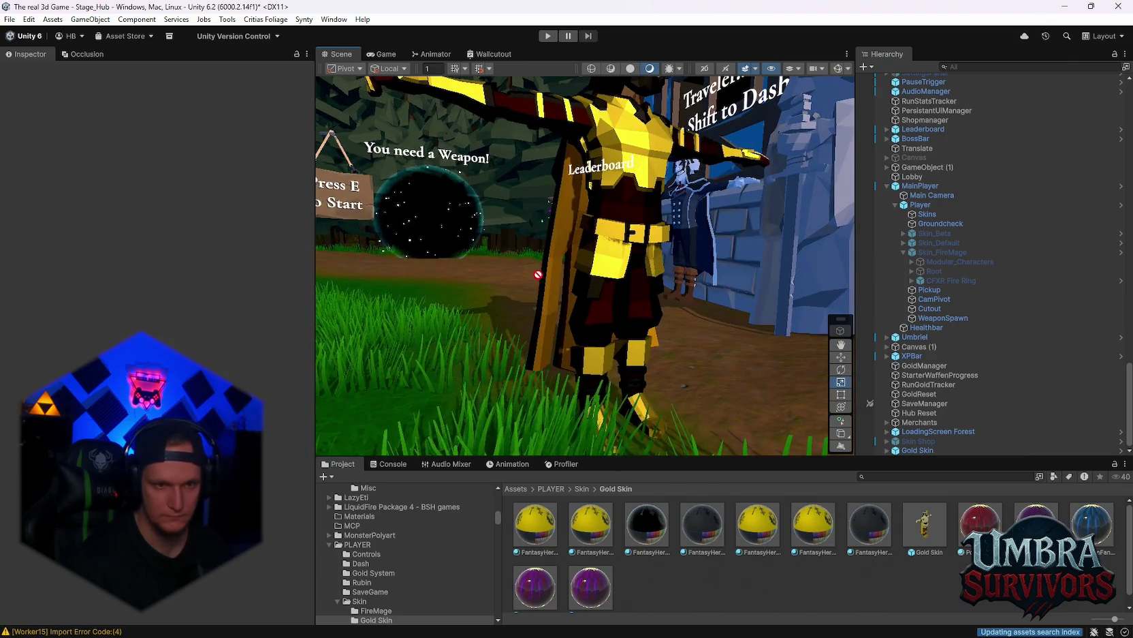
{"action": "scroll", "coordinate": [555, 270], "scroll_direction": "down", "scroll_amount": 2}
{"action": "left_click", "coordinate": [813, 525]}
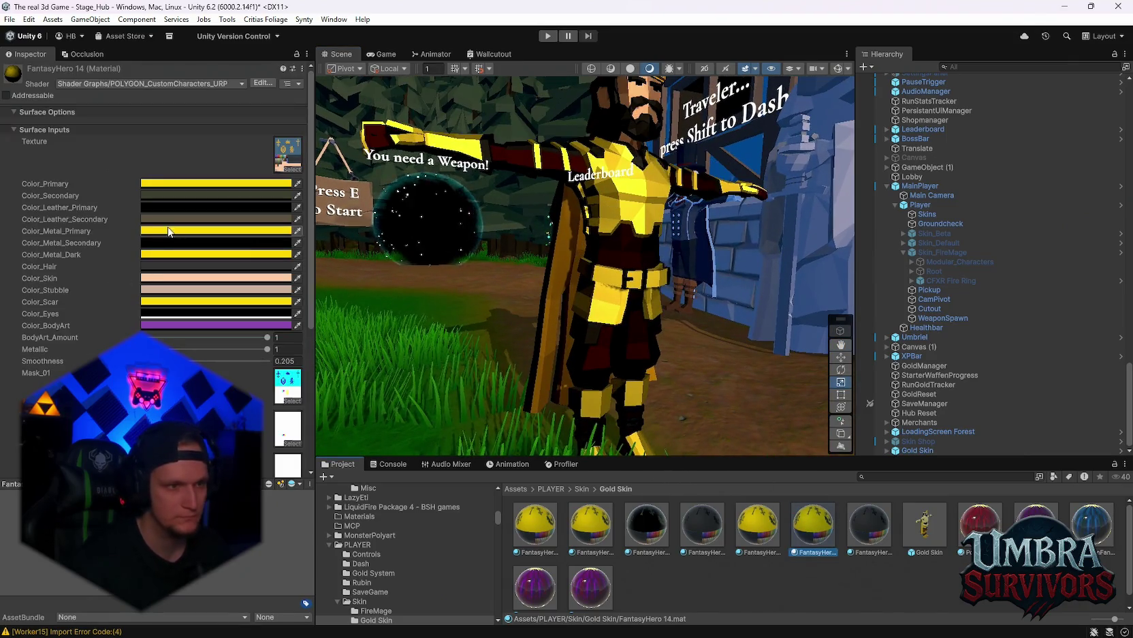
{"action": "left_click", "coordinate": [216, 183]}
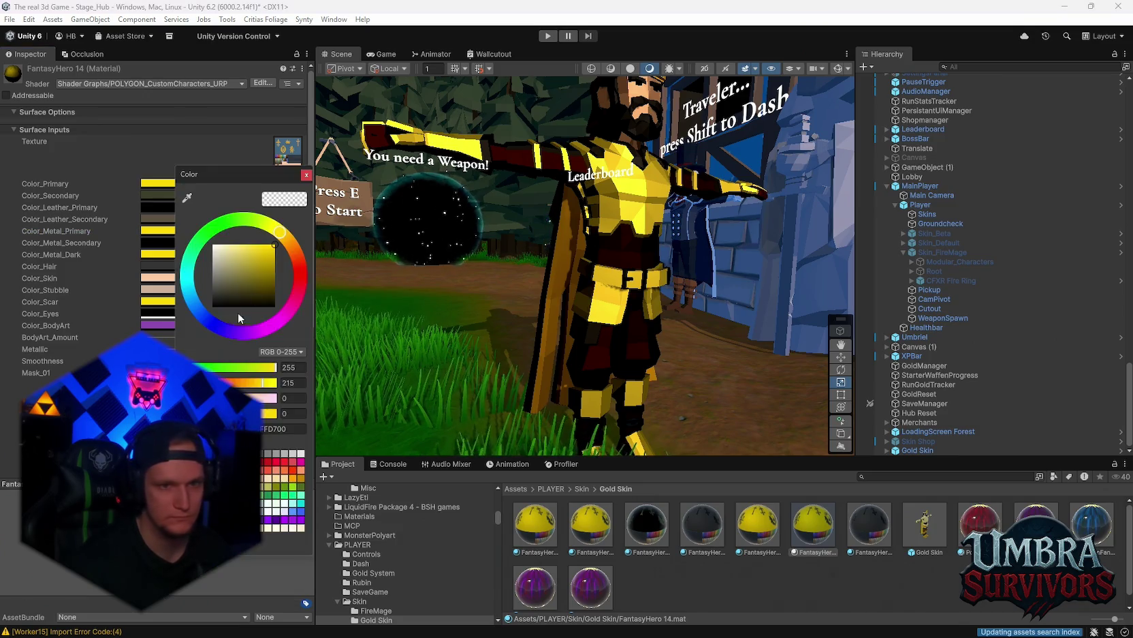
{"action": "left_click", "coordinate": [158, 195]}
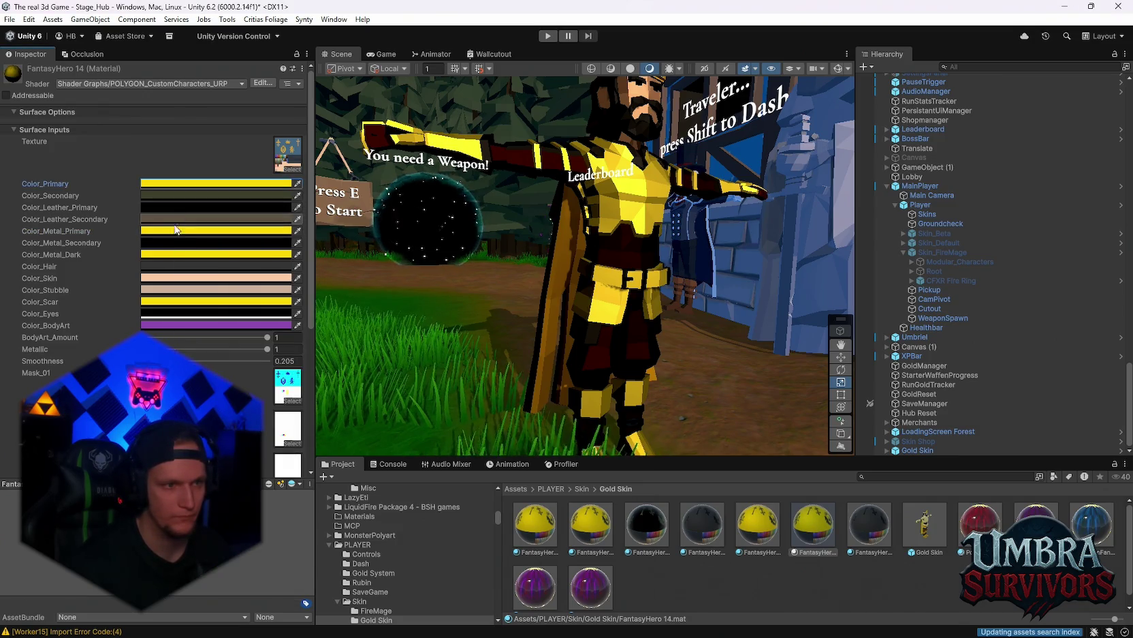
{"action": "left_click", "coordinate": [153, 266]}
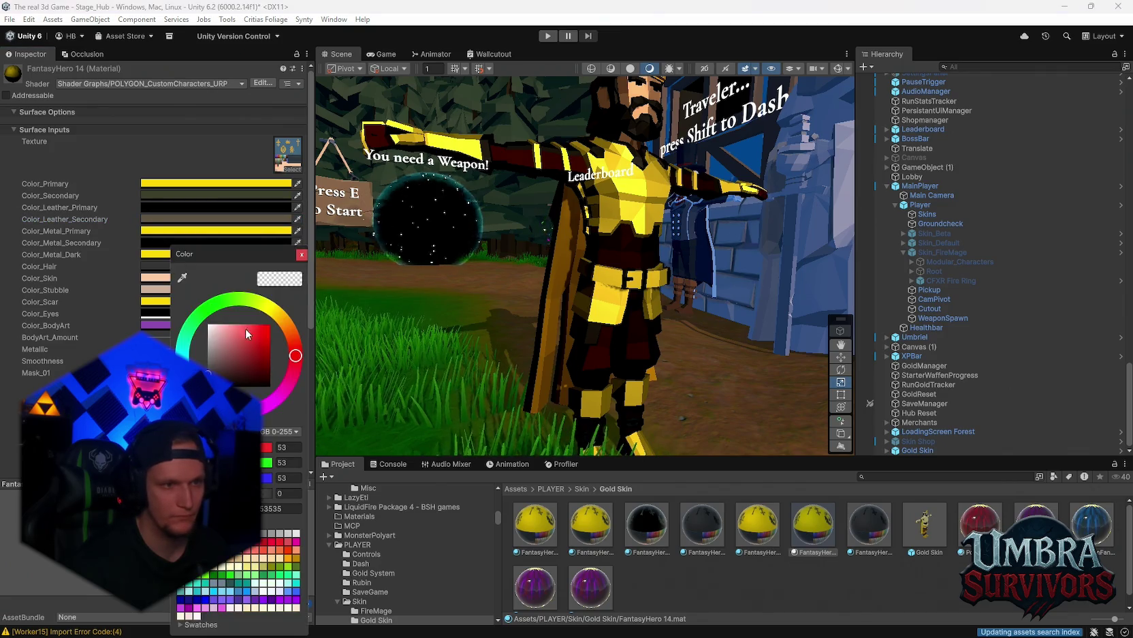
{"action": "left_click", "coordinate": [153, 302]}
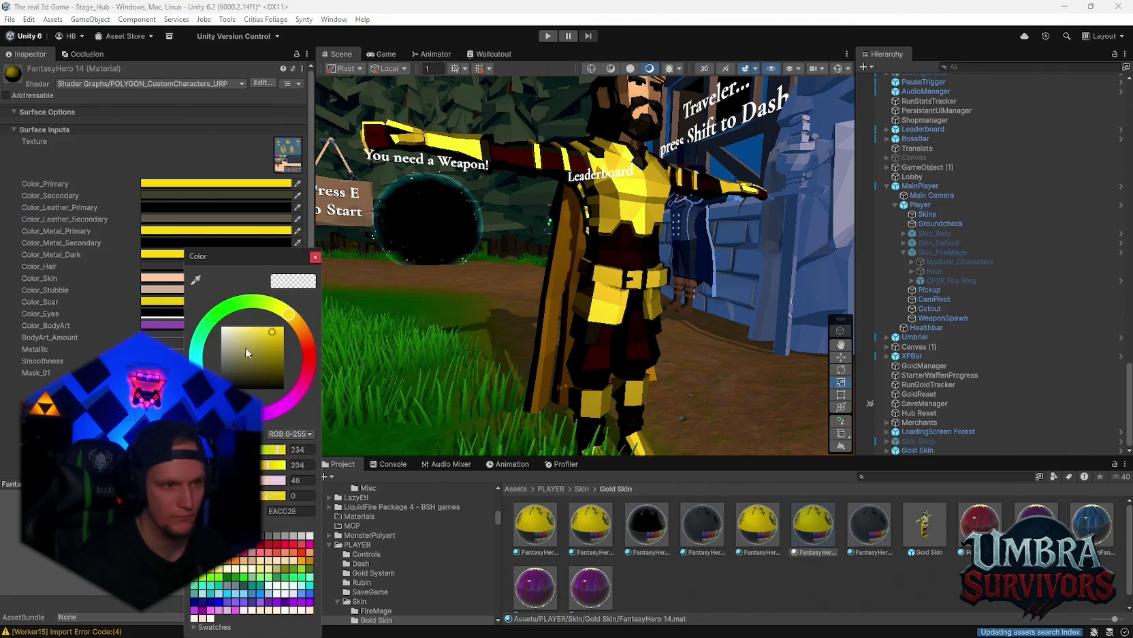
{"action": "left_click", "coordinate": [172, 198]}
Step: Review the Color_Secondary, Color_Hair, Color_Eyes and Color_Skin colours of FantasyHero 14
{"action": "left_click", "coordinate": [172, 198]}
{"action": "mouse_move", "coordinate": [504, 245]}
{"action": "left_mouse_down"}
{"action": "mouse_move", "coordinate": [538, 278]}
{"action": "mouse_move", "coordinate": [518, 279]}
{"action": "left_mouse_up"}
{"action": "left_click", "coordinate": [184, 265]}
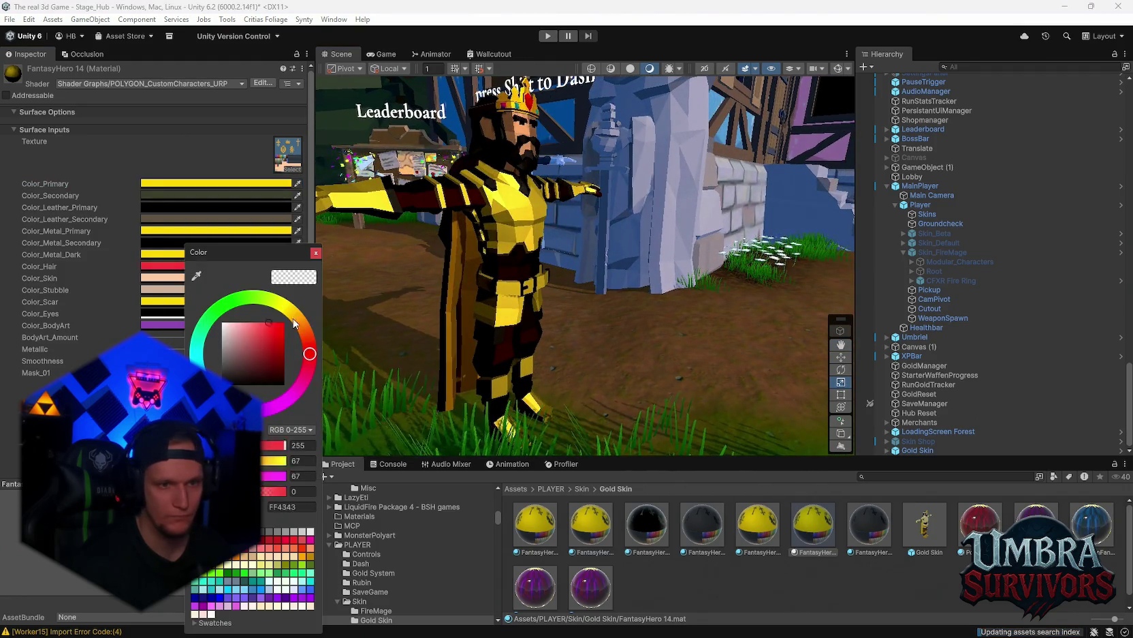
{"action": "left_click", "coordinate": [178, 315]}
{"action": "left_click", "coordinate": [179, 315]}
{"action": "left_click", "coordinate": [307, 256]}
{"action": "left_click", "coordinate": [205, 278]}
{"action": "left_click", "coordinate": [307, 256]}
Step: Set Color_Metal_Dark to dark brown hex 412900, then bring up the ability-notes DM in Discord
{"action": "left_click", "coordinate": [153, 254]}
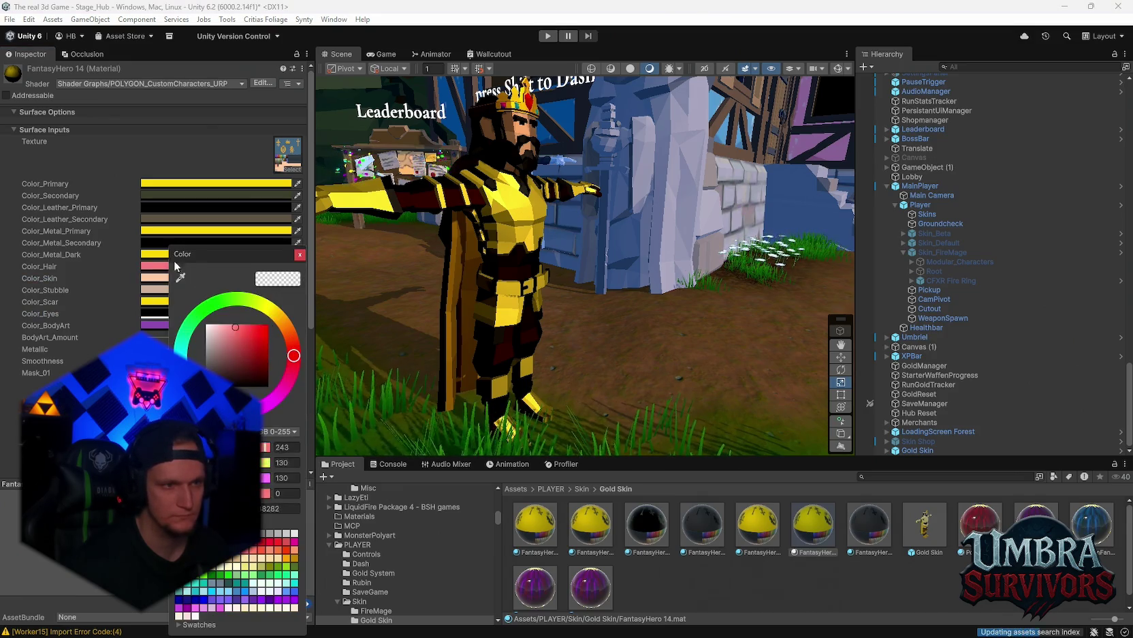
{"action": "mouse_move", "coordinate": [271, 364]}
{"action": "left_mouse_down"}
{"action": "mouse_move", "coordinate": [203, 360]}
{"action": "mouse_move", "coordinate": [257, 294]}
{"action": "mouse_move", "coordinate": [254, 326]}
{"action": "left_mouse_up"}
{"action": "left_click", "coordinate": [279, 498]}
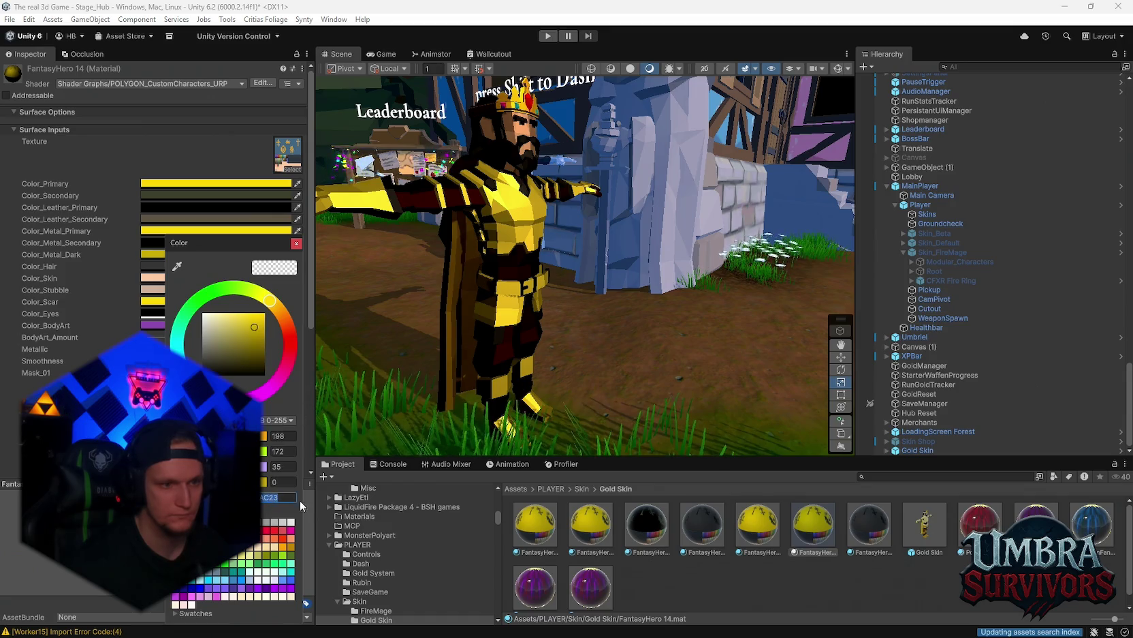
{"action": "type", "text": "412900"}
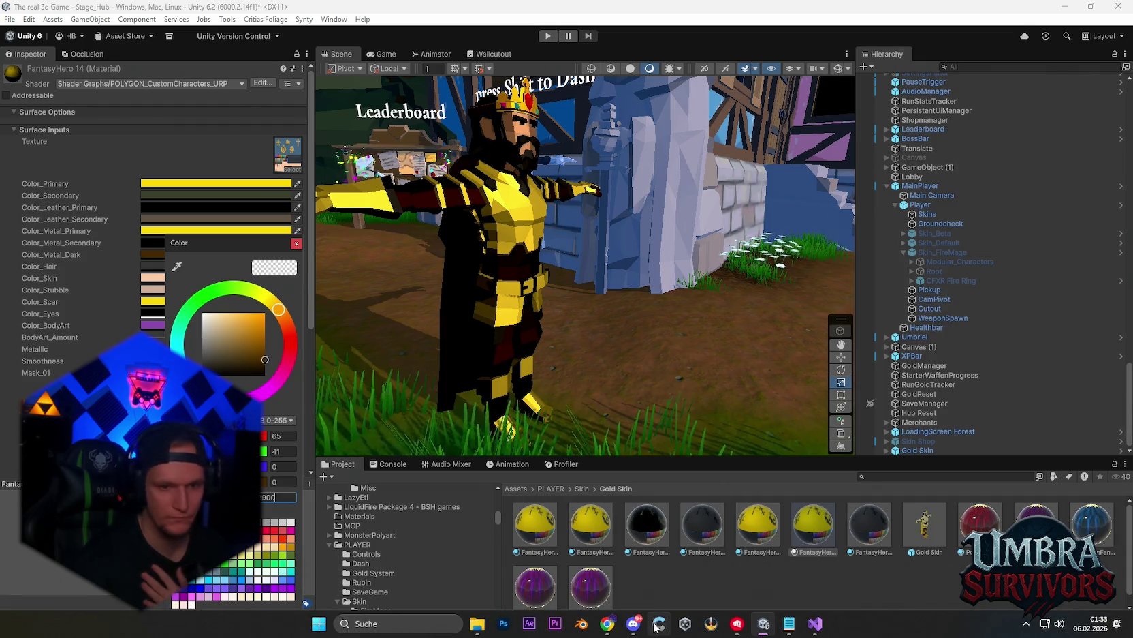
{"action": "left_click", "coordinate": [633, 629]}
{"action": "left_click", "coordinate": [23, 62]}
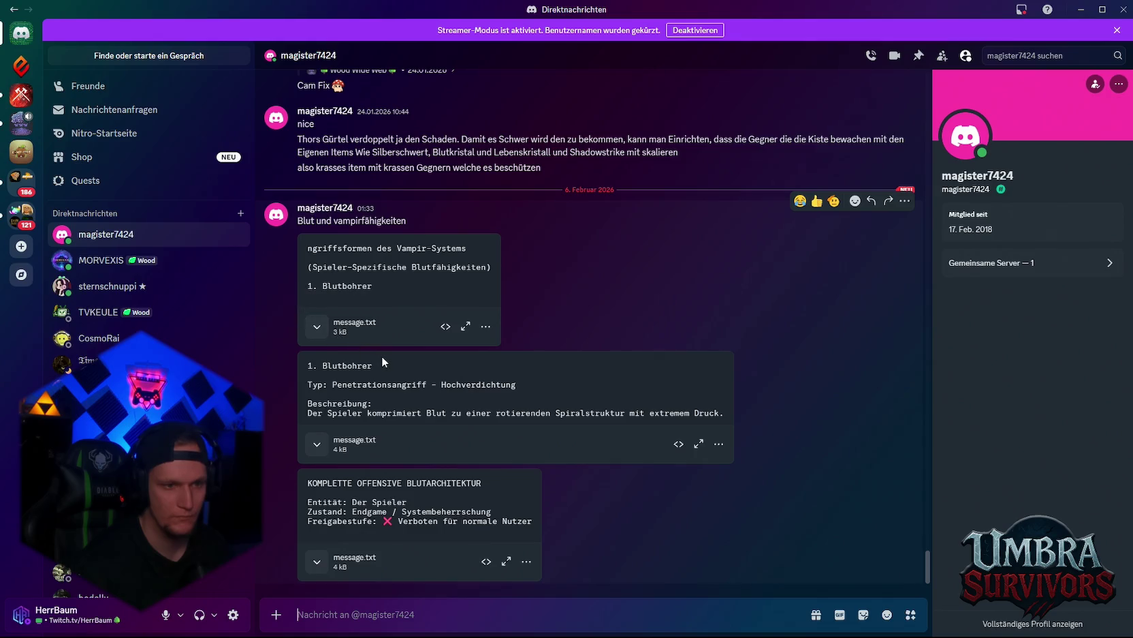
Step: Expand and read the first message.txt attachment, then expand the Blutbohrer attachment
{"action": "left_click", "coordinate": [317, 332]}
{"action": "scroll", "coordinate": [395, 307], "scroll_direction": "up", "scroll_amount": 3}
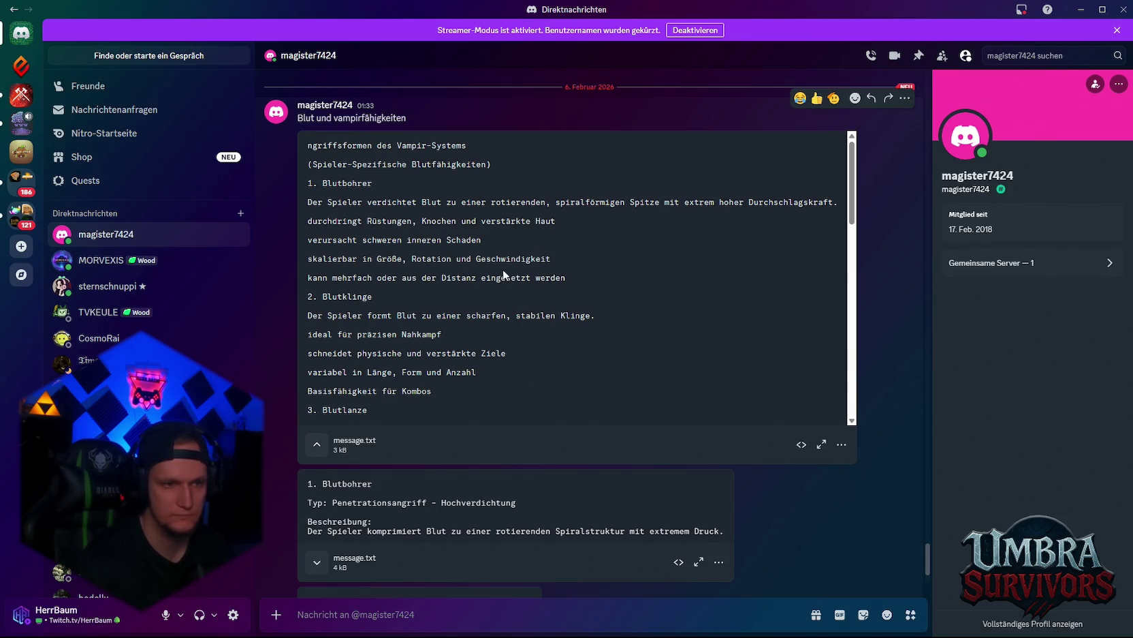
{"action": "scroll", "coordinate": [461, 250], "scroll_direction": "down", "scroll_amount": 3}
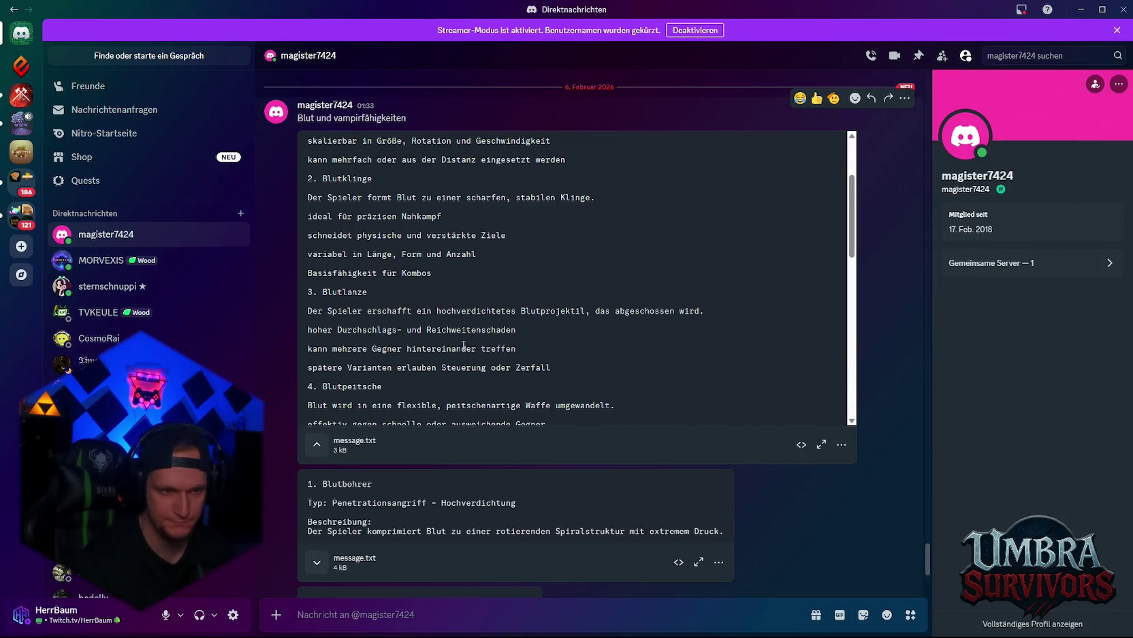
{"action": "scroll", "coordinate": [464, 345], "scroll_direction": "down", "scroll_amount": 3}
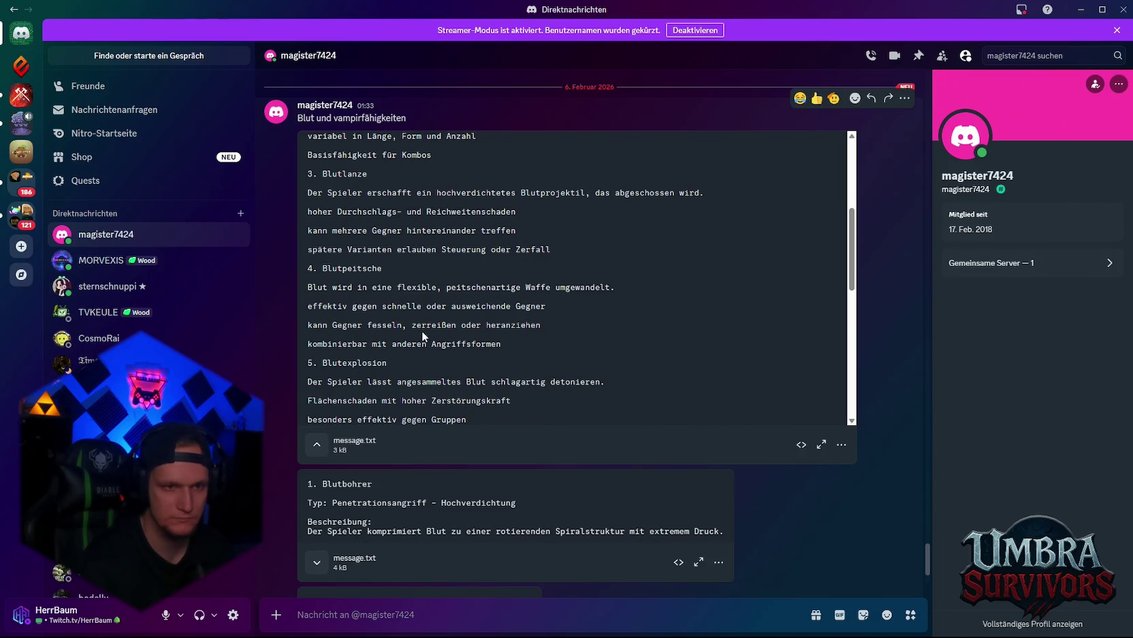
{"action": "scroll", "coordinate": [453, 340], "scroll_direction": "down", "scroll_amount": 3}
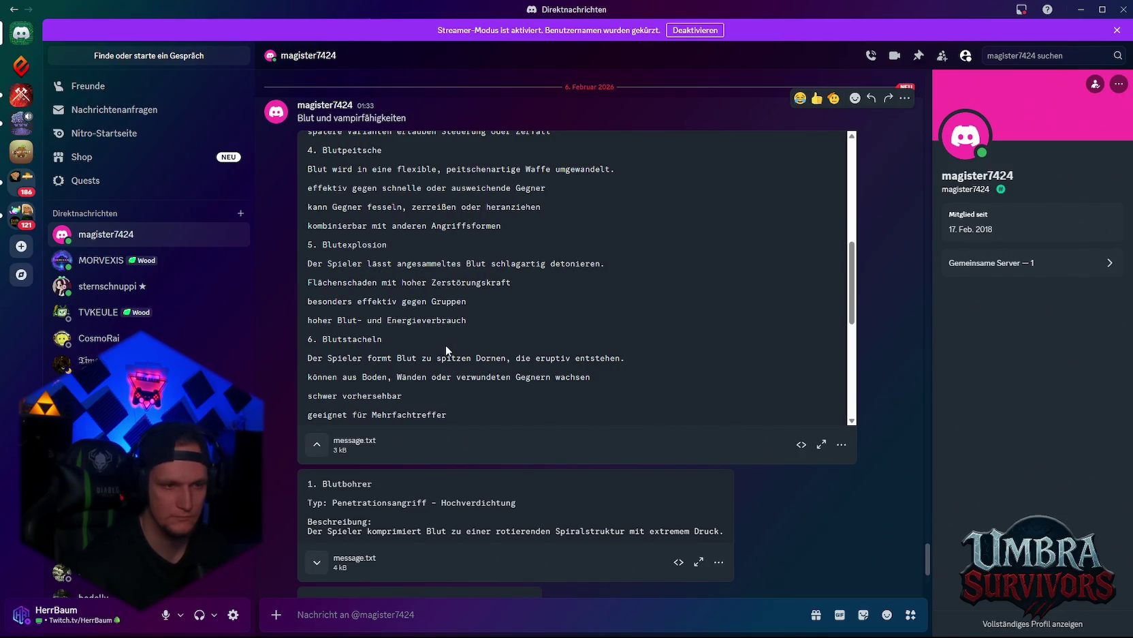
{"action": "scroll", "coordinate": [447, 346], "scroll_direction": "down", "scroll_amount": 3}
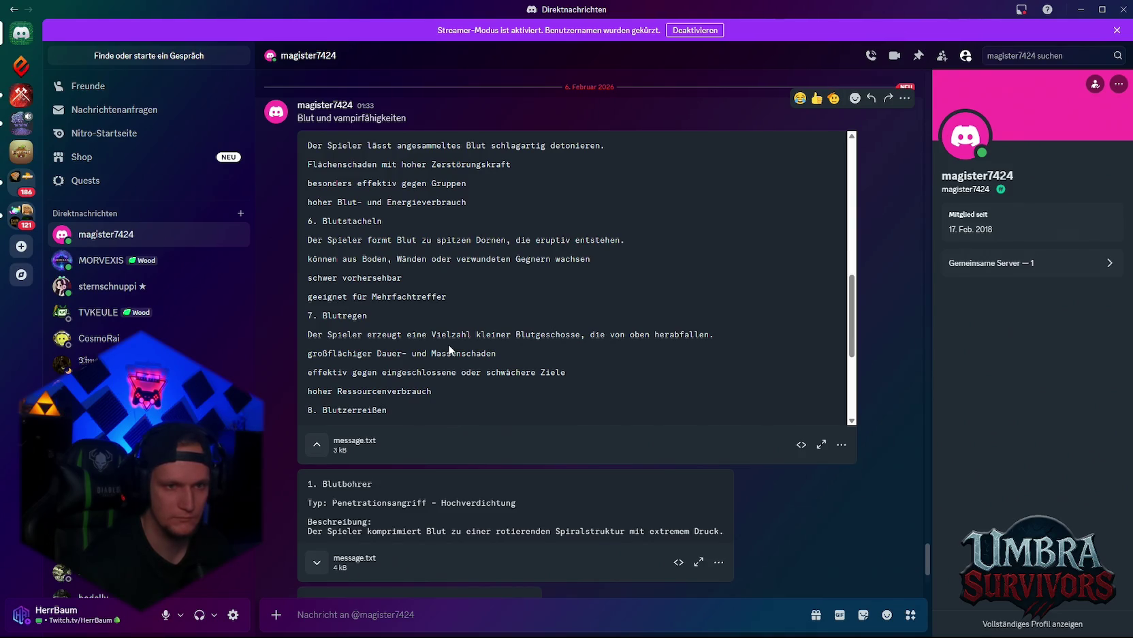
{"action": "scroll", "coordinate": [449, 349], "scroll_direction": "down", "scroll_amount": 3}
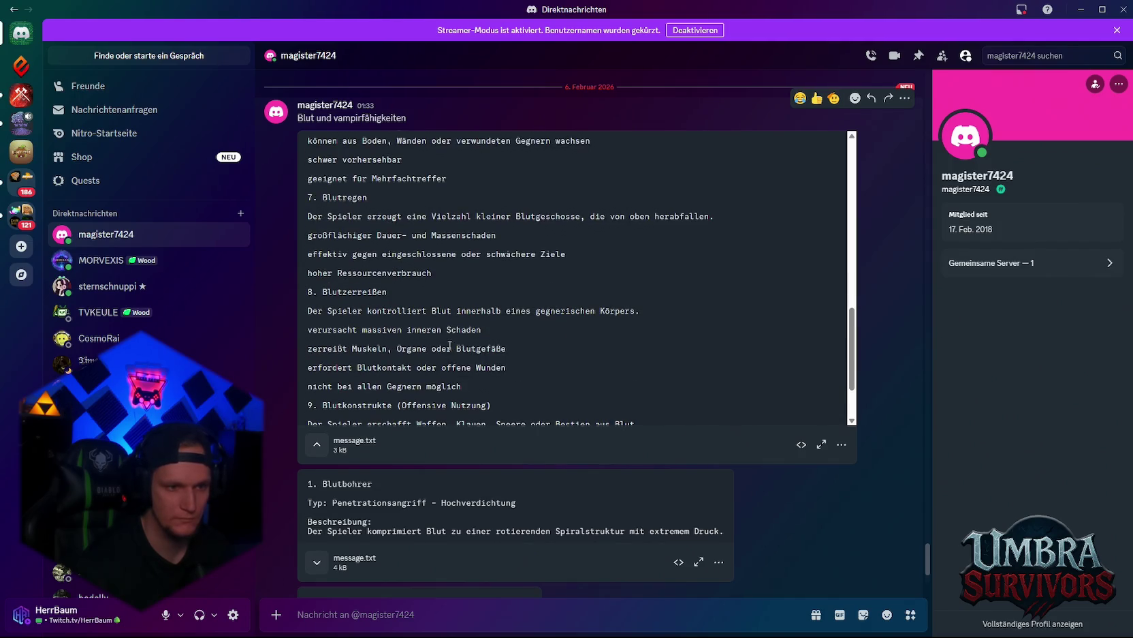
{"action": "scroll", "coordinate": [450, 346], "scroll_direction": "down", "scroll_amount": 3}
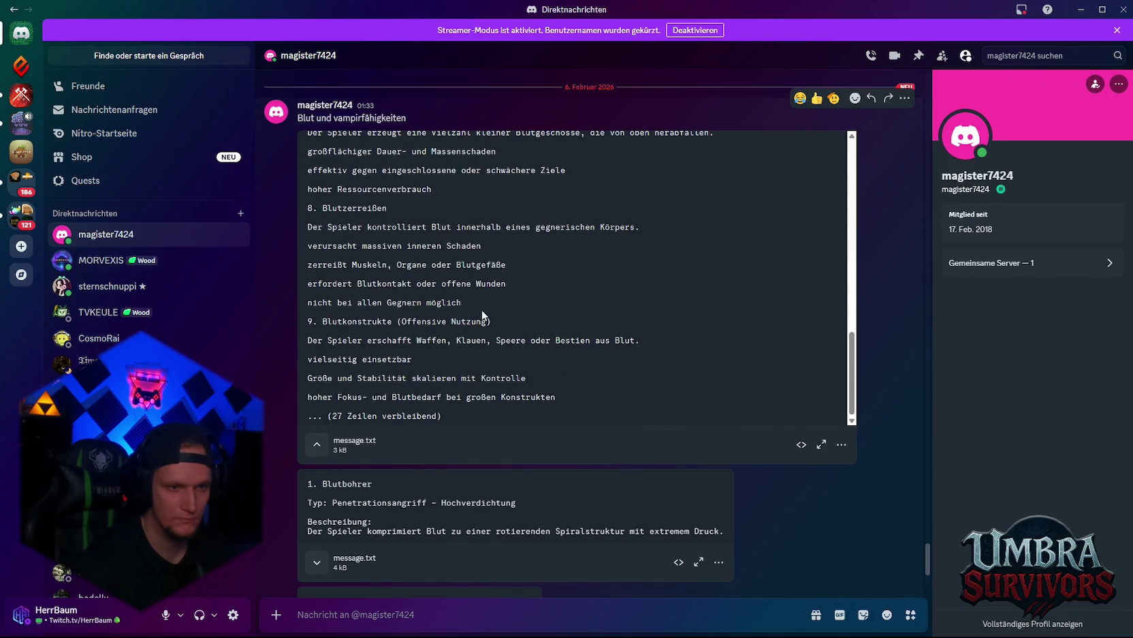
{"action": "scroll", "coordinate": [531, 314], "scroll_direction": "down", "scroll_amount": 2}
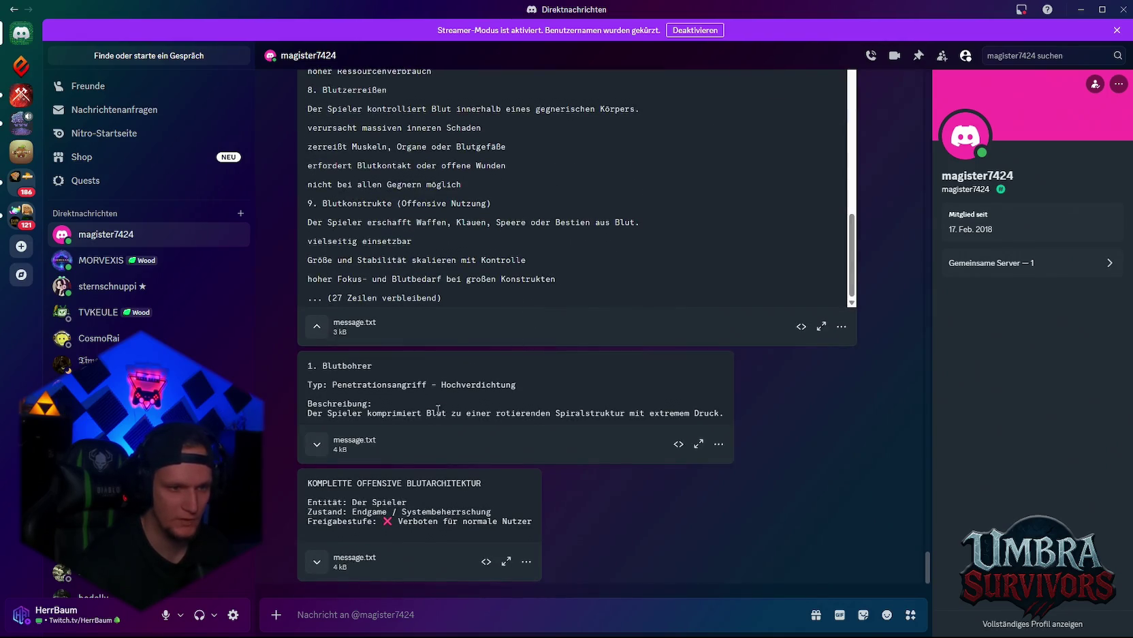
{"action": "left_click", "coordinate": [317, 443]}
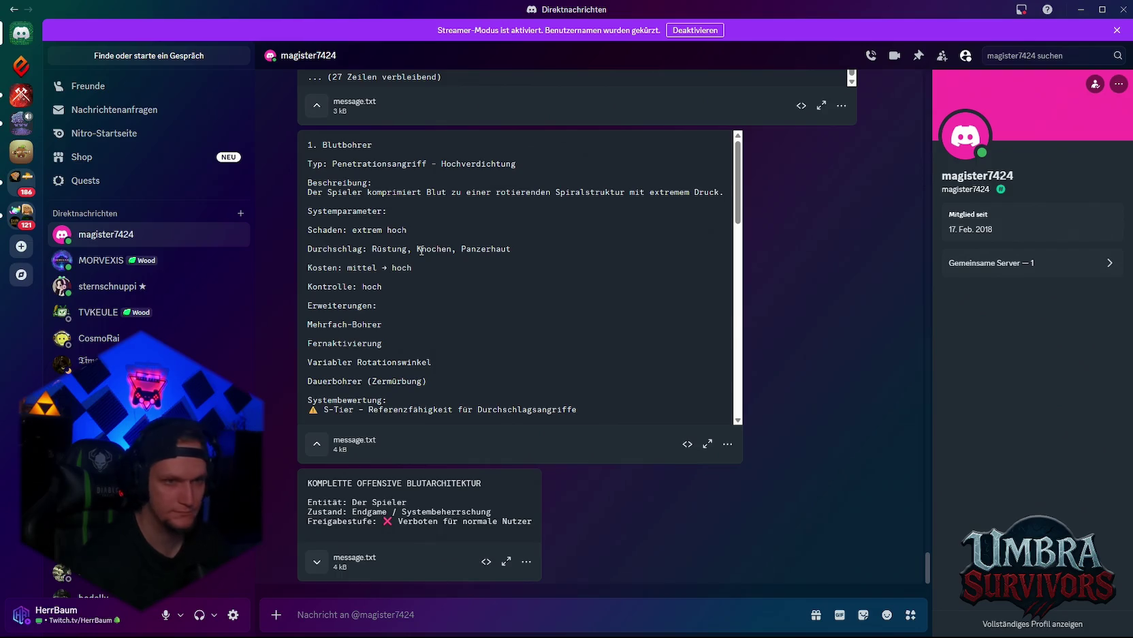
Step: Scroll through the Blutbohrer and Blutklinge message.txt and open it in the large preview
{"action": "scroll", "coordinate": [435, 271], "scroll_direction": "down", "scroll_amount": 4}
{"action": "scroll", "coordinate": [440, 271], "scroll_direction": "down", "scroll_amount": 4}
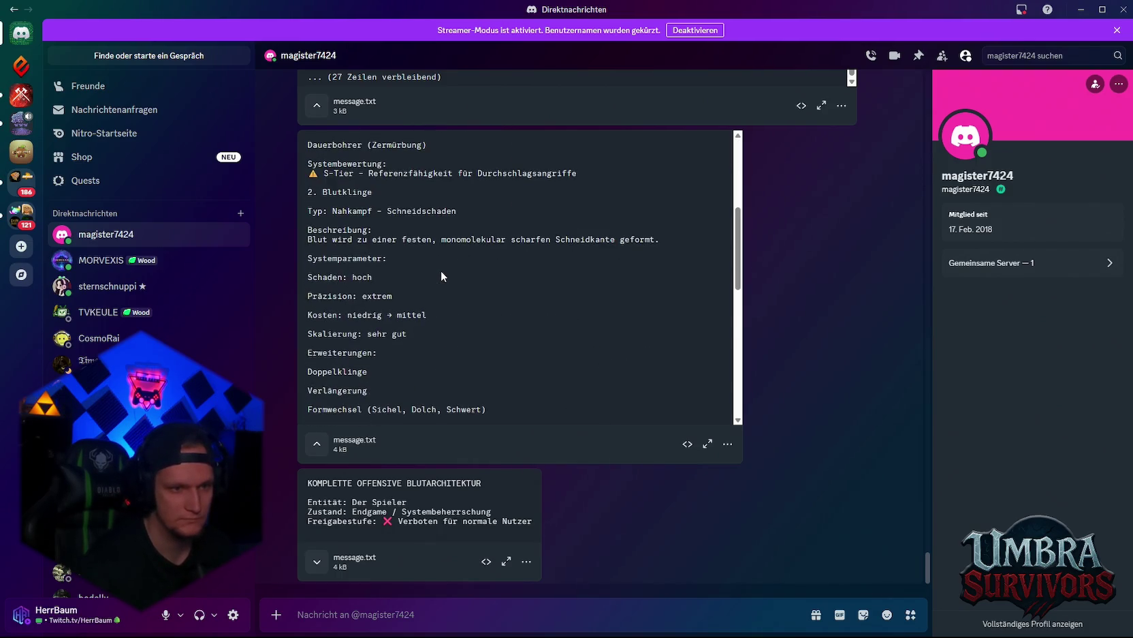
{"action": "scroll", "coordinate": [442, 272], "scroll_direction": "down", "scroll_amount": 1}
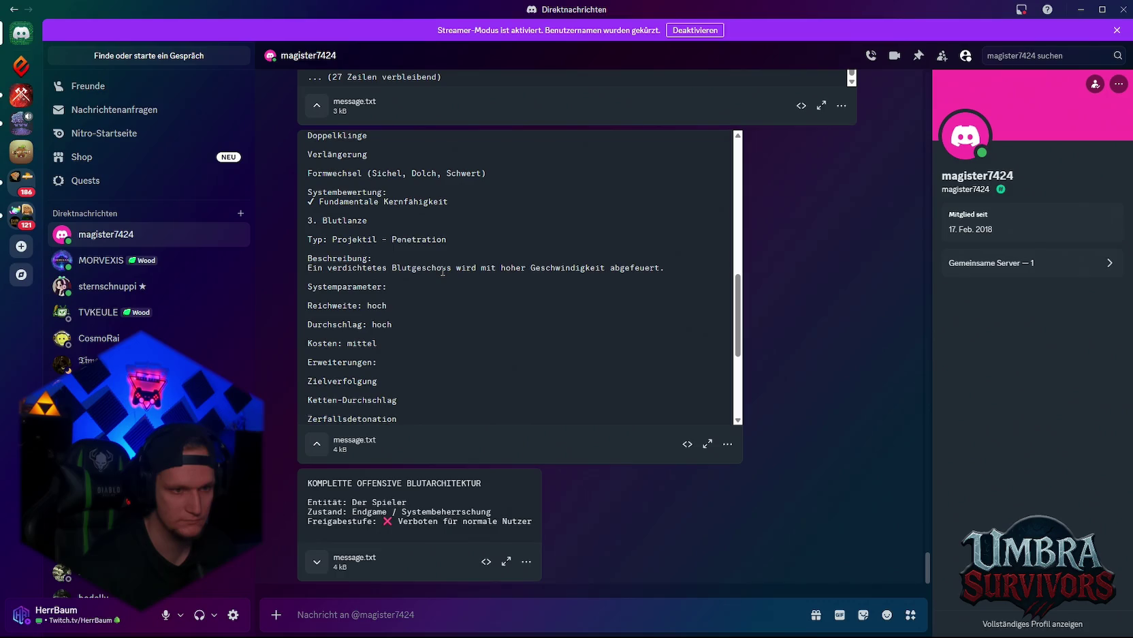
{"action": "scroll", "coordinate": [443, 271], "scroll_direction": "down", "scroll_amount": 3}
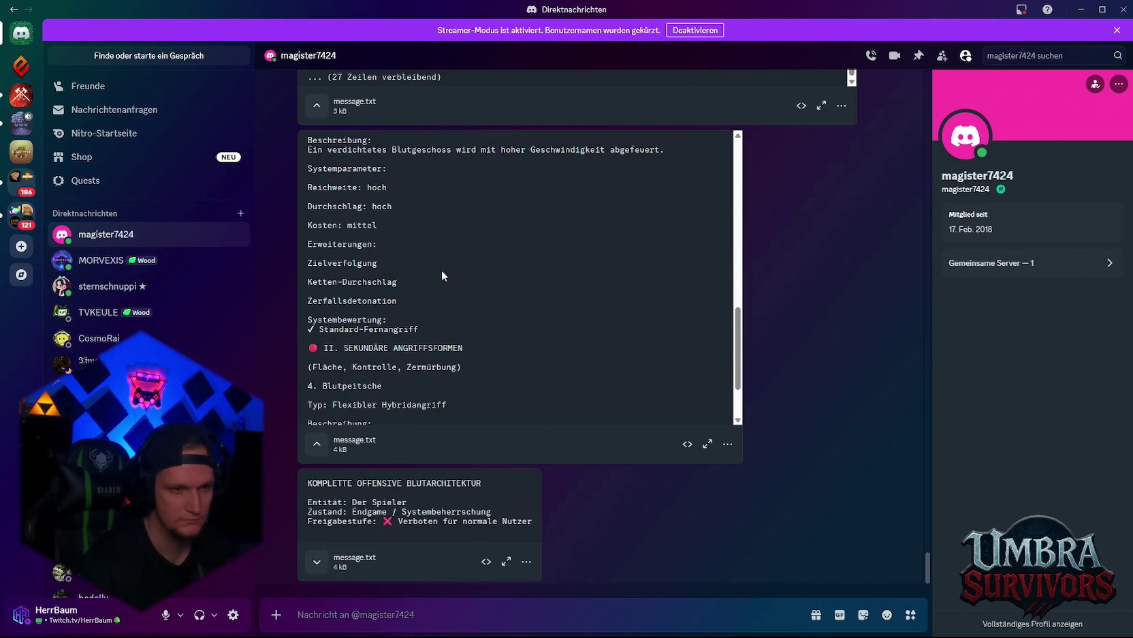
{"action": "scroll", "coordinate": [442, 275], "scroll_direction": "down", "scroll_amount": 2}
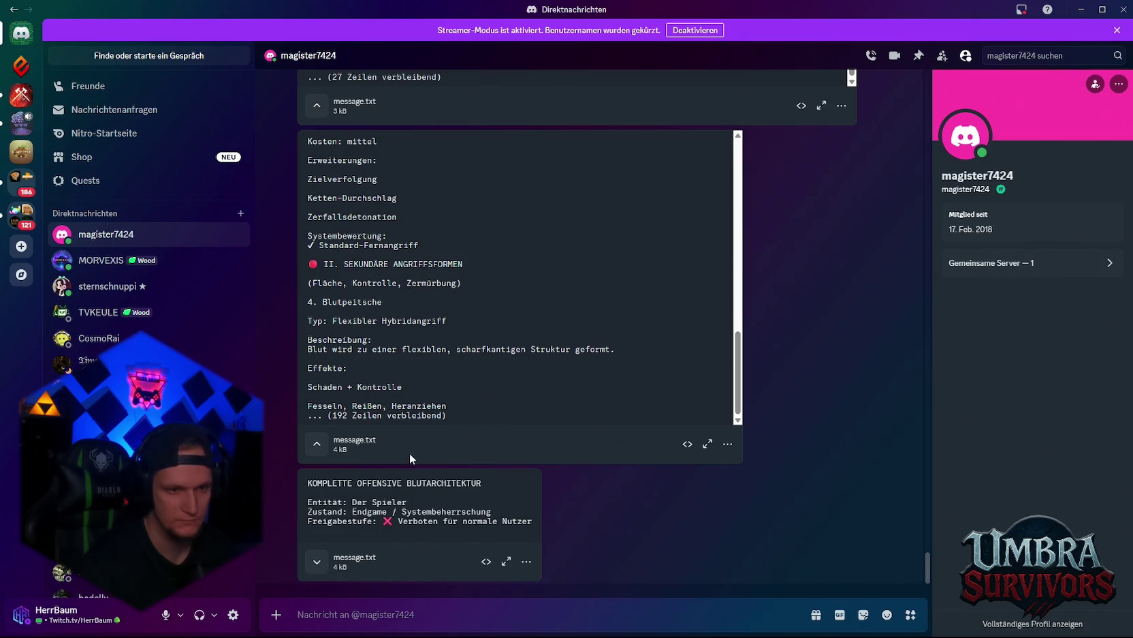
{"action": "left_click", "coordinate": [707, 444]}
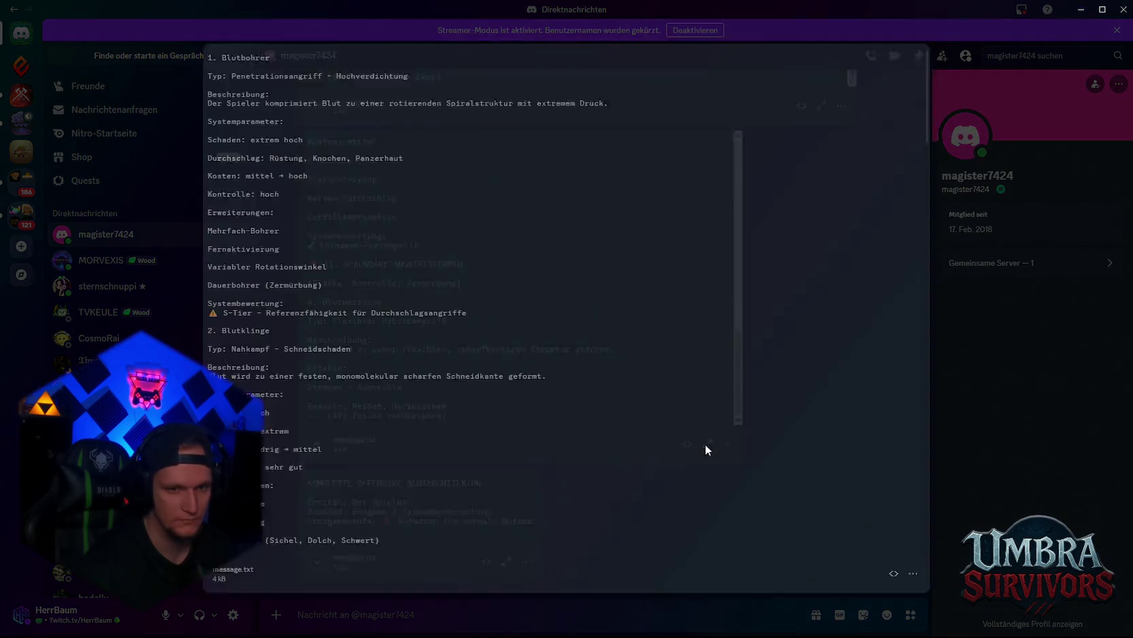